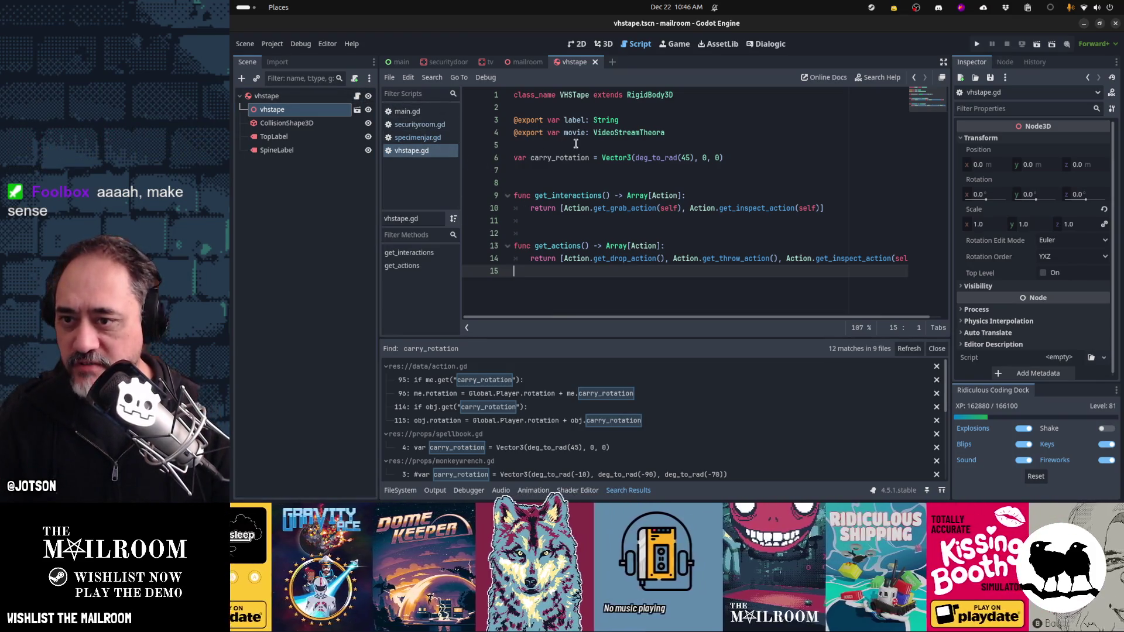
left_click(636, 150)
type("@export ")
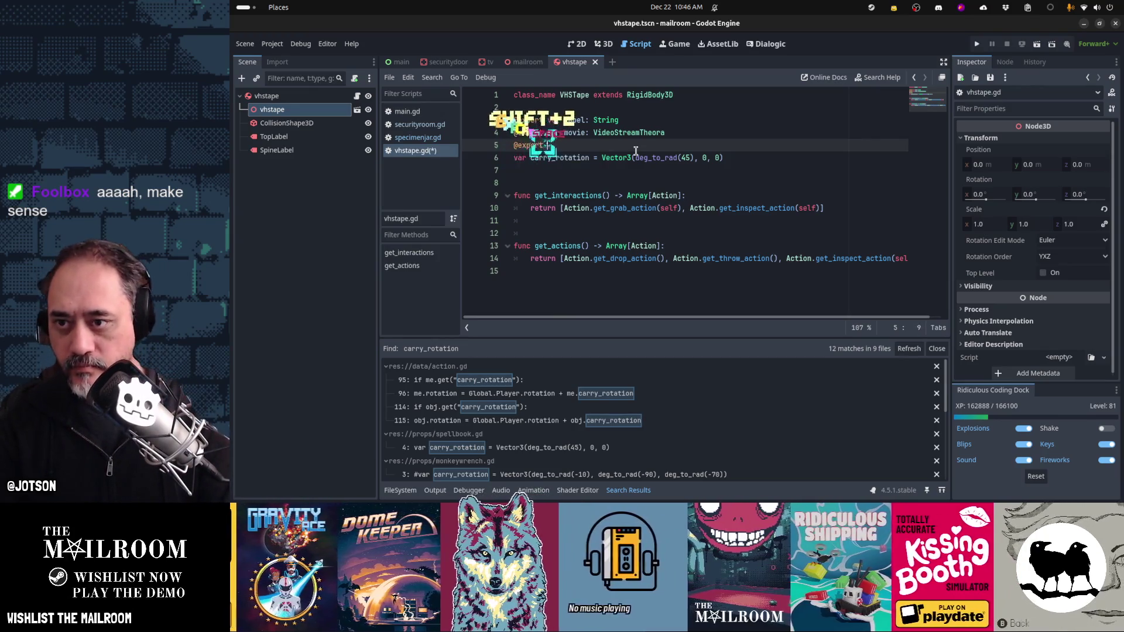
type("var url: String")
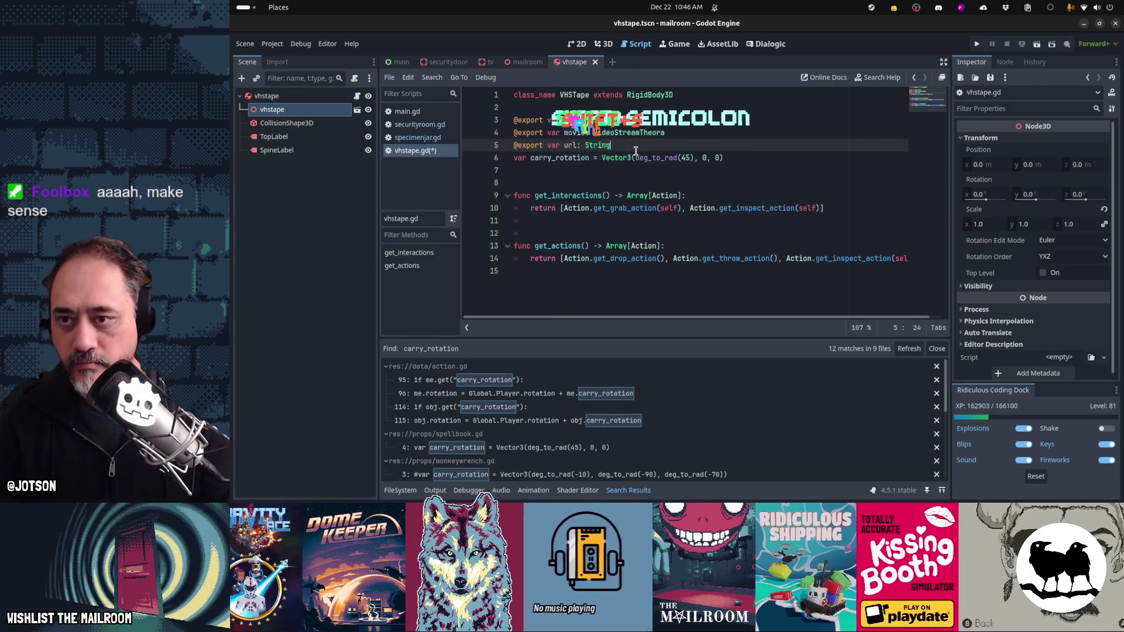
key("Return")
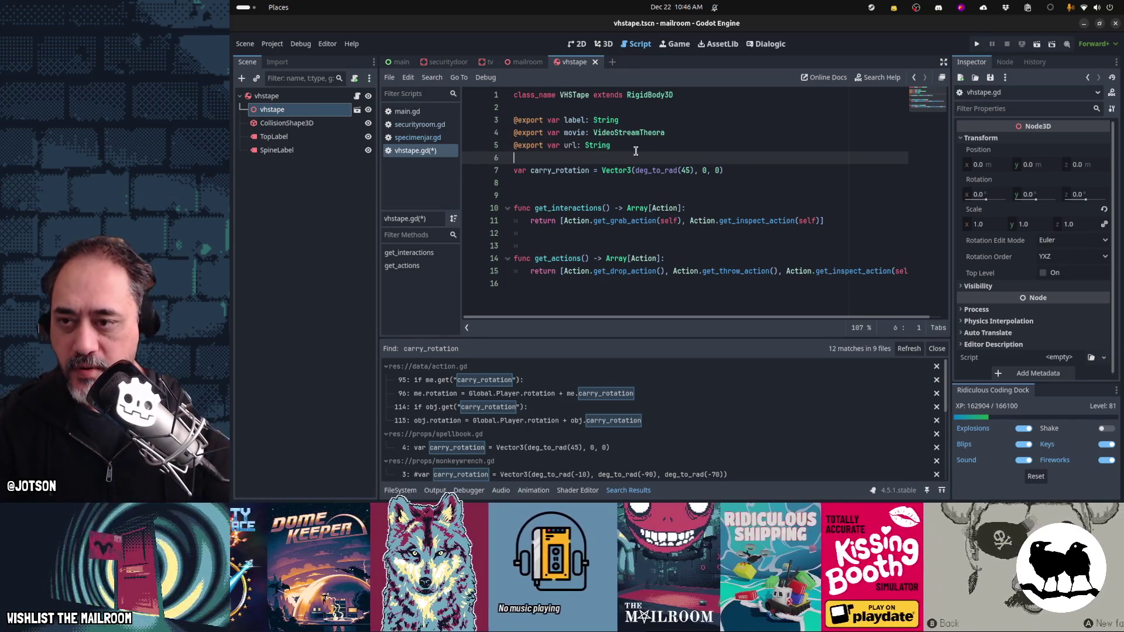
key("Return")
key("Down")
key("Down")
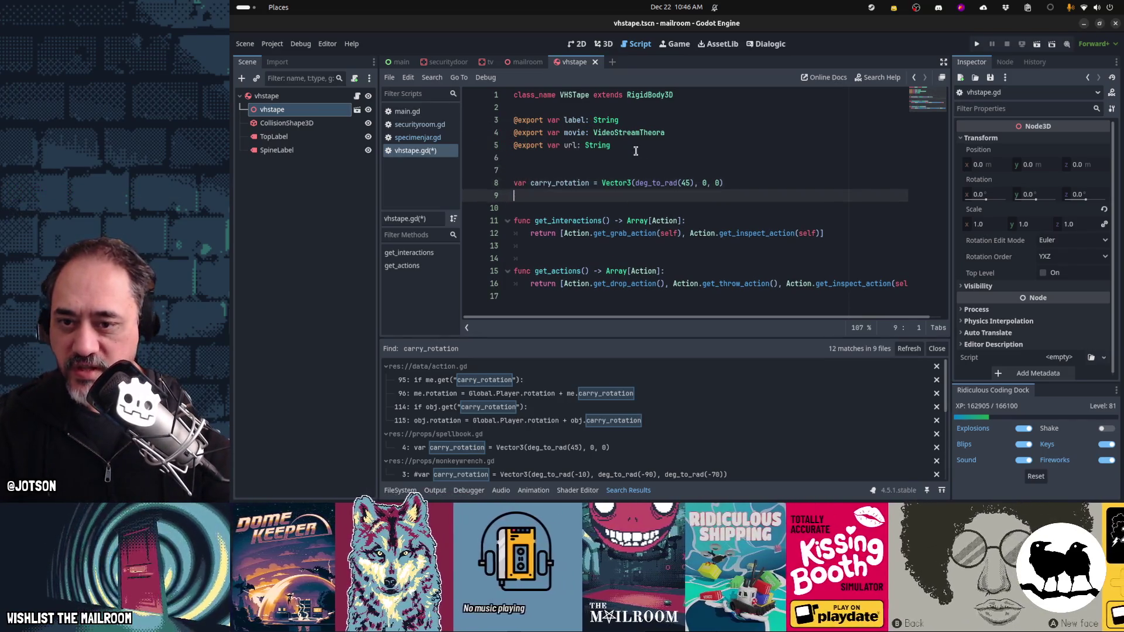
key("Down")
key("Down")
key("Down")
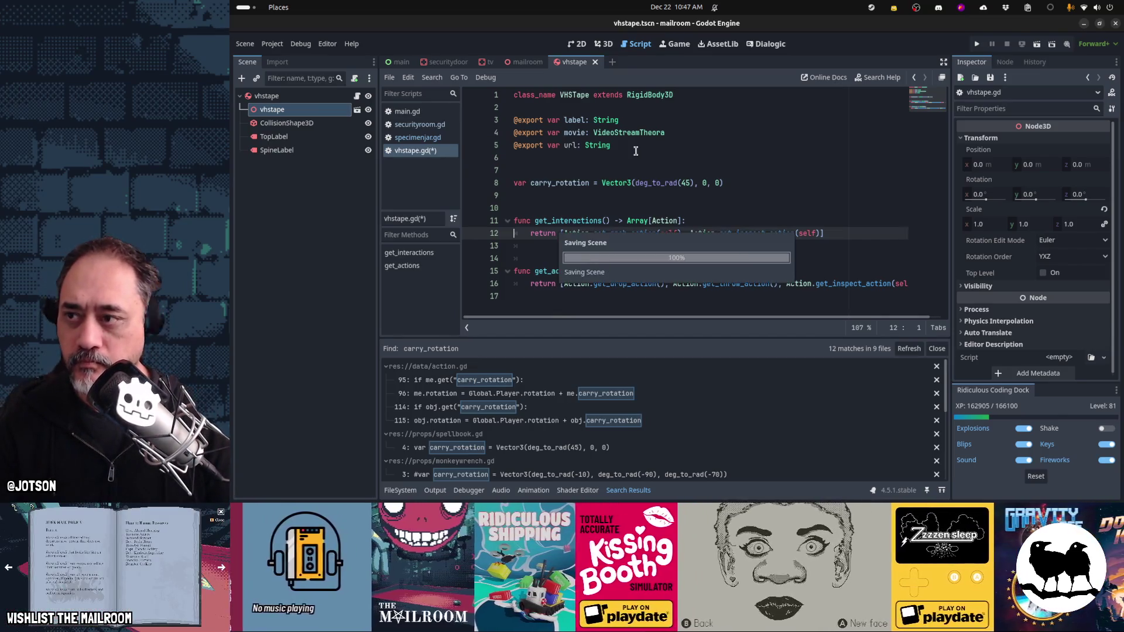
left_click(650, 195)
key("F5")
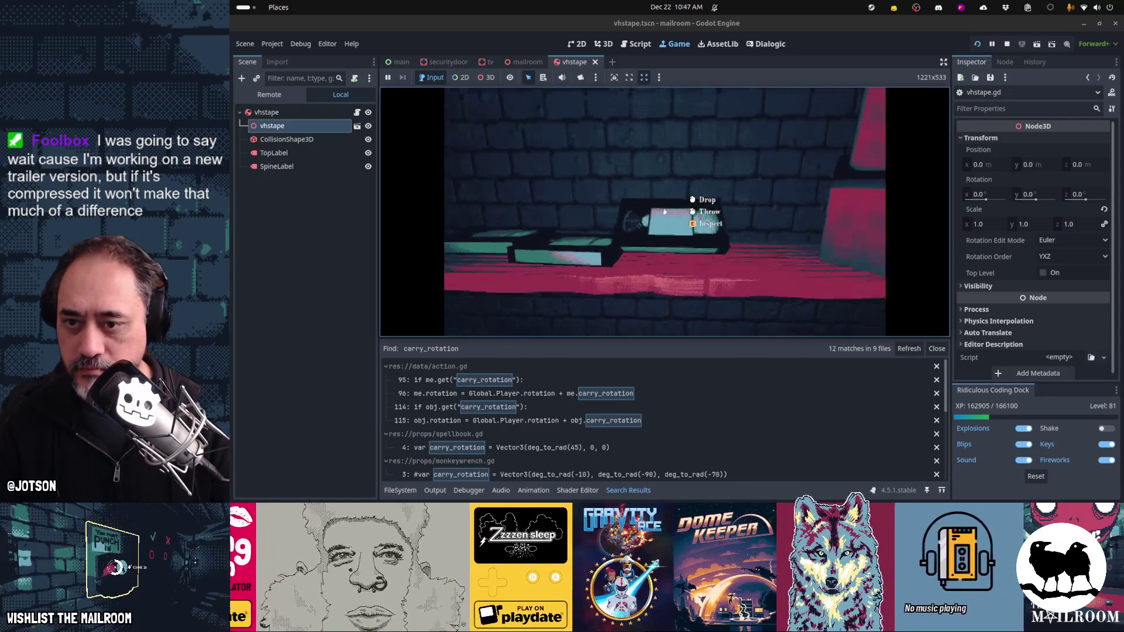
left_click(664, 211)
left_click(664, 211)
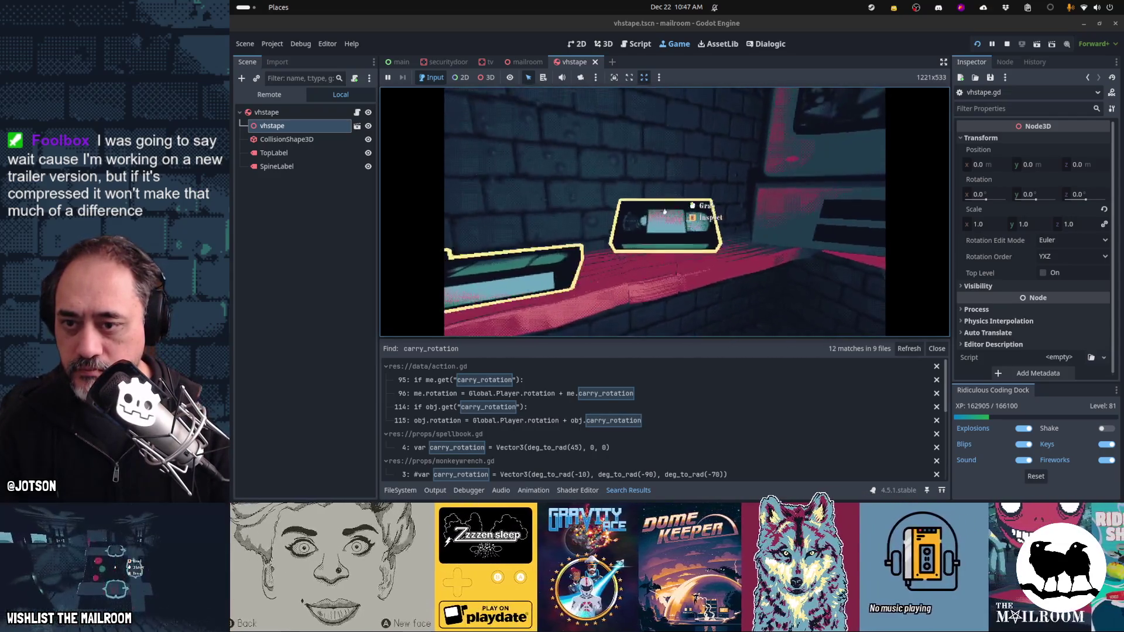
left_click(664, 212)
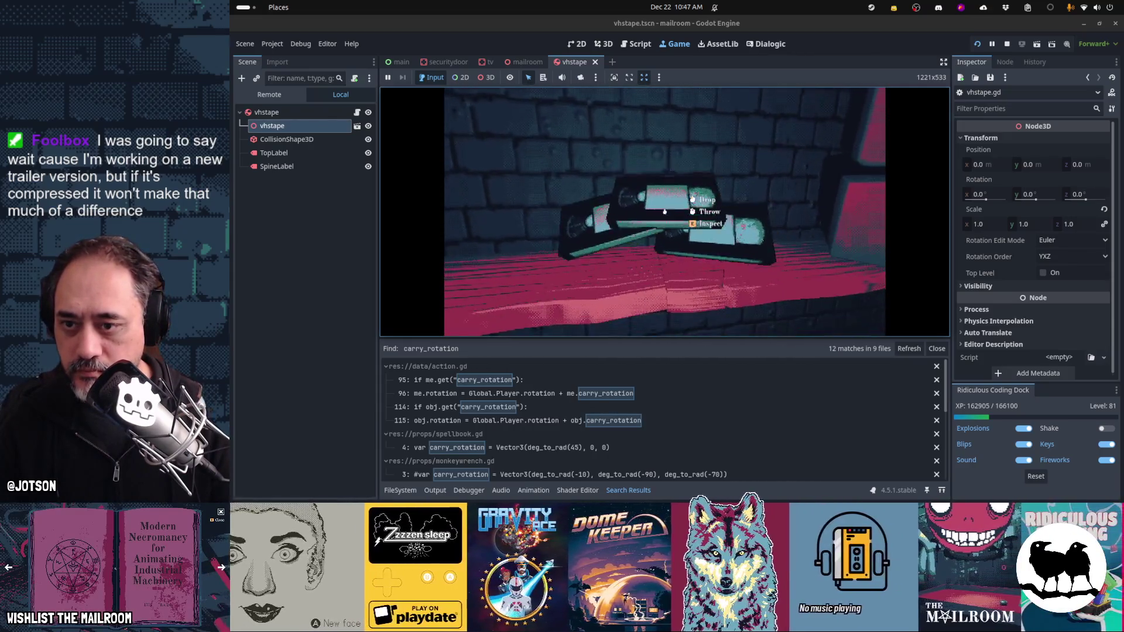
left_click(664, 211)
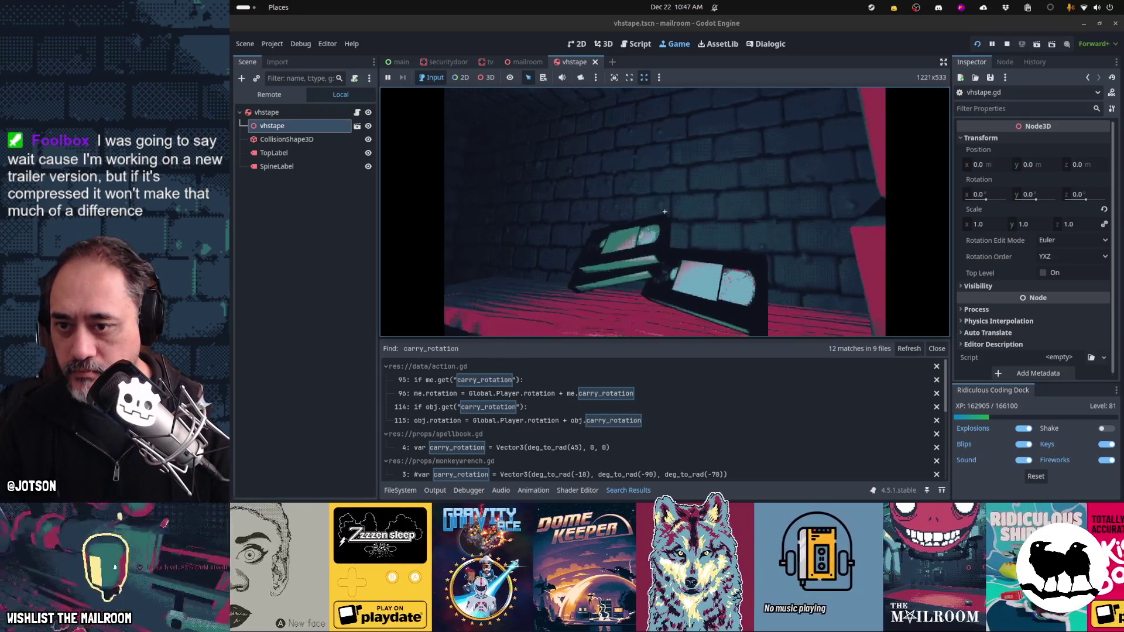
key("w")
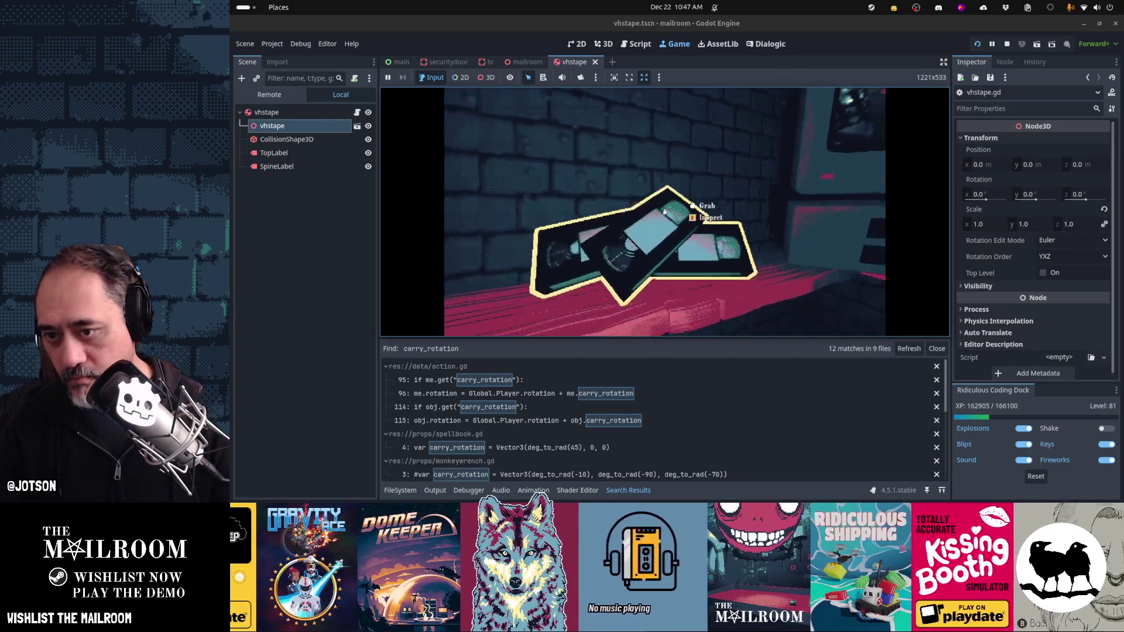
left_click(664, 212)
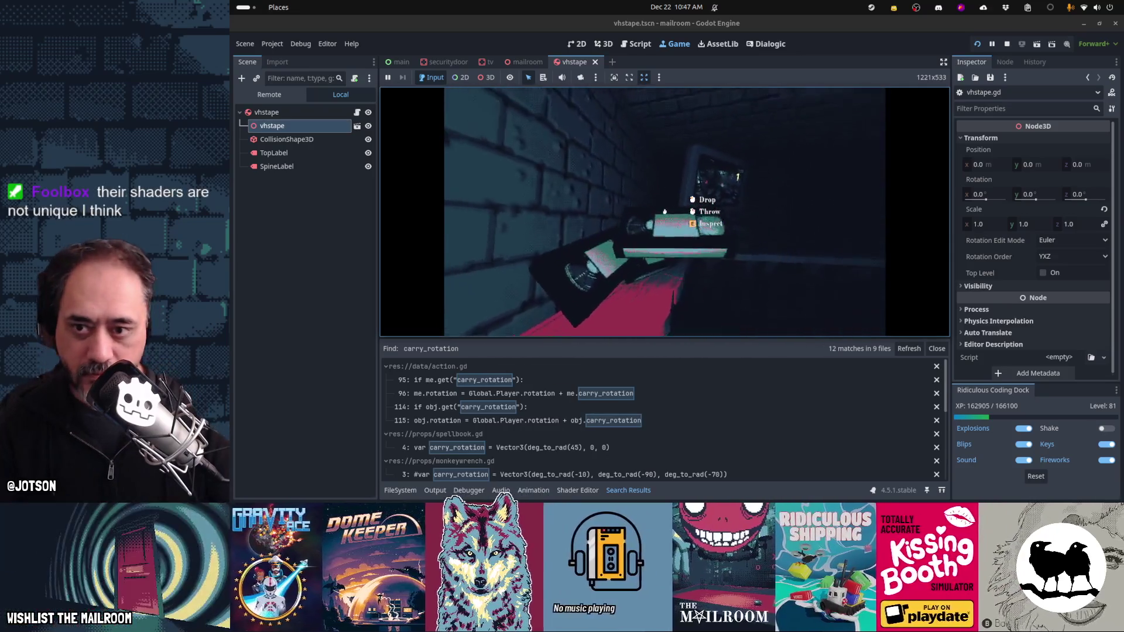
left_click(665, 212)
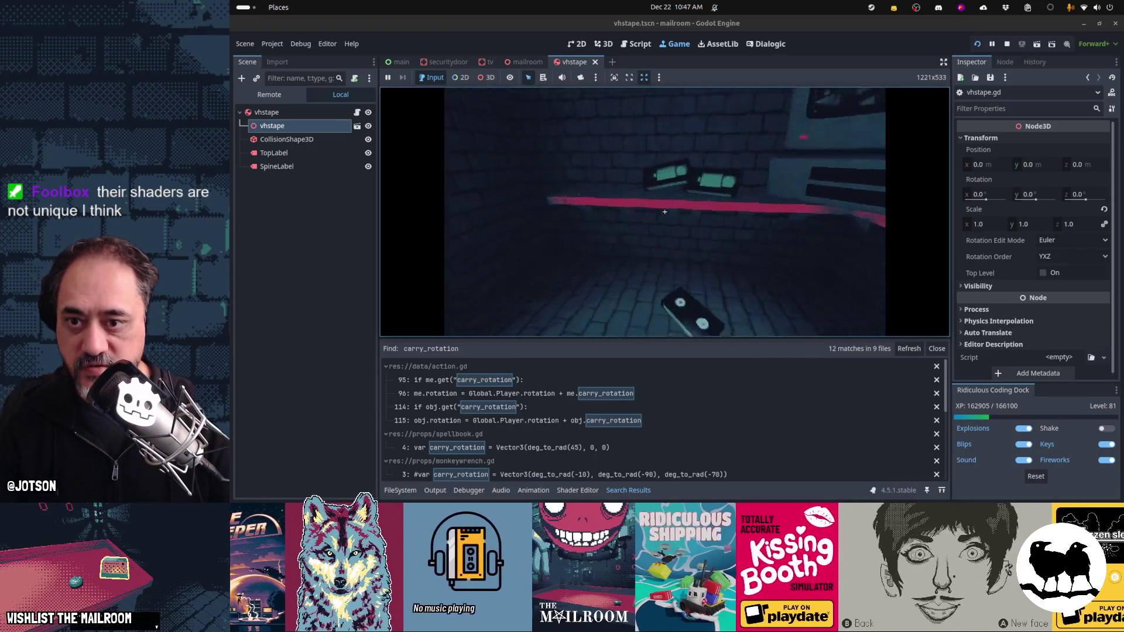
left_click(665, 211)
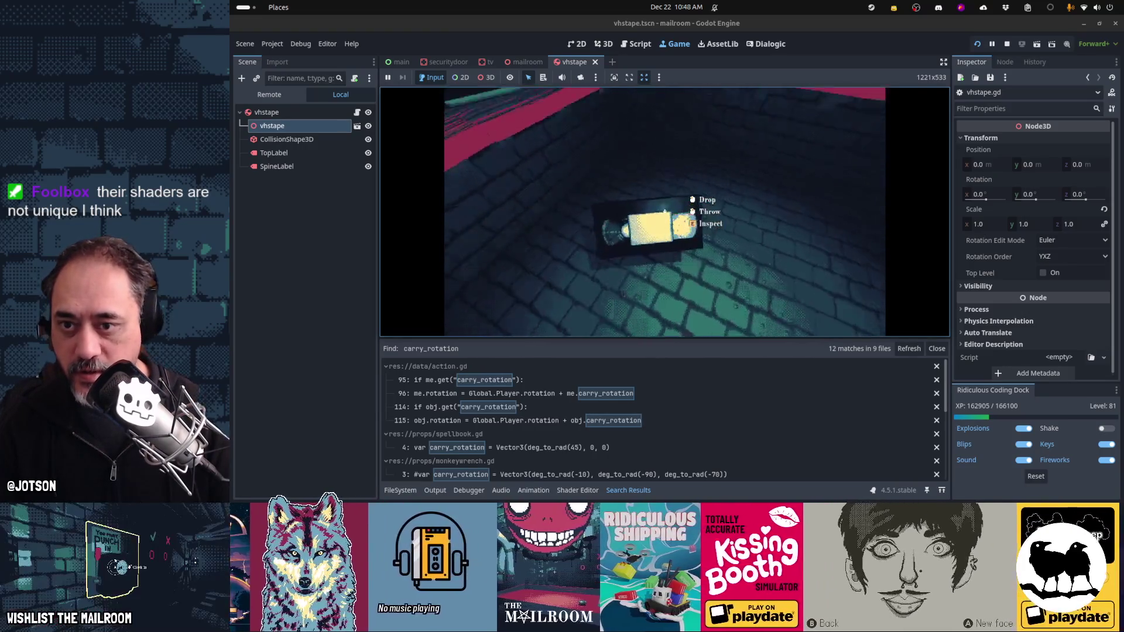
left_click(664, 211)
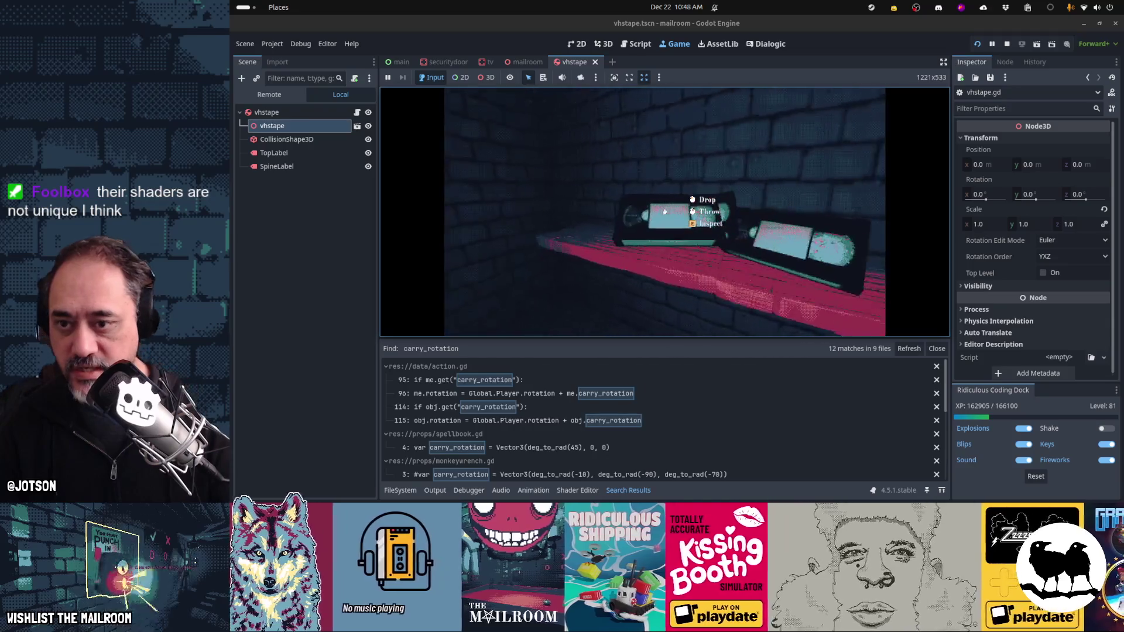
key("Escape")
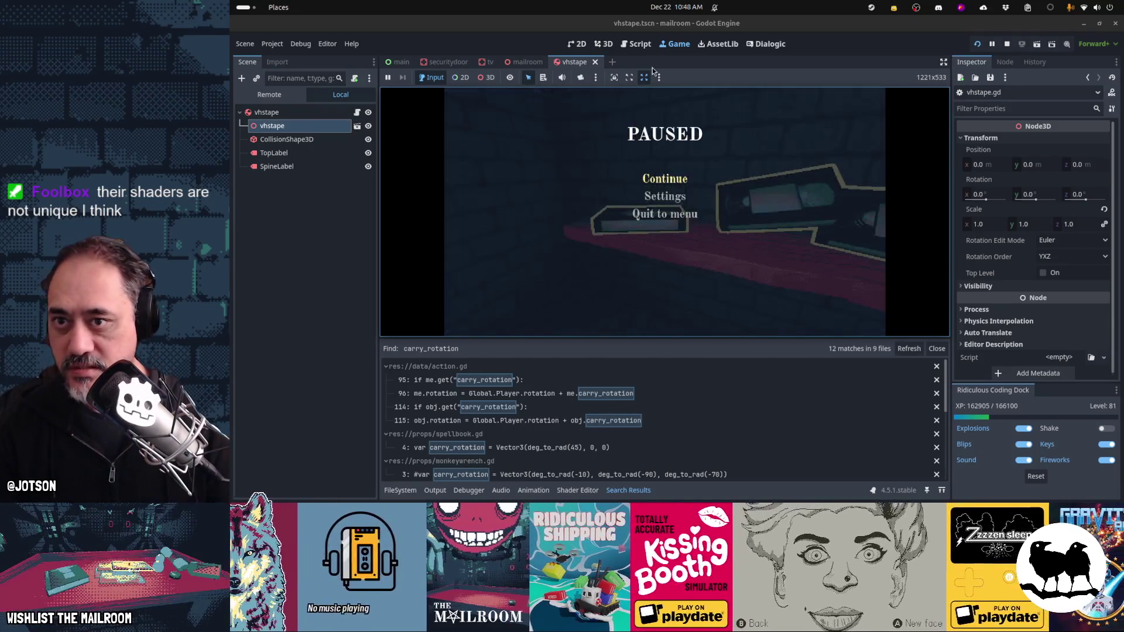
left_click(637, 44)
left_click(626, 154)
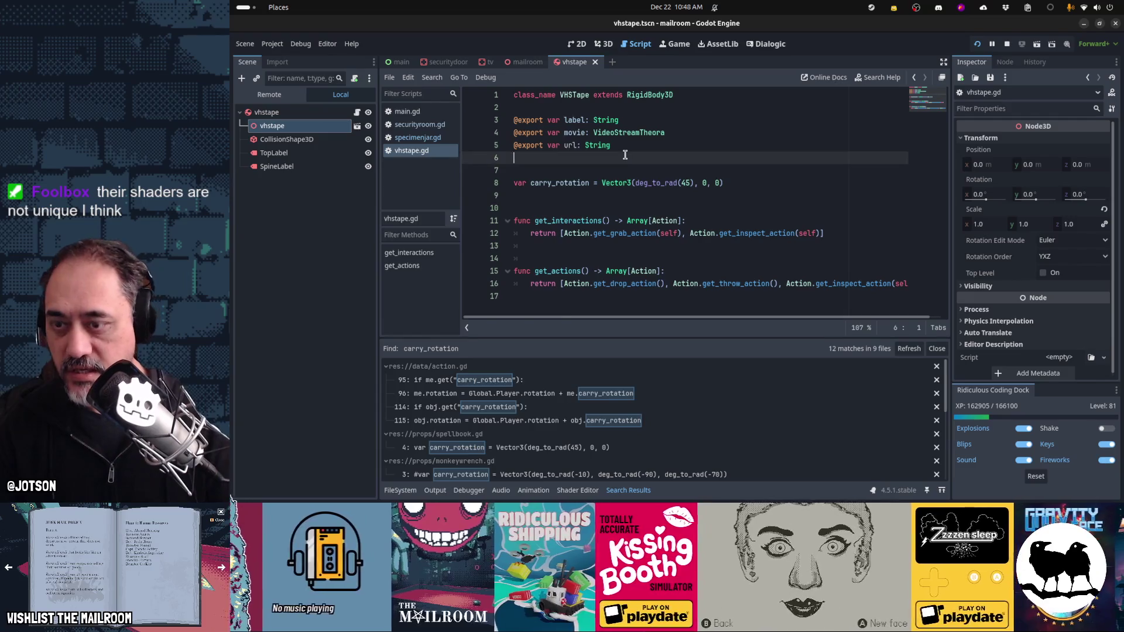
Step: Add the line 'var insertable: bool = true' and save the VHSTape script
key("Return")
type("var insertable")
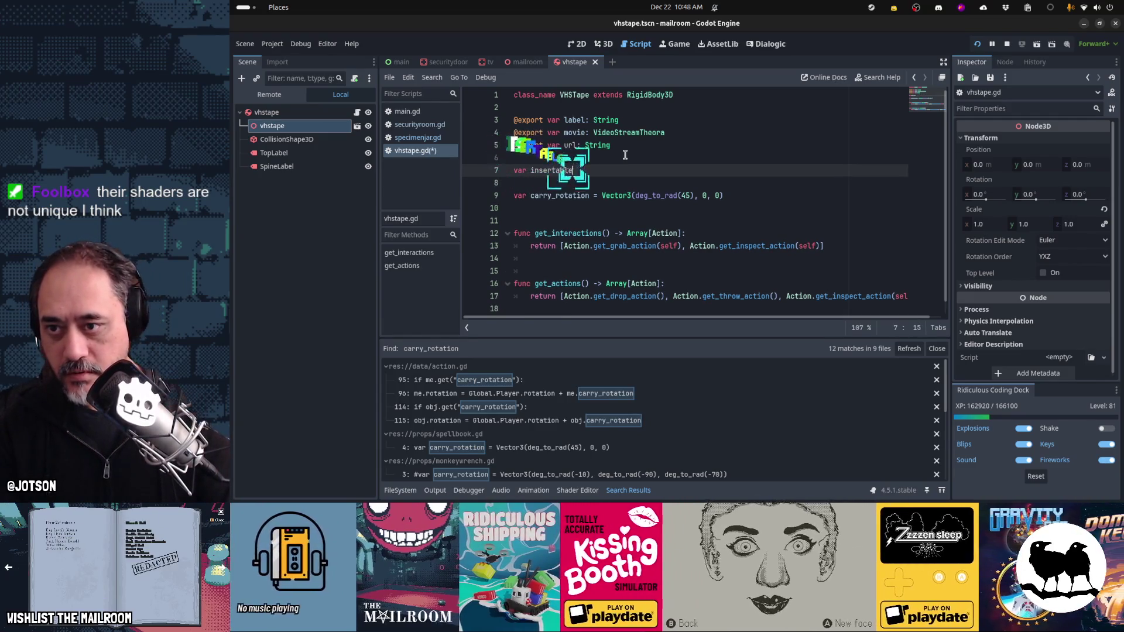
type(": bool = true")
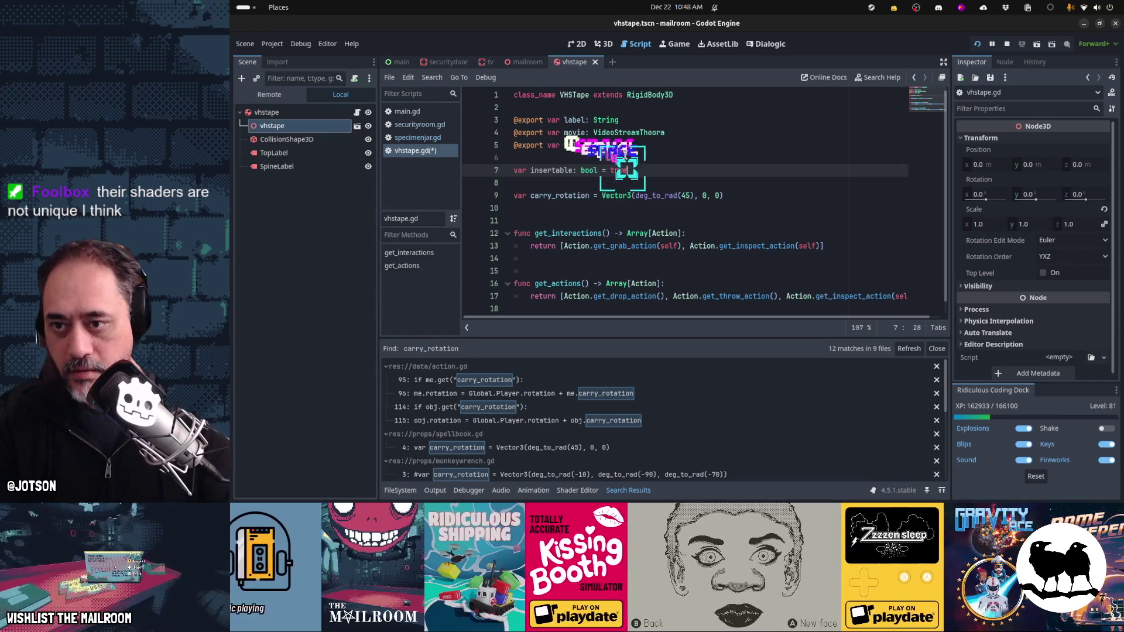
key("Return")
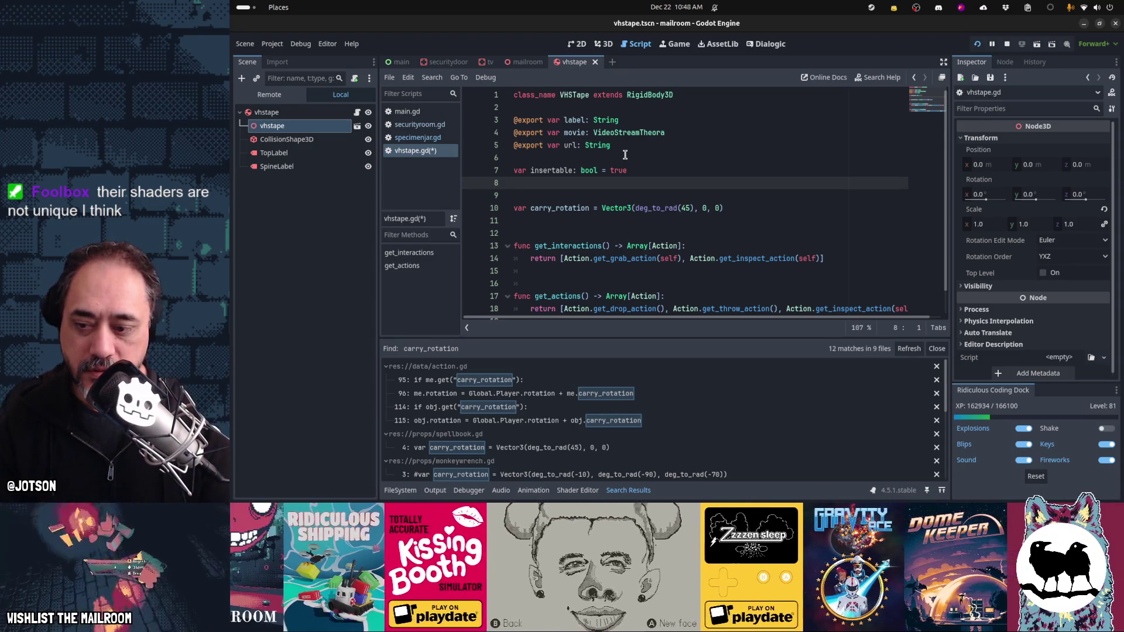
key("Up")
key("Down")
key("Down")
key("ctrl+s")
Step: Move the insertable line directly below carry_rotation and close specimenjar.gd
key("BackSpace")
key("BackSpace")
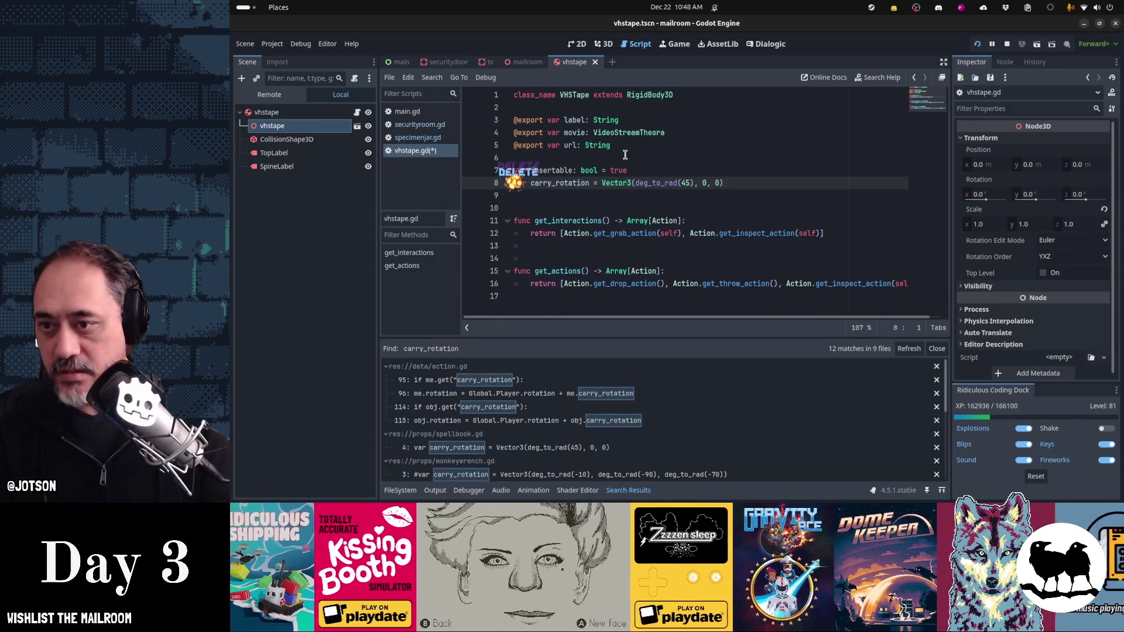
key("Return")
key("Return")
key("Up")
key("ctrl+z")
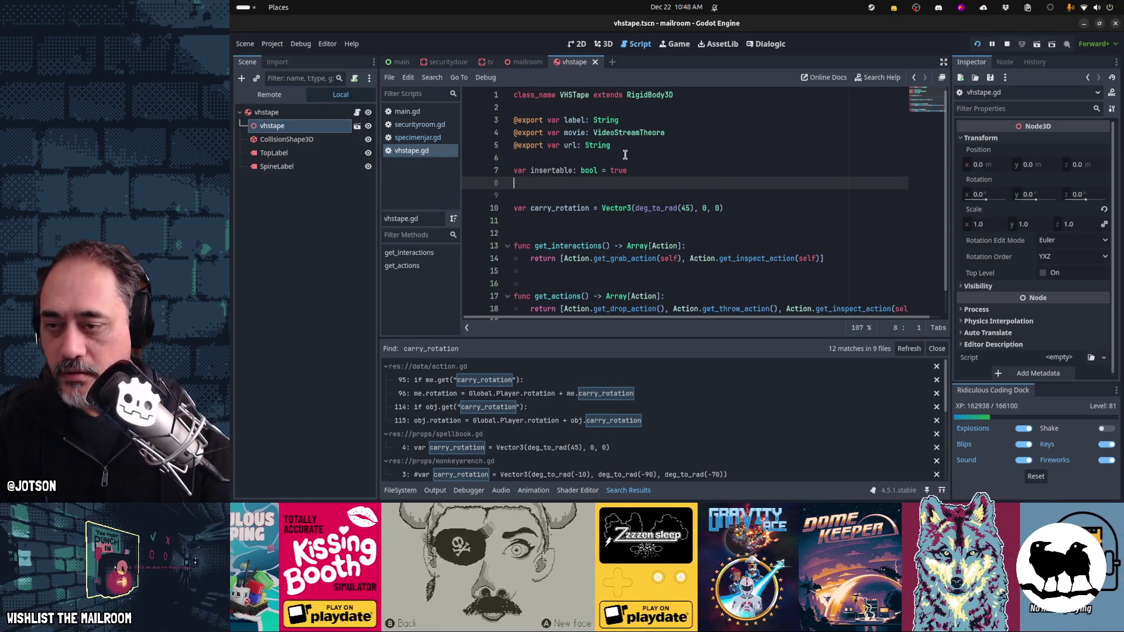
key("ctrl+z")
key("ctrl+shift+z")
key("ctrl+shift+z")
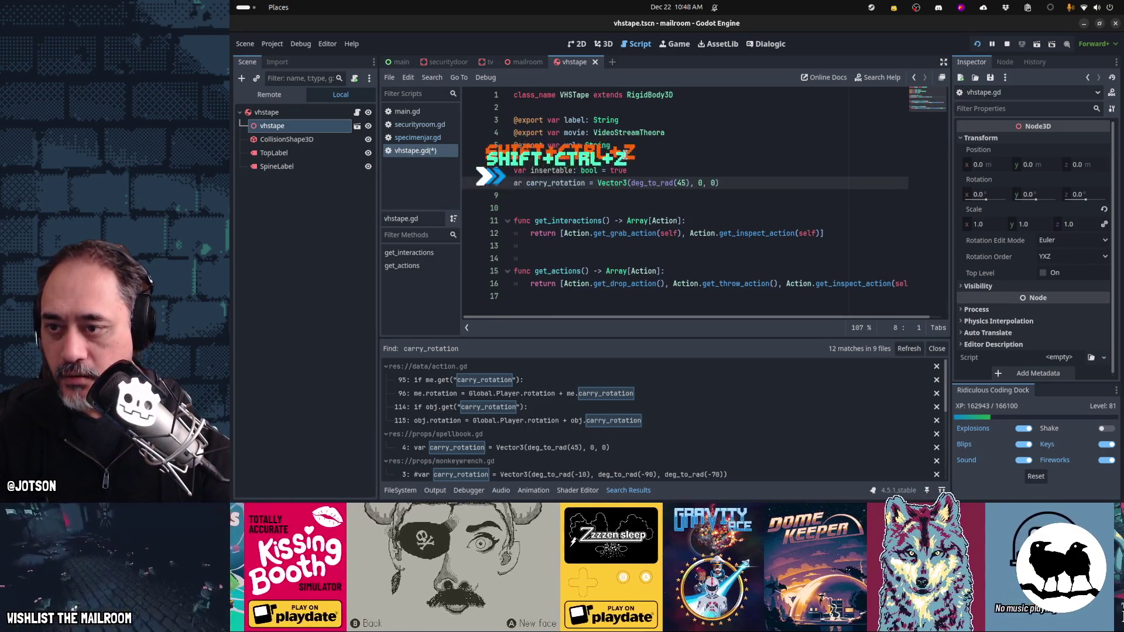
key("ctrl+x")
key("Return")
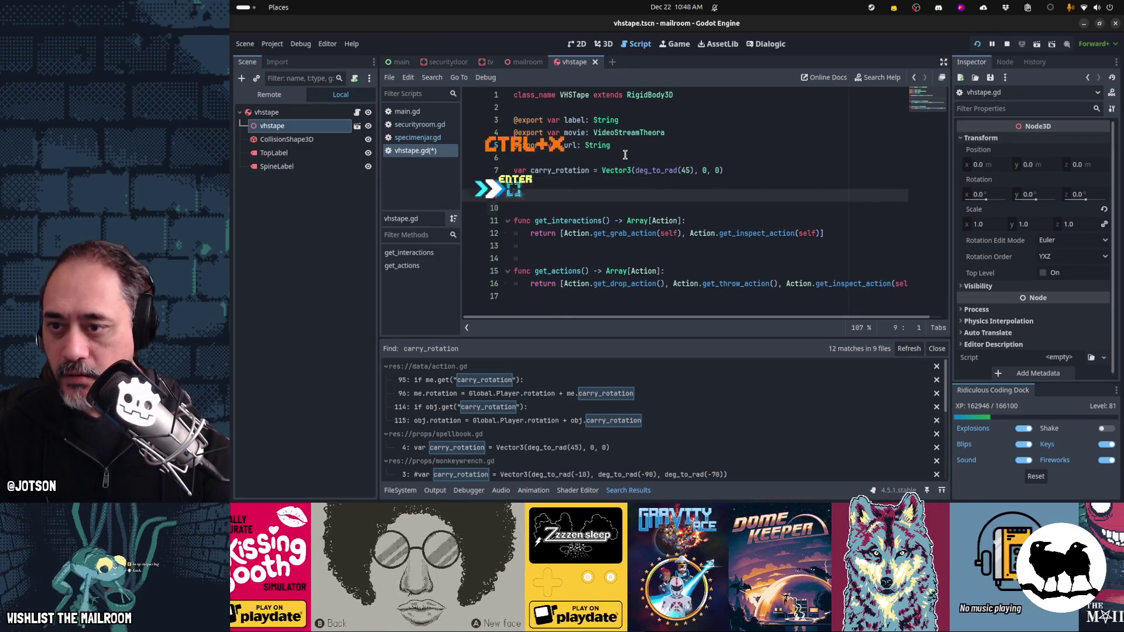
key("ctrl+v")
key("ctrl+x")
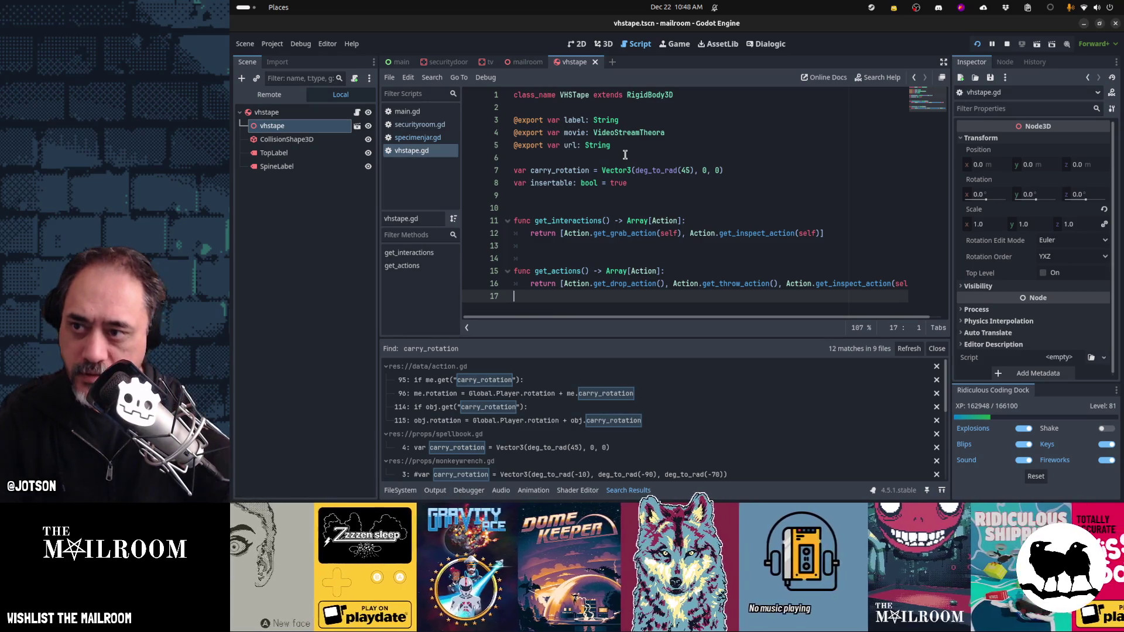
middle_click(417, 137)
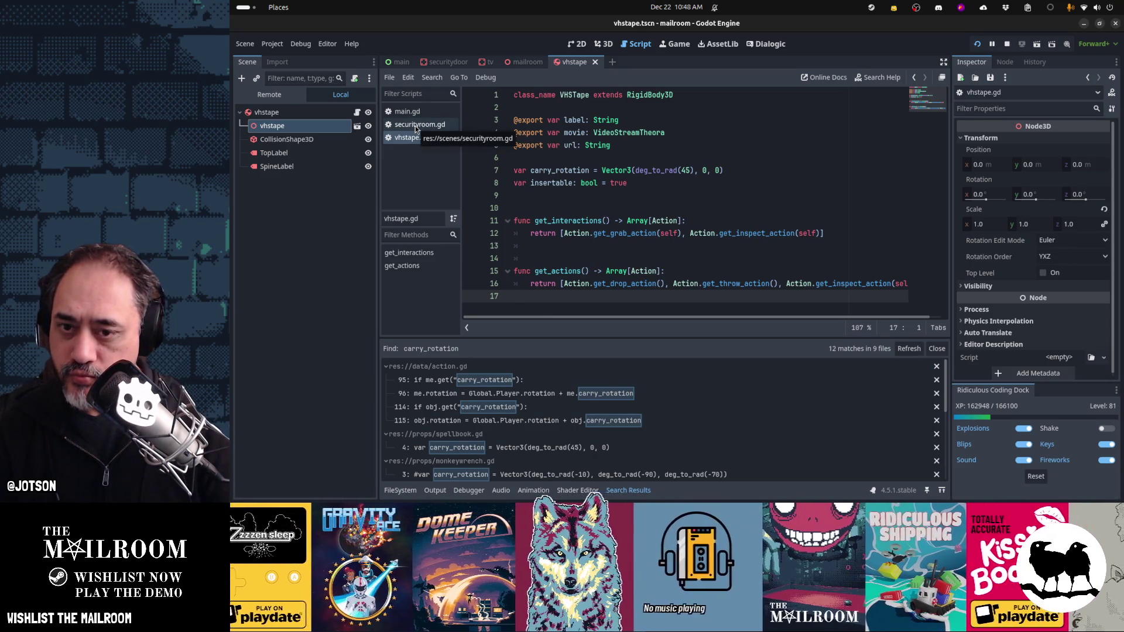
left_click(688, 234)
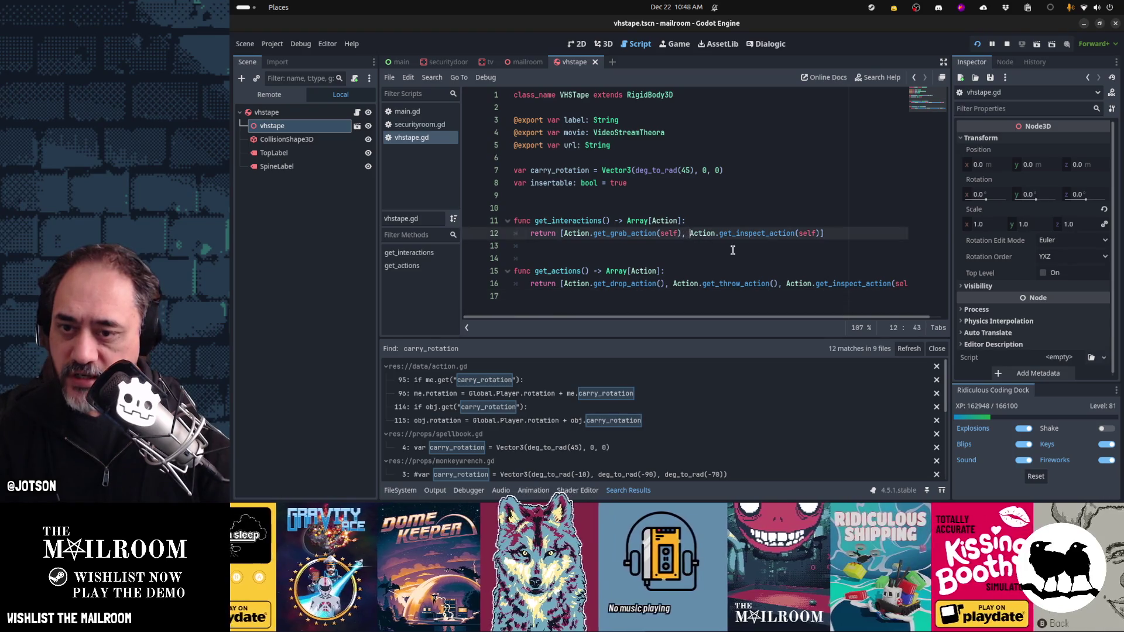
Step: Add 'var insertact = Action.get_insert_action(self)' above the return in get_interactions
type("insertabl")
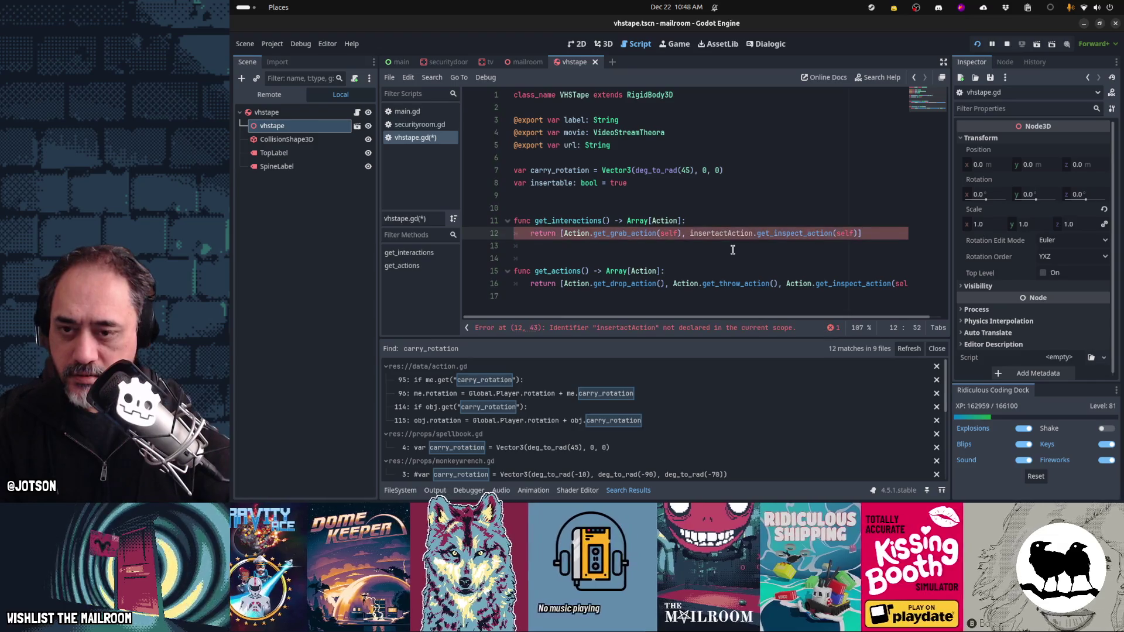
key("ctrl+shift+Return")
type("var inse")
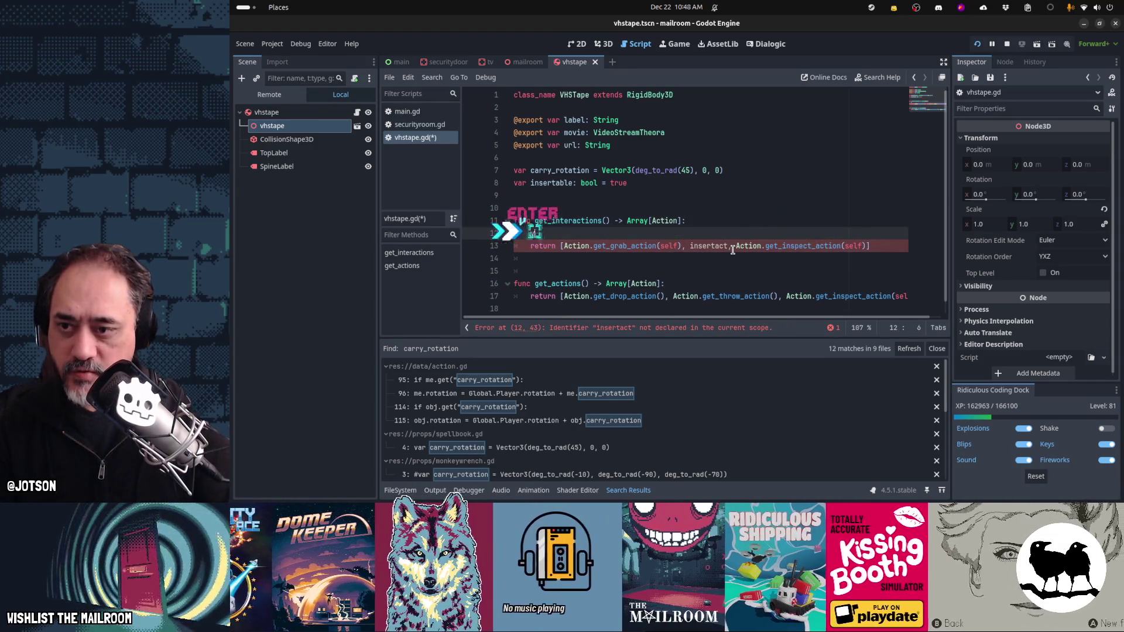
type("rtac")
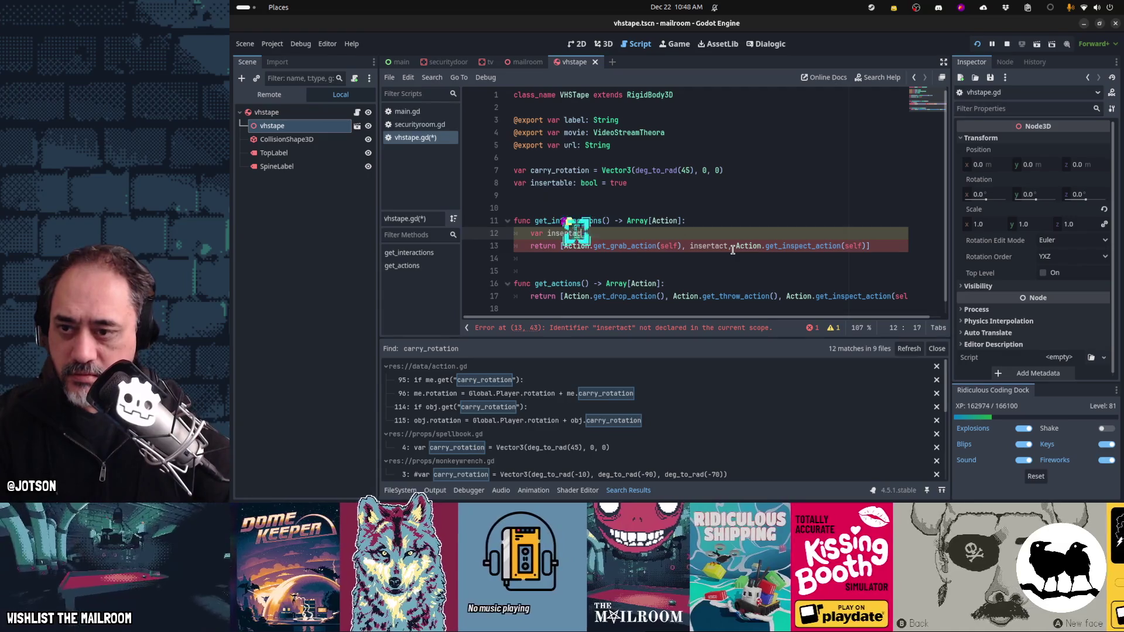
type("t = Ac")
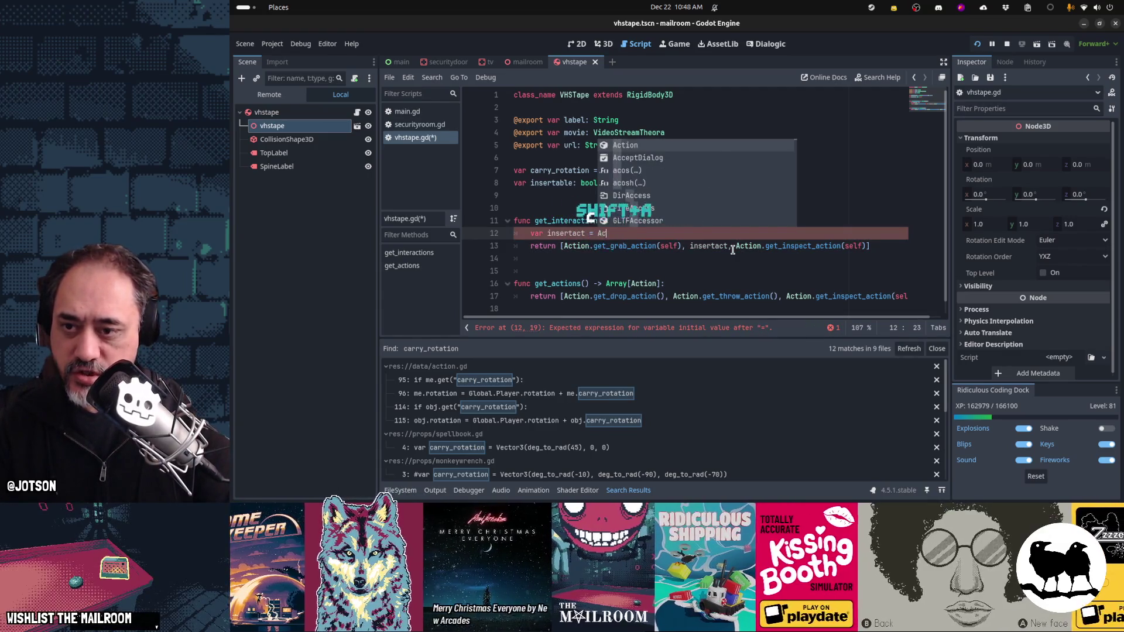
type("tion.get_in")
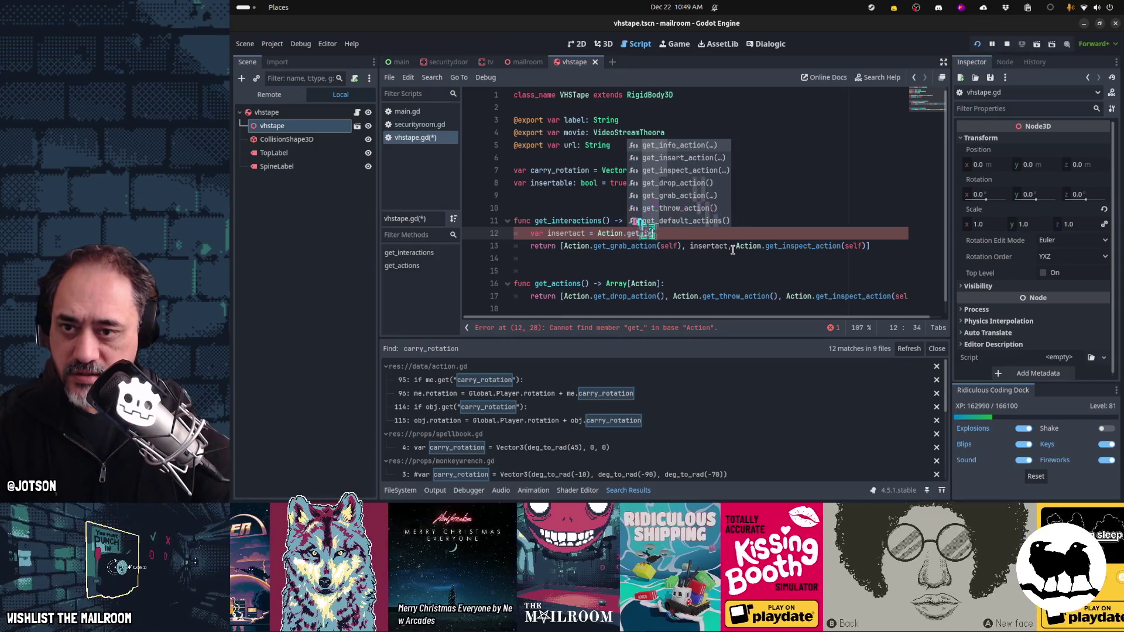
key("Down")
key("Return")
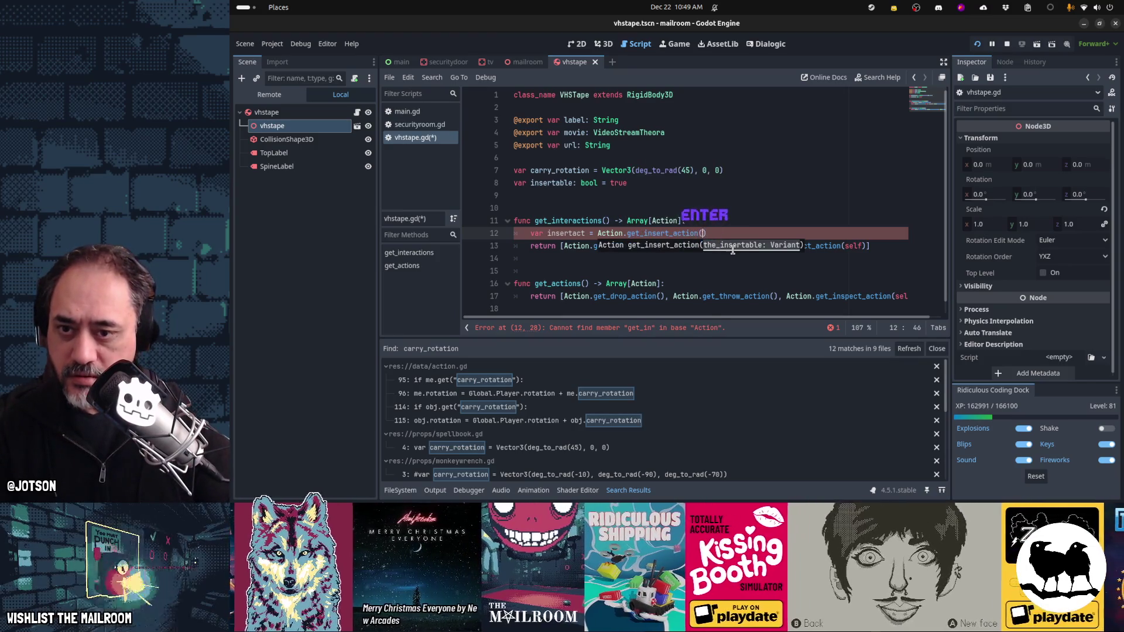
type("self)")
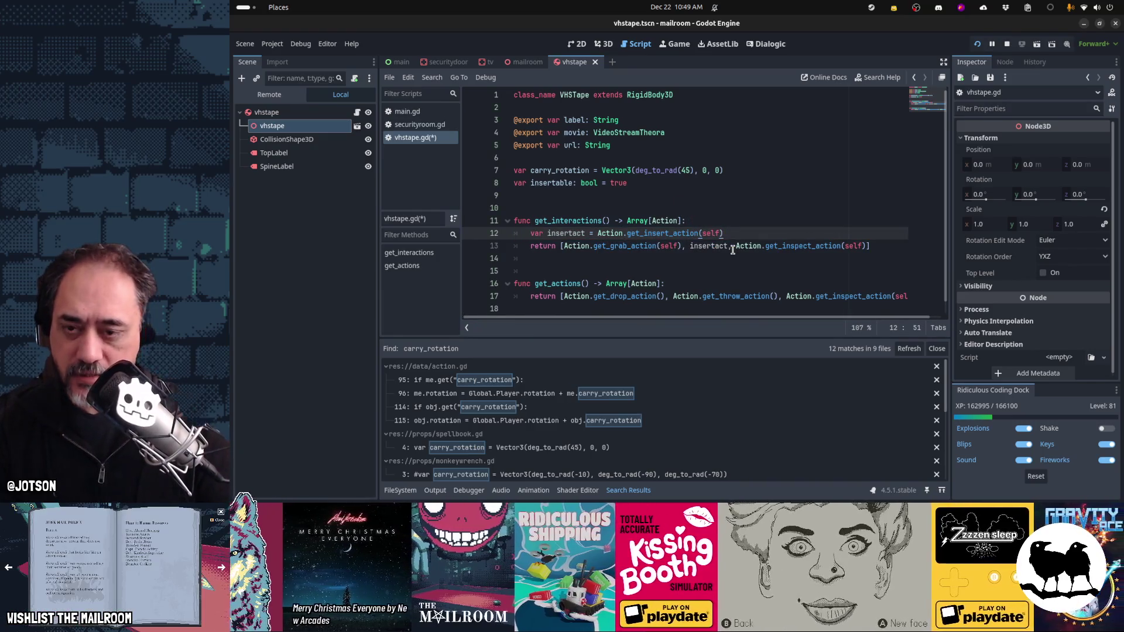
key("Return")
Step: Wrap the return in 'if insertact:' with an else branch returning the full action list
type("i")
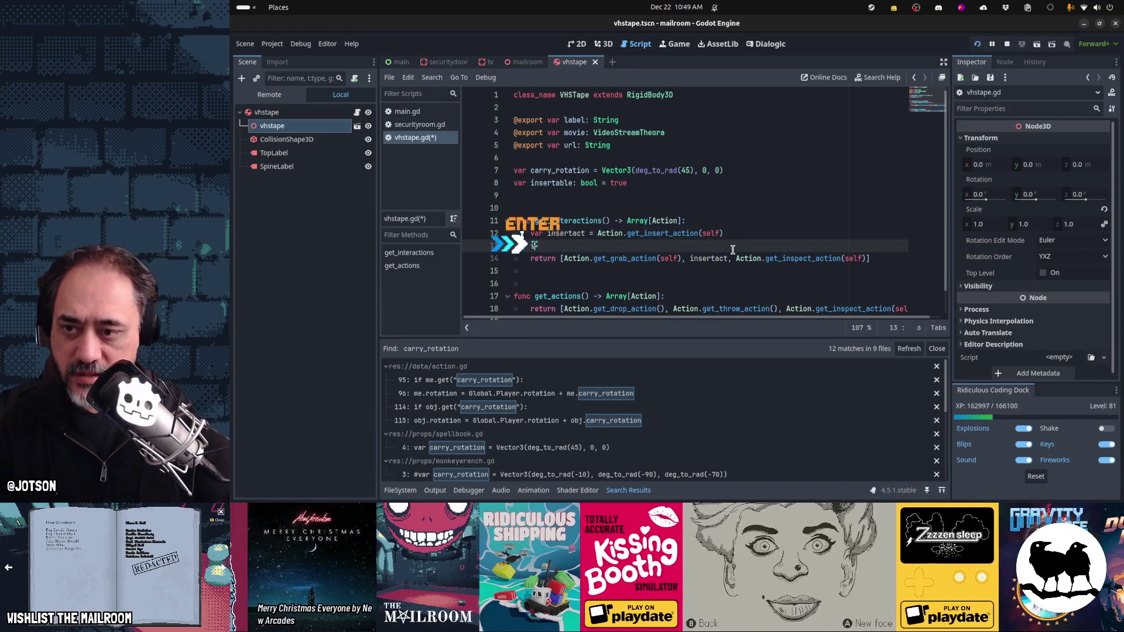
type("f insertact:")
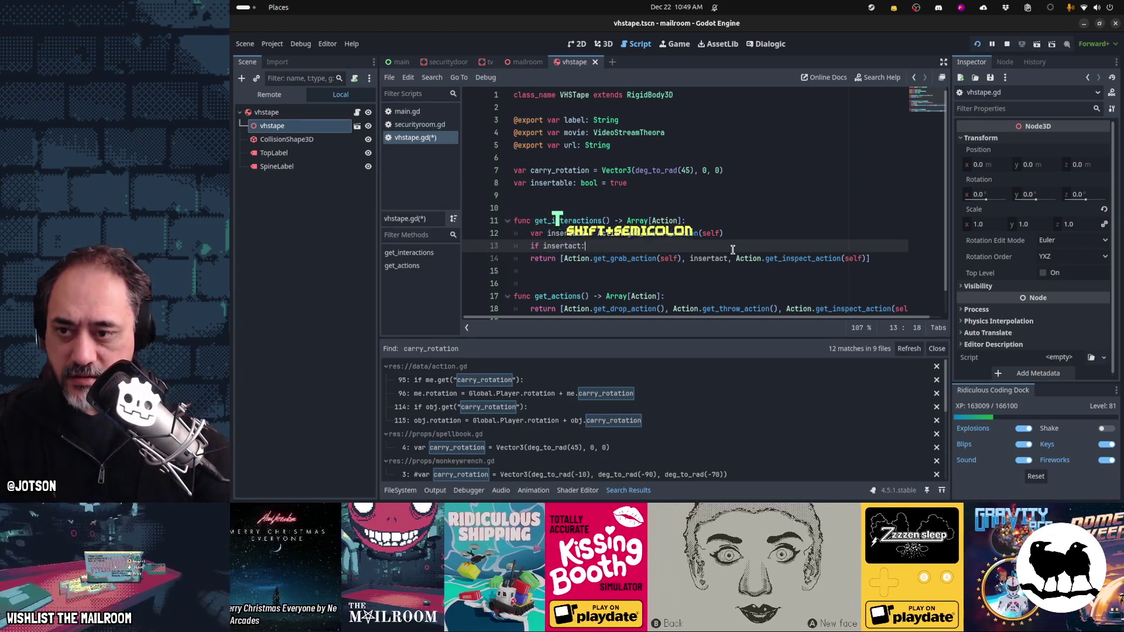
key("Down")
key("Tab")
key("Return")
key("BackSpace")
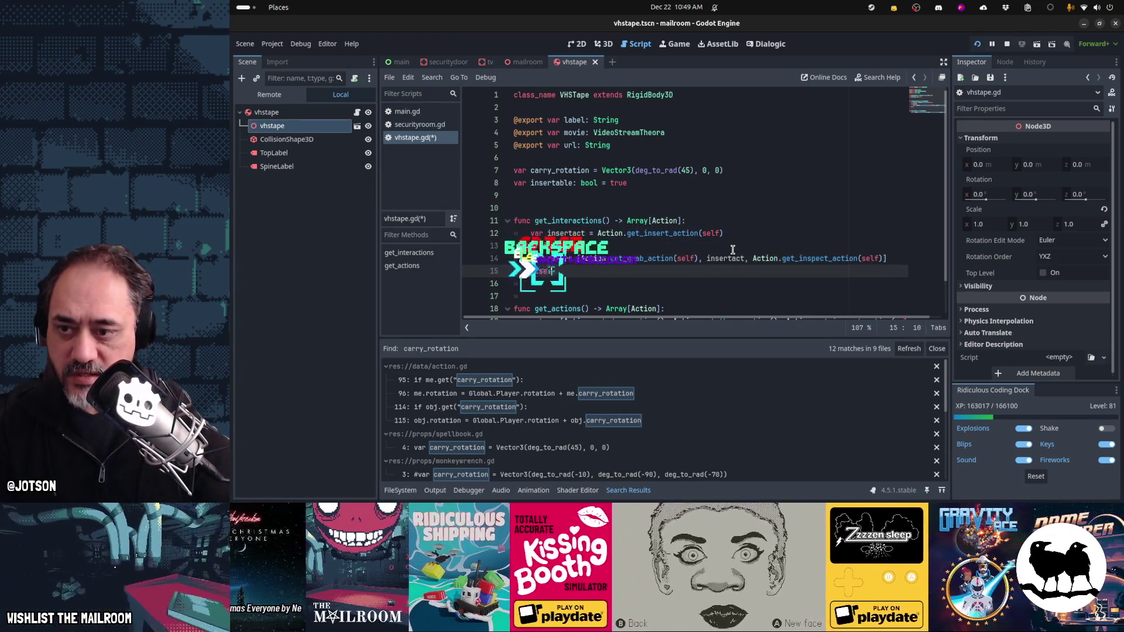
type("else:")
key("Up")
key("End")
key("shift+Home")
key("ctrl+c")
key("Down")
key("Return")
key("ctrl+v")
Step: Make the if branch return [insertact] only, then save vhstape.gd
key("Right")
key("Right")
key("Right")
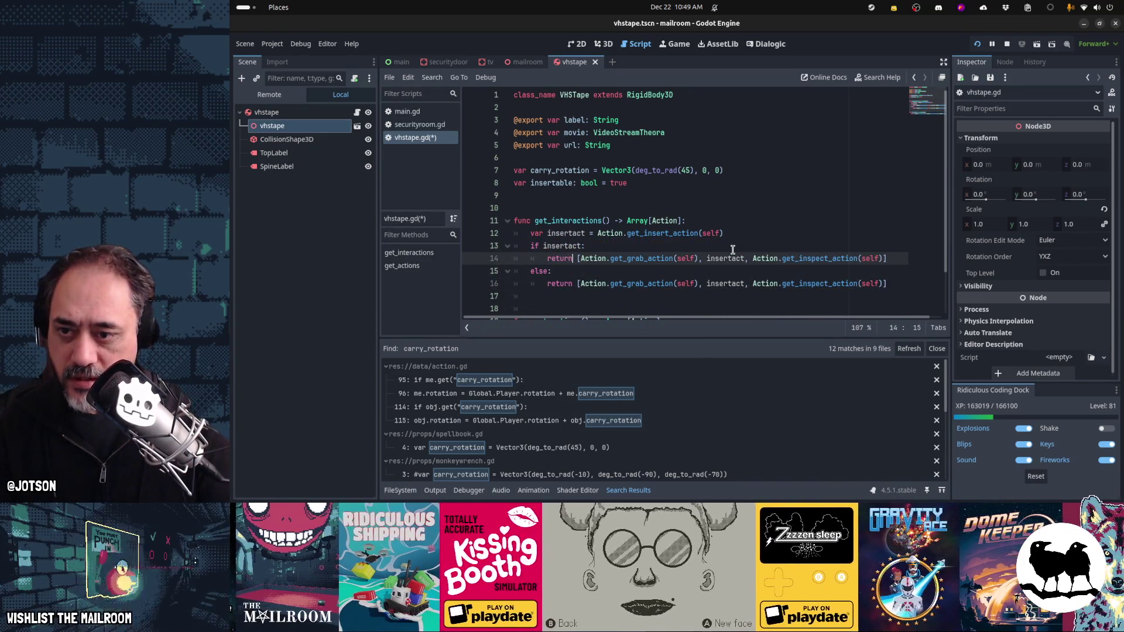
key("shift+End")
key("shift+Left")
key("shift+Left")
type("insertact")
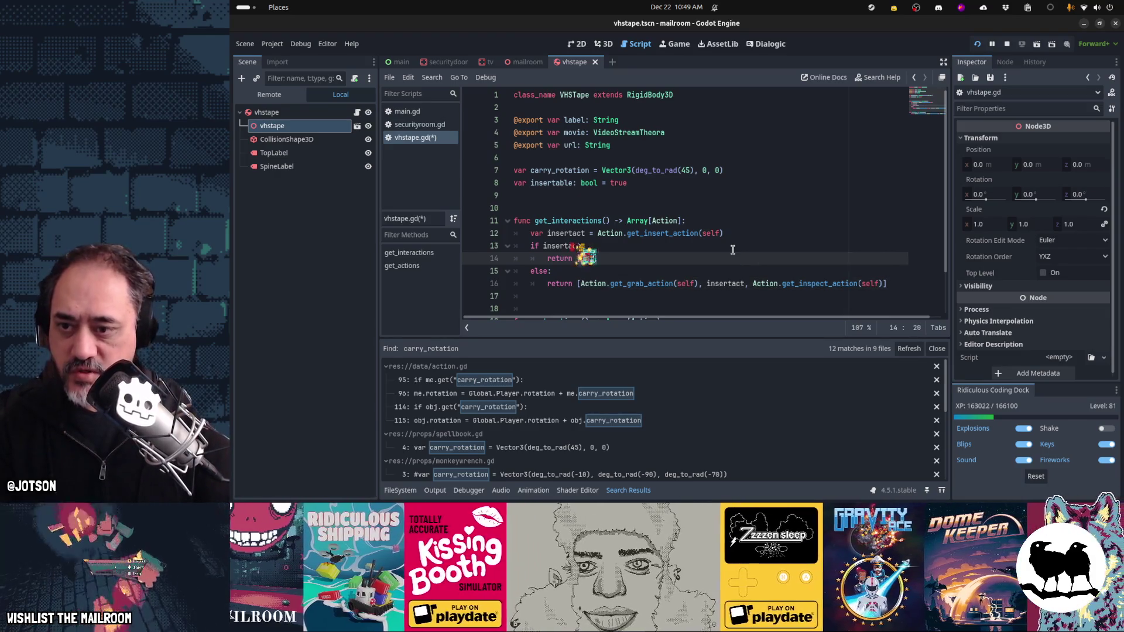
key("Up")
key("Up")
key("End")
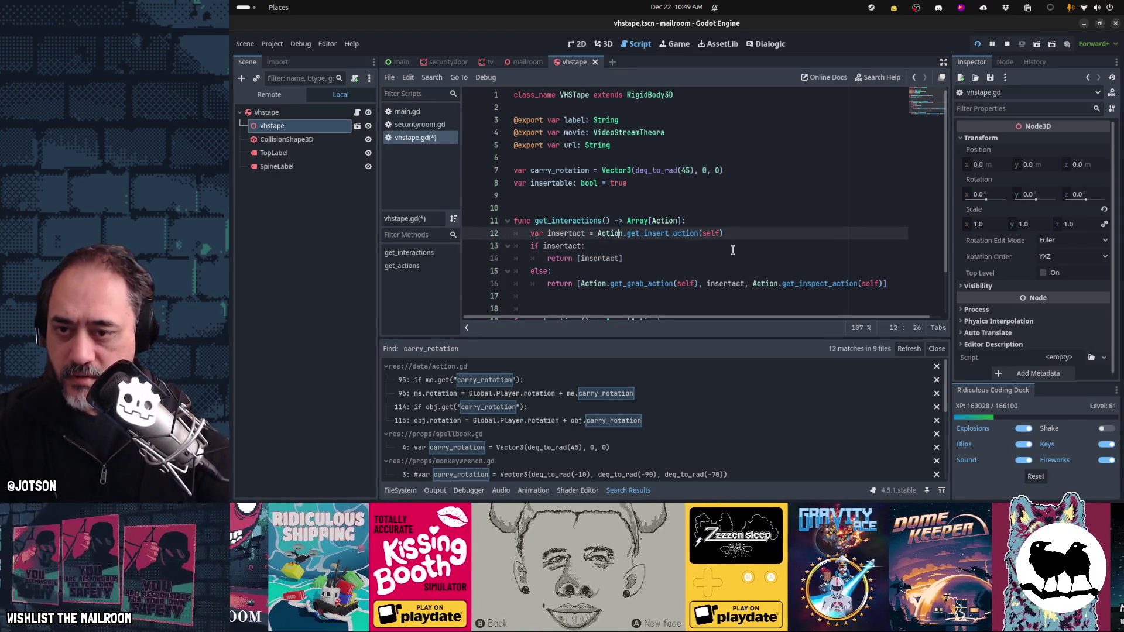
key("Return")
type("insertact")
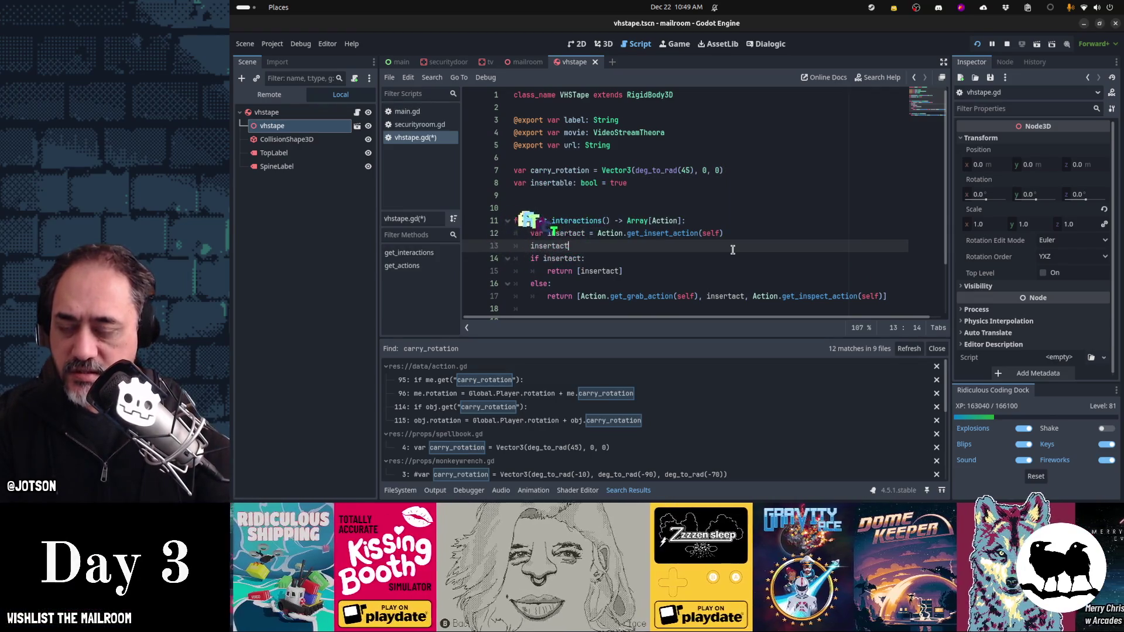
key("BackSpace")
key("BackSpace")
key("BackSpace")
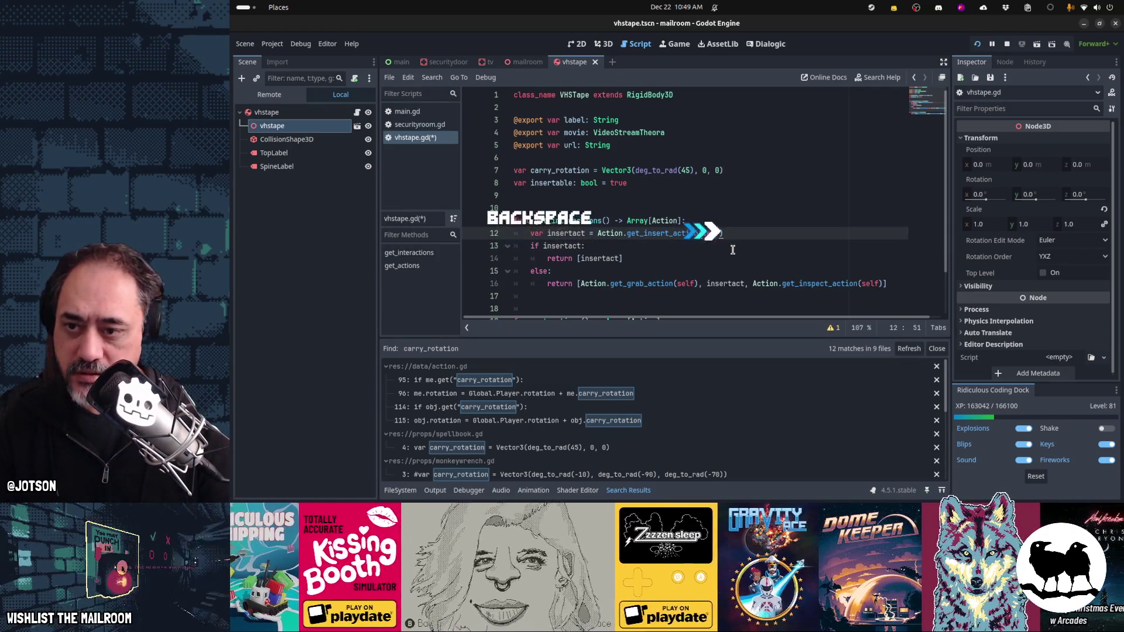
key("ctrl+End")
key("ctrl+s")
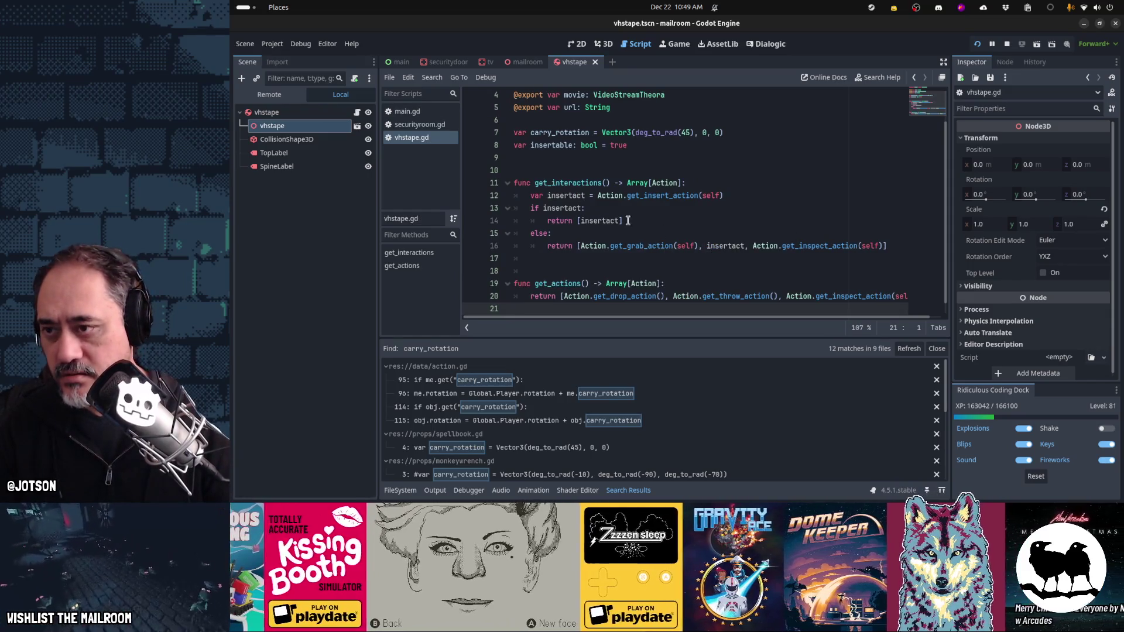
Step: Open tv.gd and add a new line at the end of the script
key("shift+alt+o")
type("tv.gd")
key("Return")
key("ctrl+End")
key("Return")
key("BackSpace")
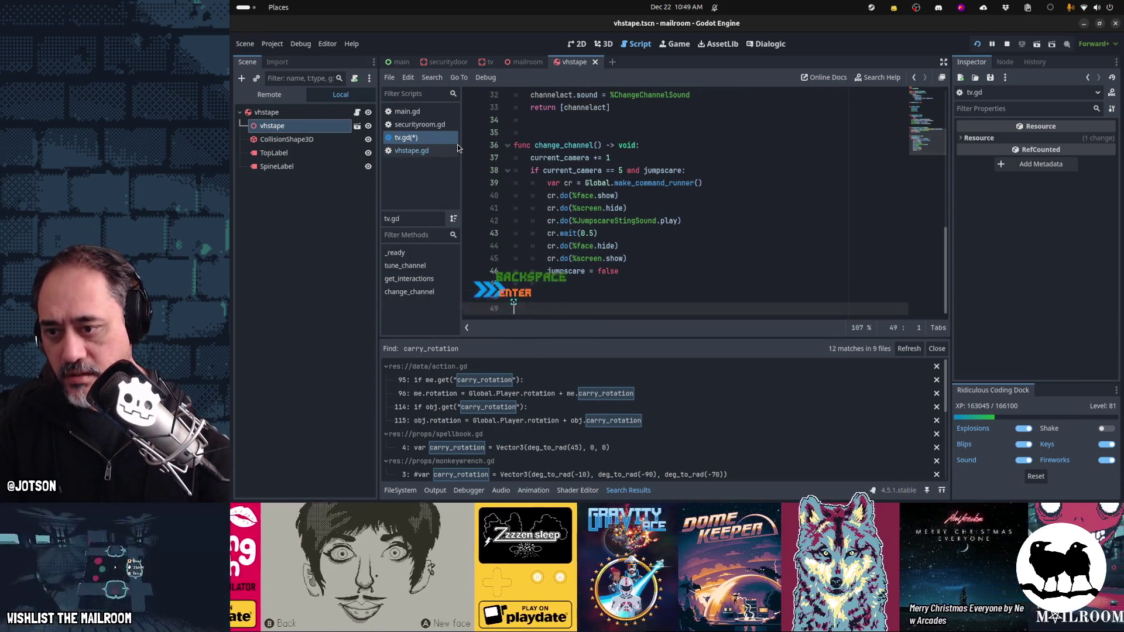
Step: Start 'func get_insert_action(obj:' in tv.gd, then copy canister.gd's get_insert_action found via Find in Files
key("Return")
type("func get_insert")
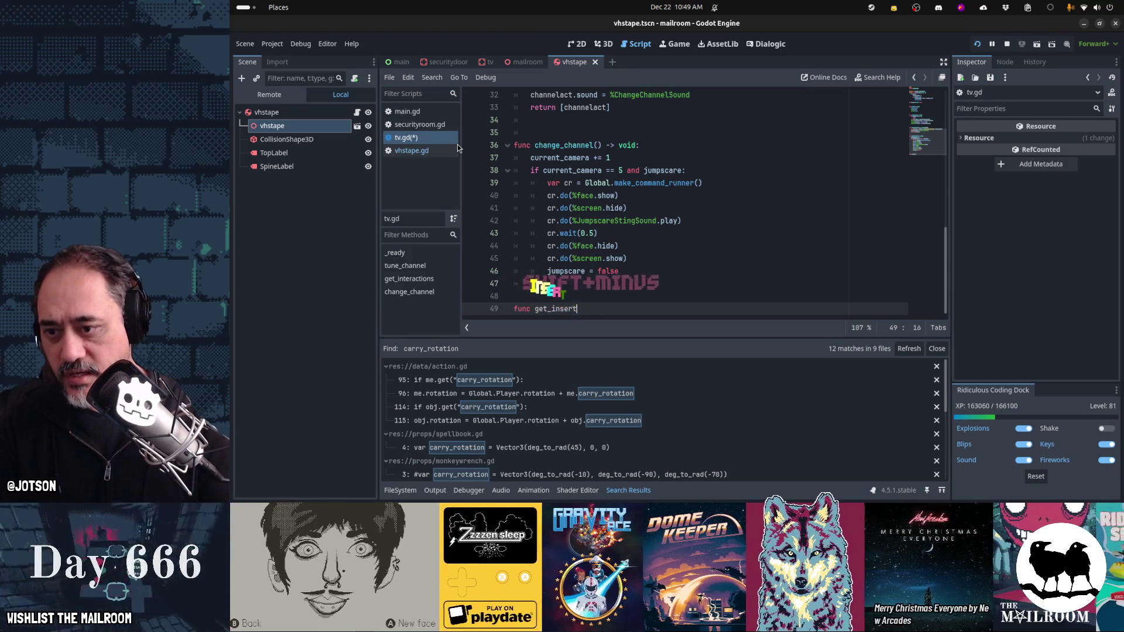
type("_action(")
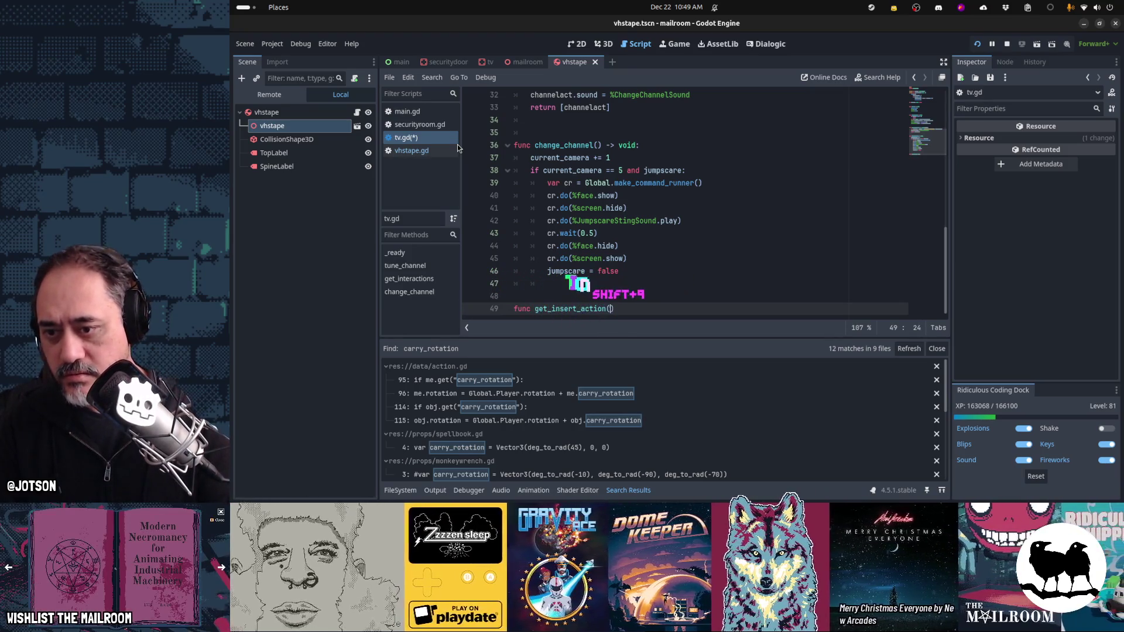
type("obj:")
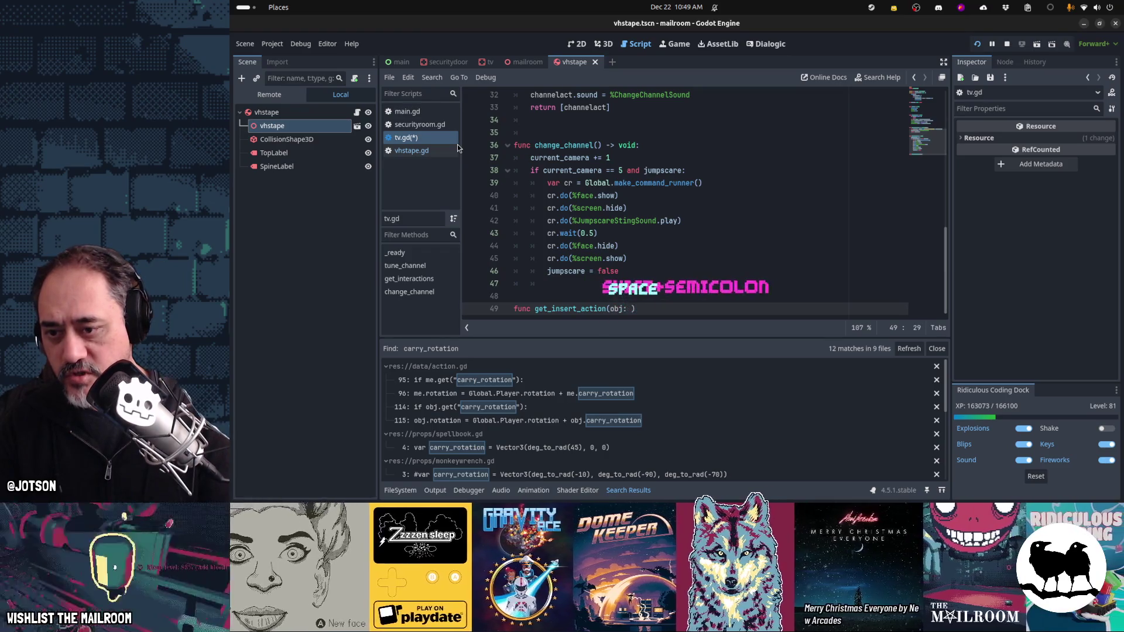
key("ctrl+shift+f")
type("get_")
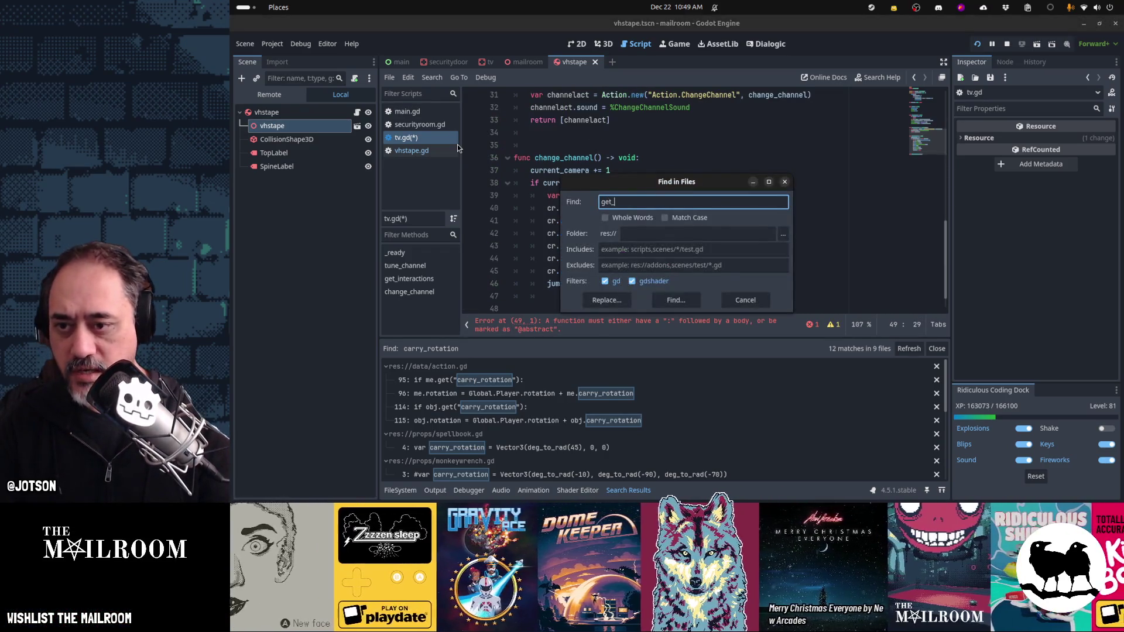
type("insert")
key("Return")
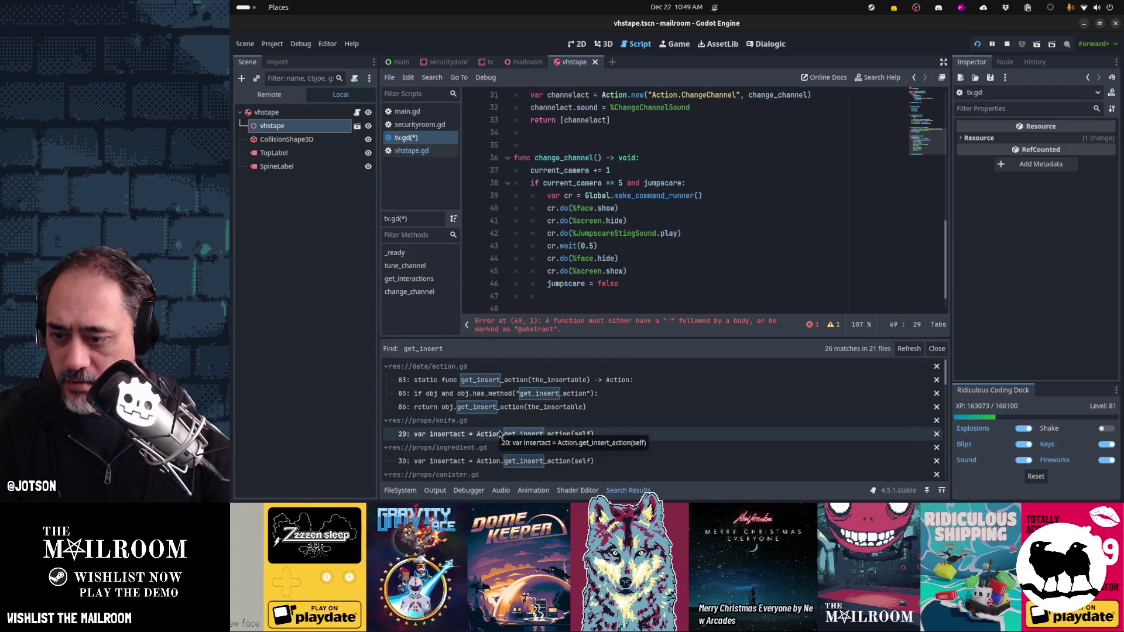
scroll(496, 436, "down", 2)
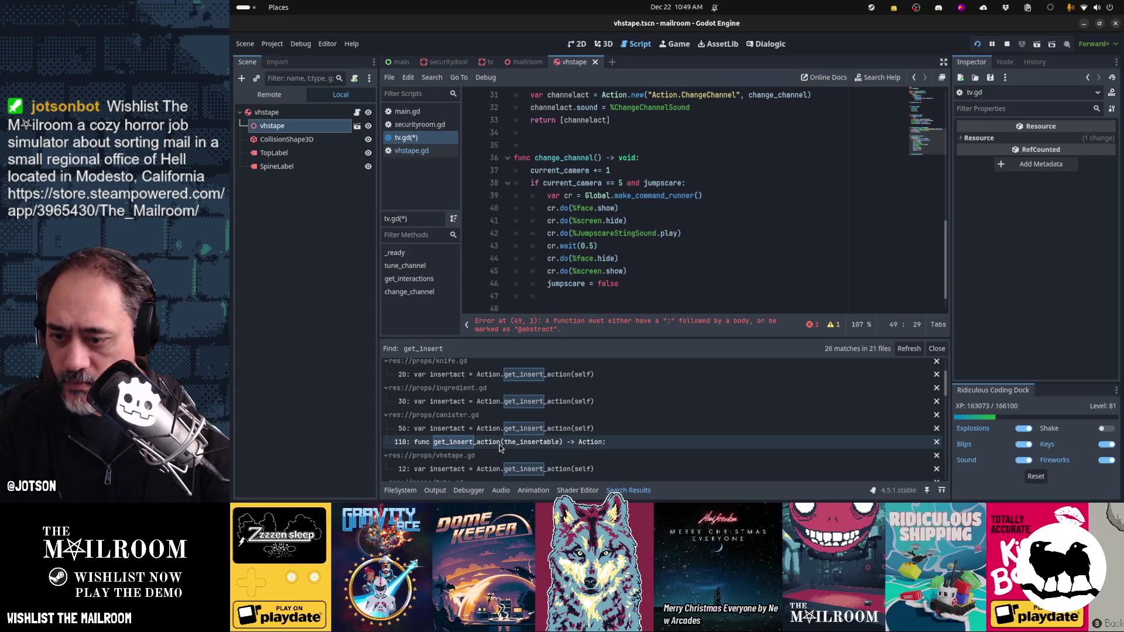
left_click(499, 442)
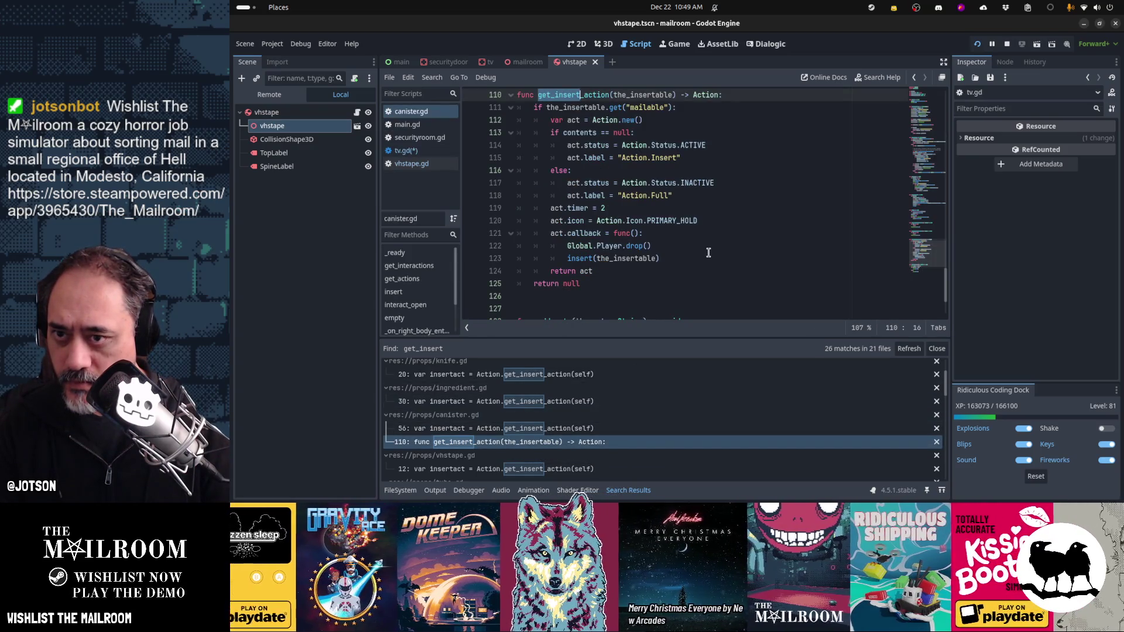
key("Home")
key("shift+Down")
key("shift+Down")
key("shift+Down")
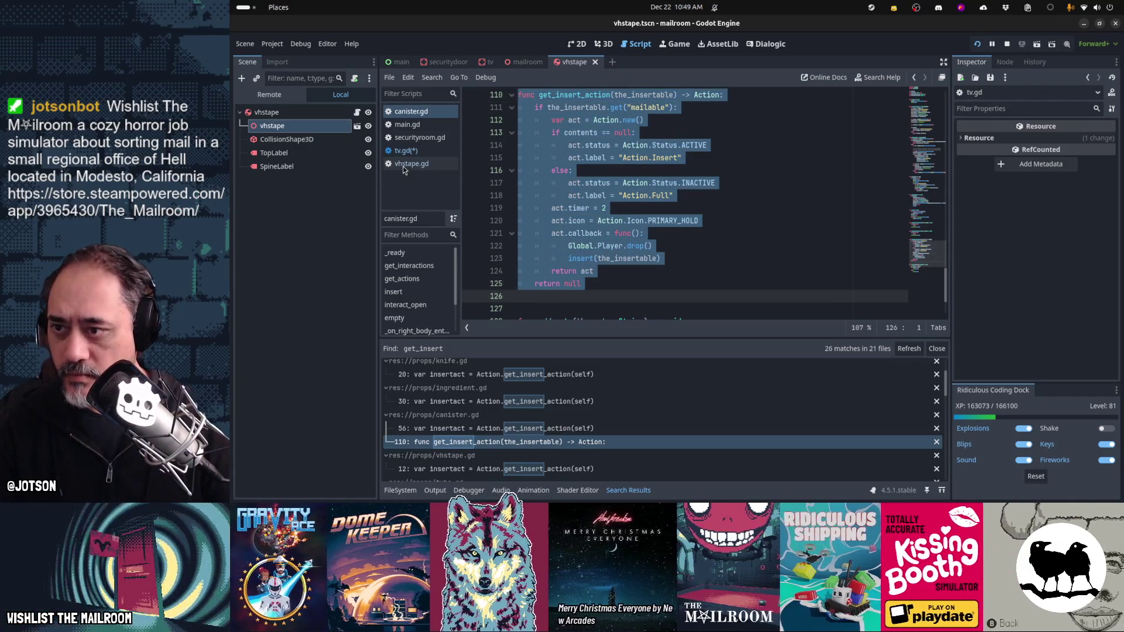
key("alt+Left")
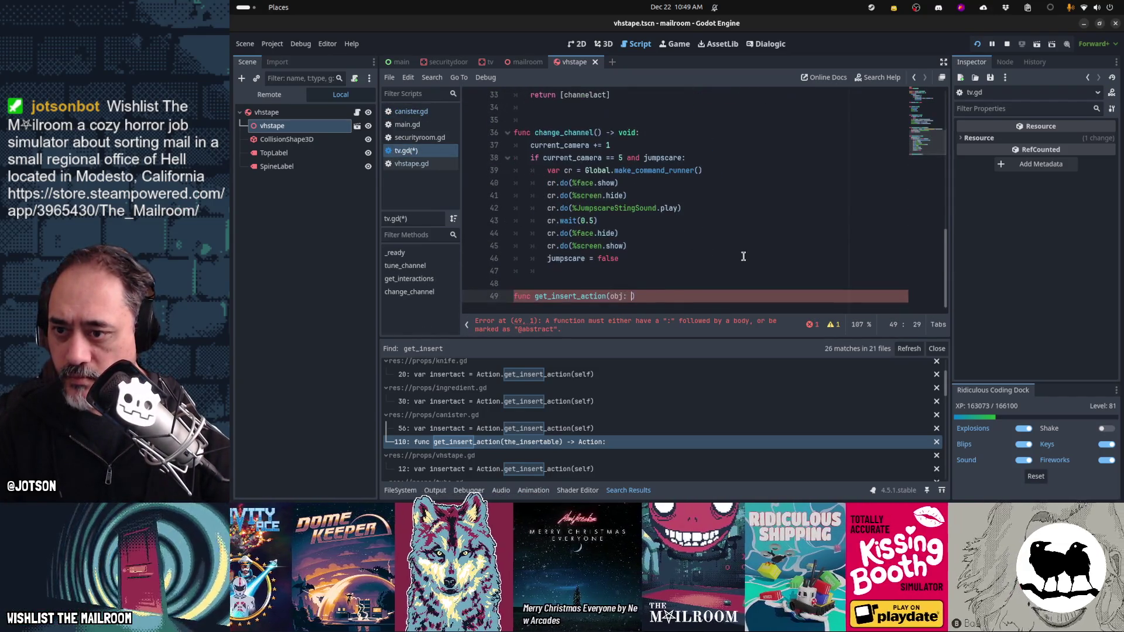
Step: Paste the copied get_insert_action over line 49 and change its condition to 'is VHSTape'
key("shift+Home")
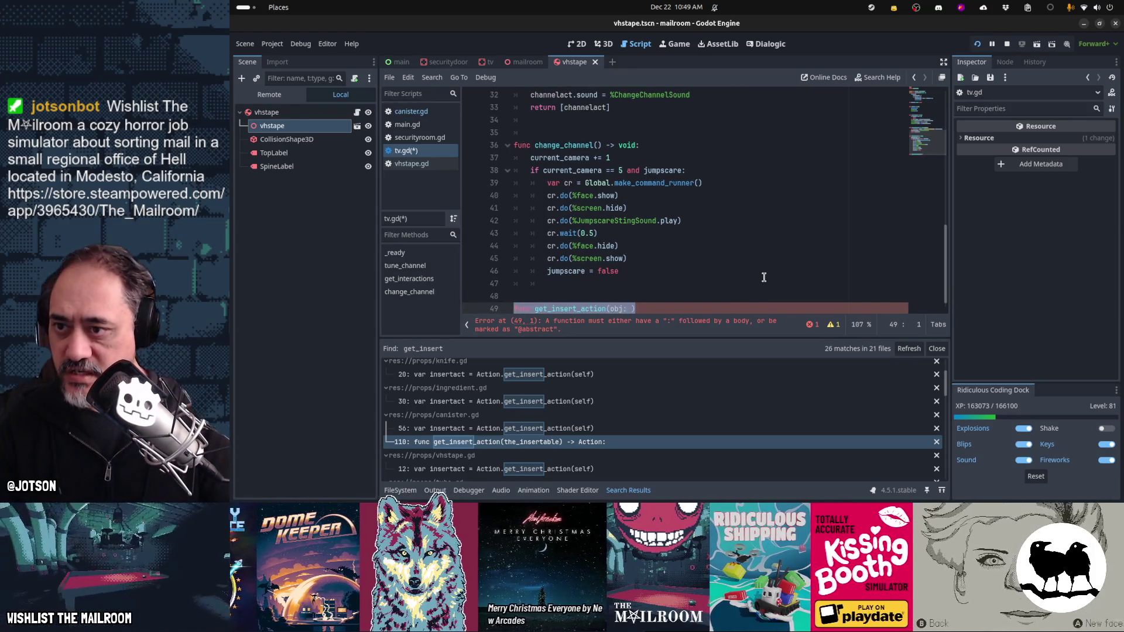
type("func get_insert_action(the_insertable) -> Action: \tif the_insertable.get(\"mailable\"): \t\tvar act = Action.new() \t\tif contents == null: \t\t\tact.status = Action.Status.ACTIVE \t\t\tact.label = \"Action.Insert\" \t\telse: \t\t\tact.status = Action.Status.INACTIVE \t\t\tact.label = \"Action.Full\" \t\tact.timer = 2 \t\tact.icon = Action.Icon.PRIMARY_HOLD \t\tact.callback = func(): \t\t\tGlobal.Player.drop() \t\t\tinsert(the_insertable) \t\treturn act \treturn null")
key("Up")
key("Up")
key("Up")
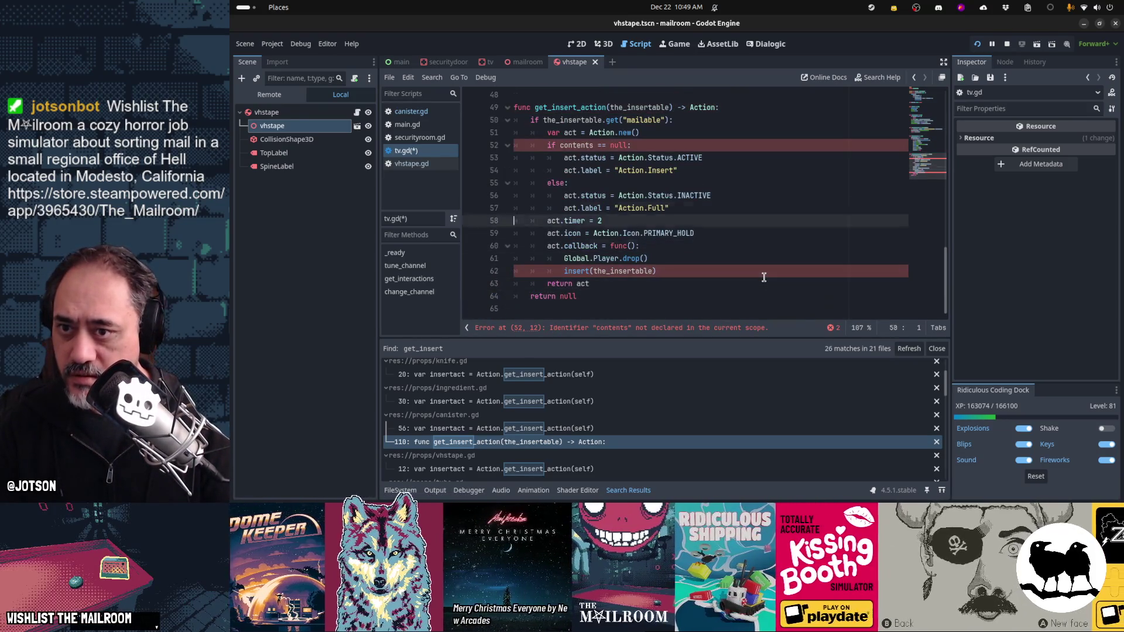
key("ctrl+shift+Left")
key("ctrl+shift+Left")
key("ctrl+shift+Left")
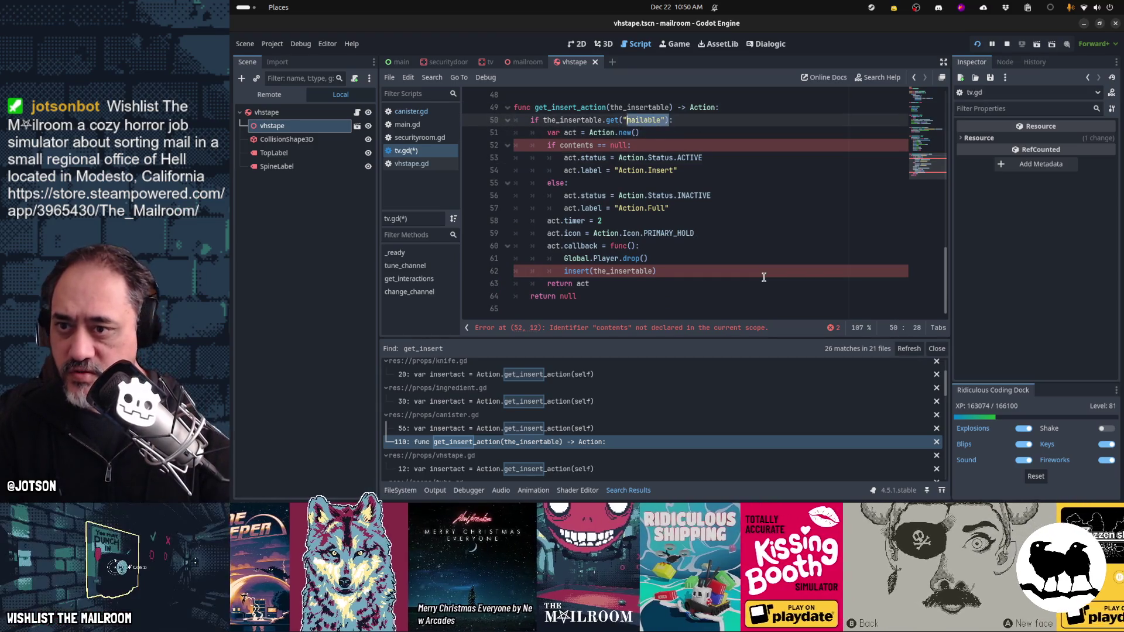
type(": is VHS")
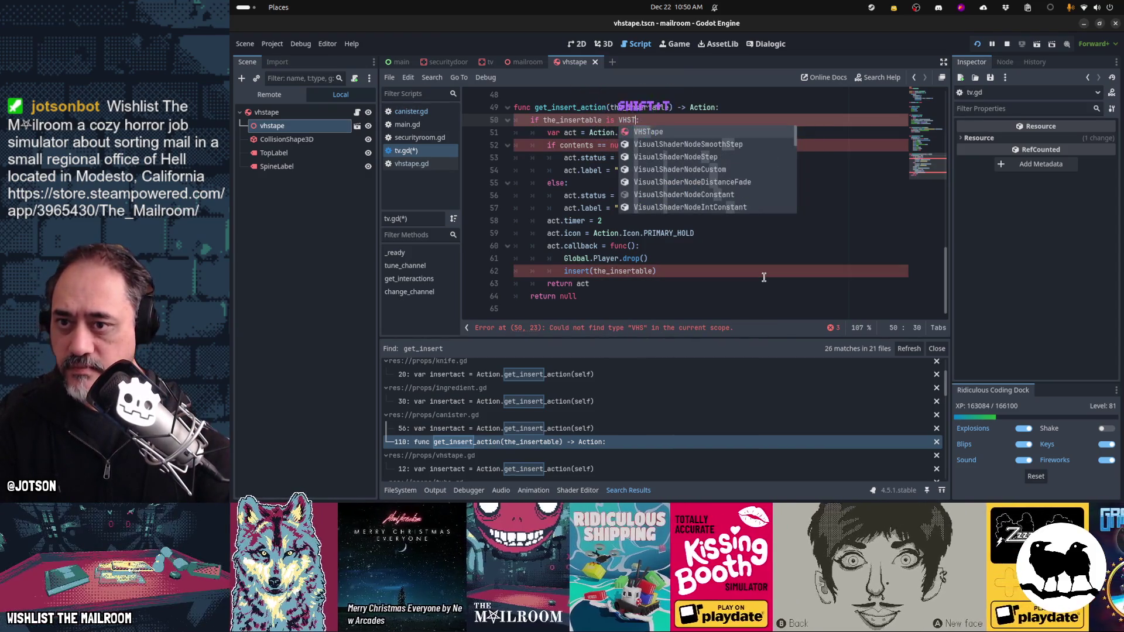
type("Tape")
key("Down")
key("Down")
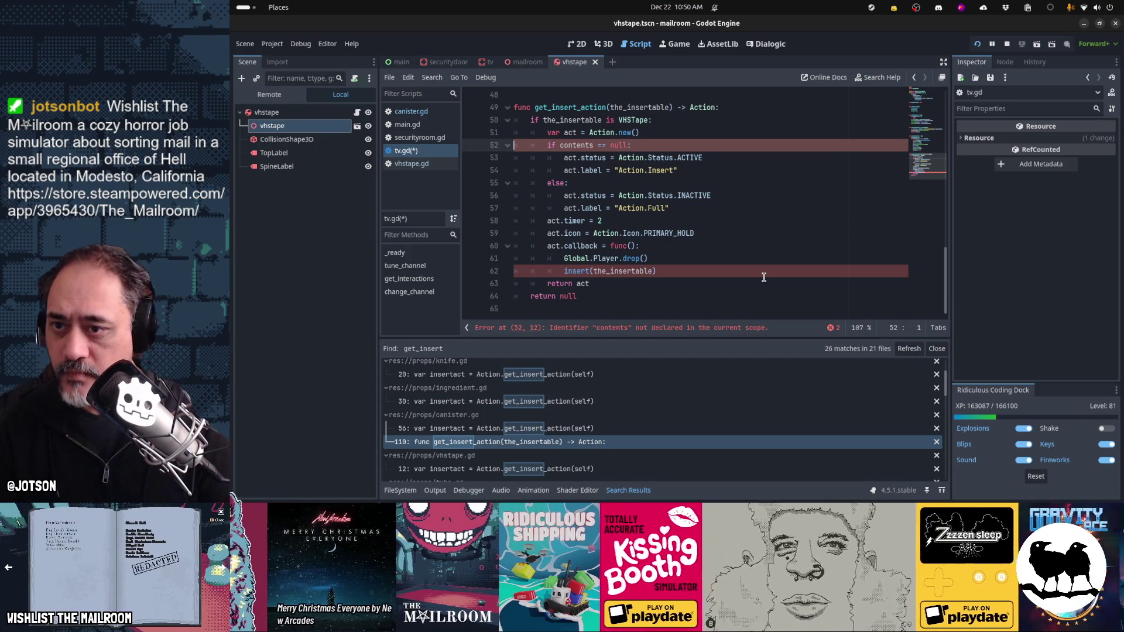
Step: Remove the contents check, else branch and INACTIVE lines, then begin 'func insert(the_insertable) -> void:'
key("ctrl+x")
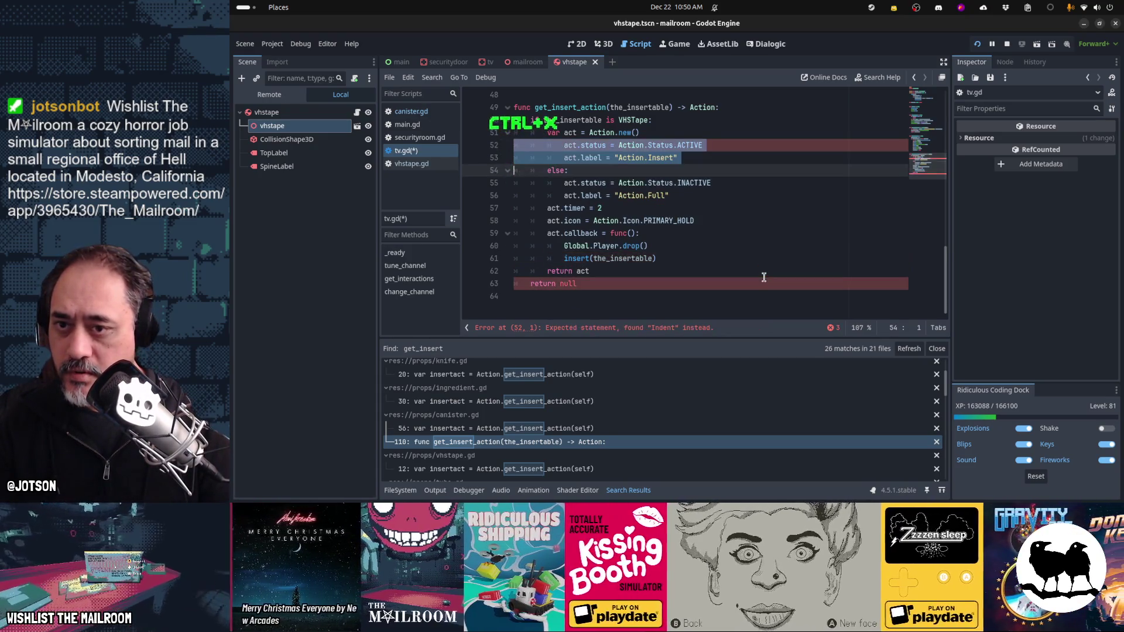
key("shift+Tab")
key("Up")
key("ctrl+x")
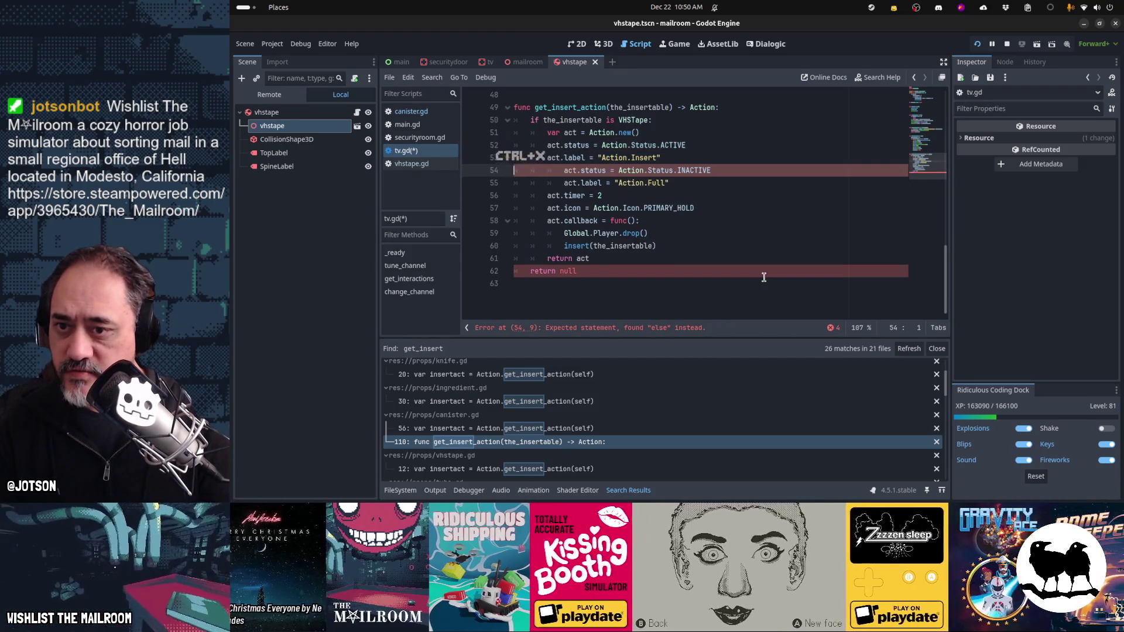
key("shift+Down")
key("shift+Down")
key("Delete")
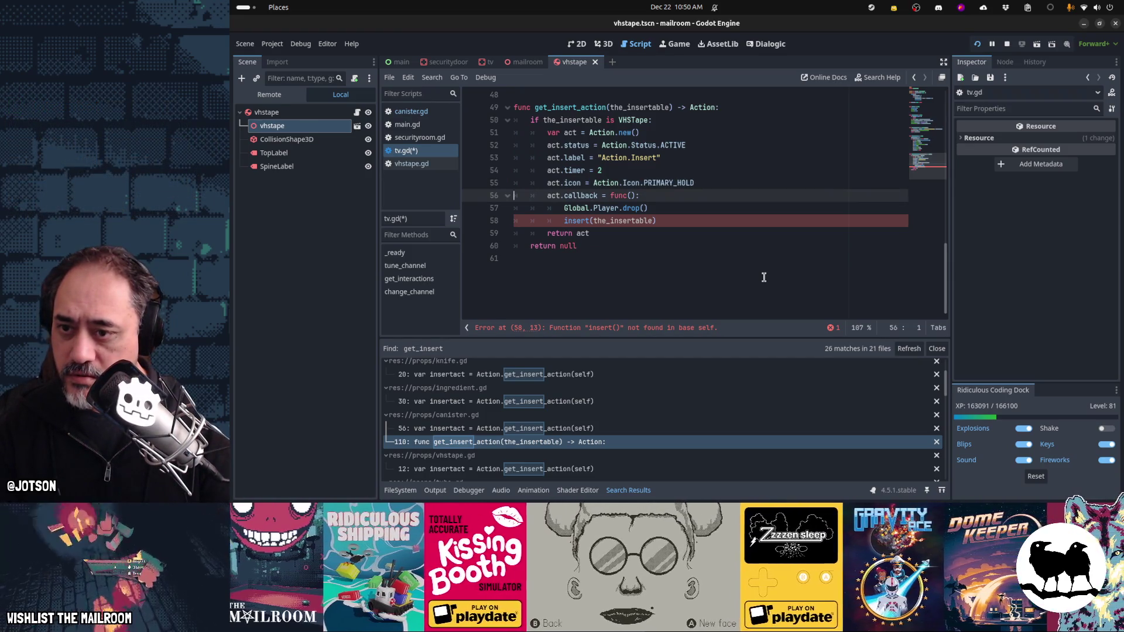
key("Down")
key("Down")
key("Down")
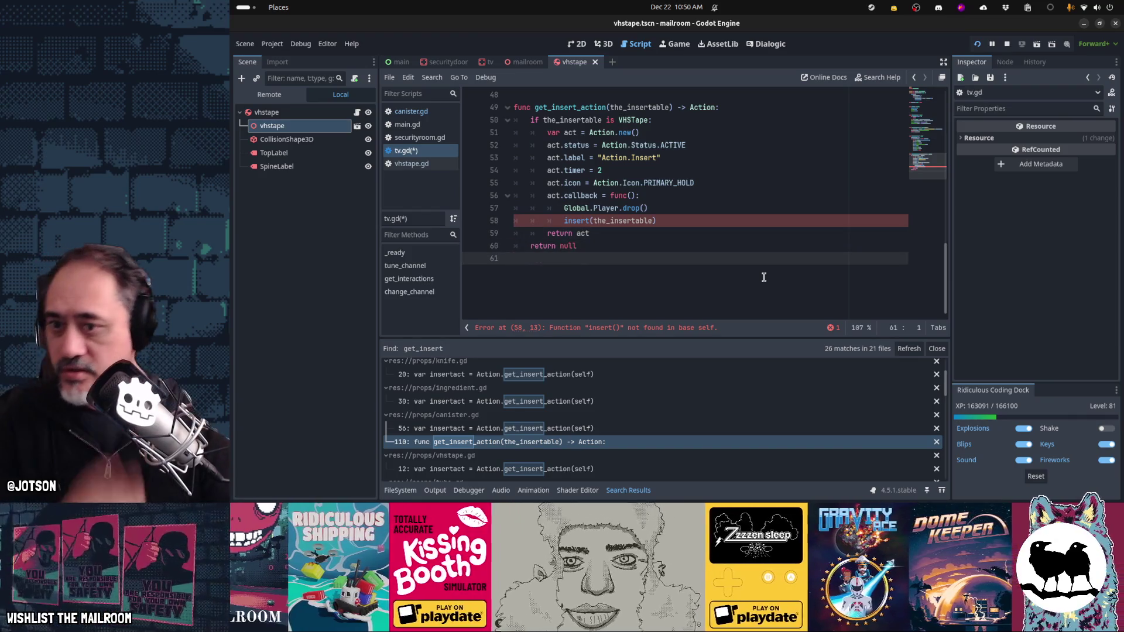
key("Return")
key("Return")
type("func insert(")
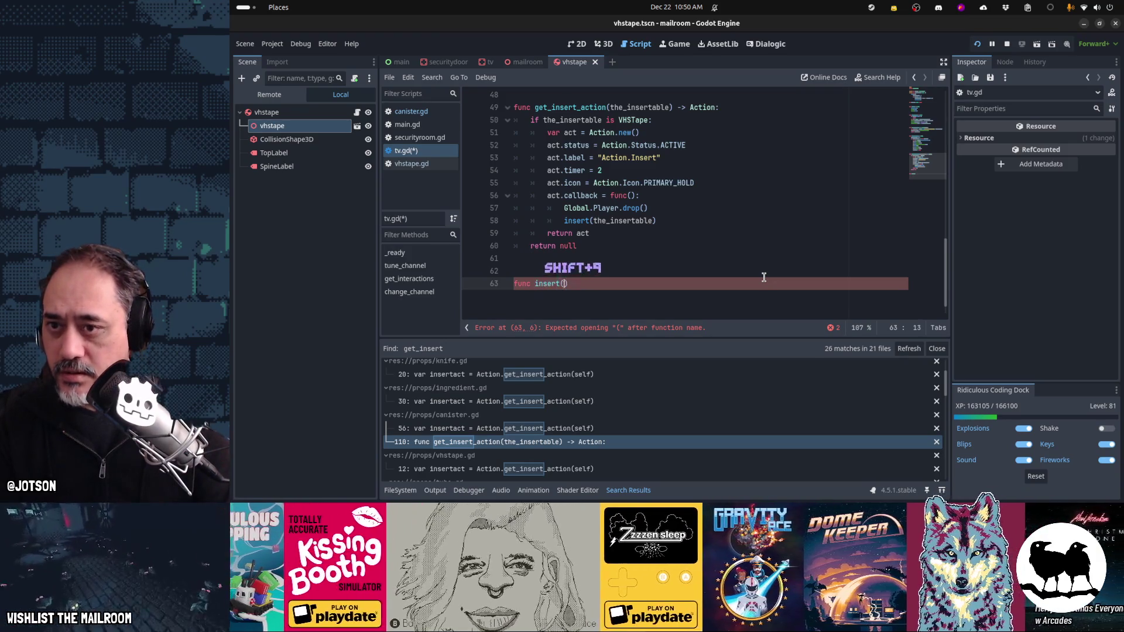
type("the_insertable) -> void:")
Step: Give the insert(the_insertable) function a body of pass
key("Return")
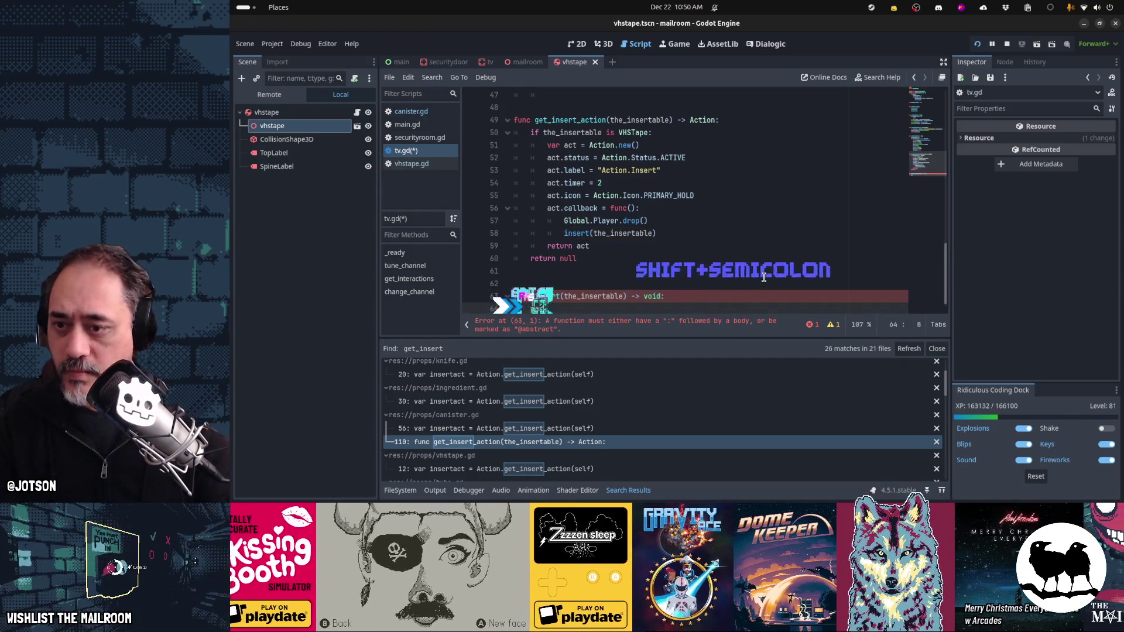
type("pass")
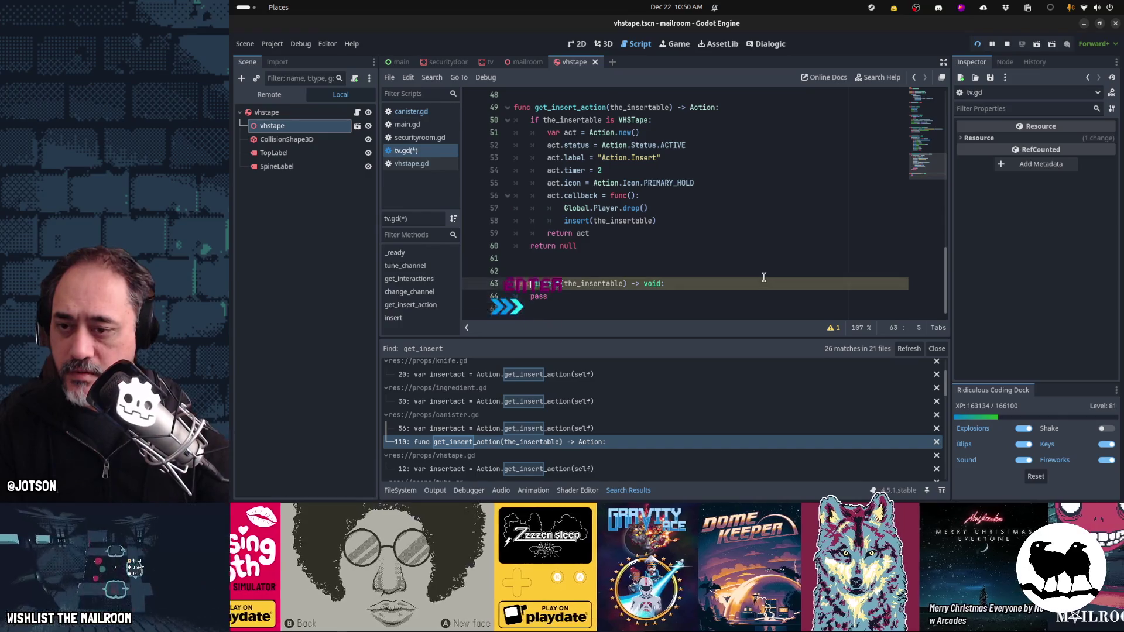
key("Up")
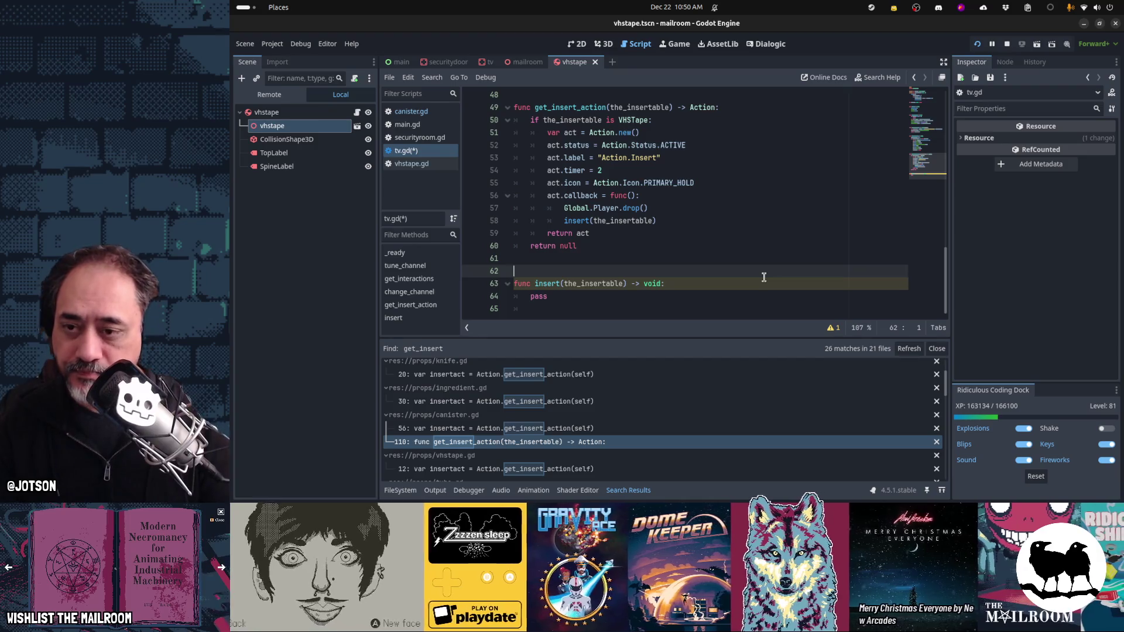
key("Down")
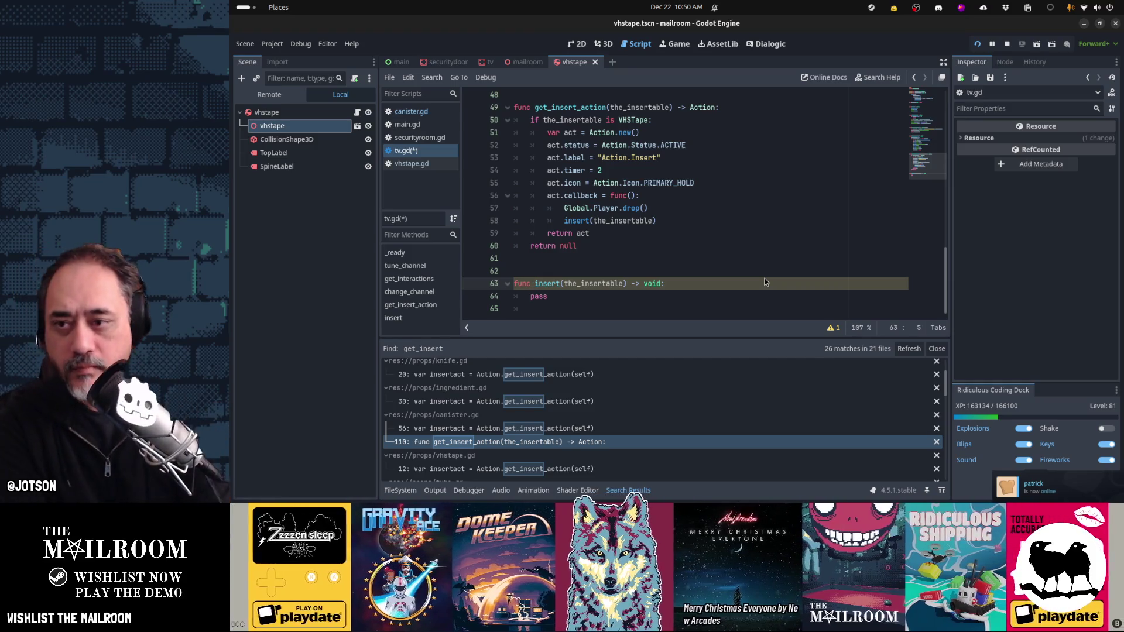
Step: Add a 'func eject() -> void:' stub containing pass above the insert function
key("Up")
key("Up")
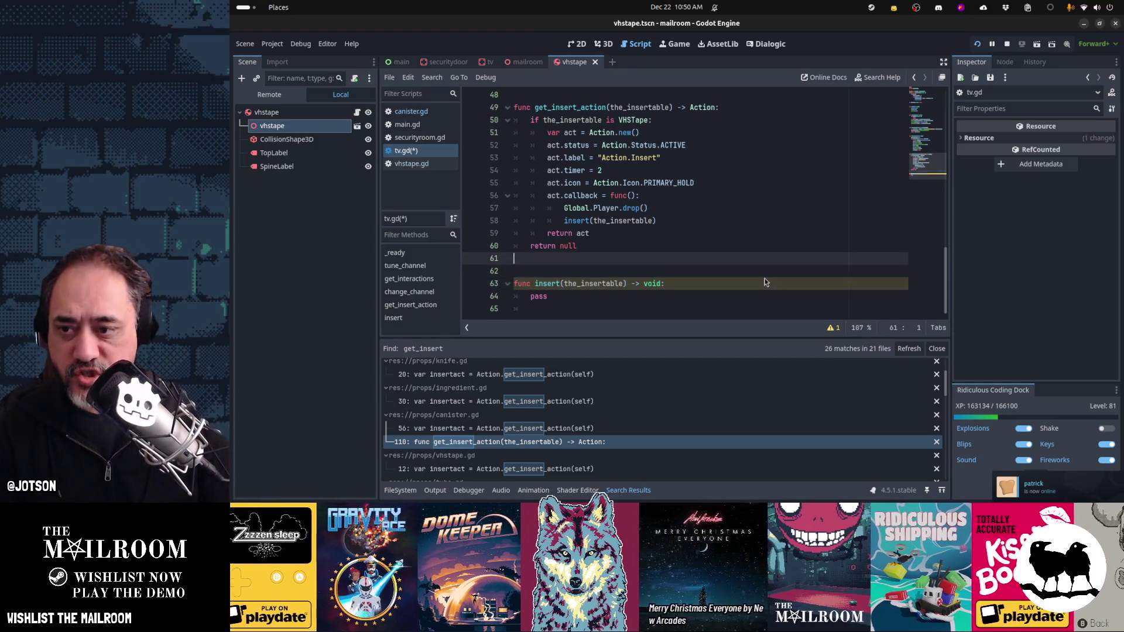
key("Return")
key("Return")
key("BackSpace")
type("f")
key("BackSpace")
key("Return")
key("BackSpace")
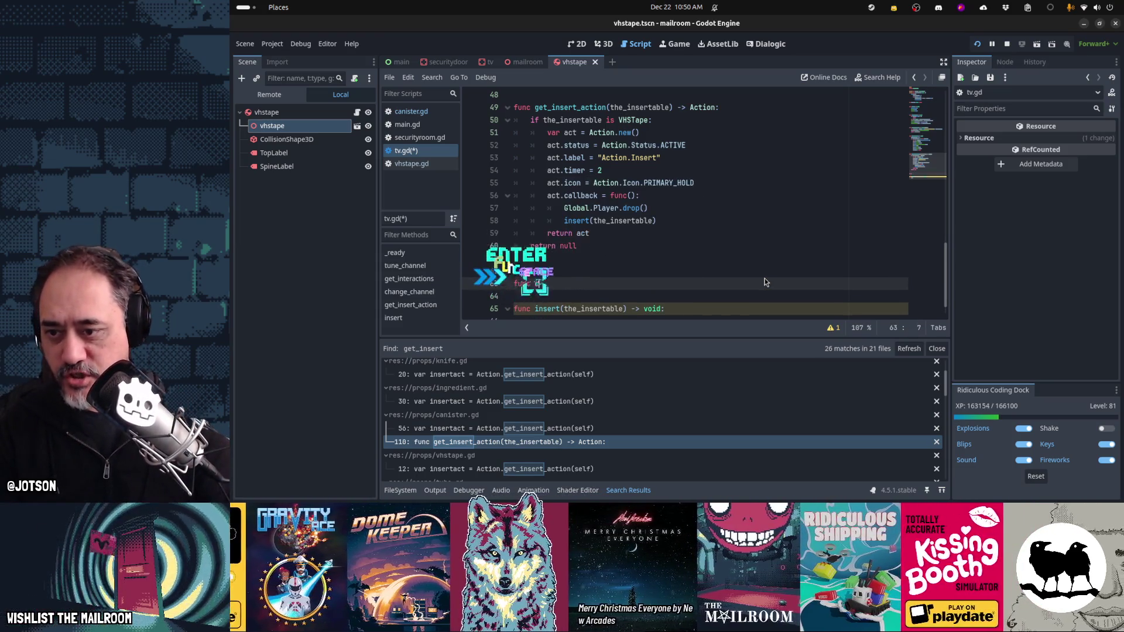
type("func eject() -> void:")
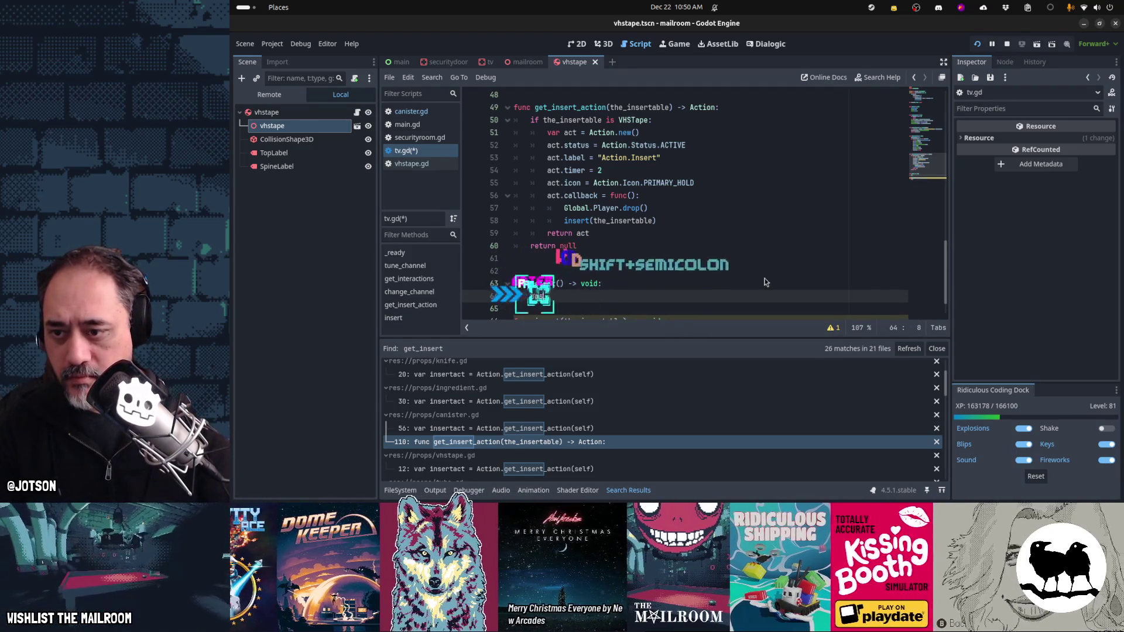
key("Return")
type("pass")
Step: Separate eject from insert with a blank line and add another pass after insert
key("Down")
key("Down")
key("Return")
key("End")
key("Return")
type("pass")
key("Return")
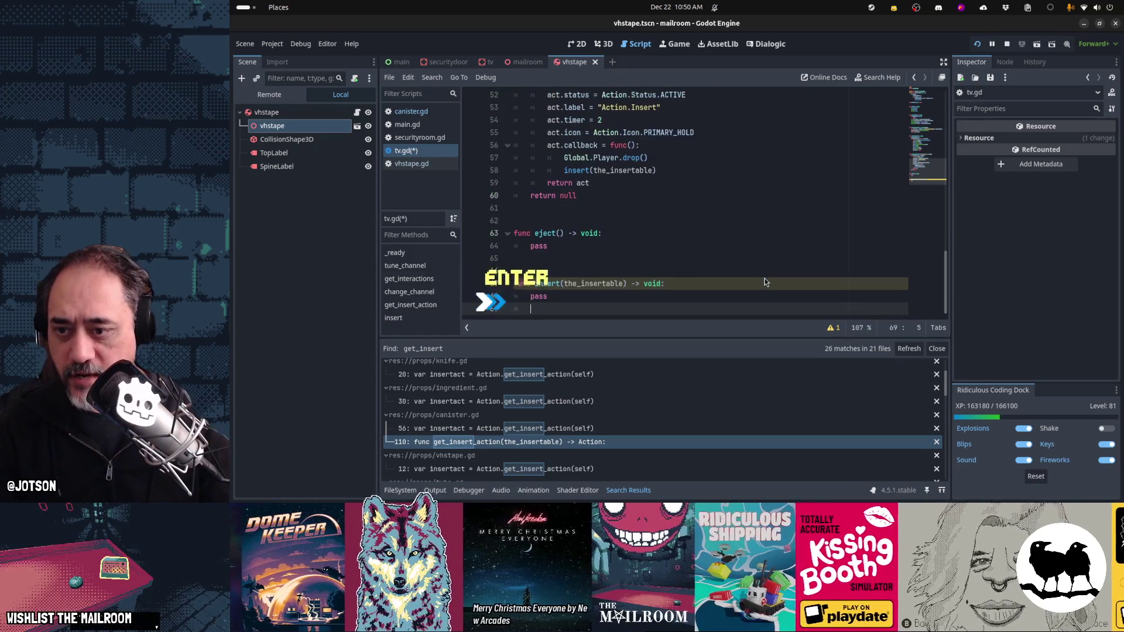
key("Up")
key("Up")
key("Up")
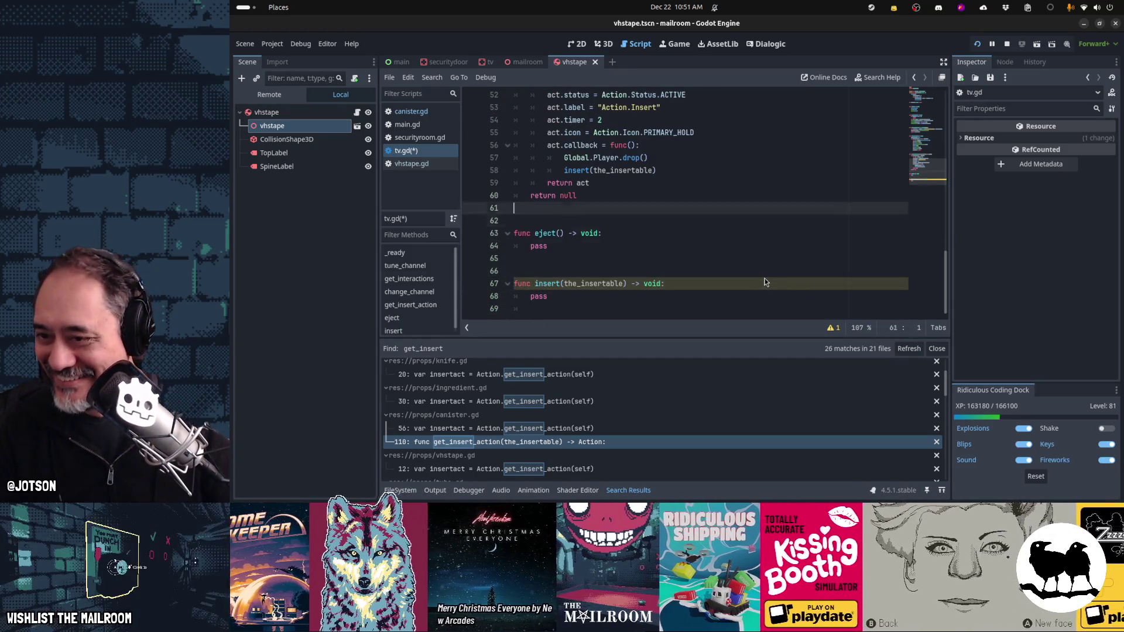
key("Up")
key("Up")
key("Up")
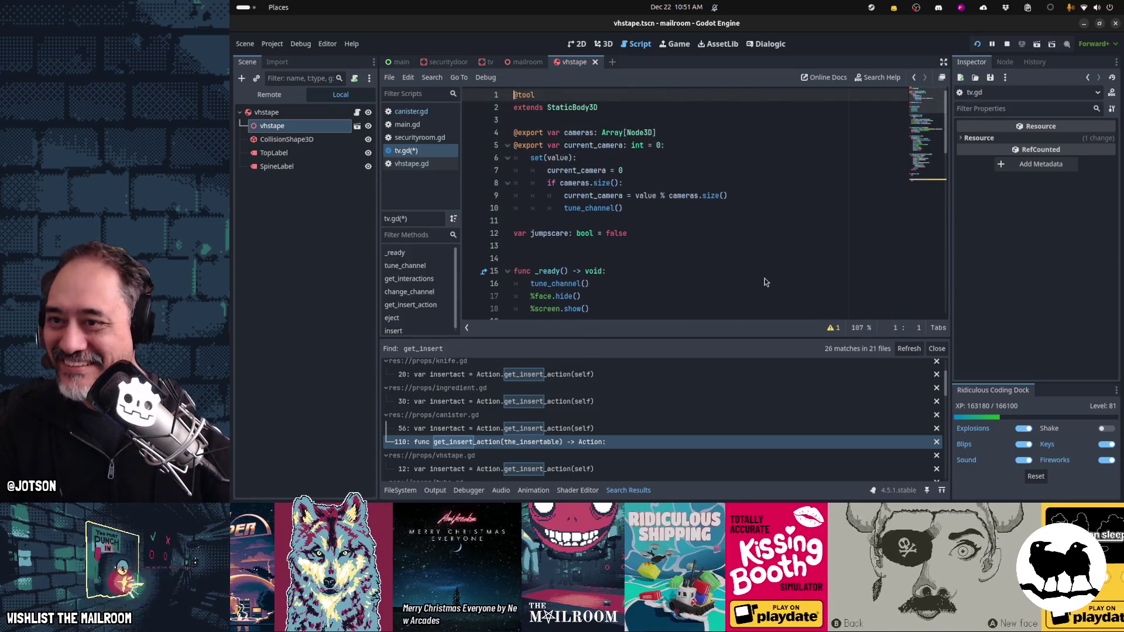
Step: Declare a tape variable typed VHSTape among the script's variables
key("Down")
key("Down")
key("Down")
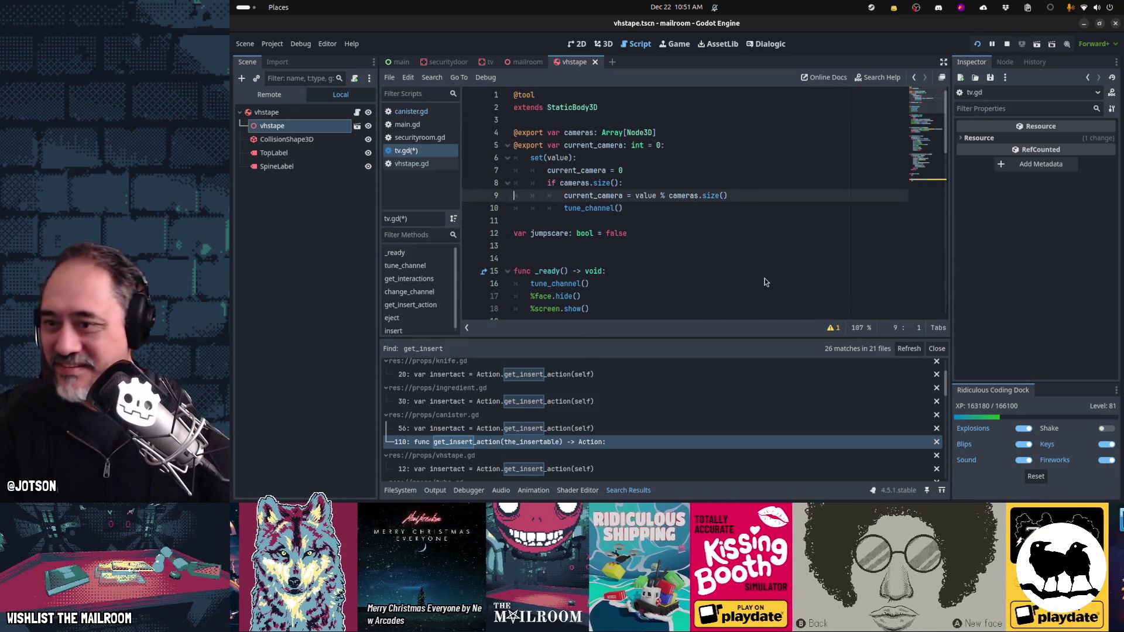
key("Return")
key("BackSpace")
type("var togg")
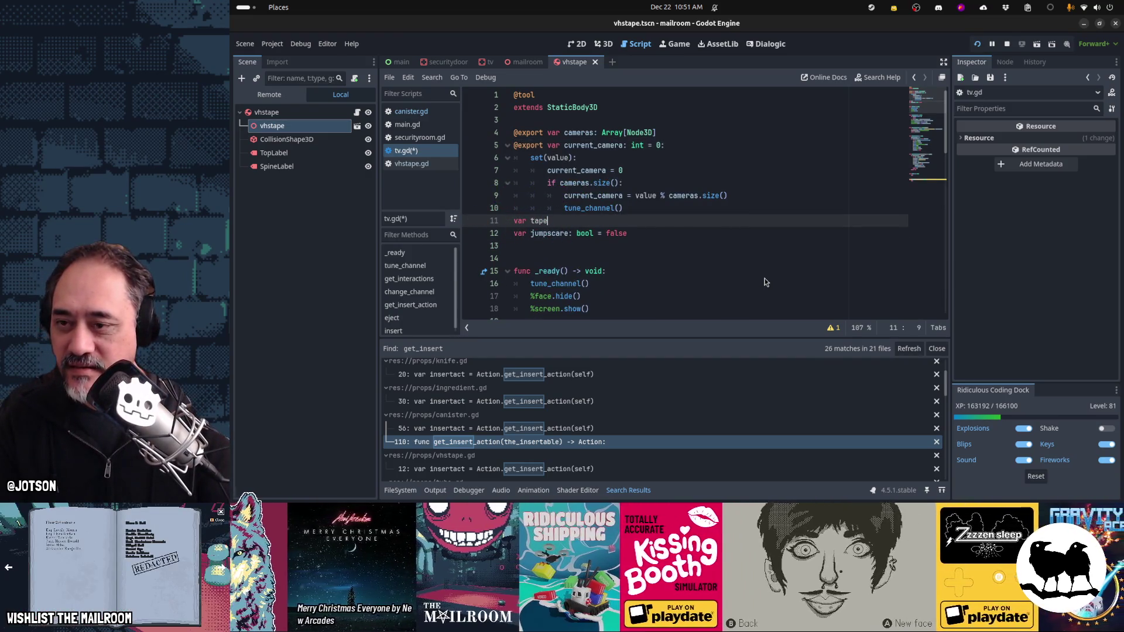
type(": VHSTape")
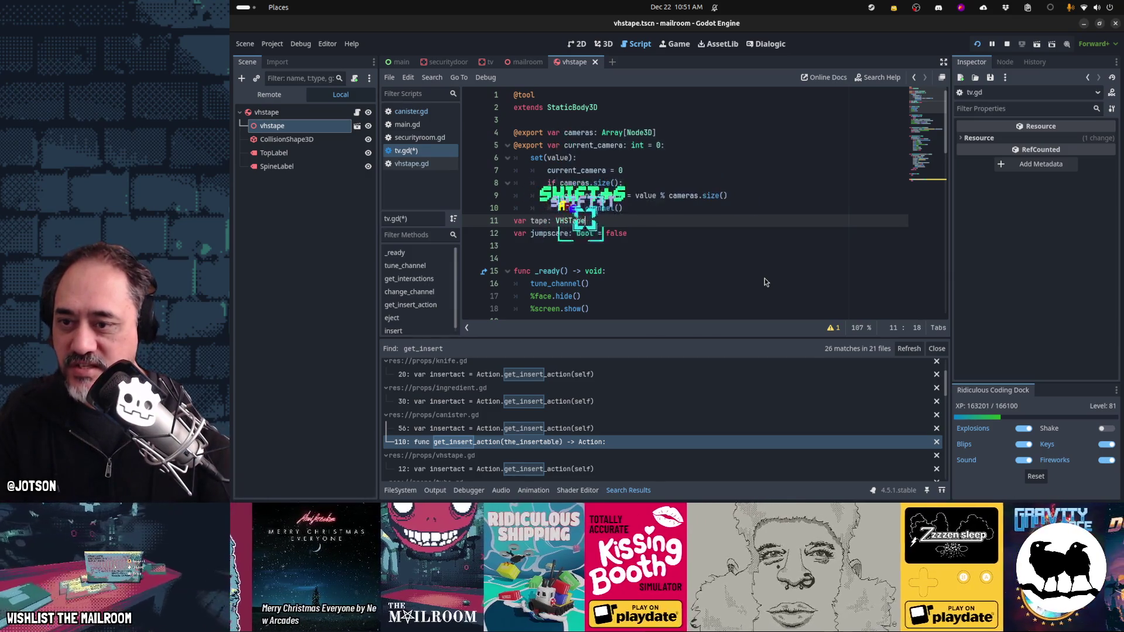
key("Return")
Step: In insert(), assign tape = the_insertable and type the parameter as VHSTape
key("ctrl+End")
key("Up")
key("Up")
key("End")
key("Return")
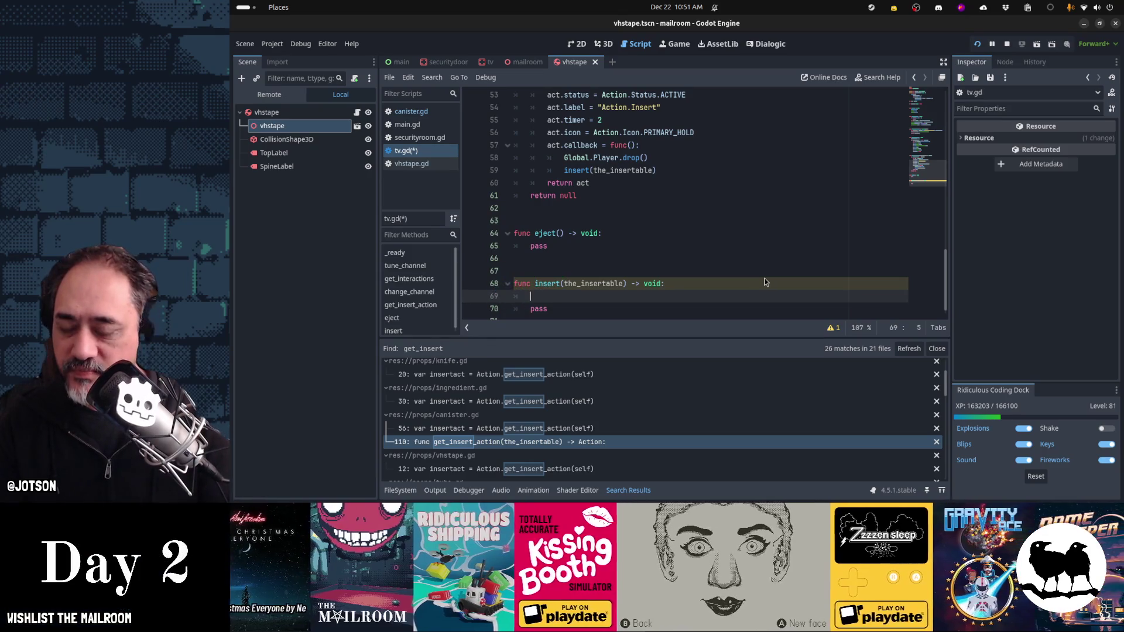
key("Up")
key("Up")
key("Up")
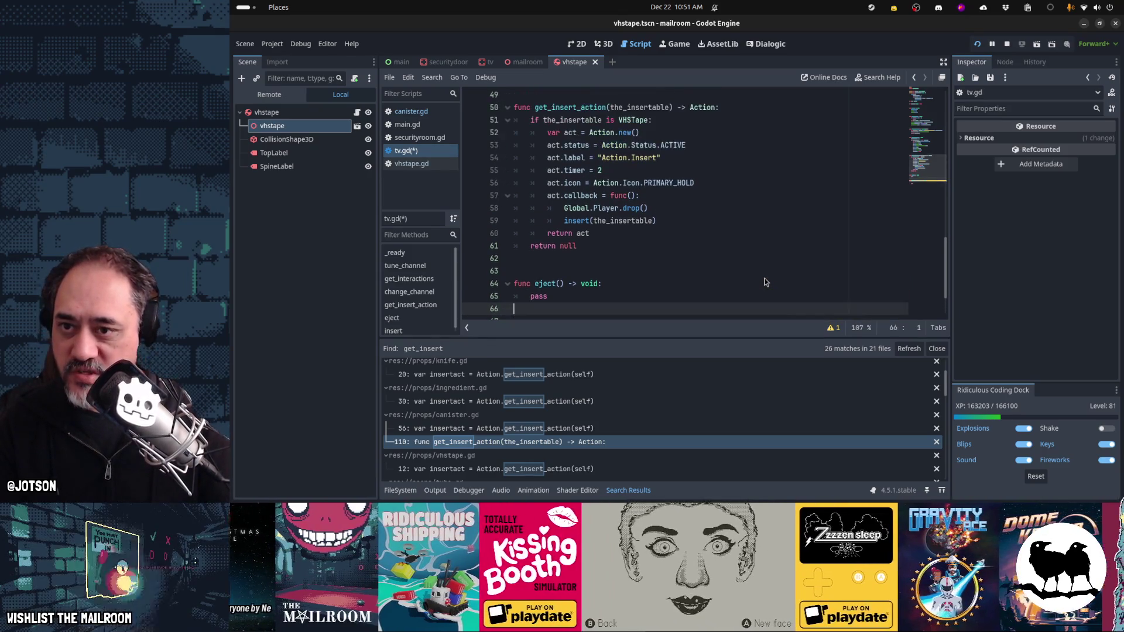
key("Down")
key("Down")
key("Down")
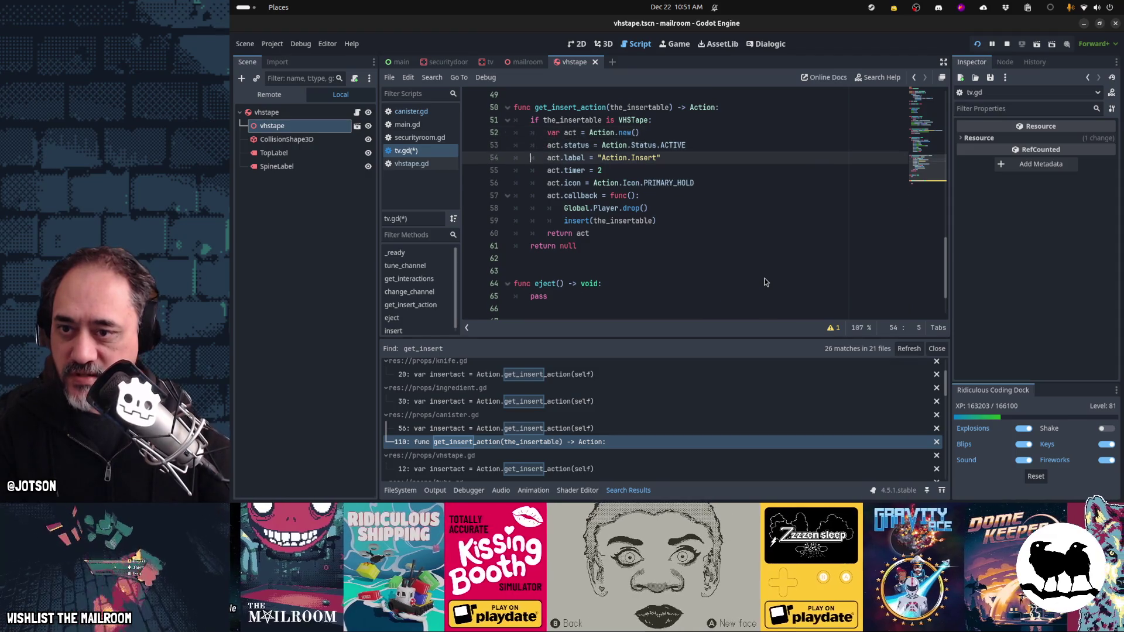
type("tape = the_")
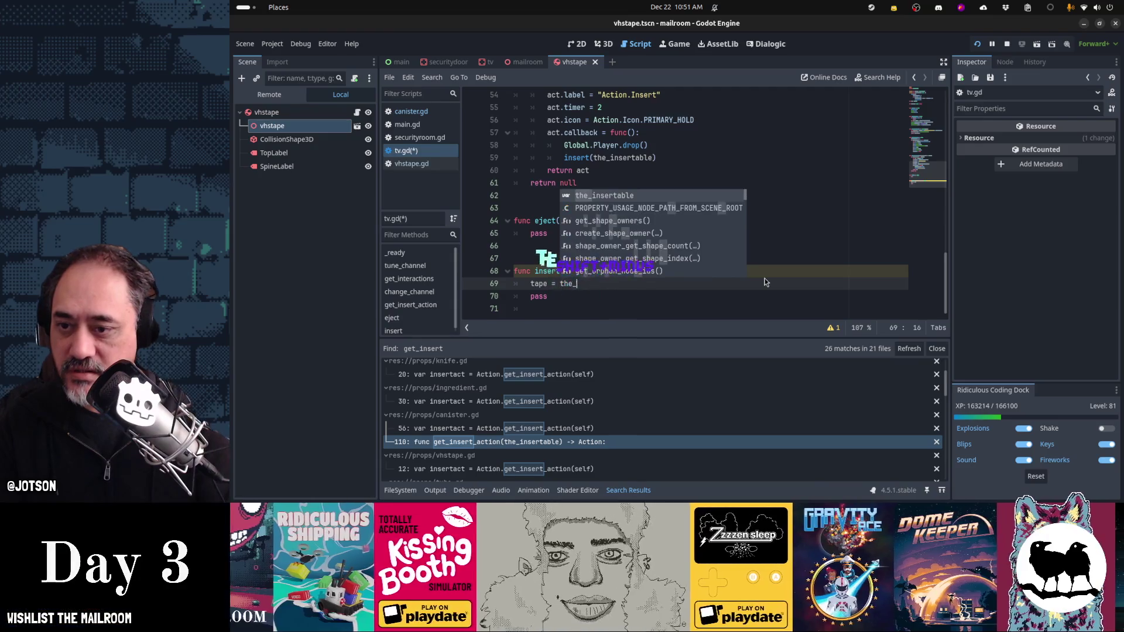
key("Return")
key("Up")
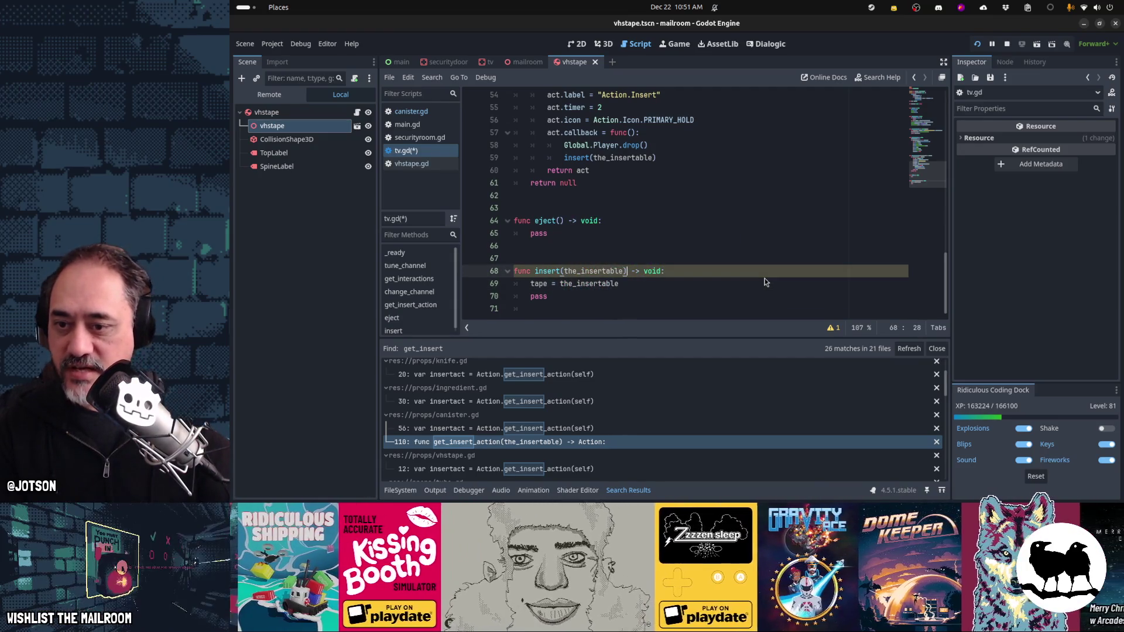
type(": VHSTape")
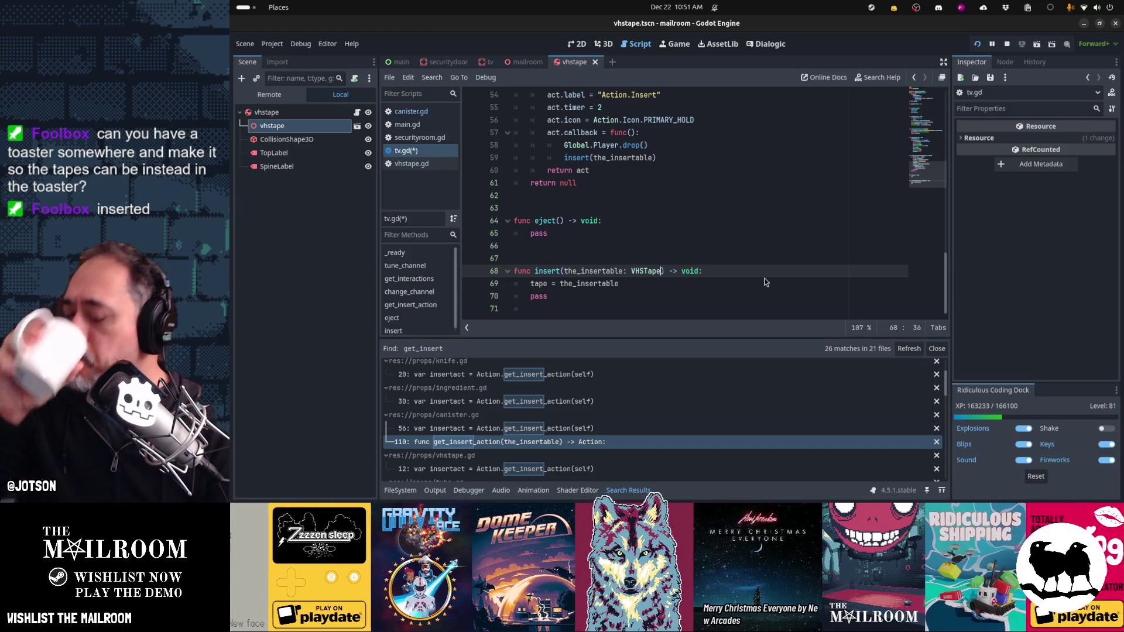
Step: Add a tape.get_parent().remove_child(tape) line below the tape assignment
left_click(765, 282)
key("Return")
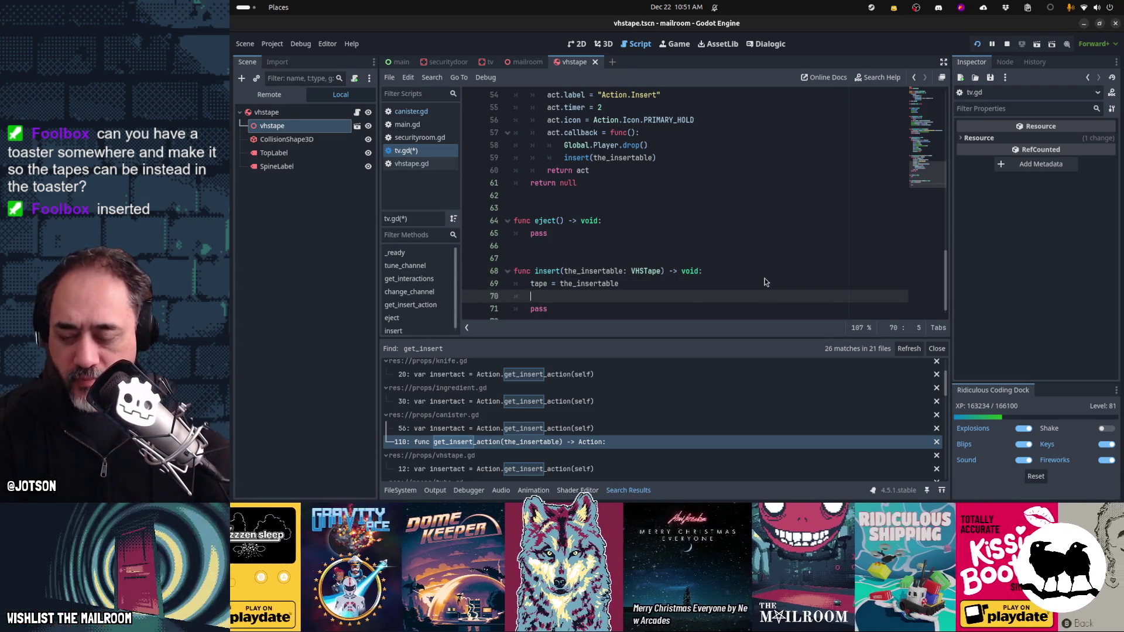
type("tape.remove")
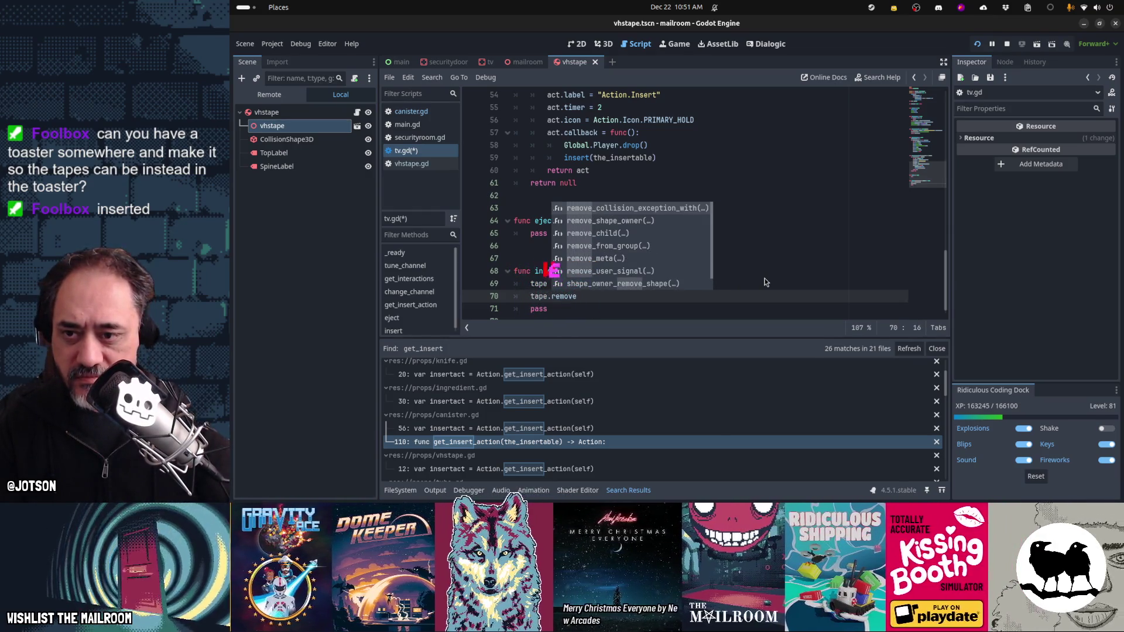
key("BackSpace")
key("BackSpace")
key("BackSpace")
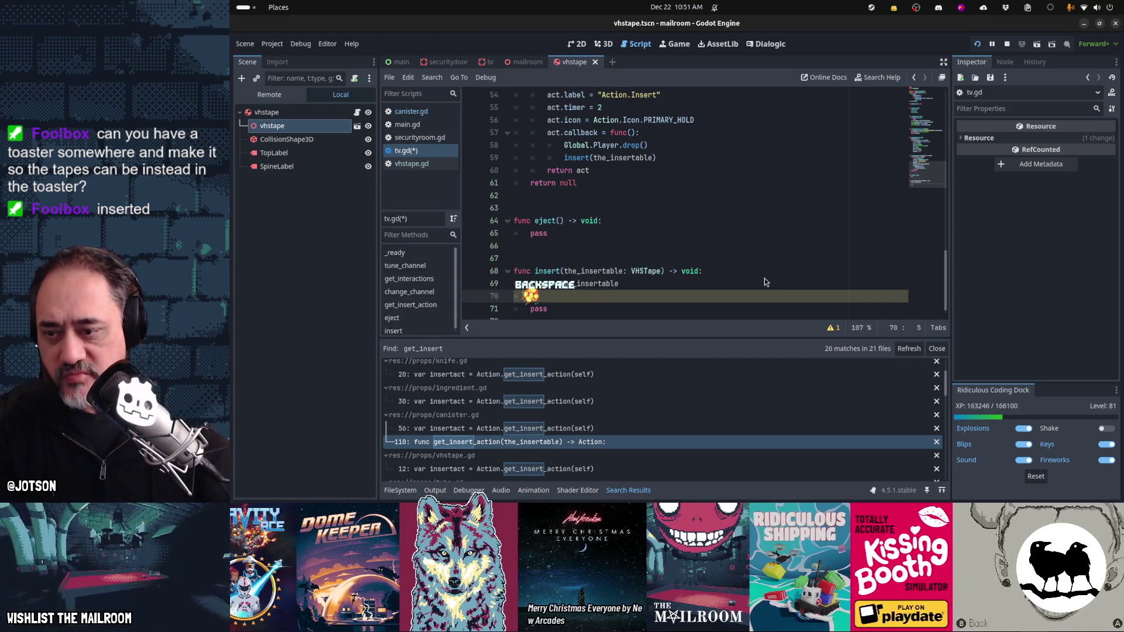
type("g")
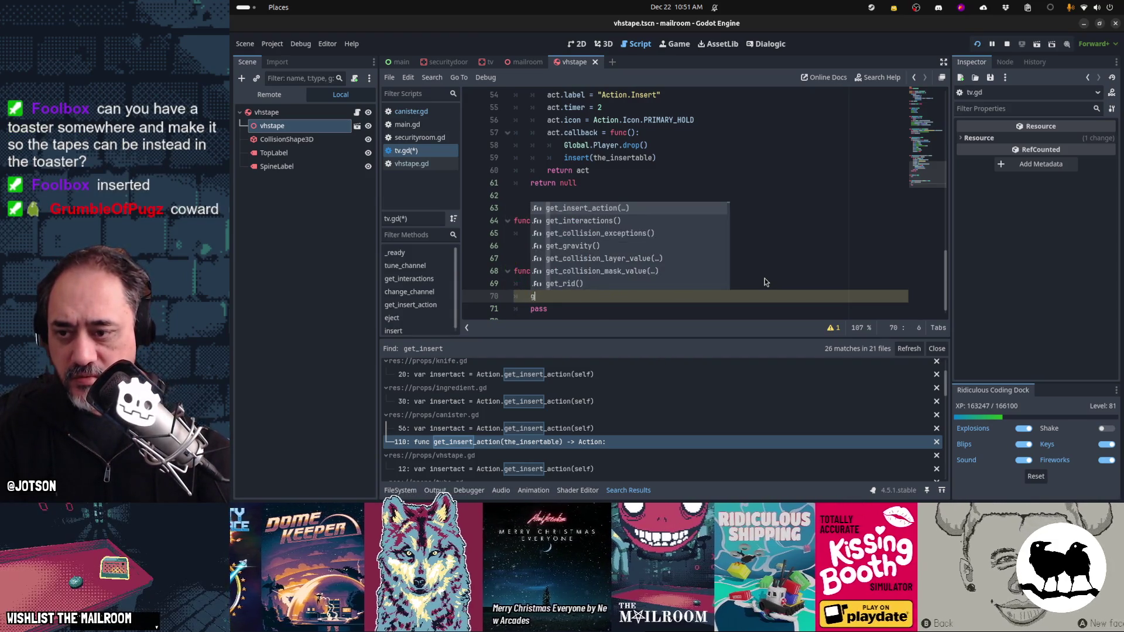
type("et_")
key("BackSpace")
key("BackSpace")
key("BackSpace")
type("Global.Stage.")
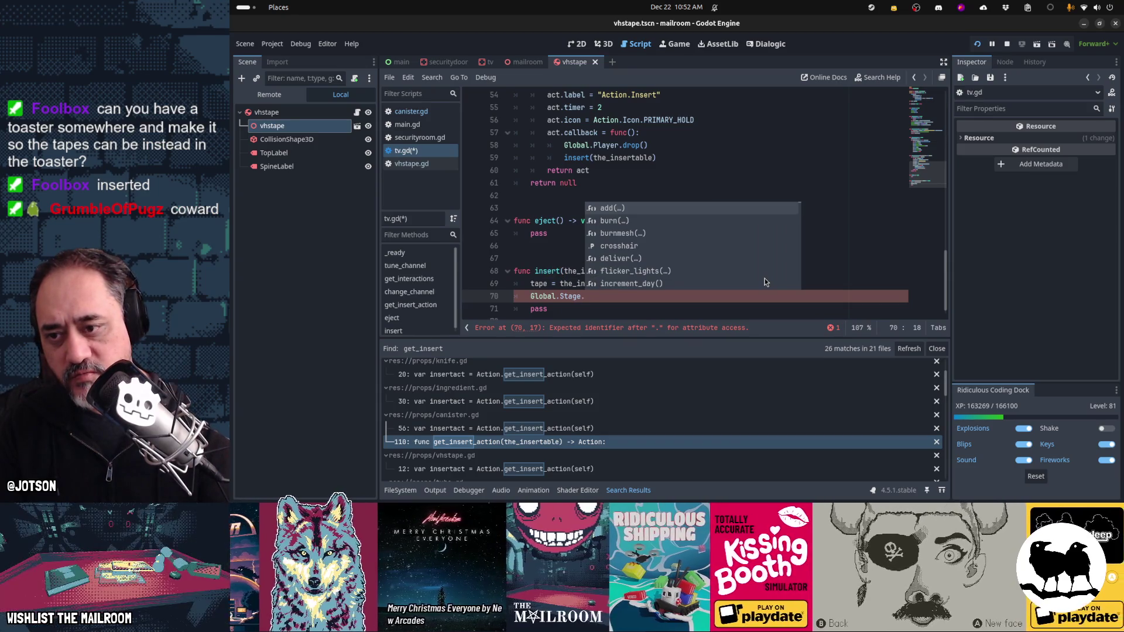
type("room.rem")
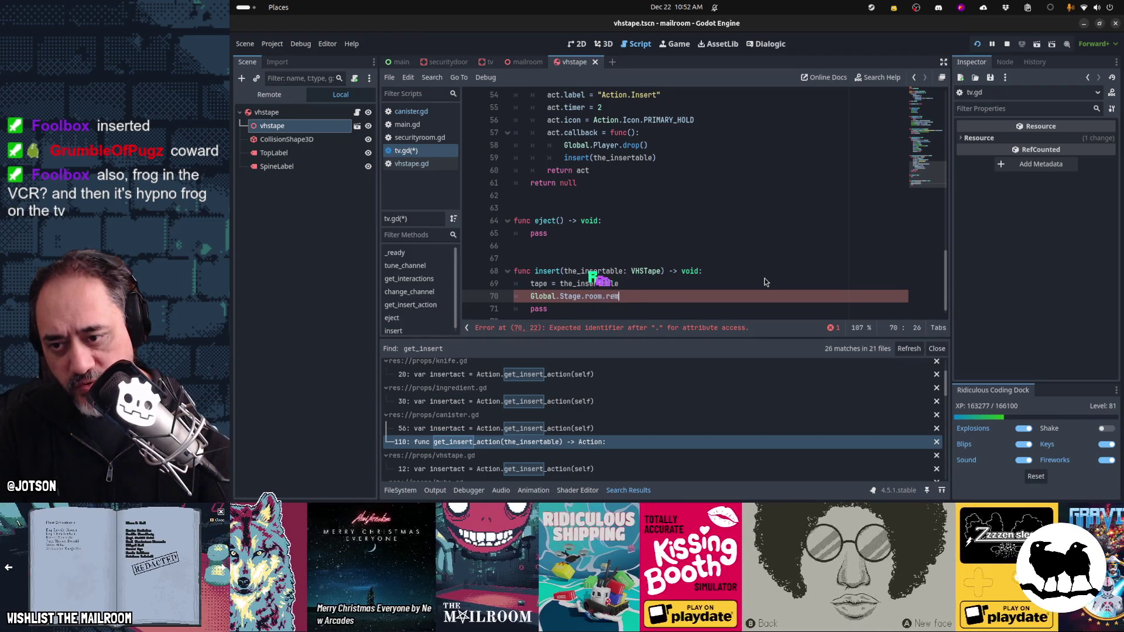
key("shift+Home")
key("BackSpace")
type("tape")
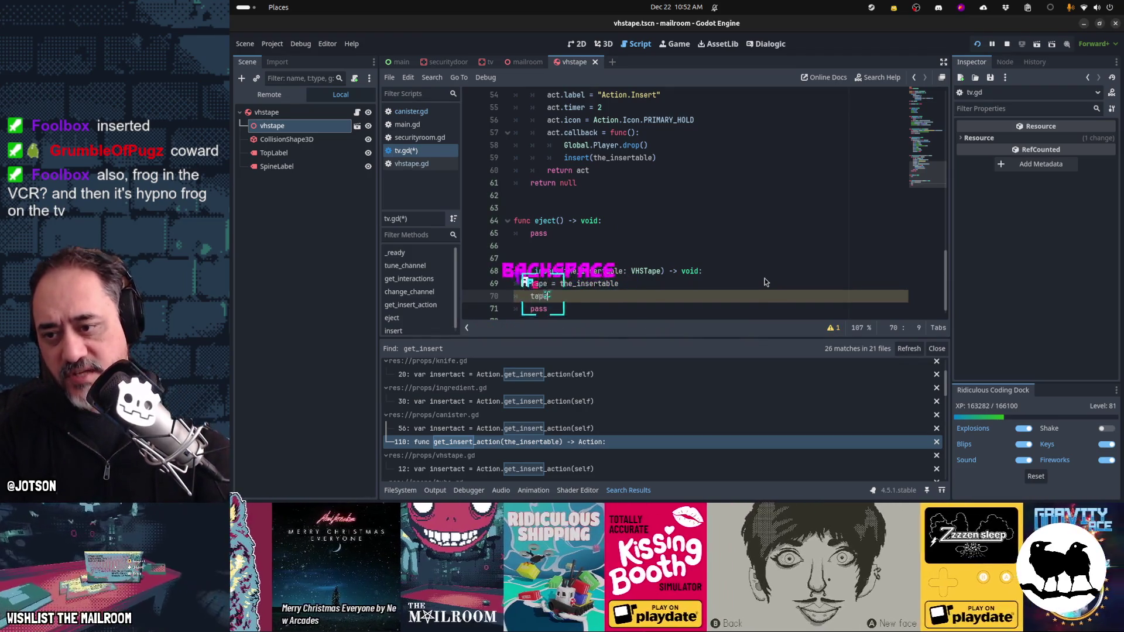
type(".get_parent().")
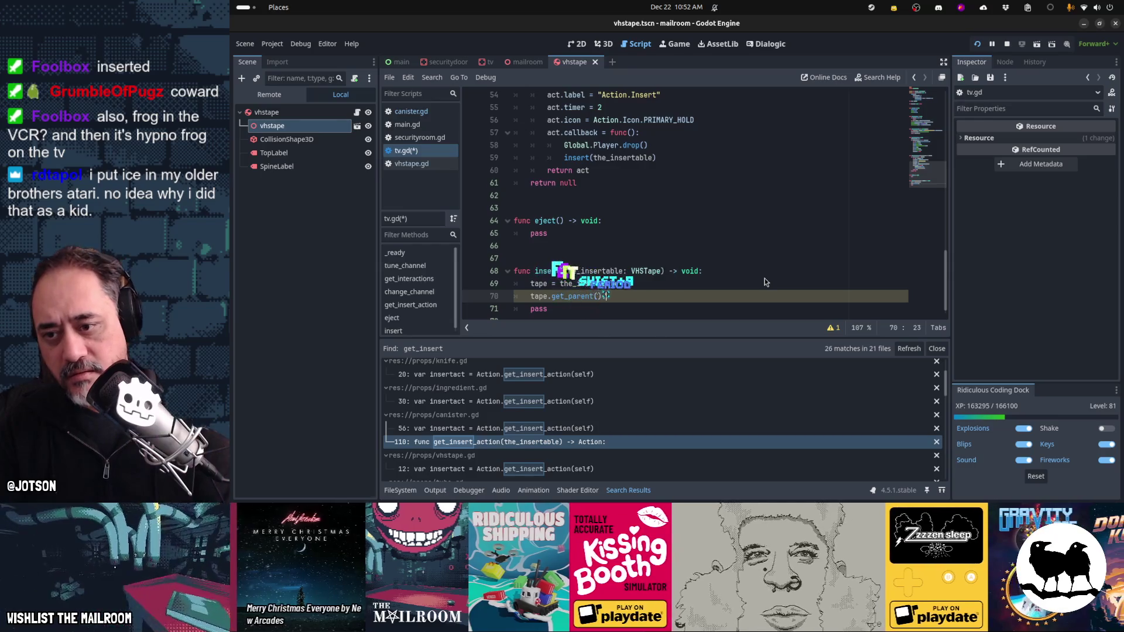
type("remo")
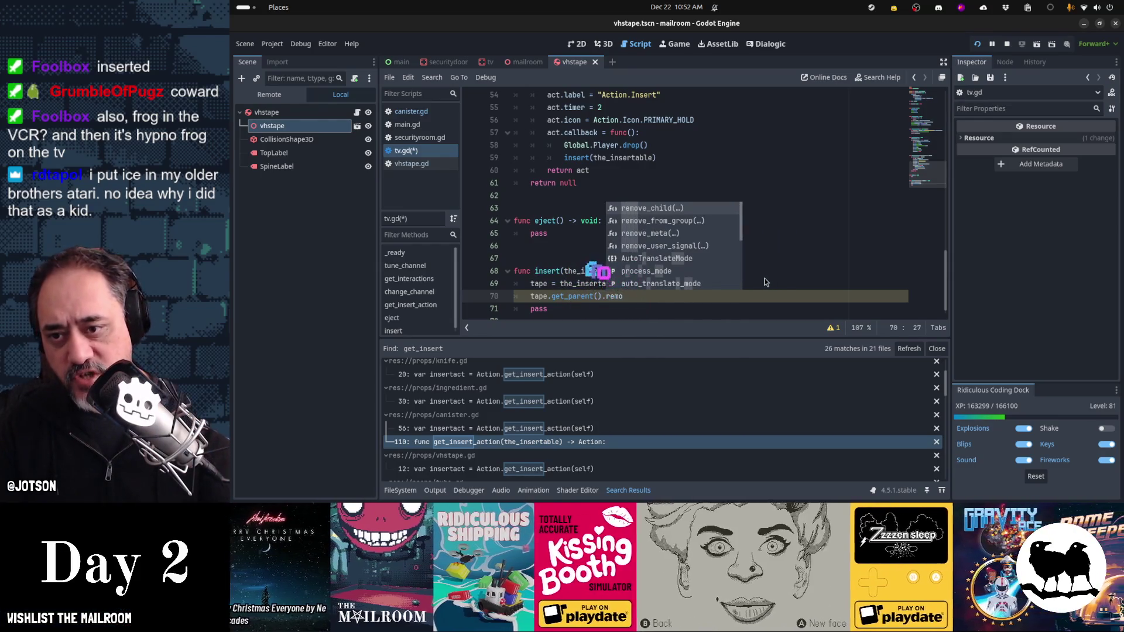
key("Return")
type("tape")
key("BackSpace")
type(").re")
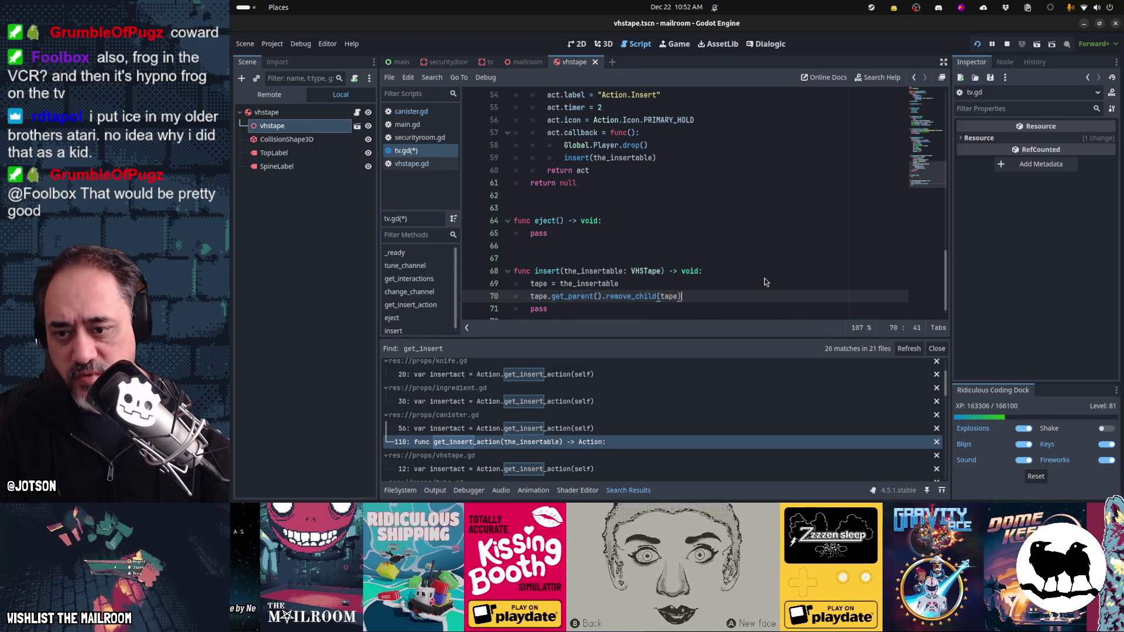
Step: Review the tape assignment and remove_child lines, ending on insert's pass line
key("Up")
key("shift+End")
key("Down")
key("End")
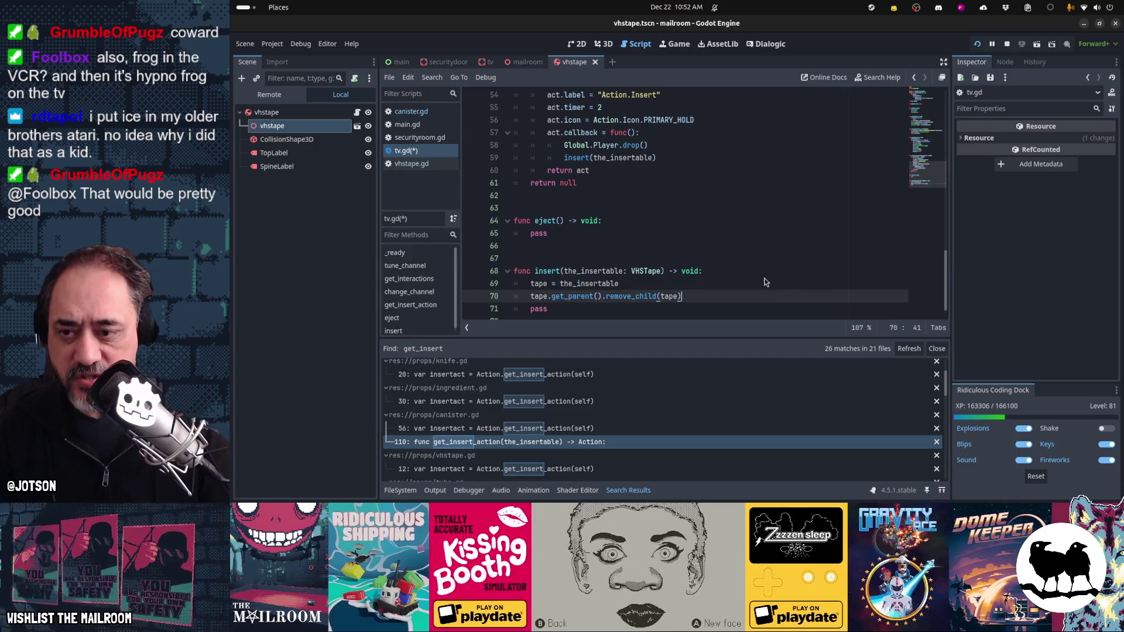
key("Up")
key("shift+Home")
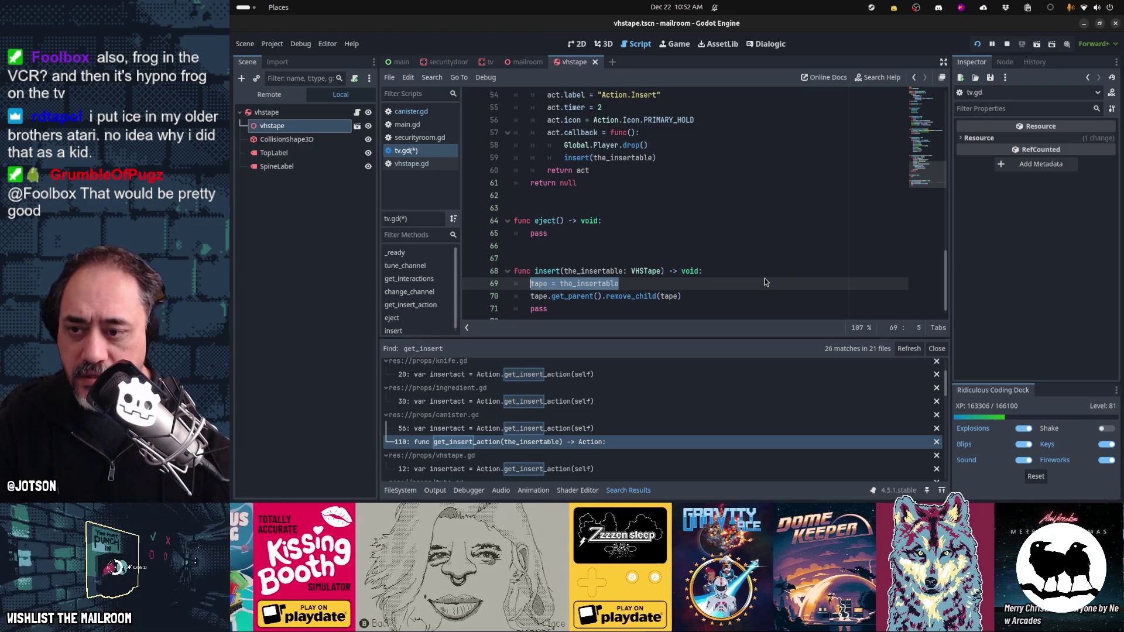
key("Down")
key("Down")
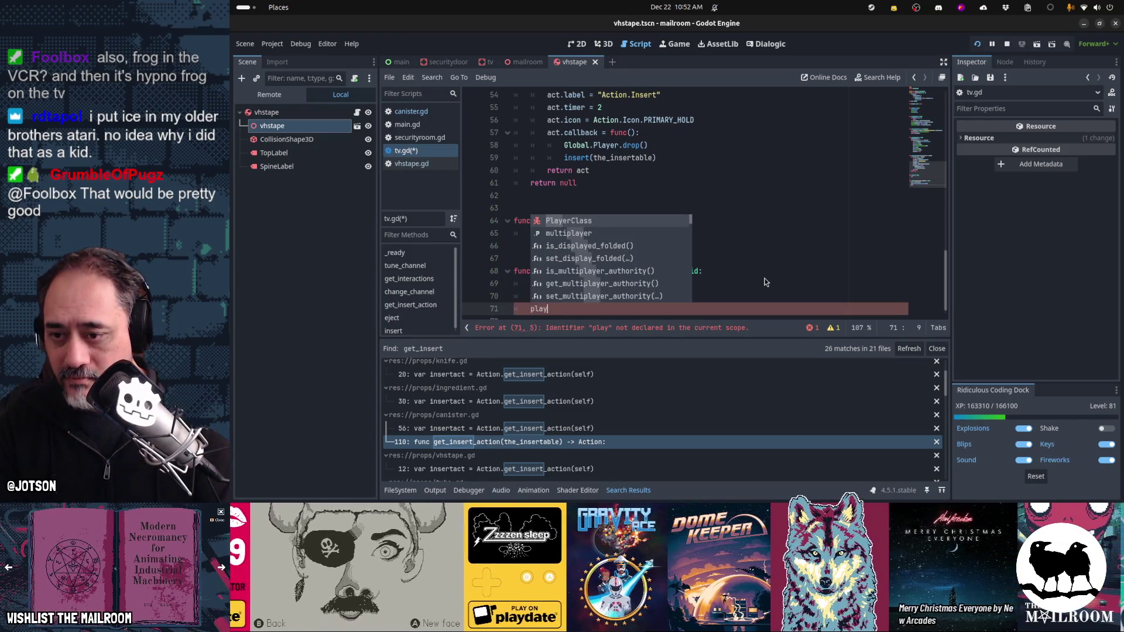
Step: Replace insert's pass with a play() call and leave blank lines below
type("()")
key("Return")
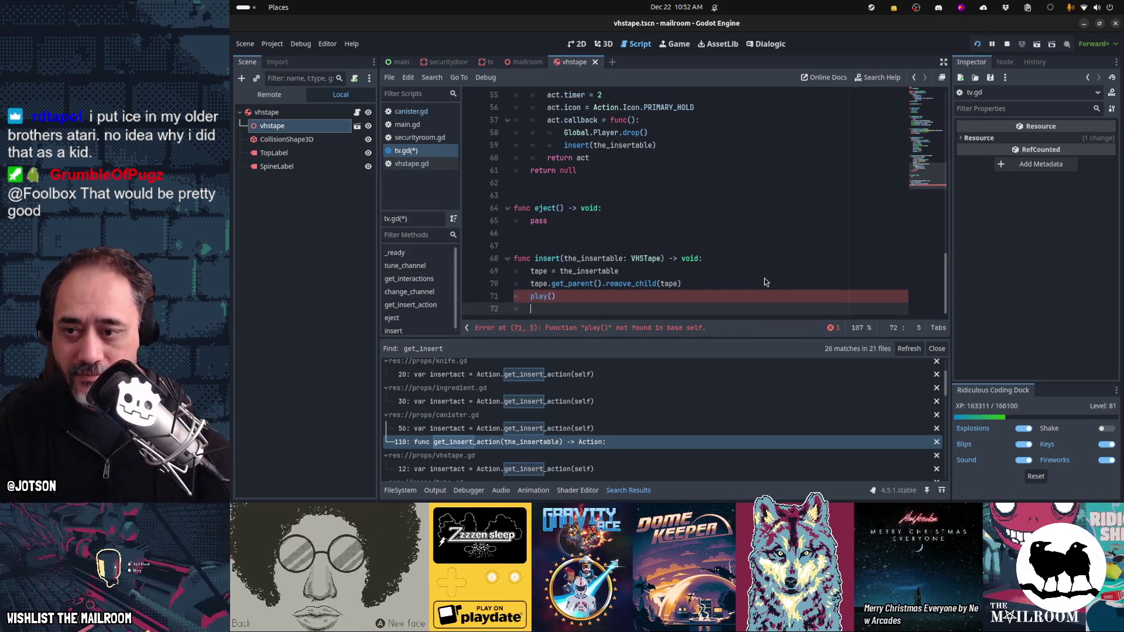
key("Return")
key("BackSpace")
key("Return")
key("BackSpace")
Step: Define func play() -> void that returns early when no tape is loaded, then open the tv scene
type("func play() -> void:")
key("Return")
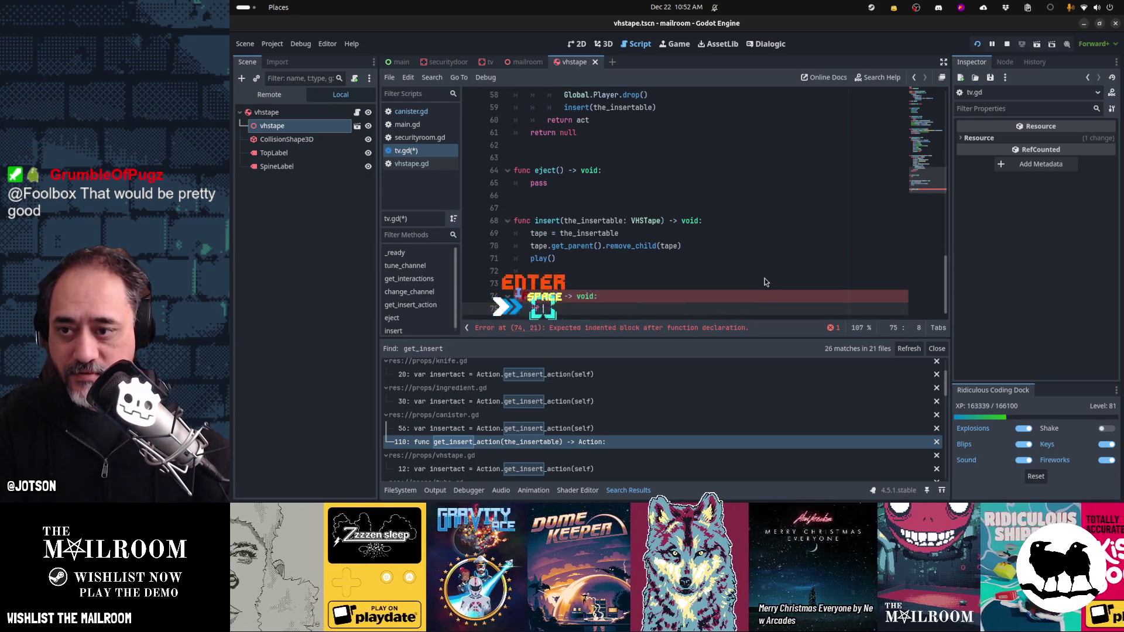
type("tape:")
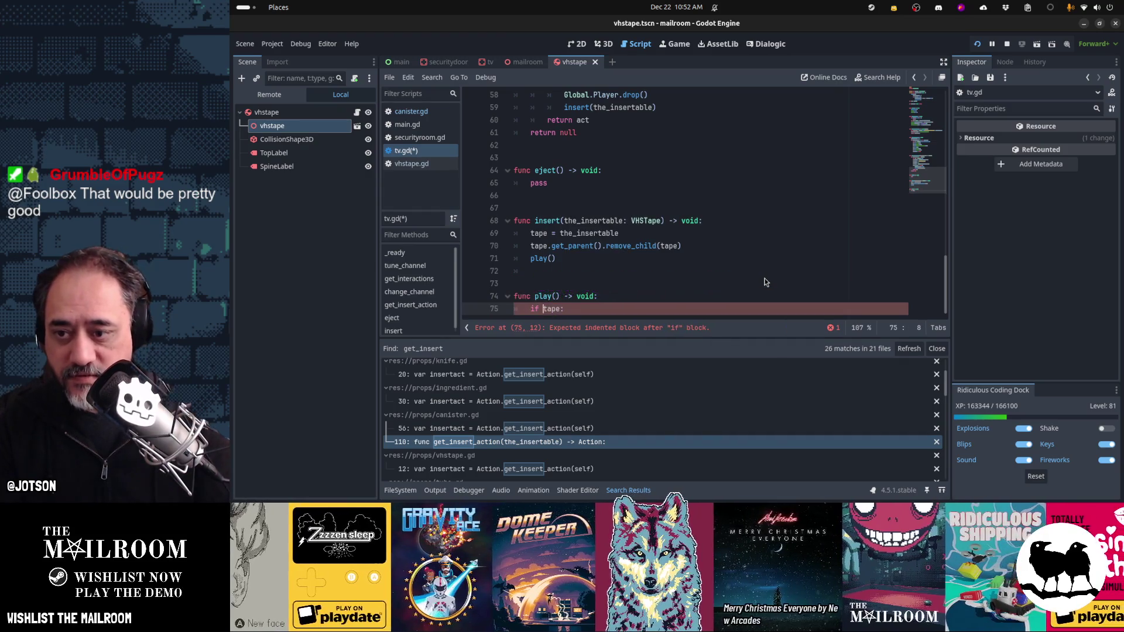
type("not")
key("End")
key("Return")
type("return")
key("Return")
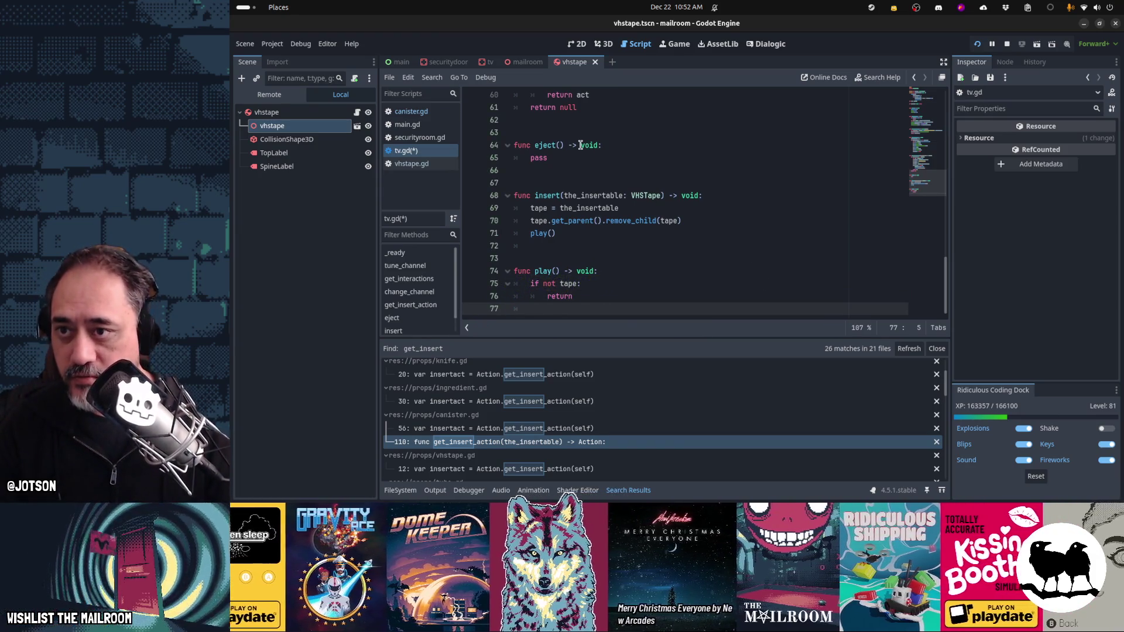
left_click(484, 63)
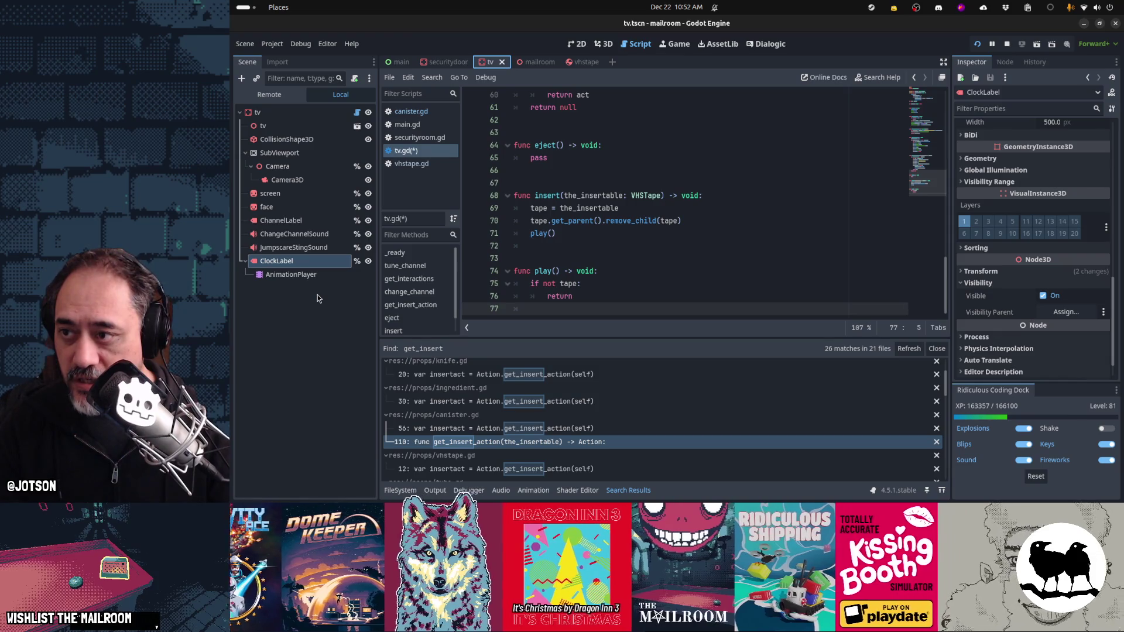
Step: Add a VideoStreamPlayer child under the tv root node via the 'video' search
left_click(248, 112)
left_click(241, 79)
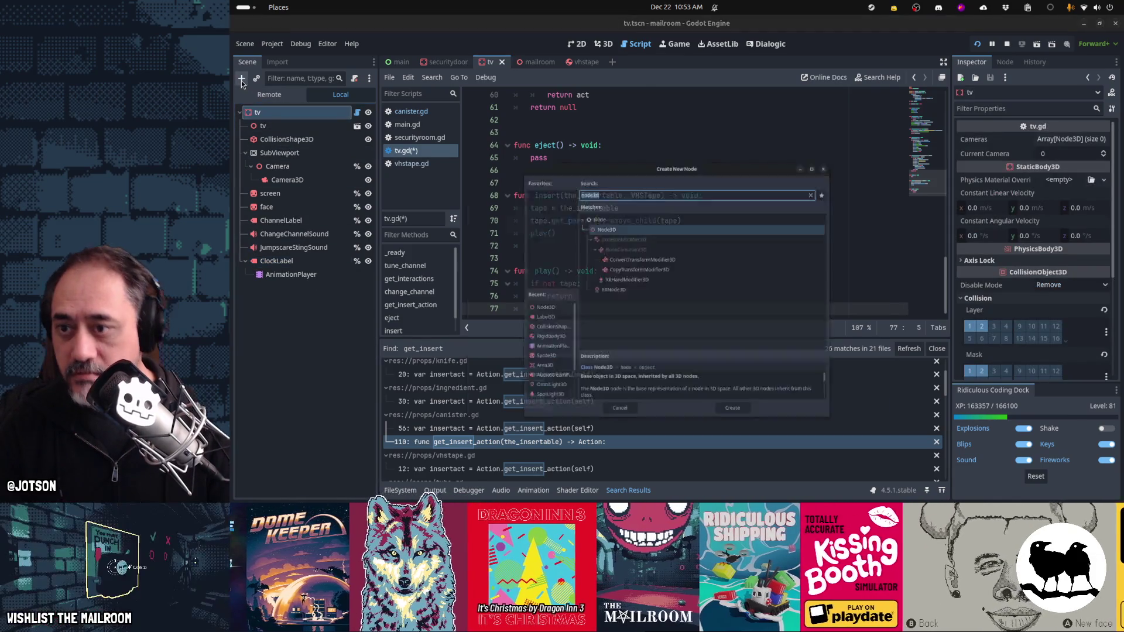
type("video")
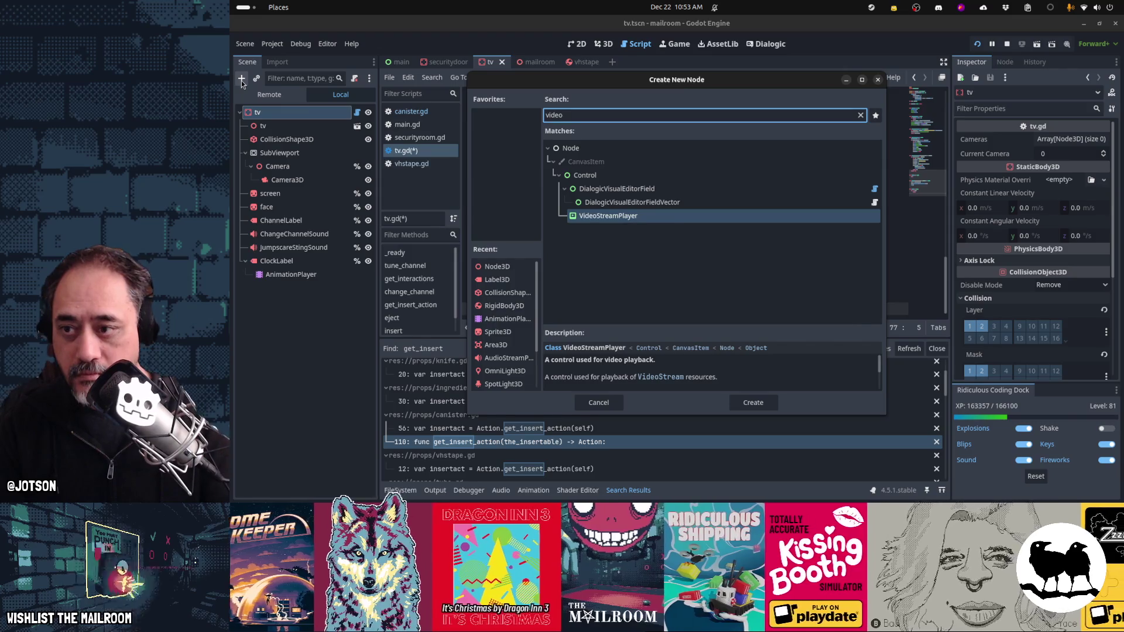
key("Return")
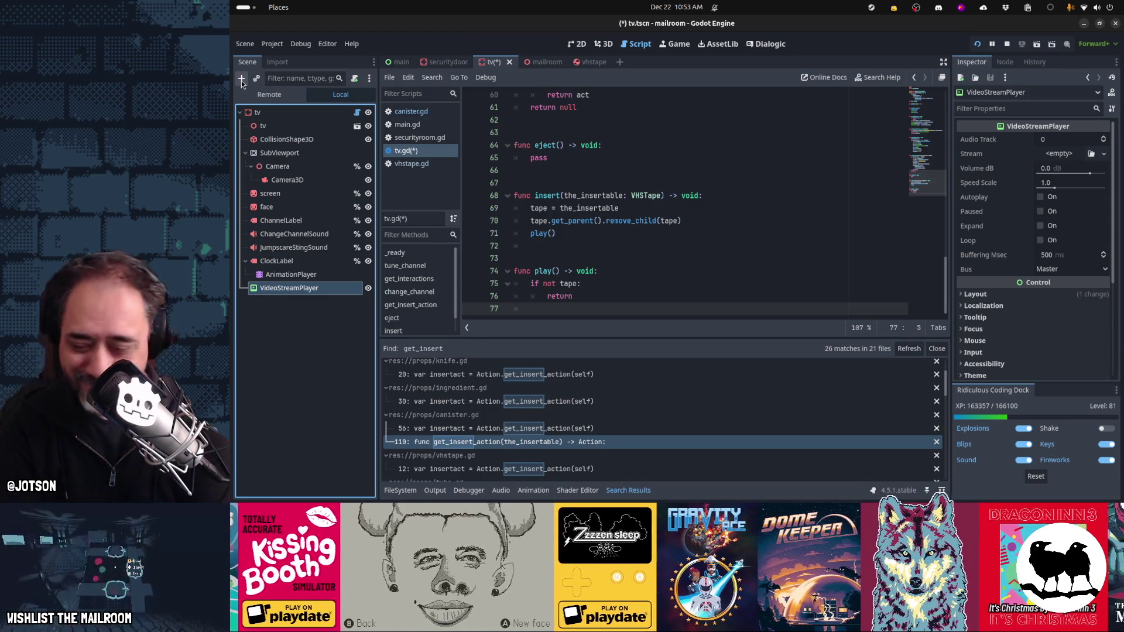
mouse_move(527, 629)
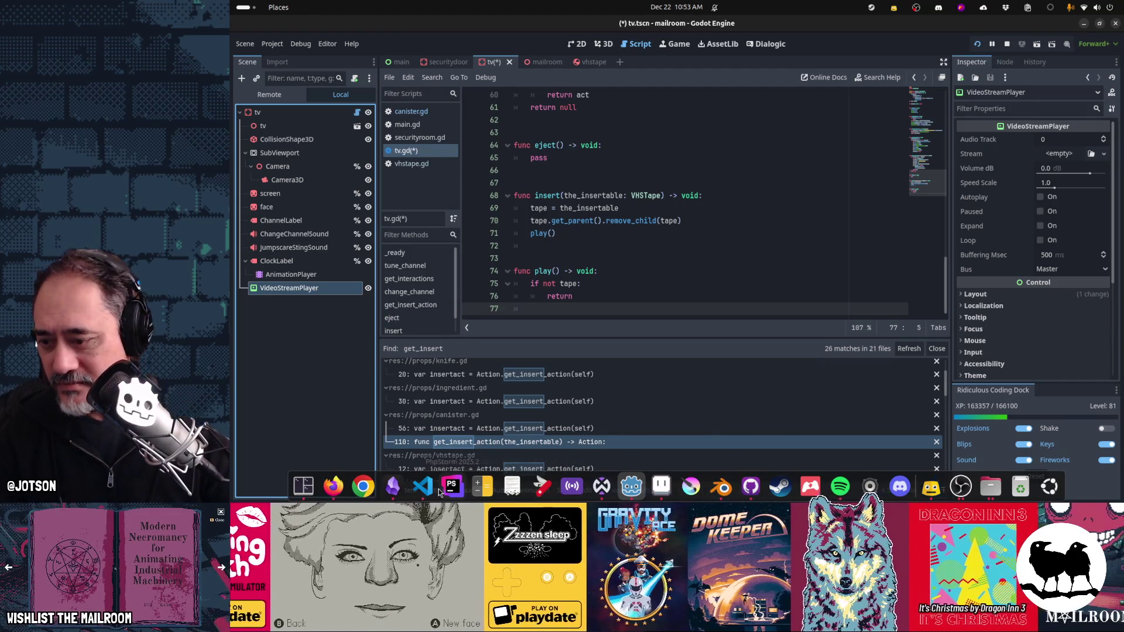
left_click(393, 486)
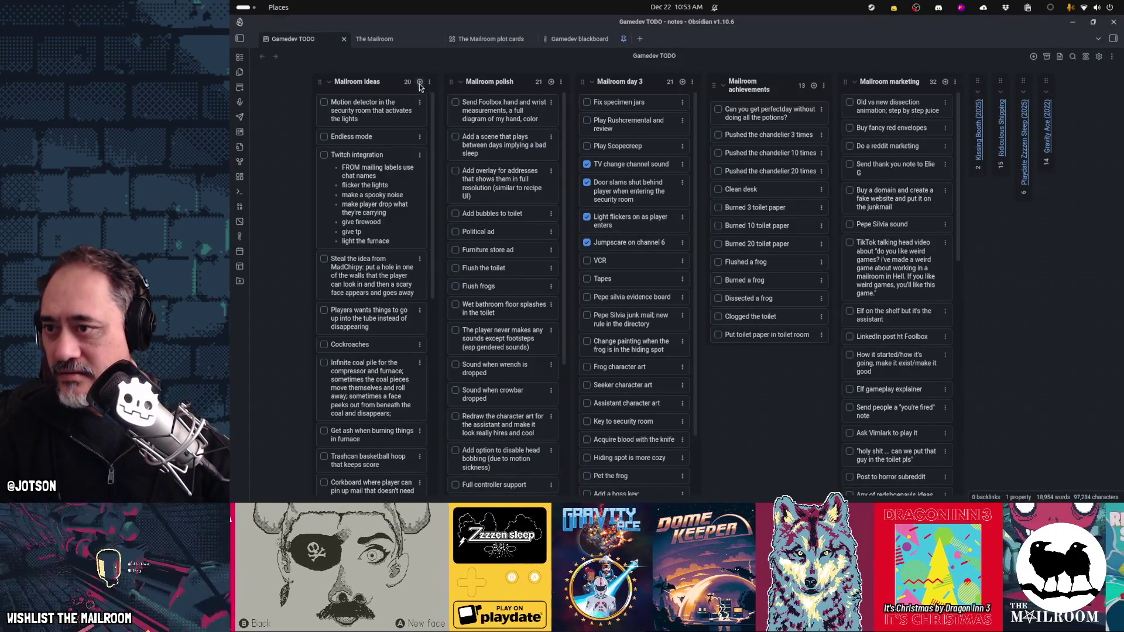
Step: Add a 'Put frog in the vcr' card to Mailroom ideas and return to Godot
left_click(419, 81)
type("Put frog in the vcr")
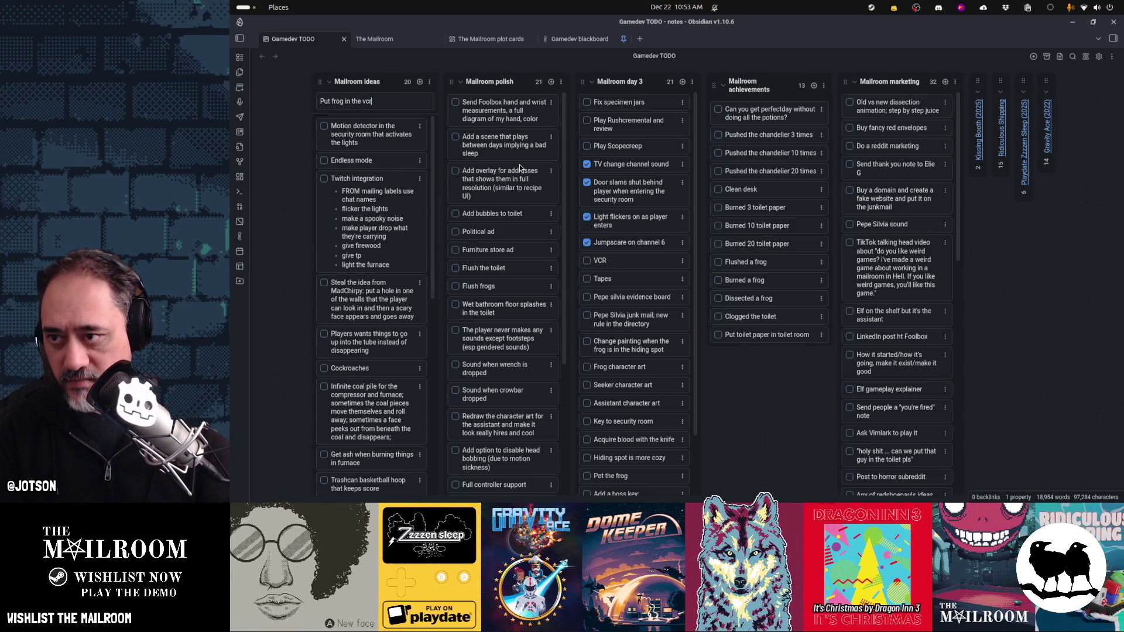
key("Return")
key("alt+Tab")
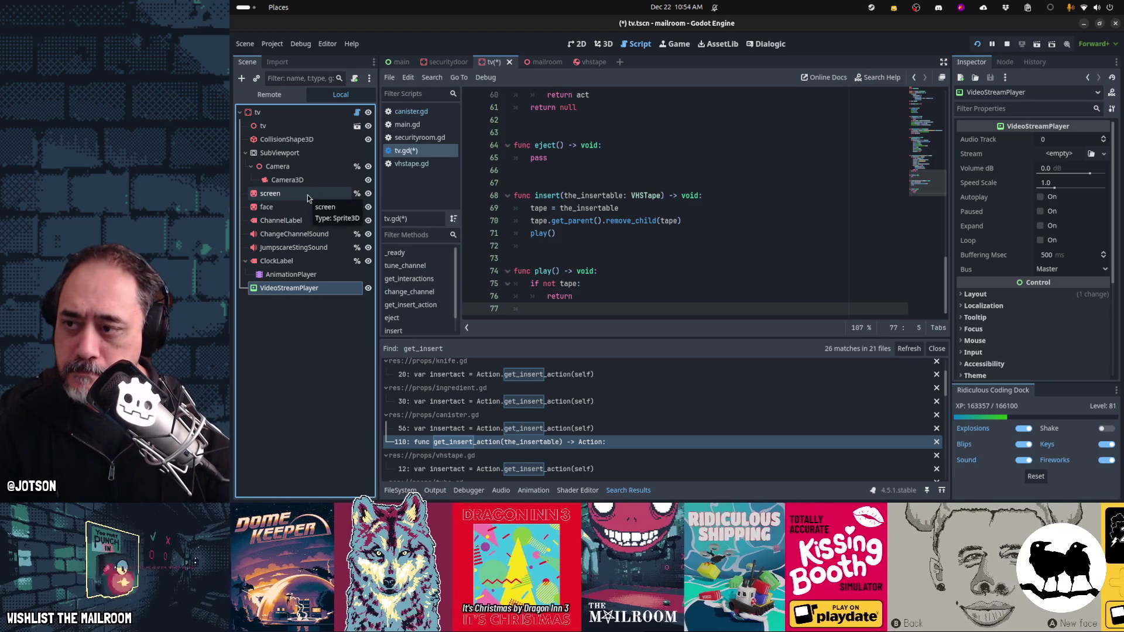
Step: Create a SubViewport under screen and move the VideoStreamPlayer into it
left_click(308, 195)
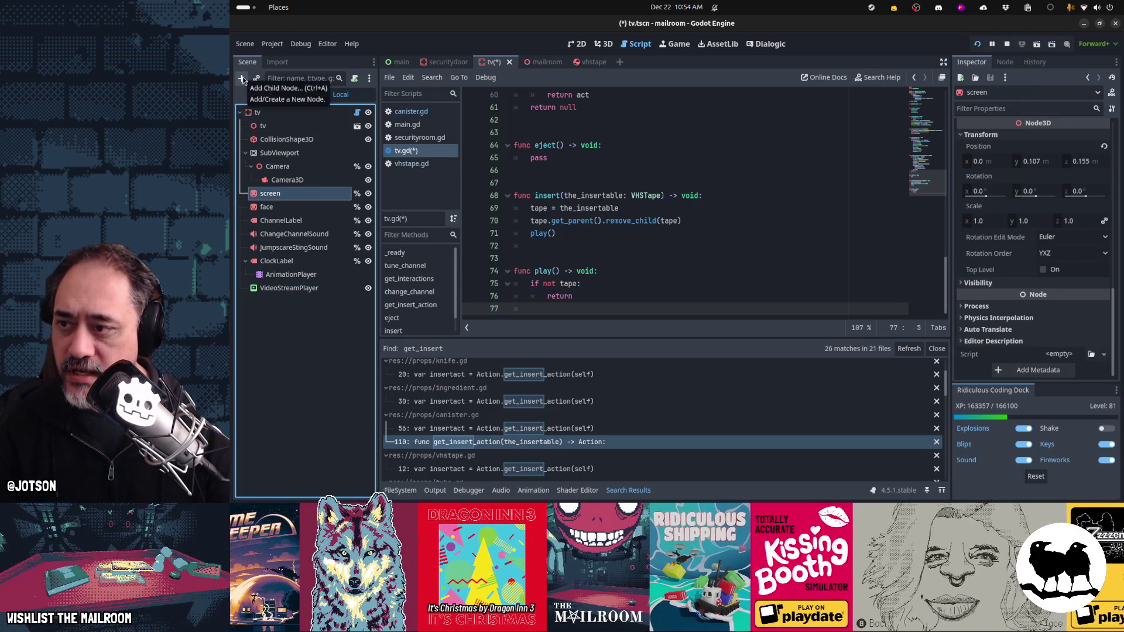
left_click(242, 80)
type("subview")
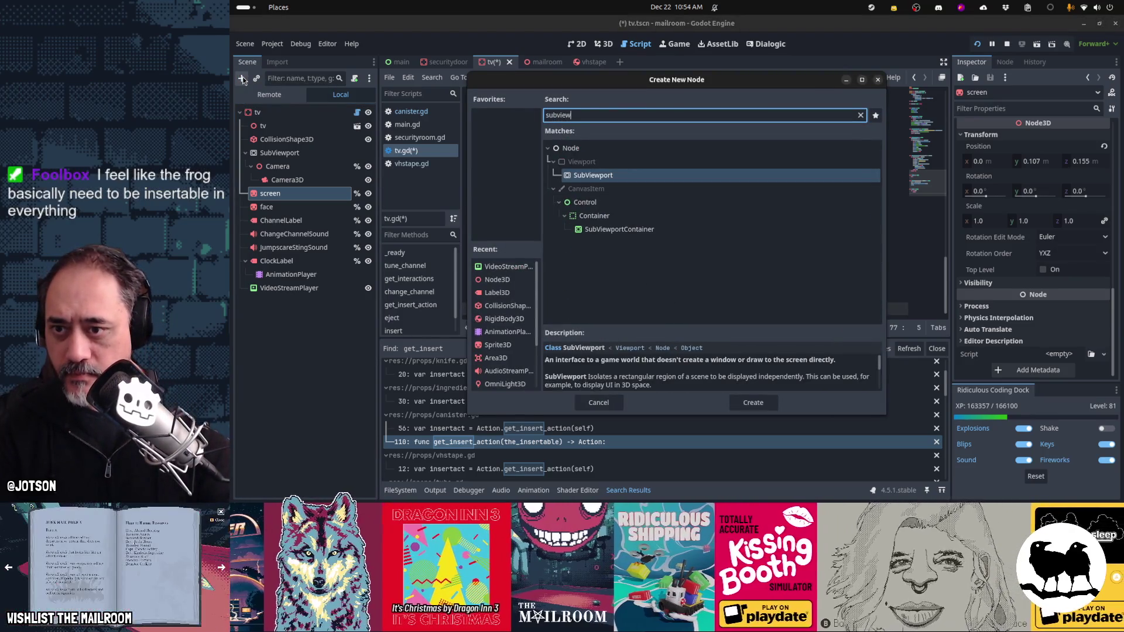
key("Return")
mouse_move(301, 302)
left_mouse_down()
mouse_move(302, 209)
mouse_move(305, 299)
left_mouse_up()
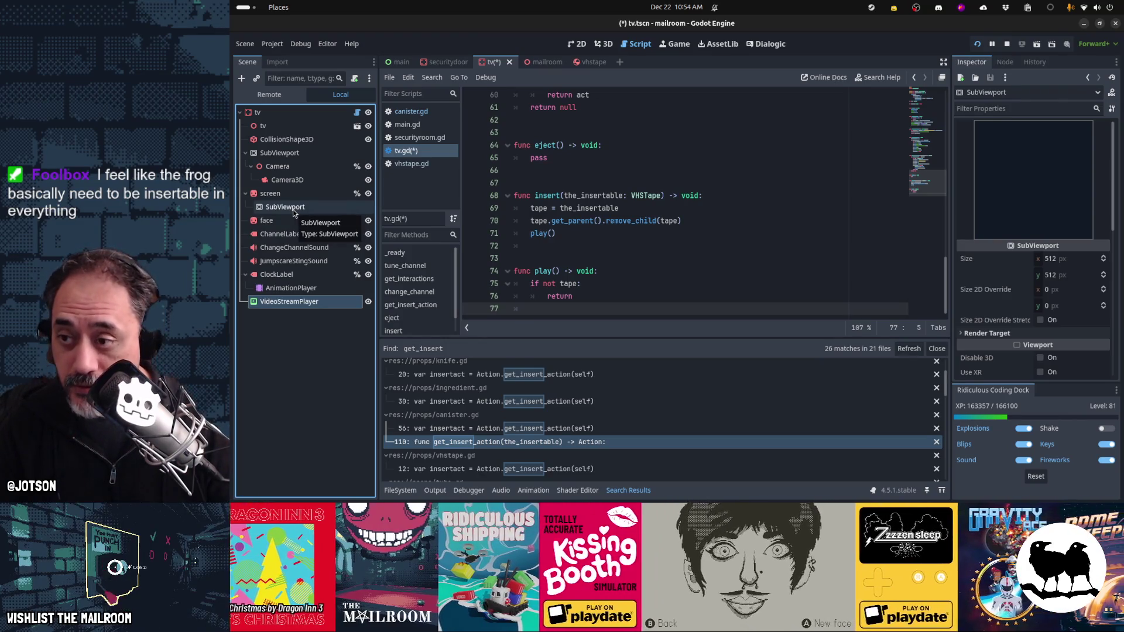
left_click_drag(289, 302, 302, 209)
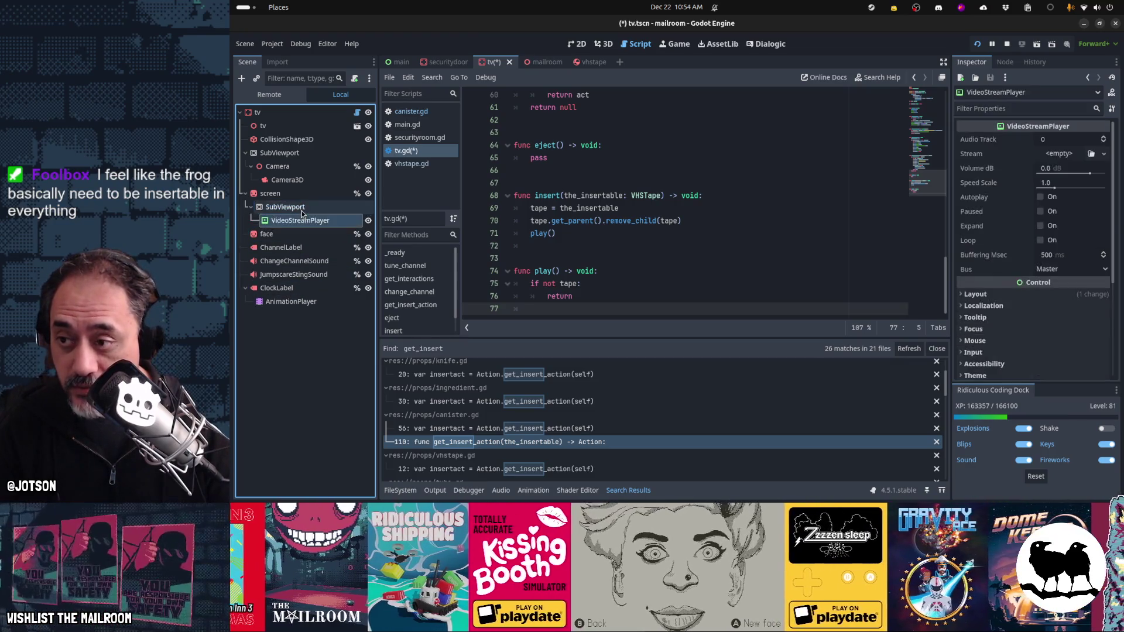
Step: Inspect the screen node's texture options without changing them
left_click(296, 198)
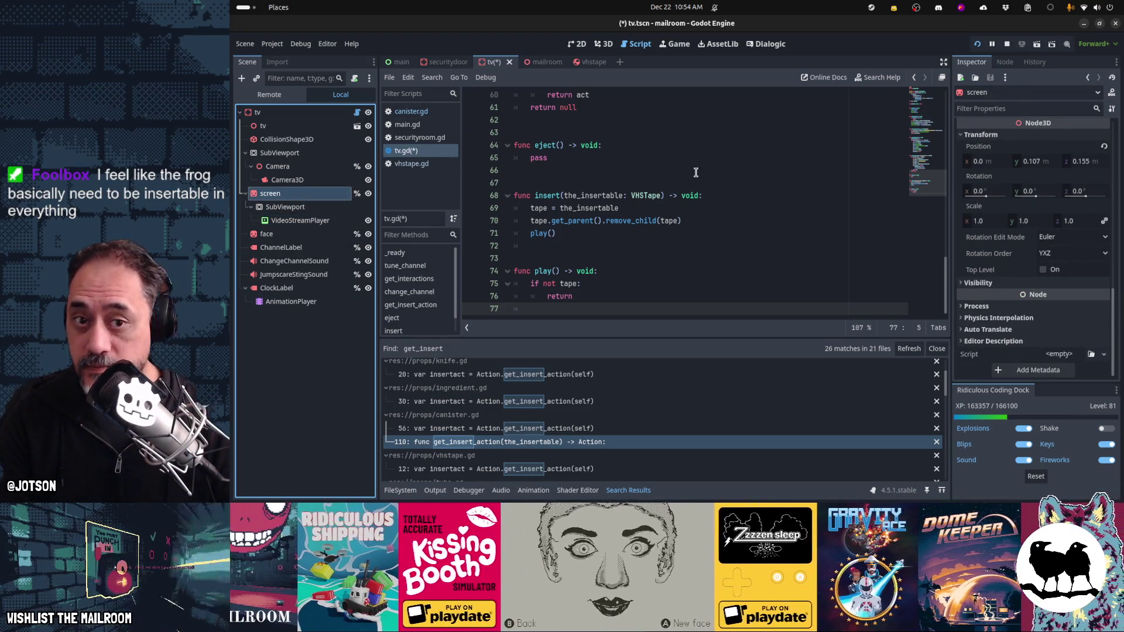
scroll(1037, 272, "up", 10)
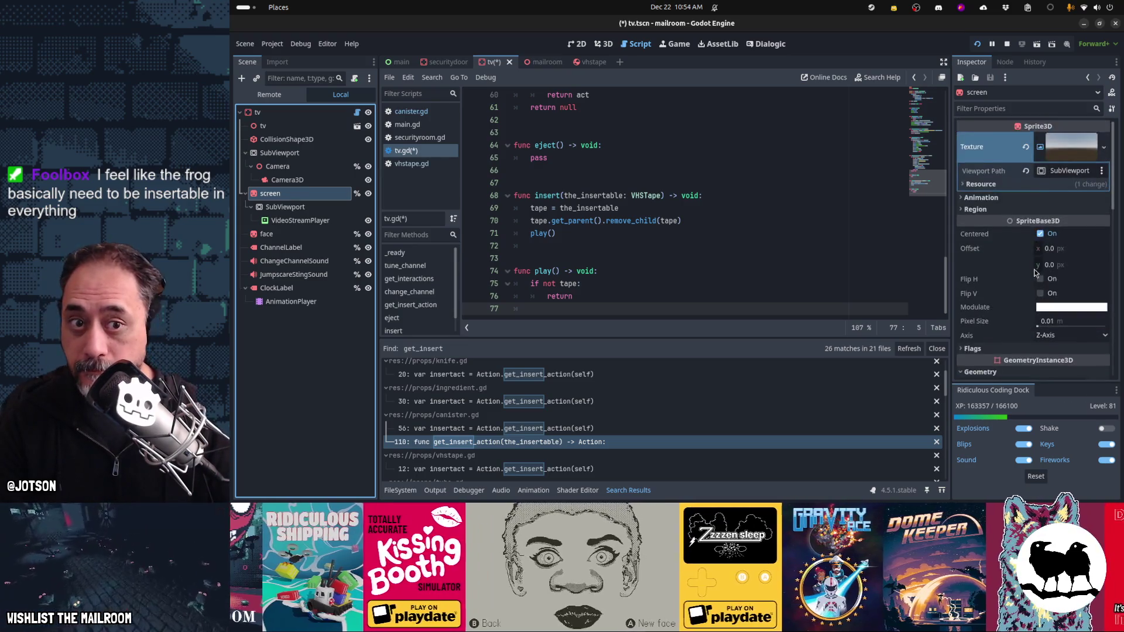
left_click(1071, 155)
left_click(1071, 155)
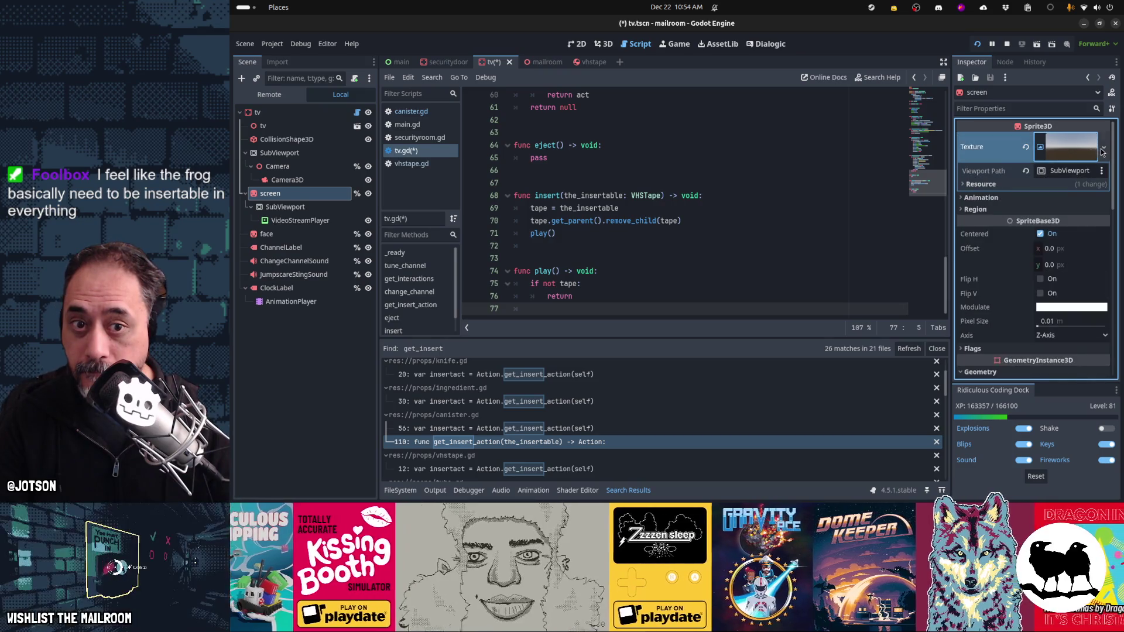
left_click(1102, 150)
key("Escape")
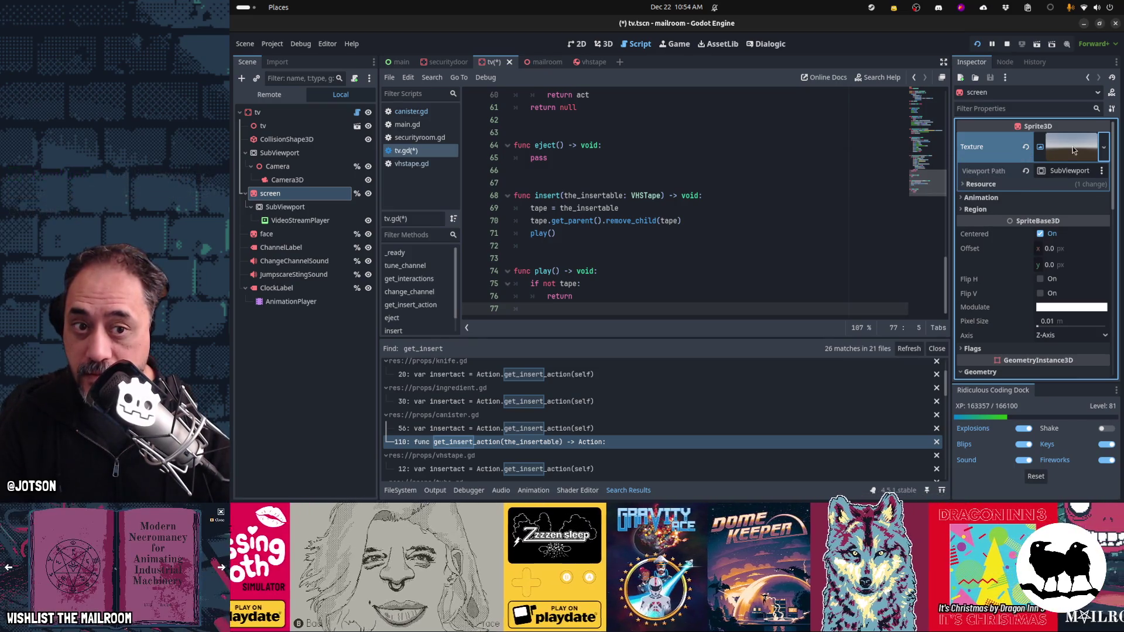
scroll(802, 196, "up", 20)
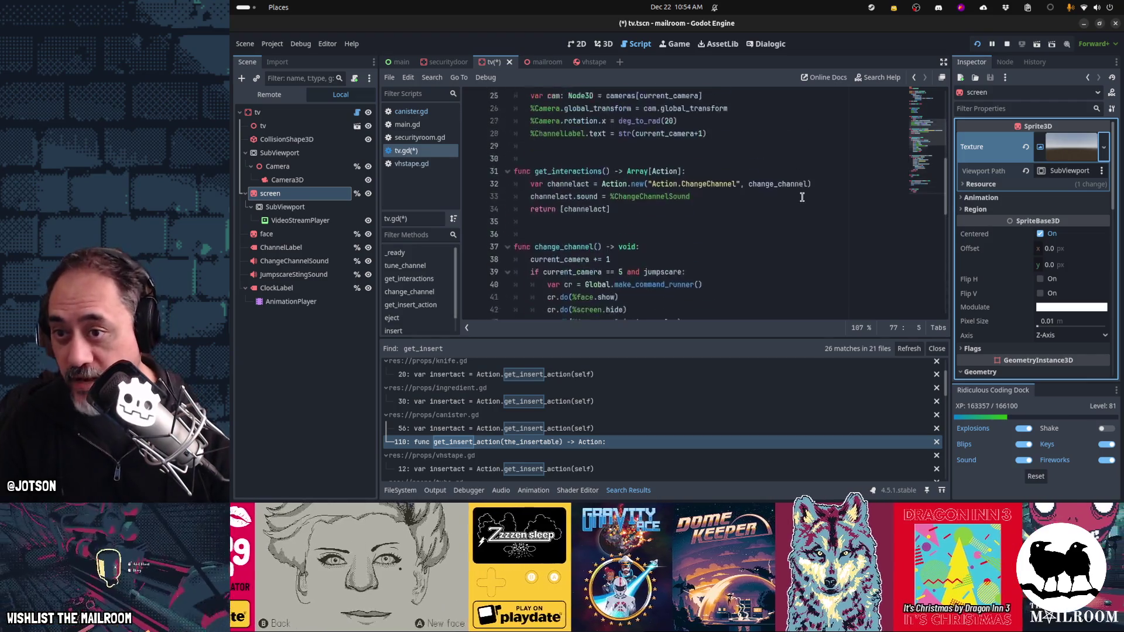
Step: Move the SubViewport out from under screen and give VideoStreamPlayer a unique name
scroll(802, 197, "down", 6)
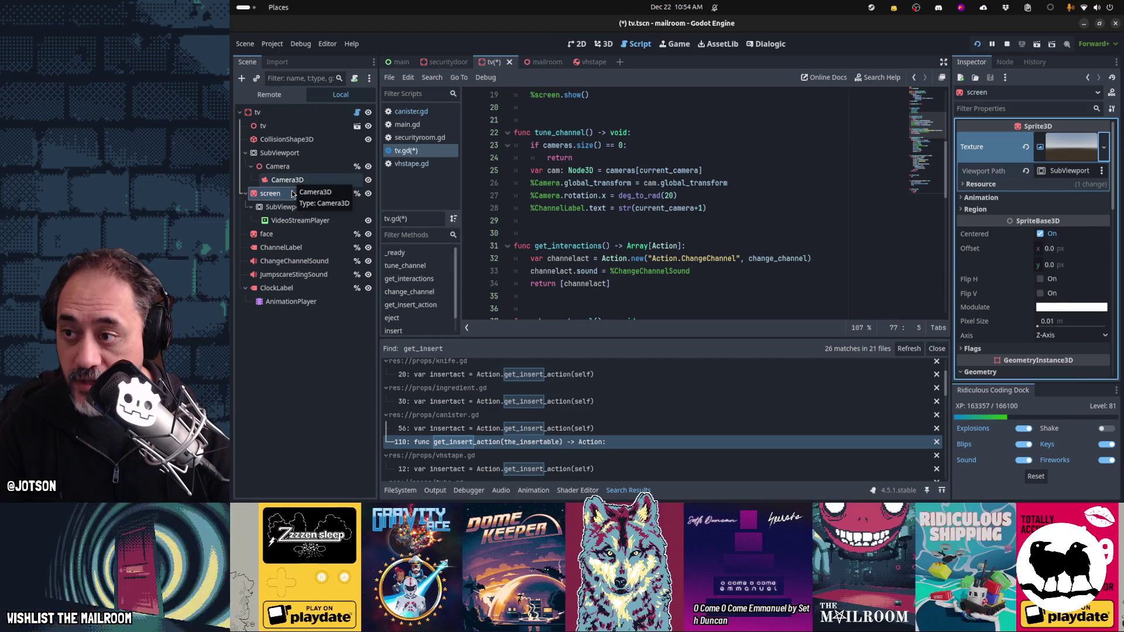
left_click_drag(282, 207, 287, 190)
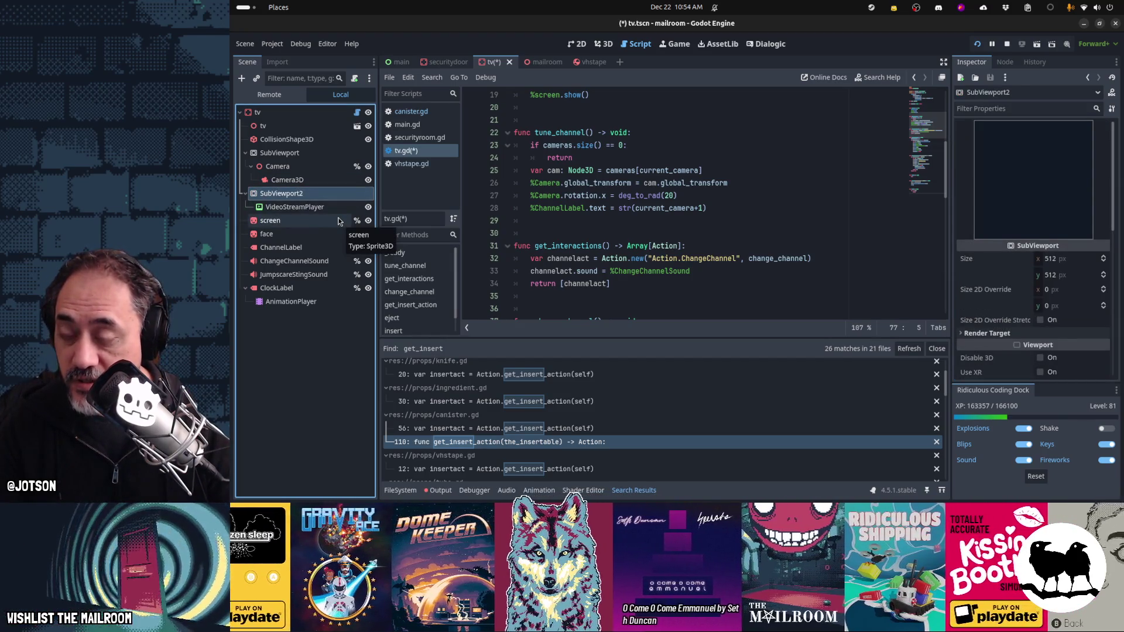
right_click(336, 206)
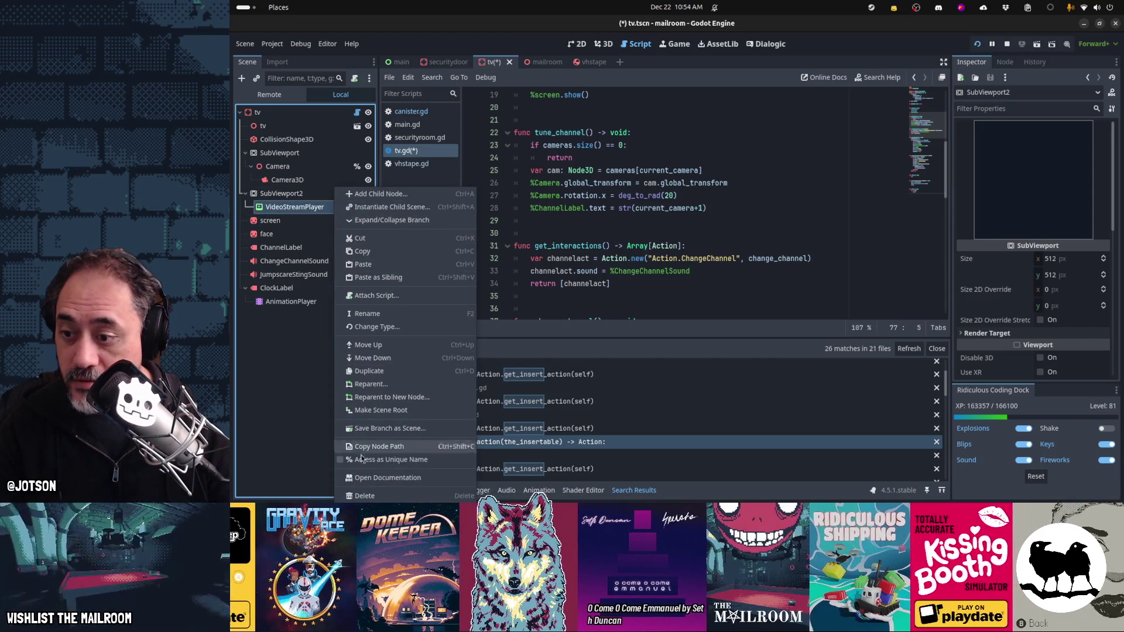
left_click(361, 461)
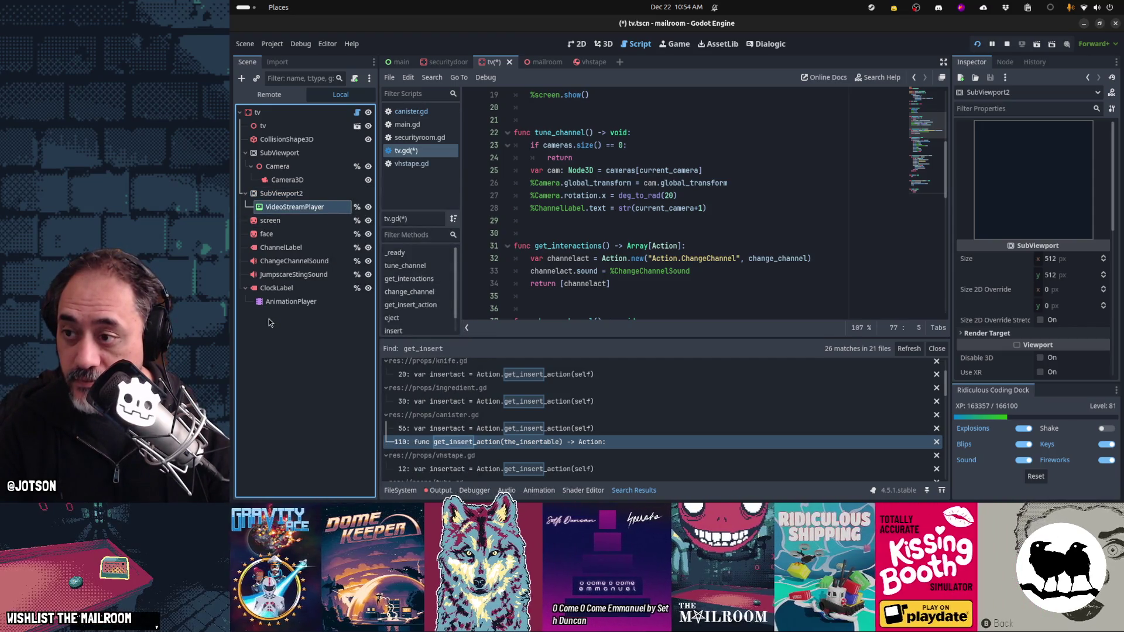
Step: Point the screen's viewport path at SubViewport2 instead of SubViewport
left_click(272, 220)
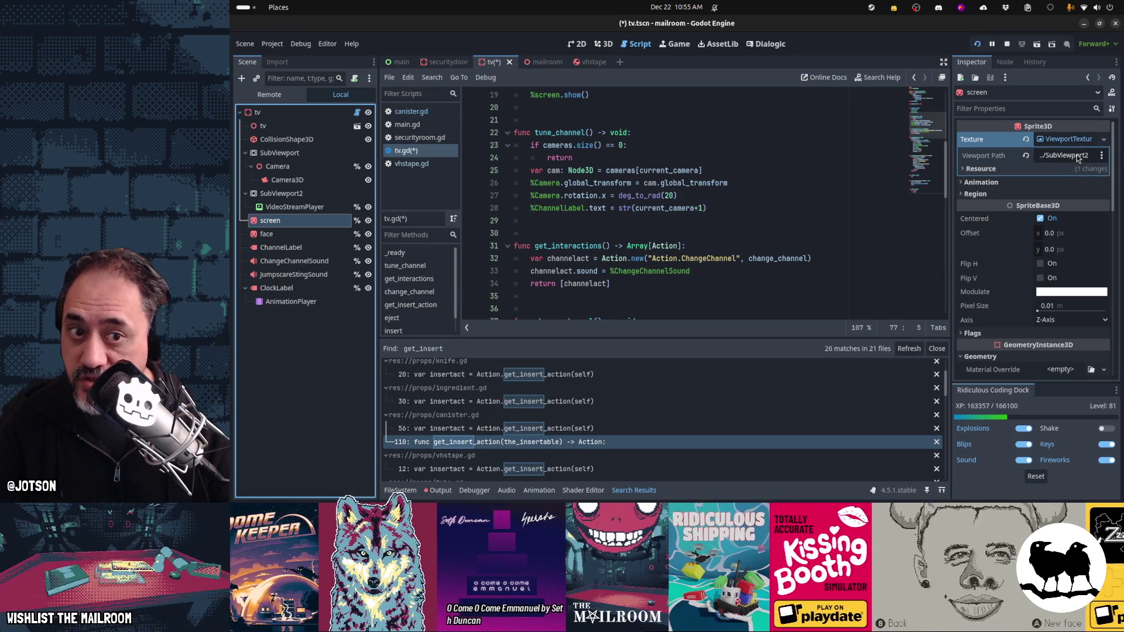
left_click(1026, 155)
left_click(1037, 156)
left_click(638, 174)
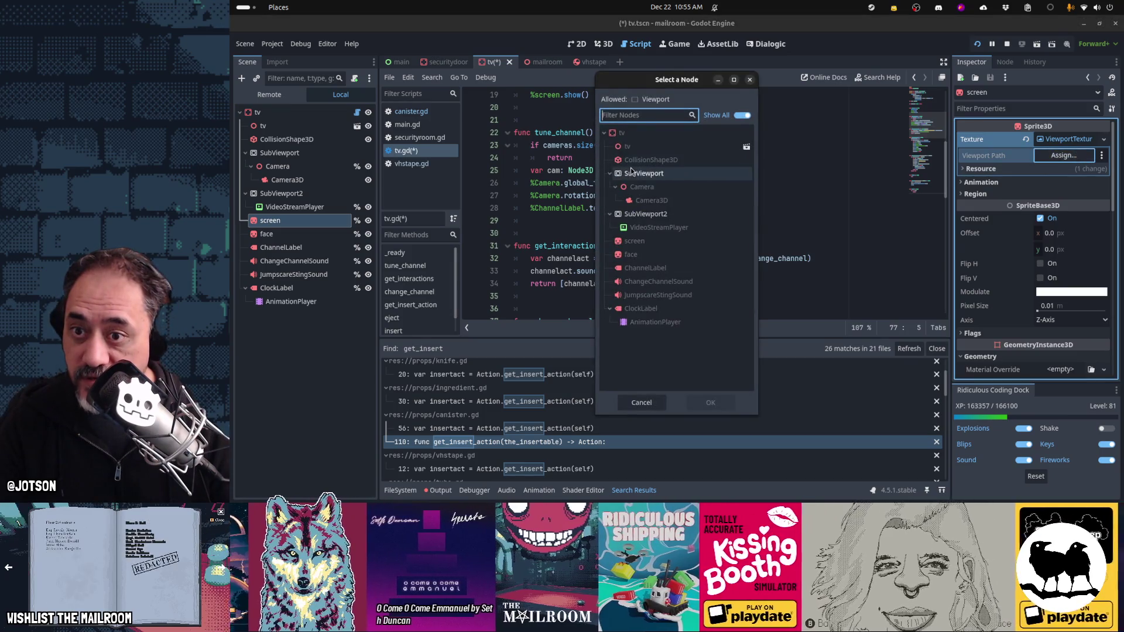
double_click(638, 174)
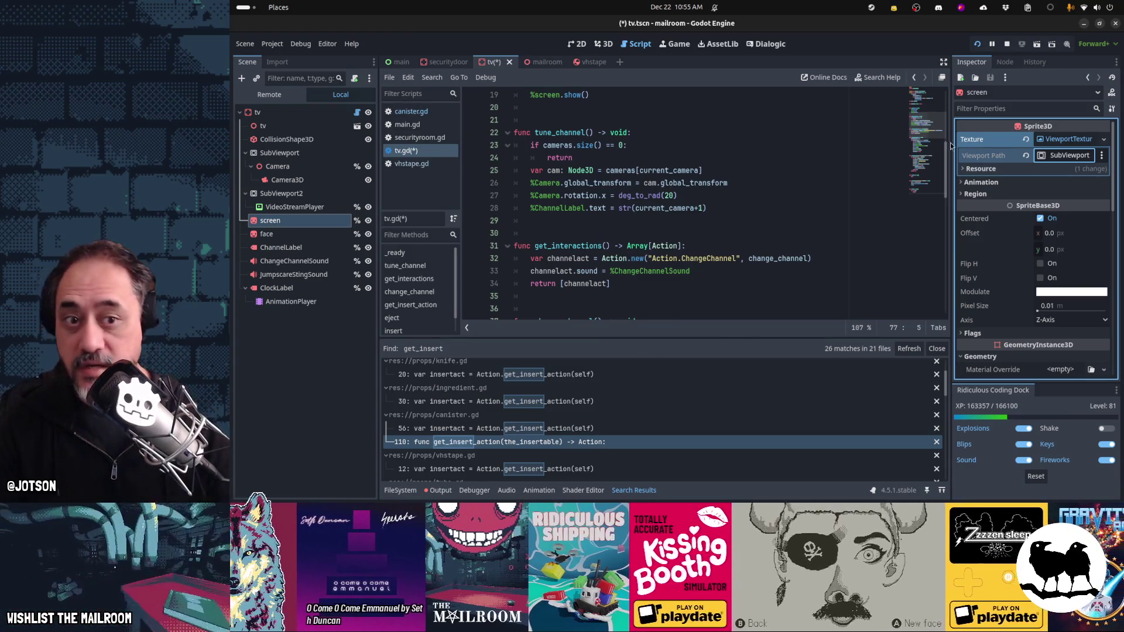
left_click(1052, 155)
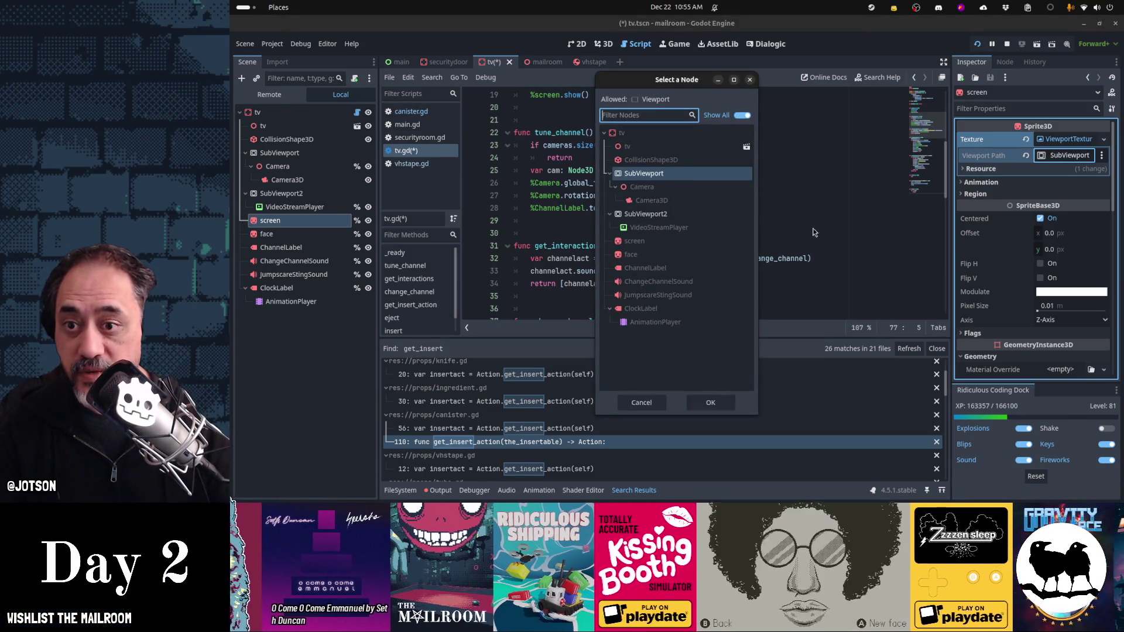
double_click(646, 215)
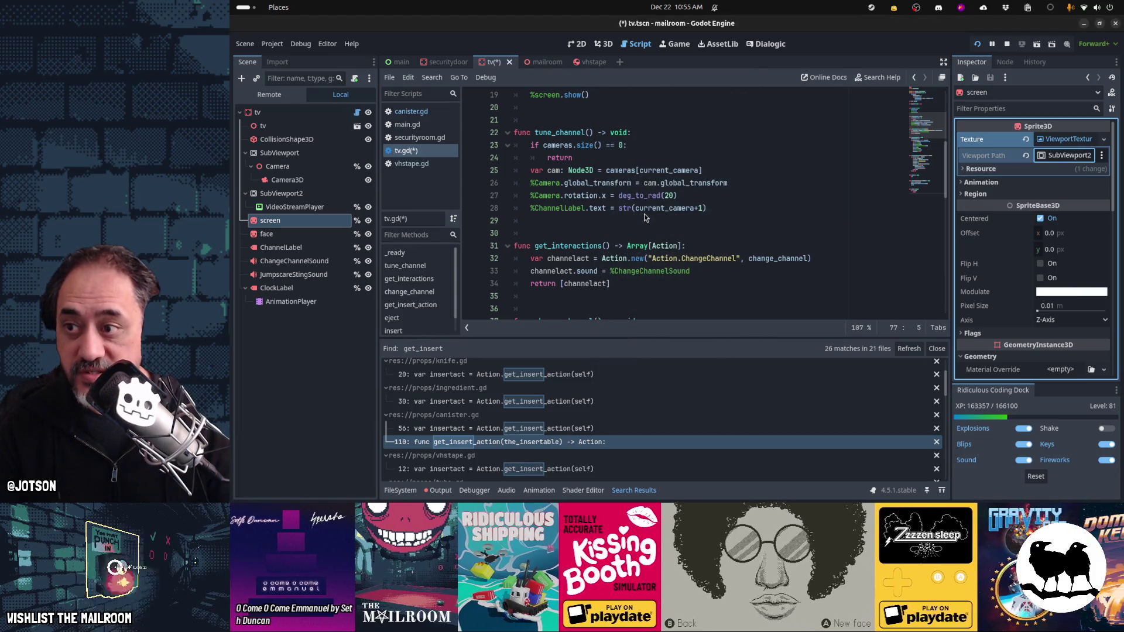
Step: Frame the screen in the 3D view and orbit to see it from the side
key("ctrl+F2")
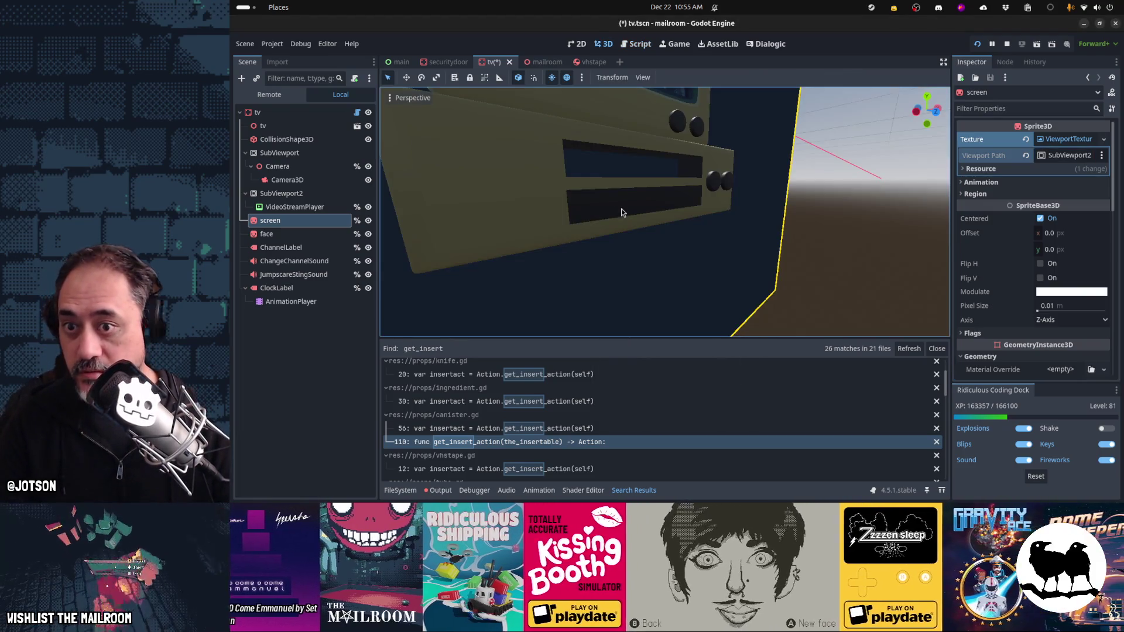
key("f")
scroll(676, 196, "up", 8)
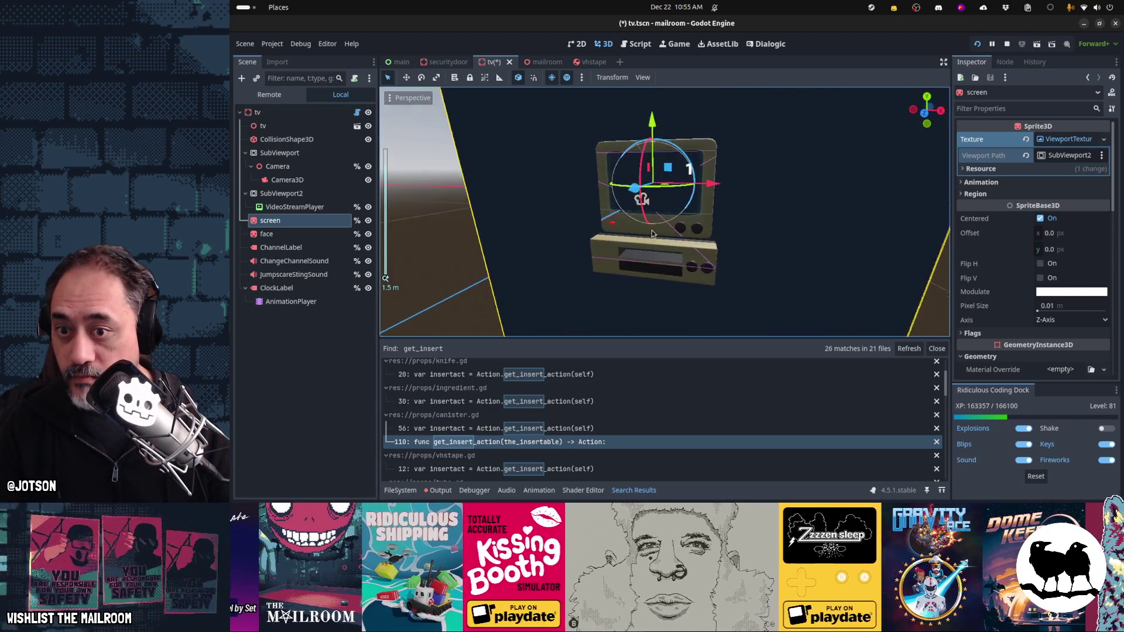
mouse_move(649, 234)
left_mouse_down()
mouse_move(735, 234)
mouse_move(632, 245)
mouse_move(547, 230)
mouse_move(695, 244)
left_mouse_up()
scroll(735, 237, "down", 5)
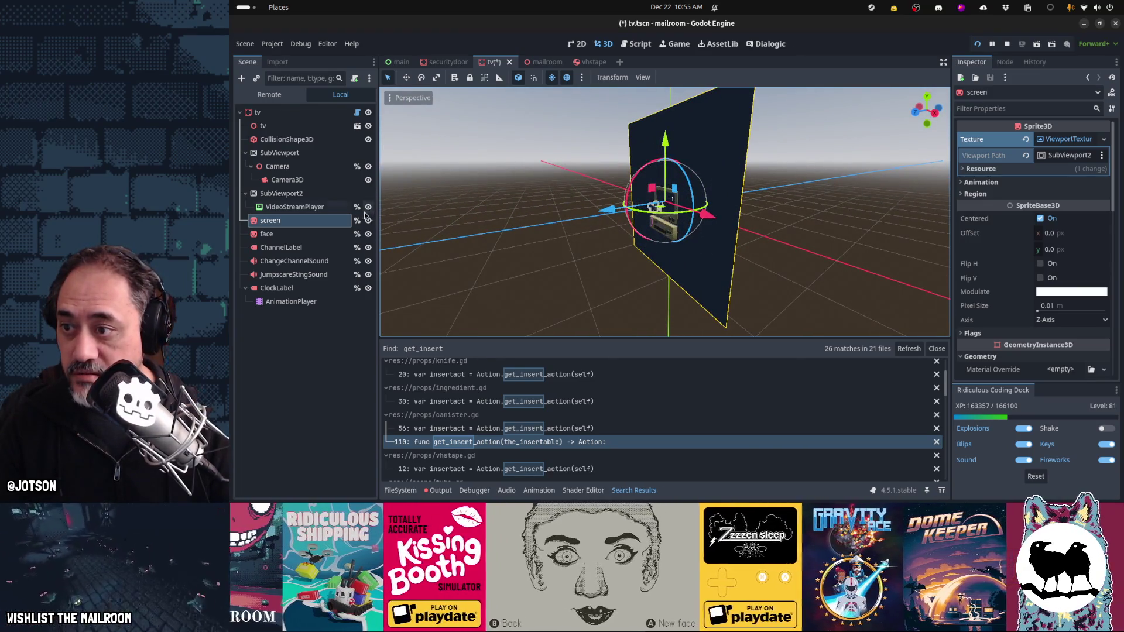
Step: Check the camera SubViewport's size, then set SubViewport2 to 100 × 56 pixels
left_click(295, 207)
scroll(673, 237, "down", 15)
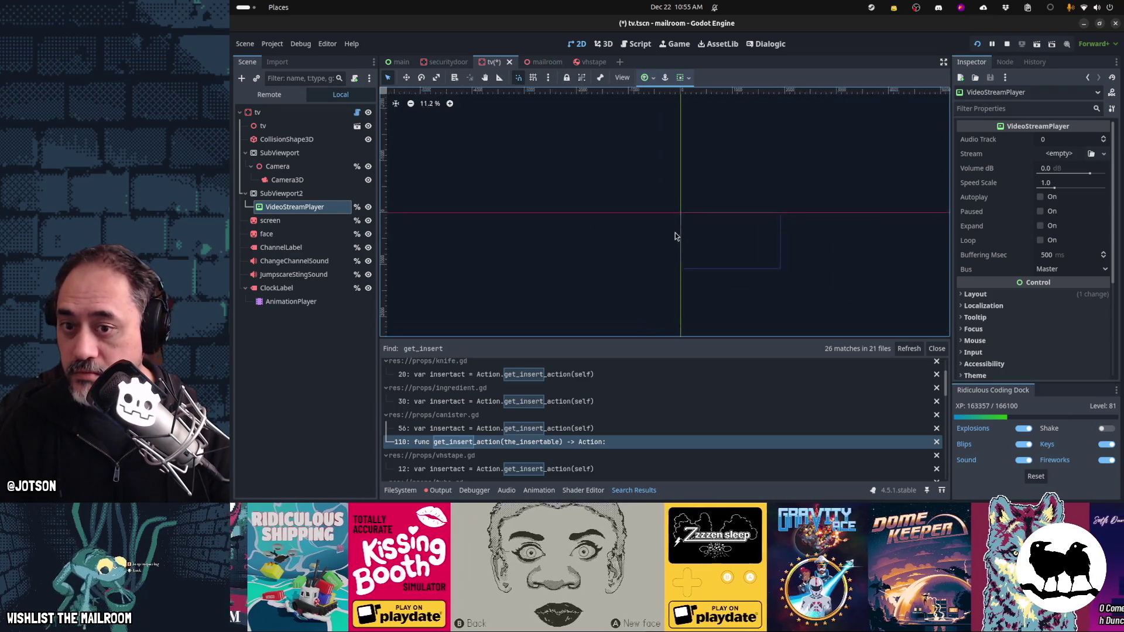
scroll(670, 239, "up", 12)
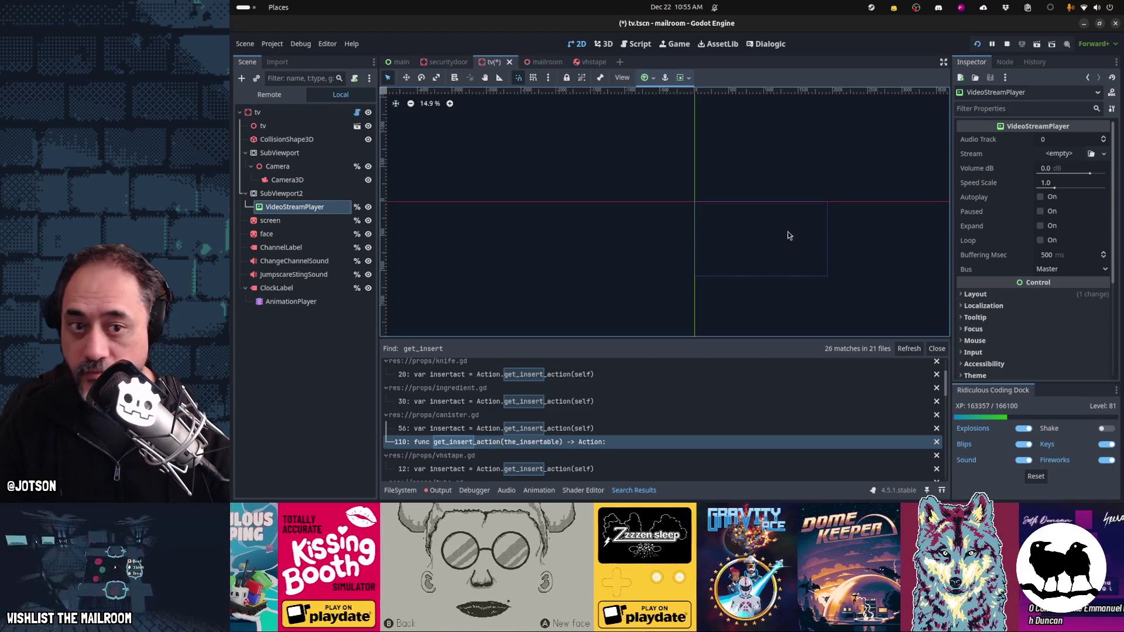
left_click(305, 194)
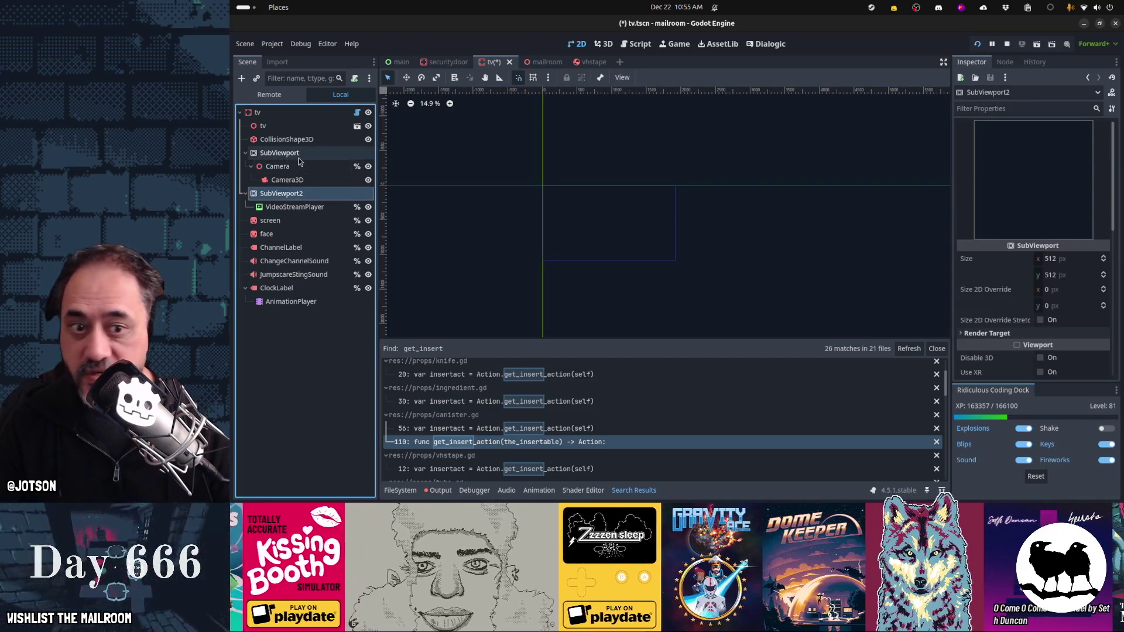
left_click(298, 157)
left_click(325, 194)
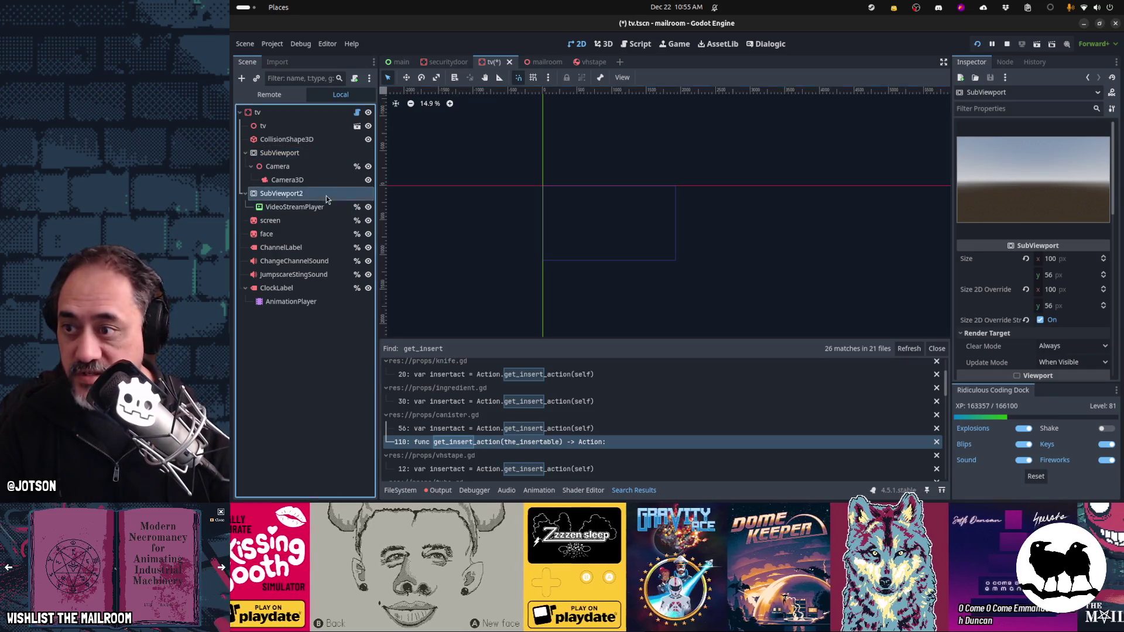
left_click(1066, 261)
type("00")
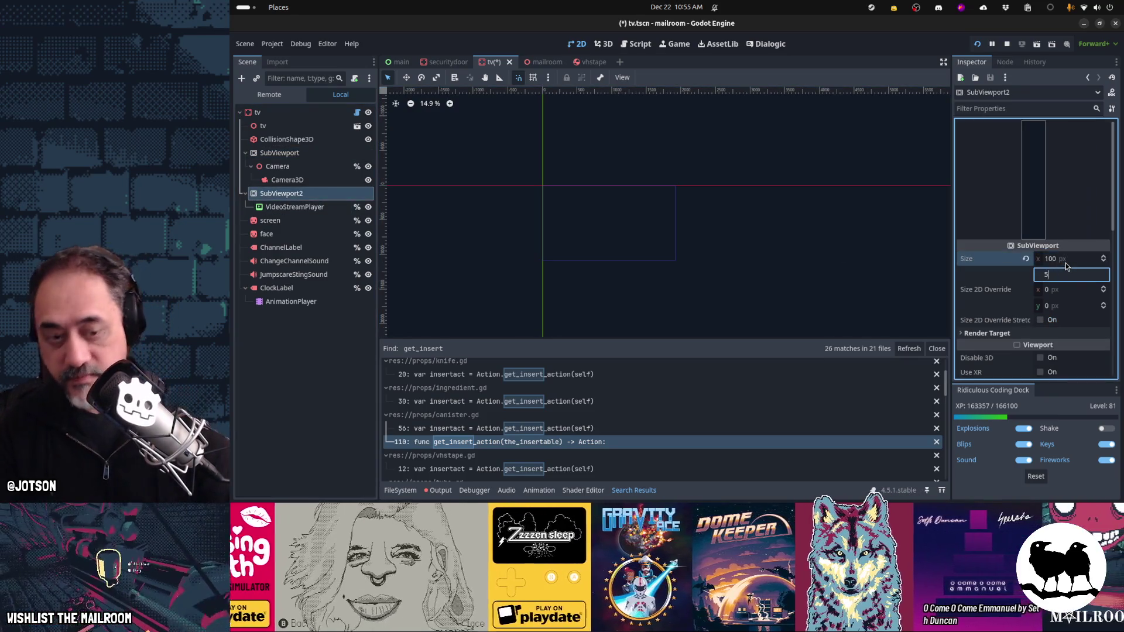
key("Tab")
type("56")
key("Return")
left_click(357, 208)
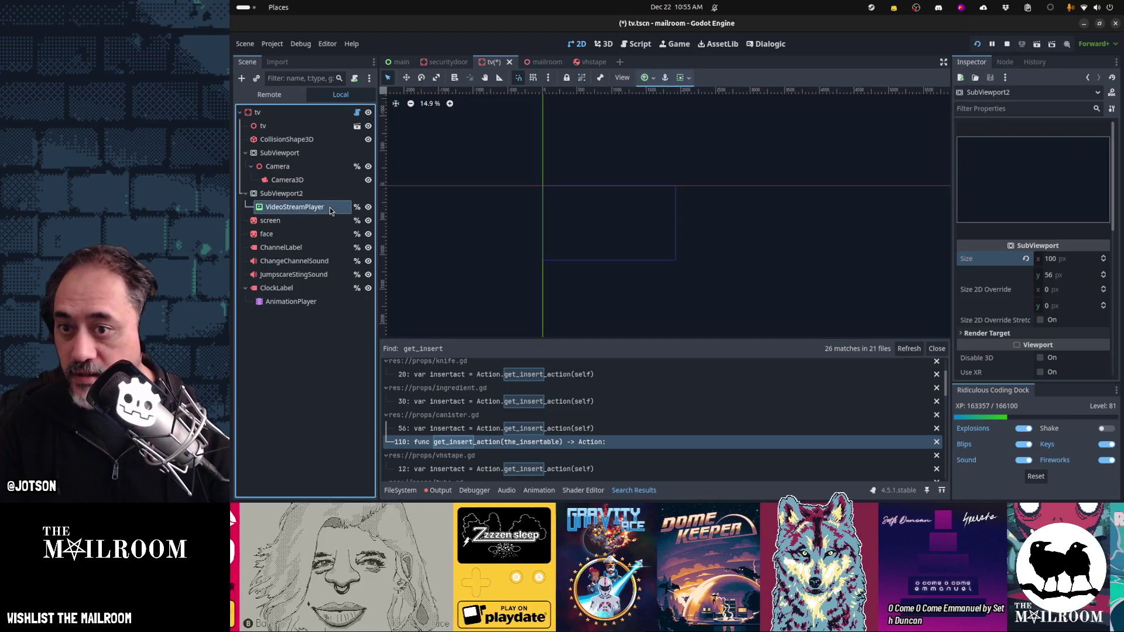
key("ctrl+F2")
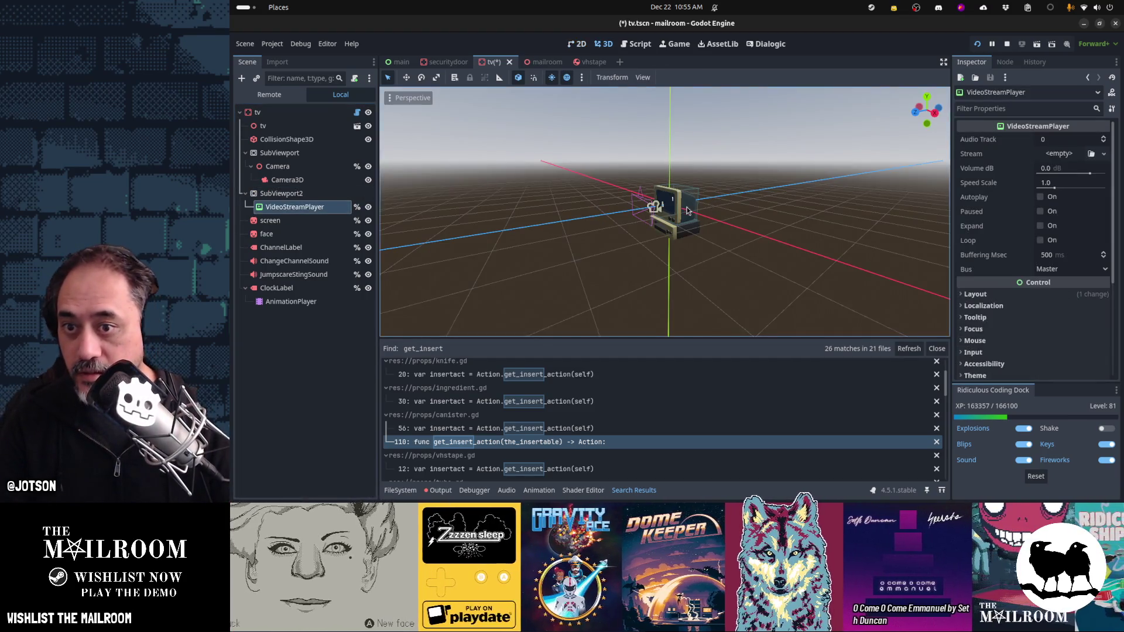
Step: Try SubViewport as the screen sprite's viewport source
scroll(686, 211, "up", 3)
mouse_move(686, 211)
left_mouse_down()
mouse_move(780, 210)
mouse_move(603, 186)
left_mouse_up()
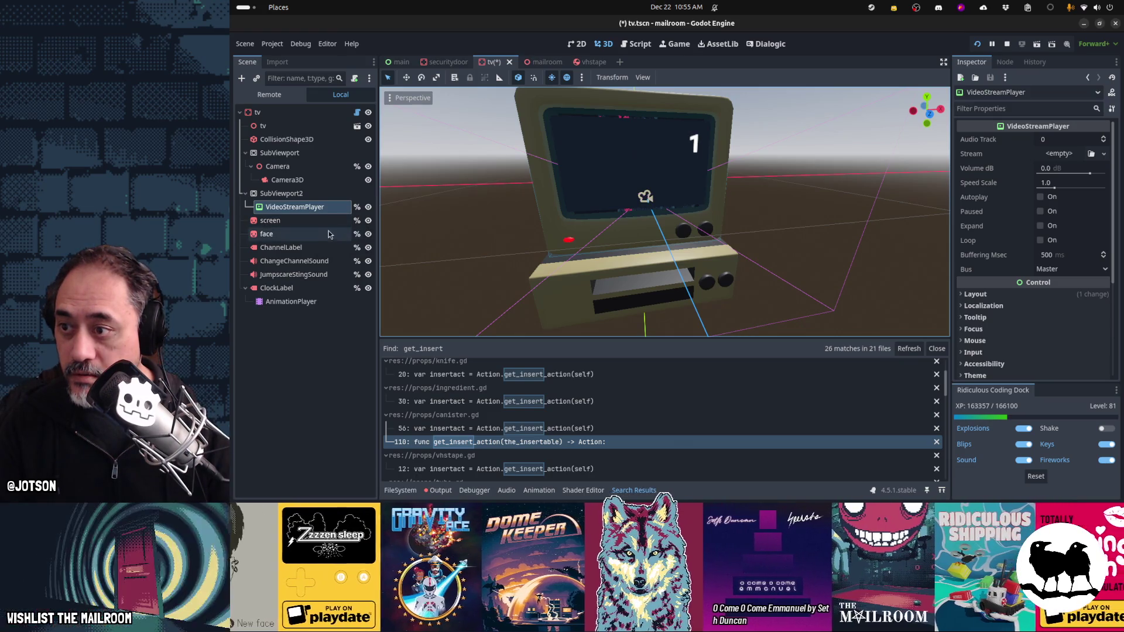
left_click(322, 223)
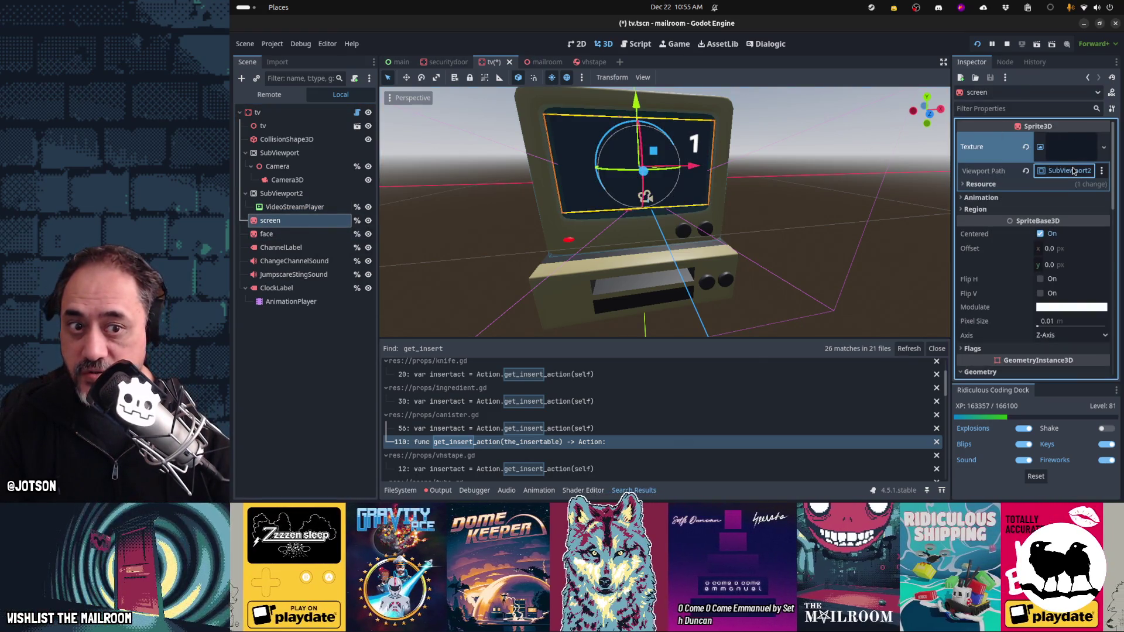
left_click(1070, 169)
left_click(697, 175)
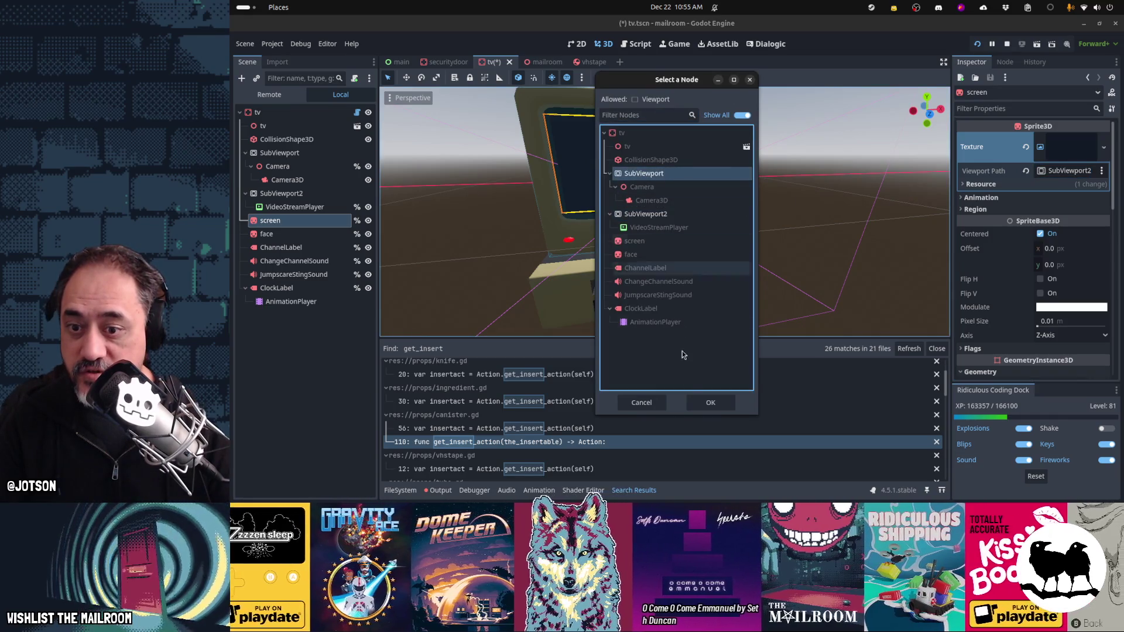
left_click(714, 403)
Step: Set the screen's source back to SubViewport2 and save the tv scene
left_click_drag(648, 265, 726, 269)
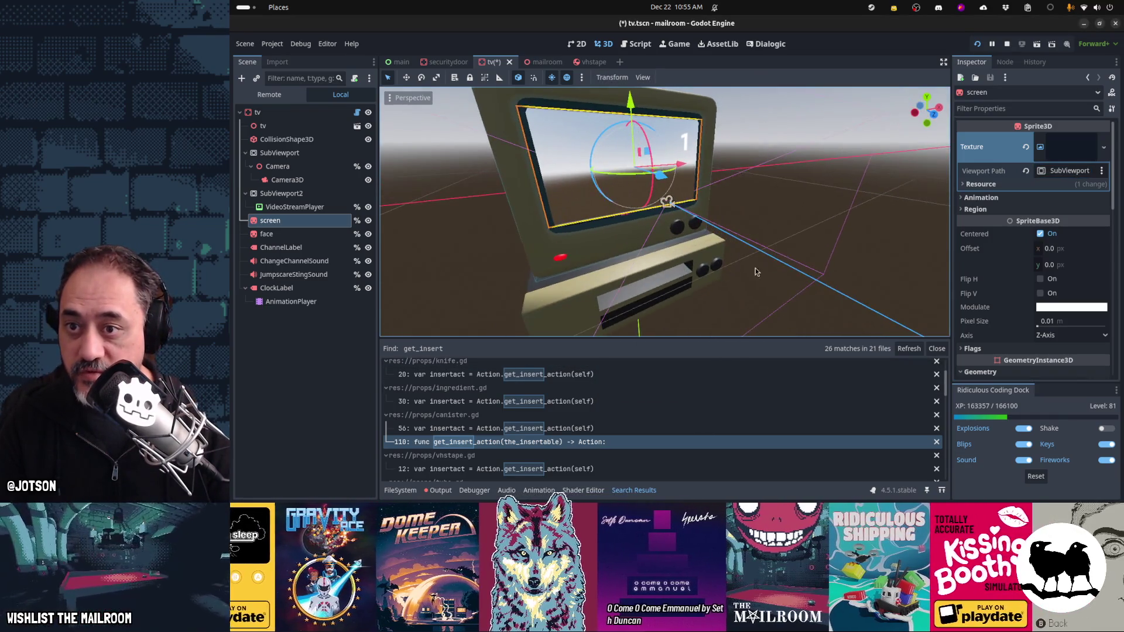
left_click(1067, 173)
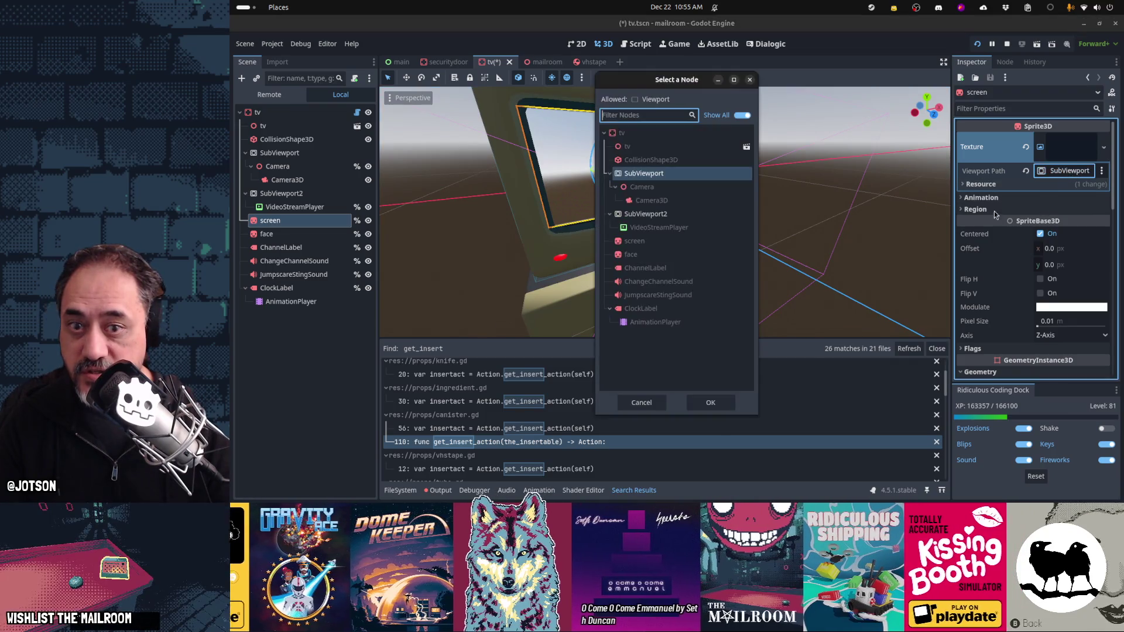
left_click(684, 214)
left_click(710, 403)
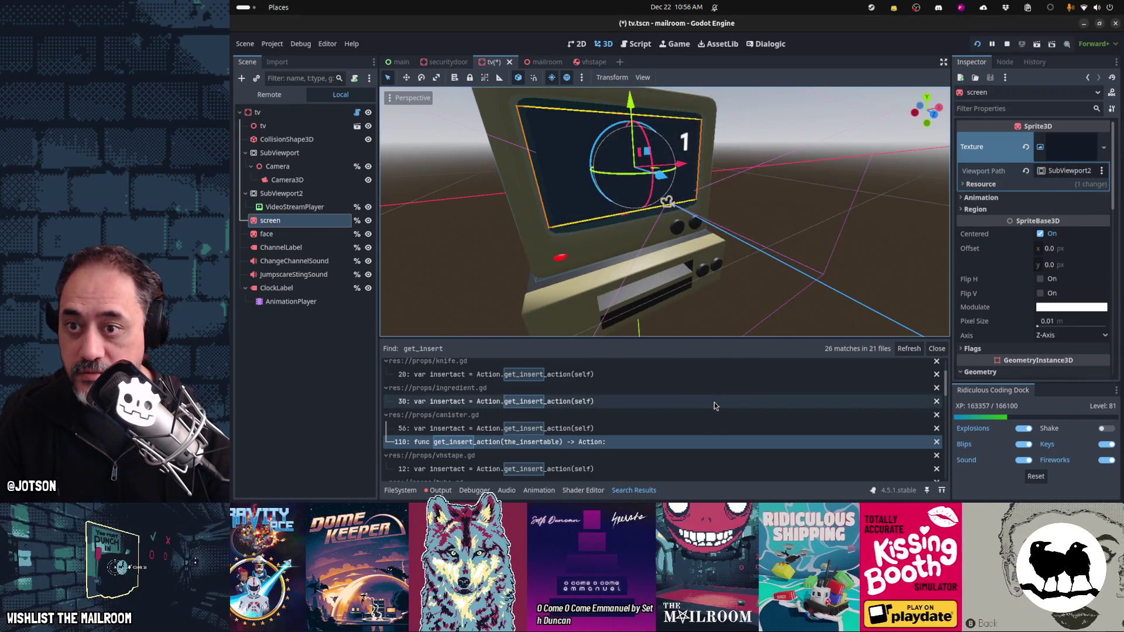
key("ctrl+s")
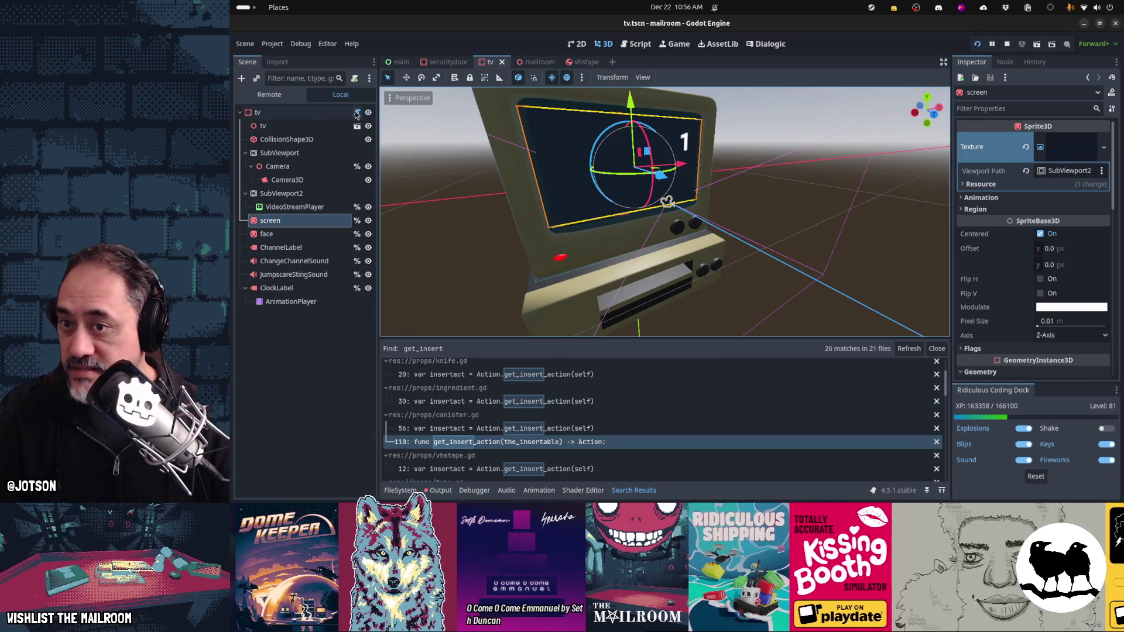
left_click(357, 112)
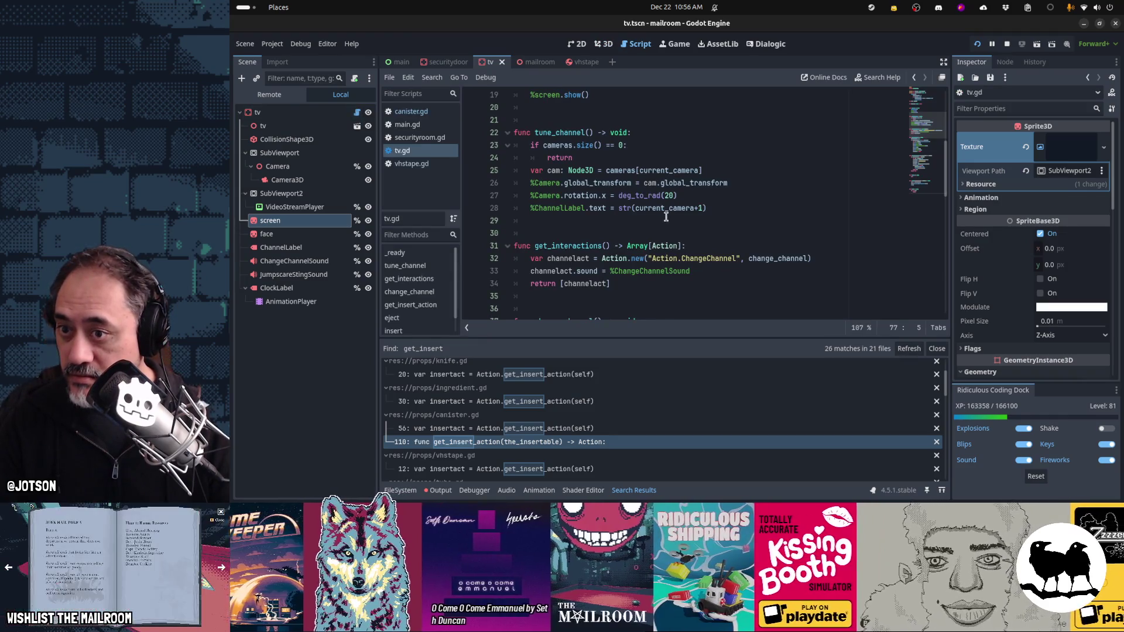
Step: In play(), type (%screen.texture as ViewportTexture).viewport_path = on a new line
scroll(666, 217, "down", 10)
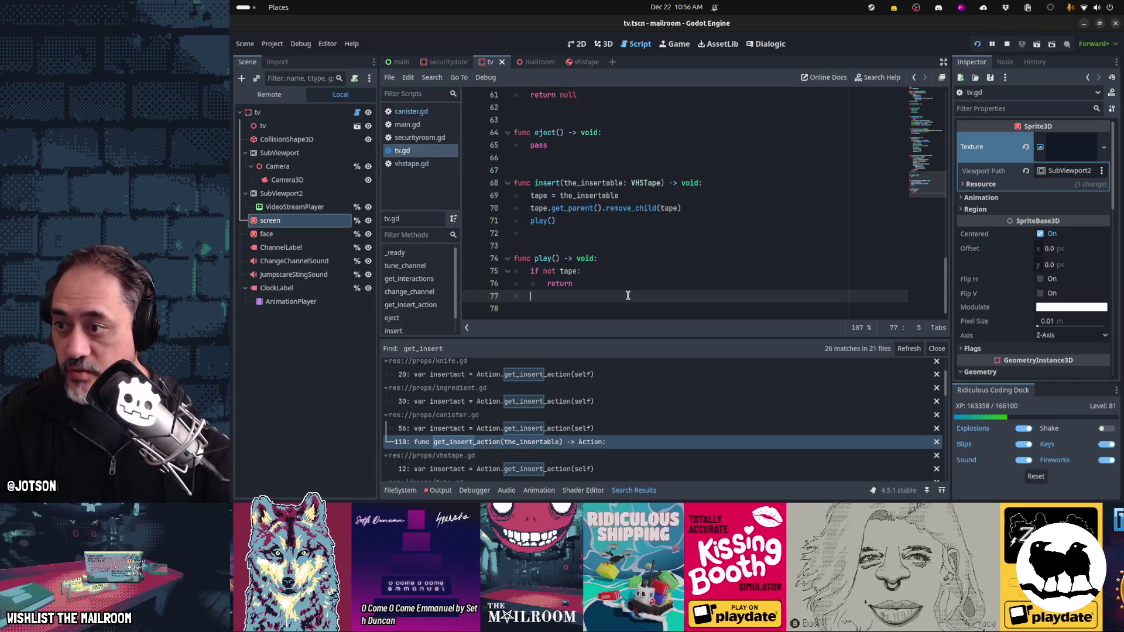
type("%screen")
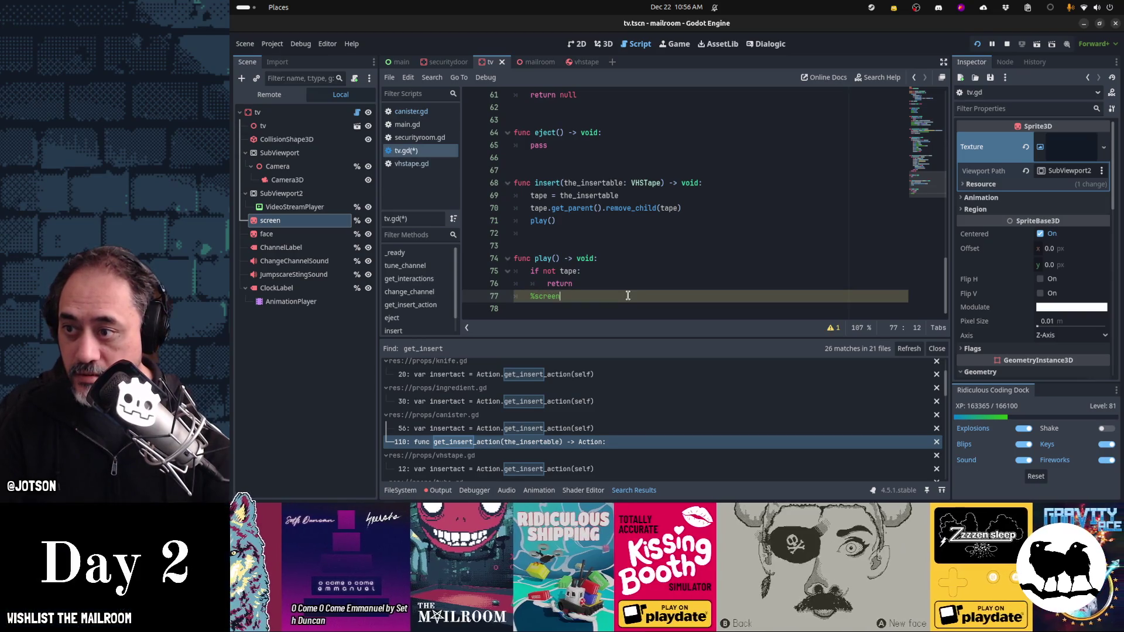
type(".")
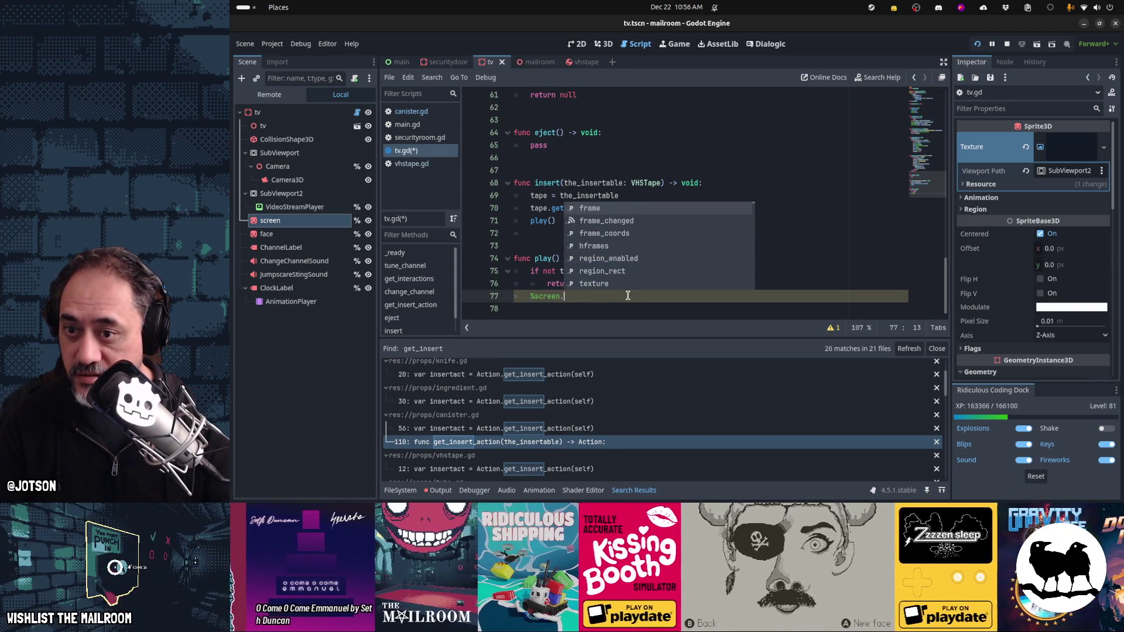
type("text")
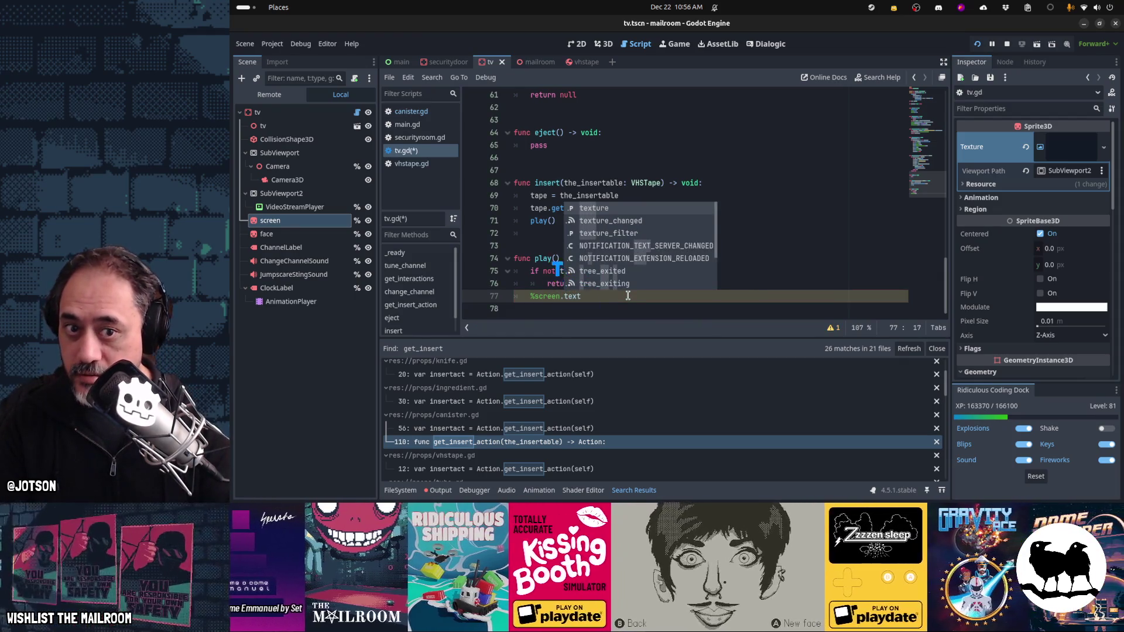
type("ure")
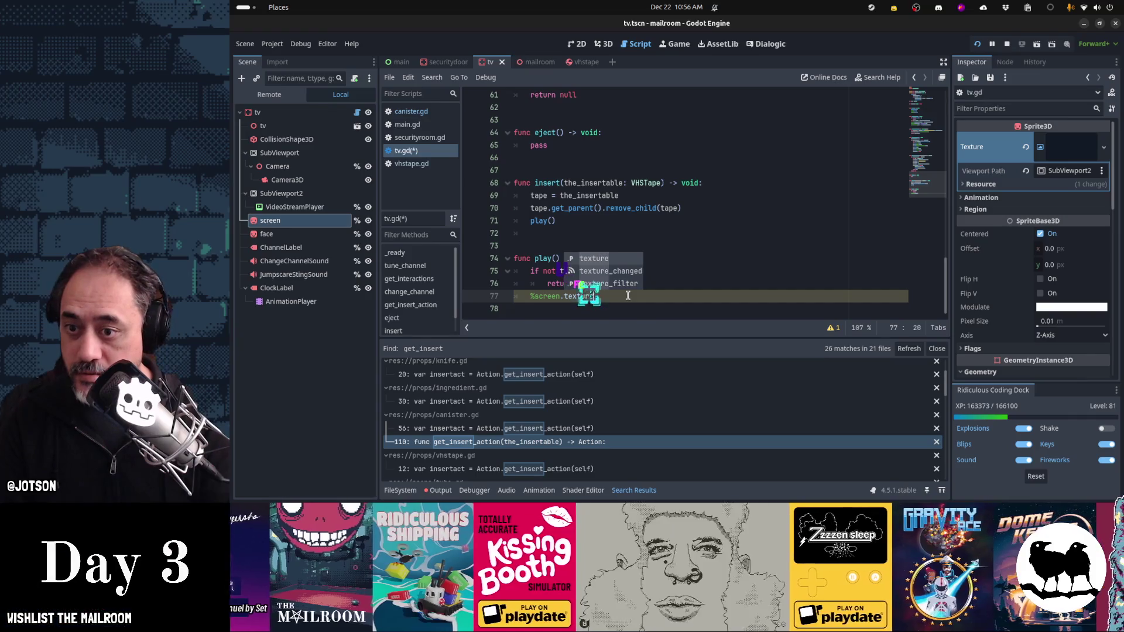
key("Escape")
key("shift+Home")
type("( ")
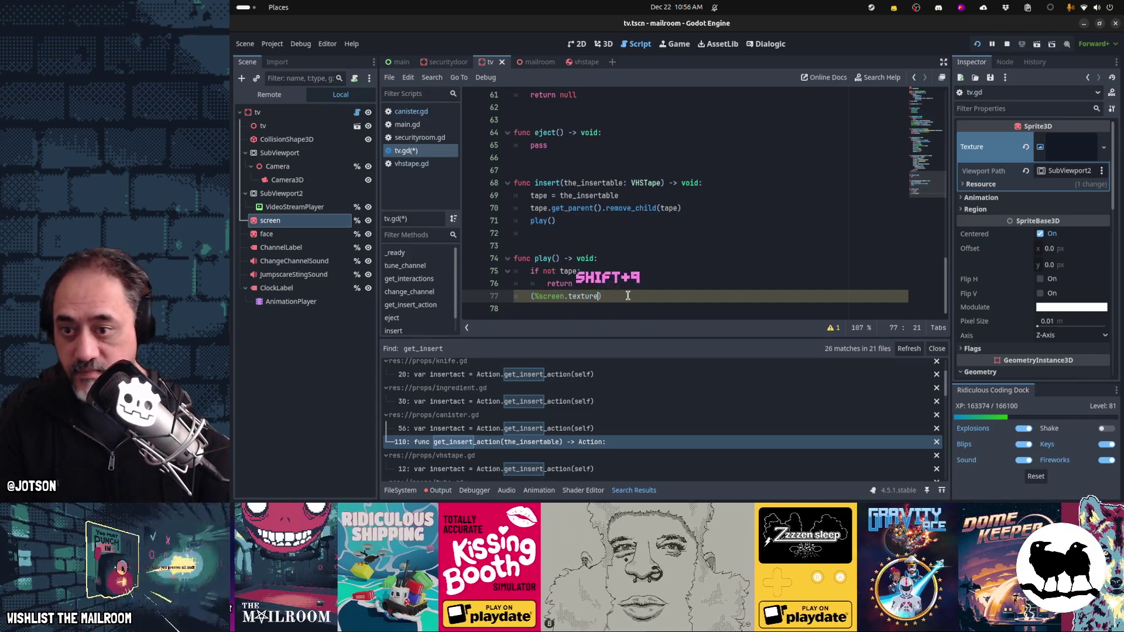
type("as Viewpor")
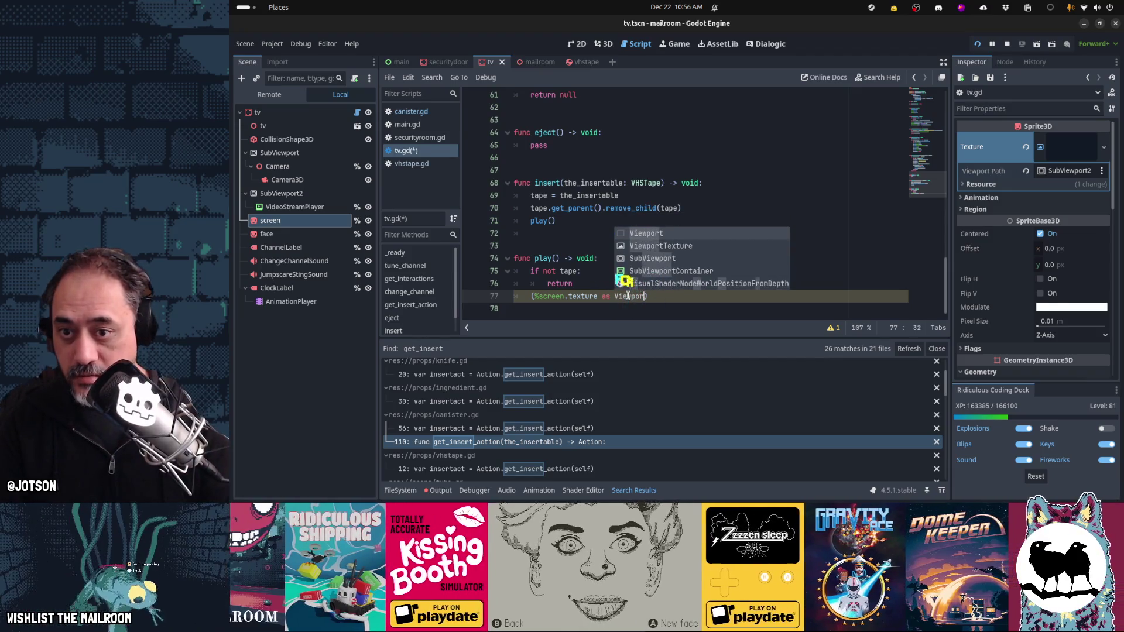
key("Down")
key("Return")
key("Right")
type(".")
key("Return")
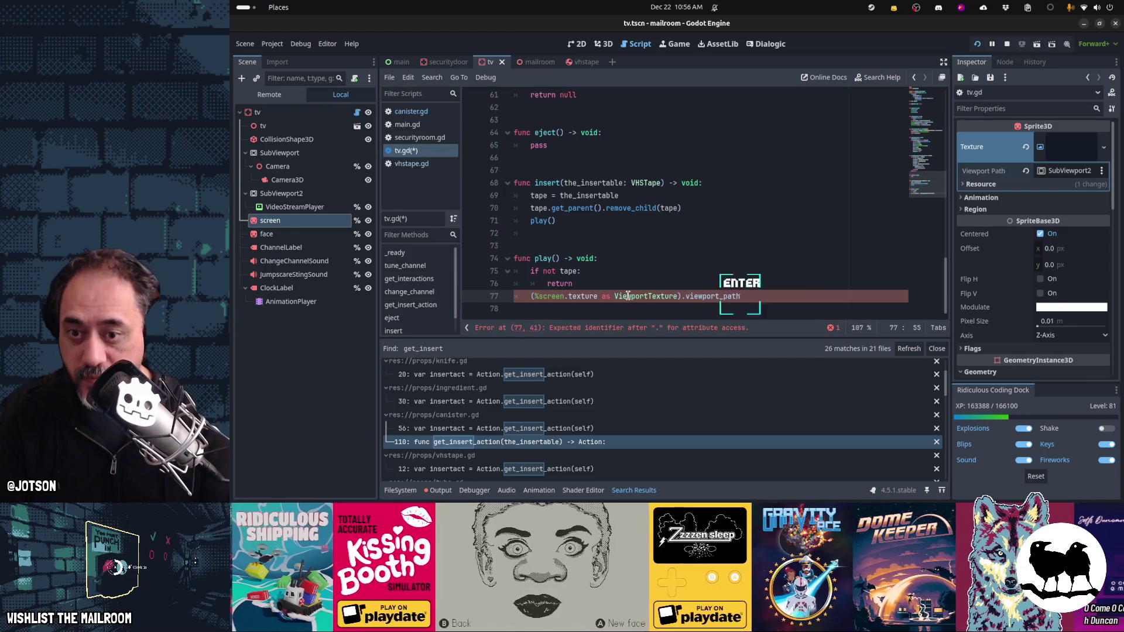
type("=")
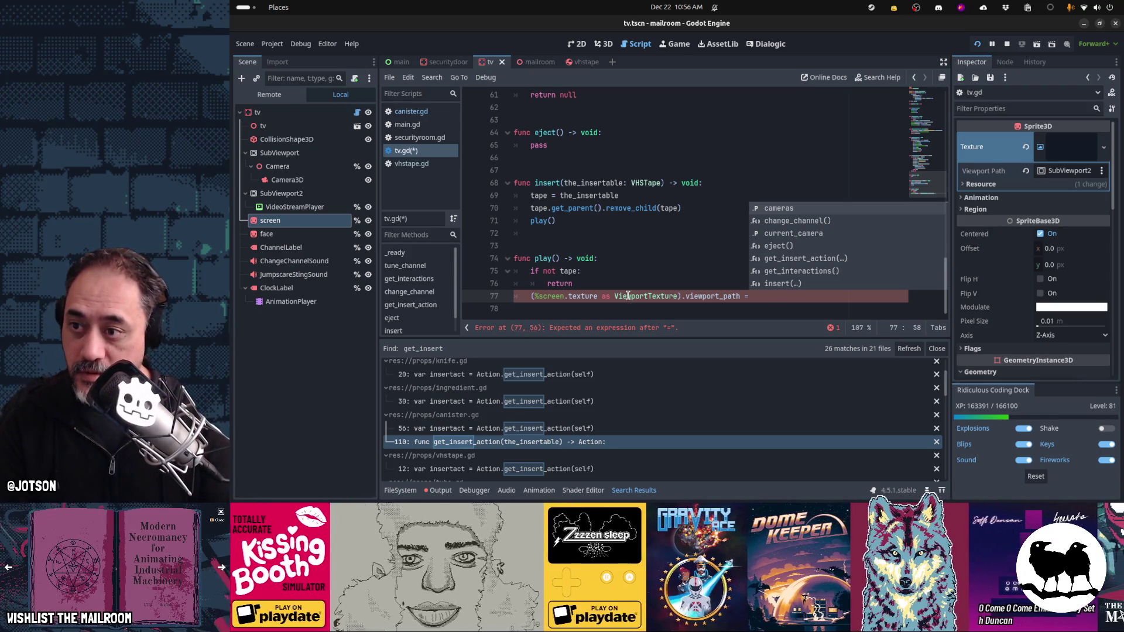
Step: Give the SubViewport2 and SubViewport nodes unique scene names
right_click(299, 194)
left_click(354, 460)
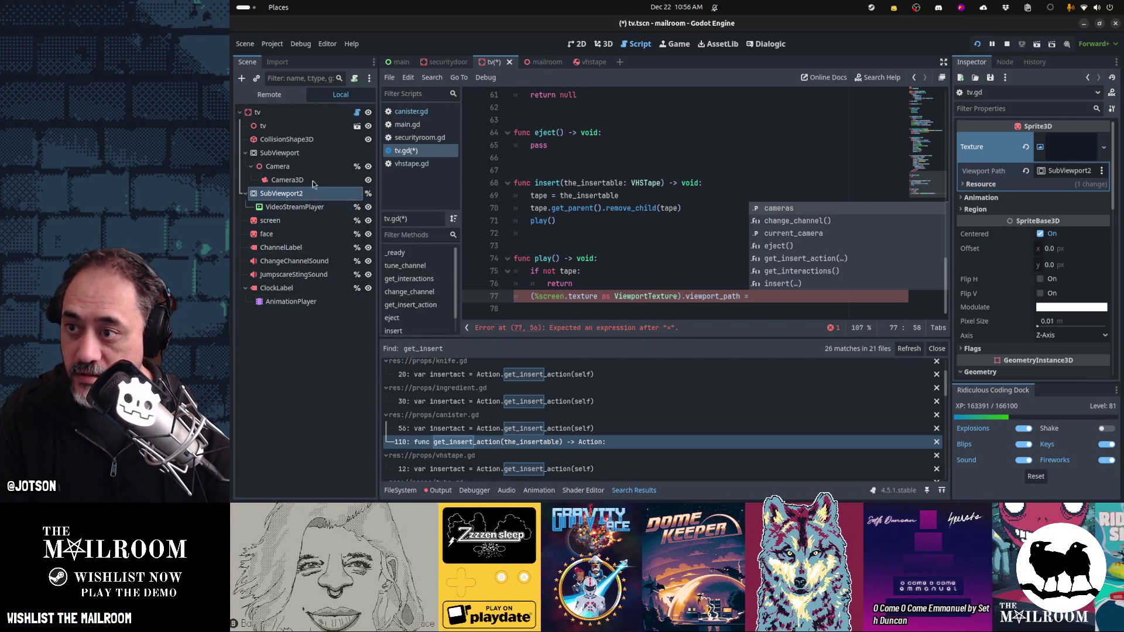
right_click(311, 156)
left_click(389, 424)
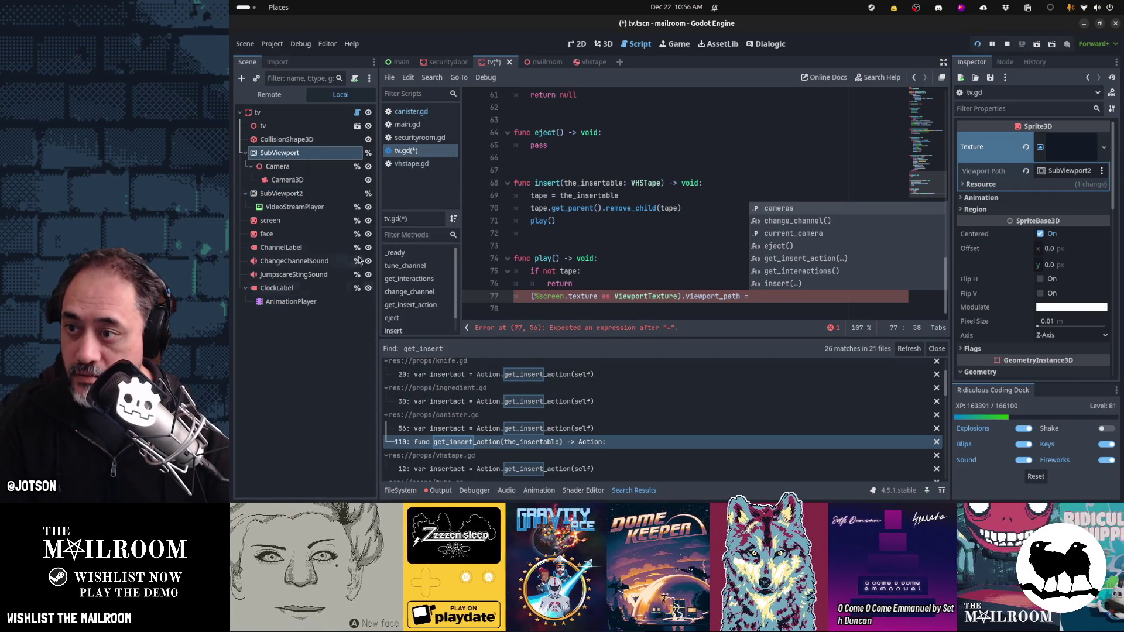
right_click(345, 193)
key("Escape")
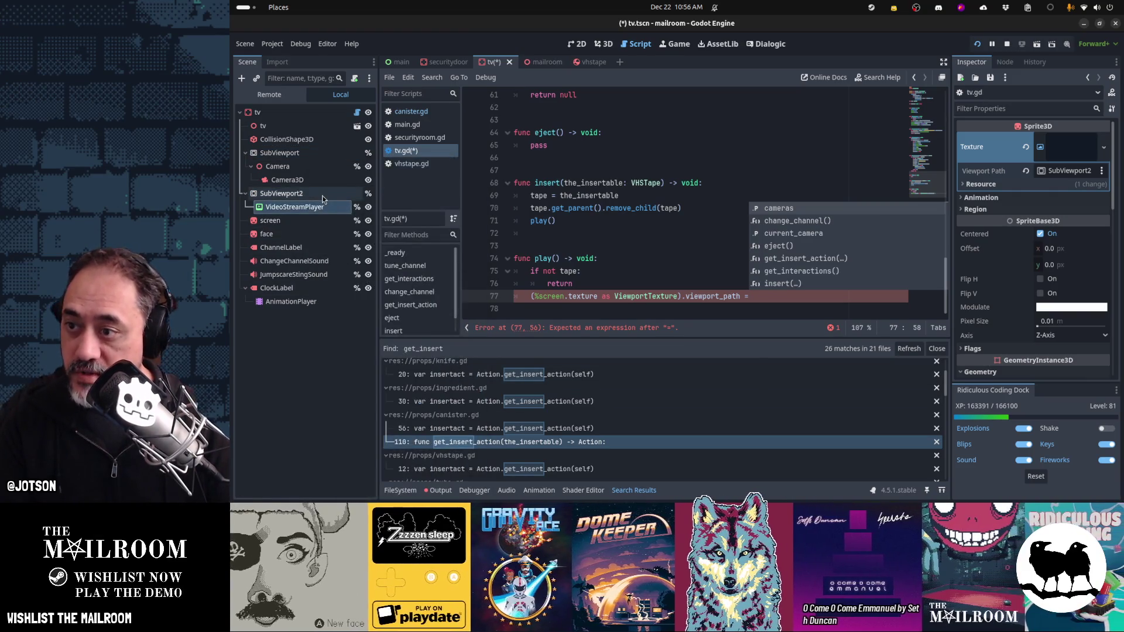
Step: Rename SubViewport to CameraViewport and SubViewport2 to MovieViewport
double_click(310, 156)
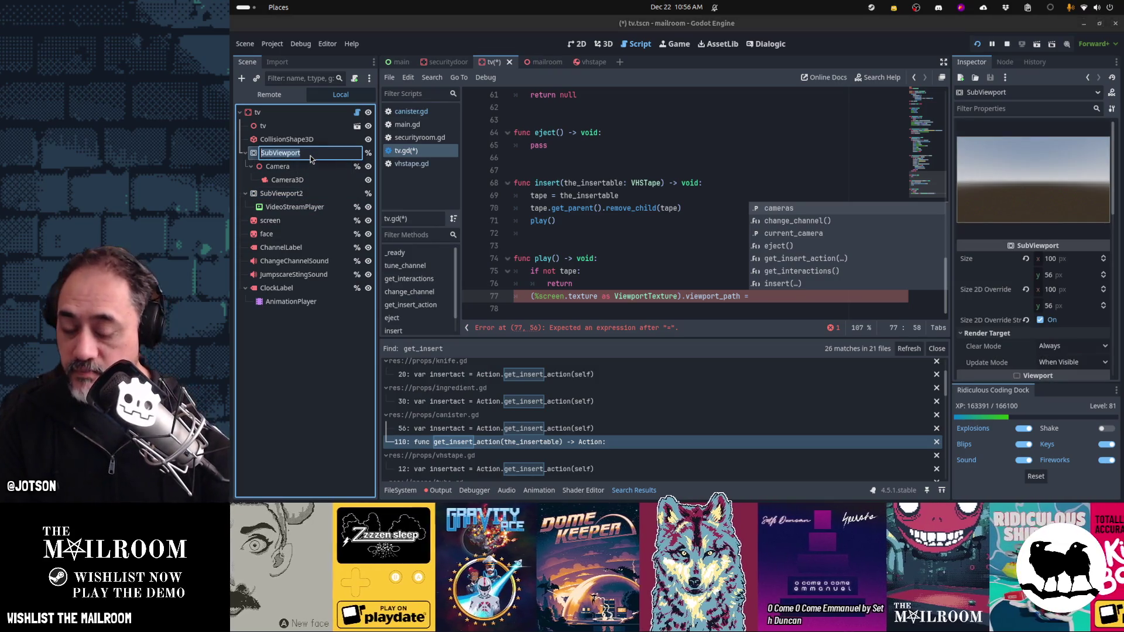
type("Camer")
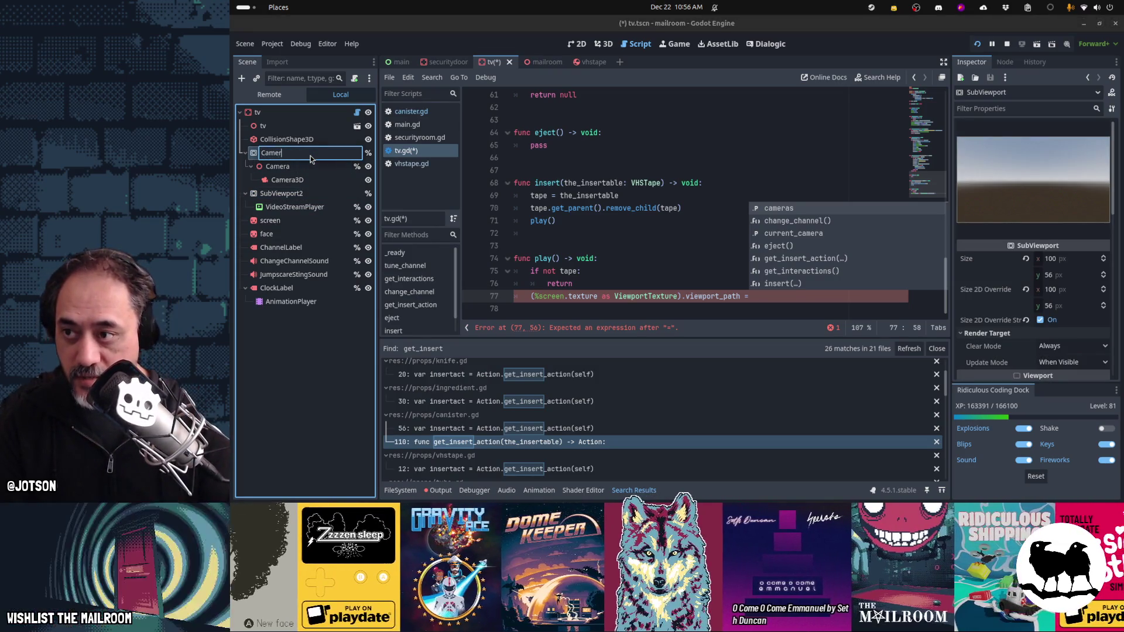
type("aViewport")
key("Return")
key("Down")
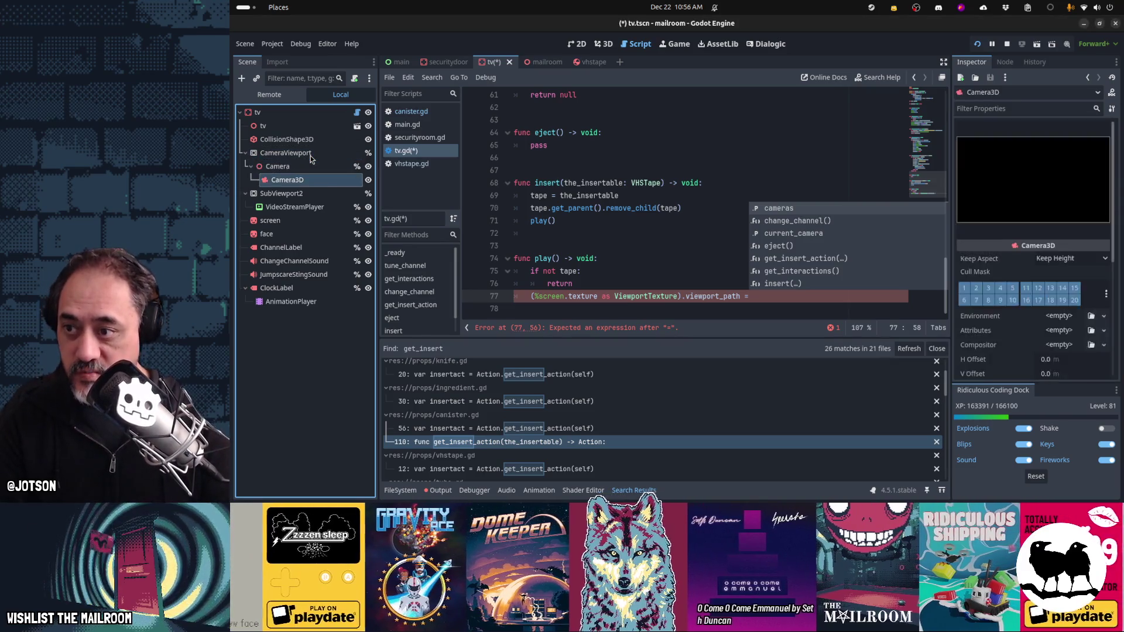
key("F2")
type("Movie")
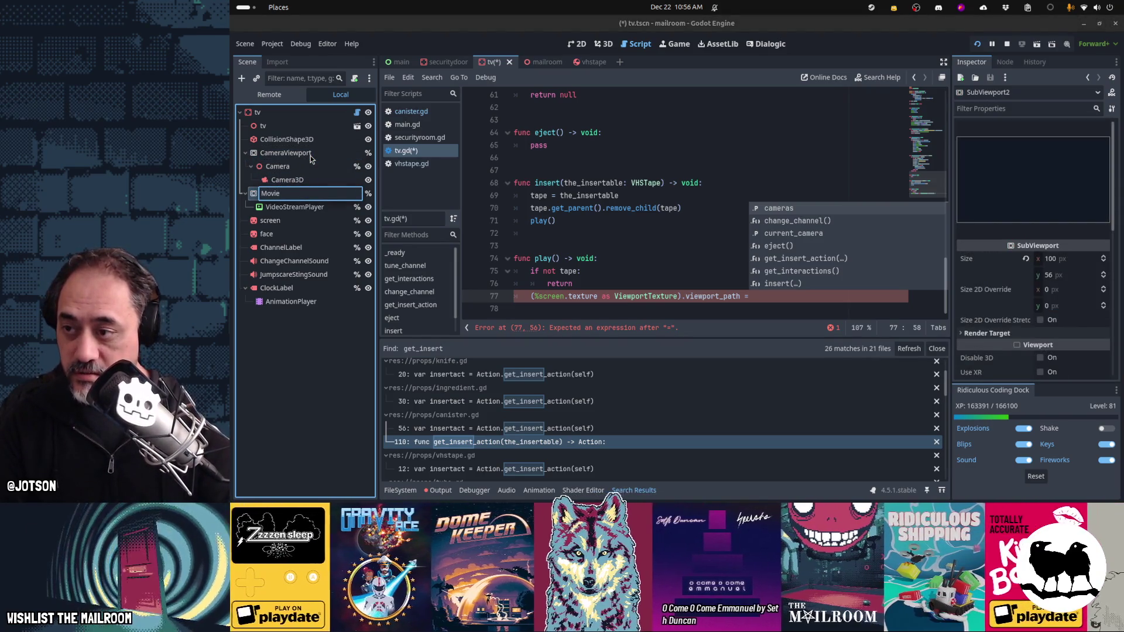
type("Viewport")
key("Return")
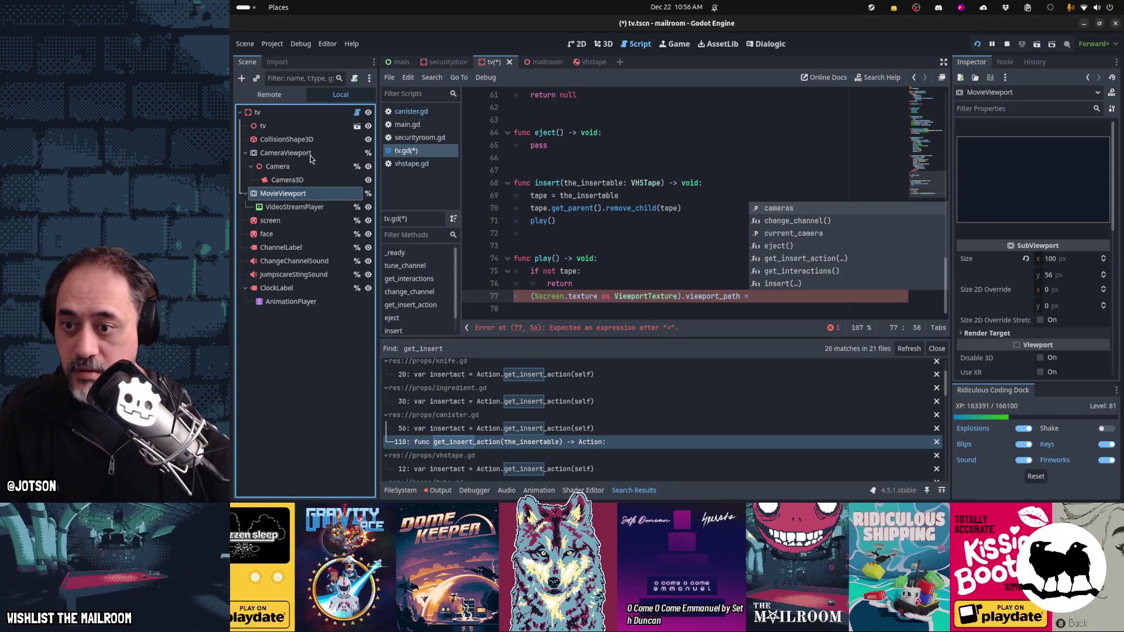
Step: Finish line 77 with %MovieViewport.get_path() and copy that line into eject()
left_click(766, 296)
type("%")
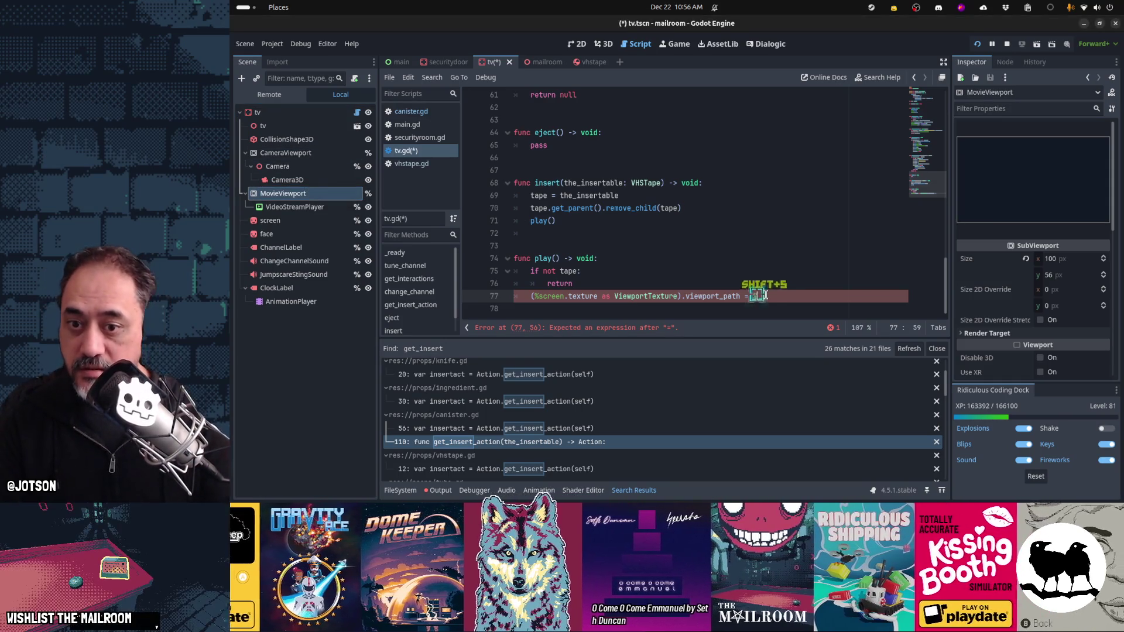
type("MovieViewport.")
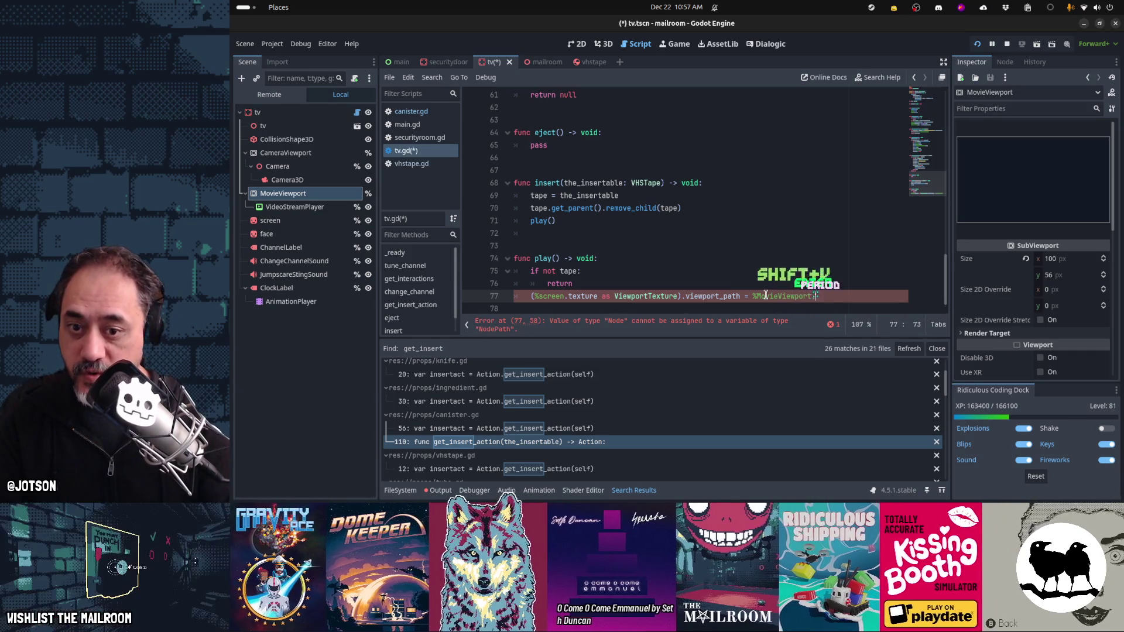
type("get_path()")
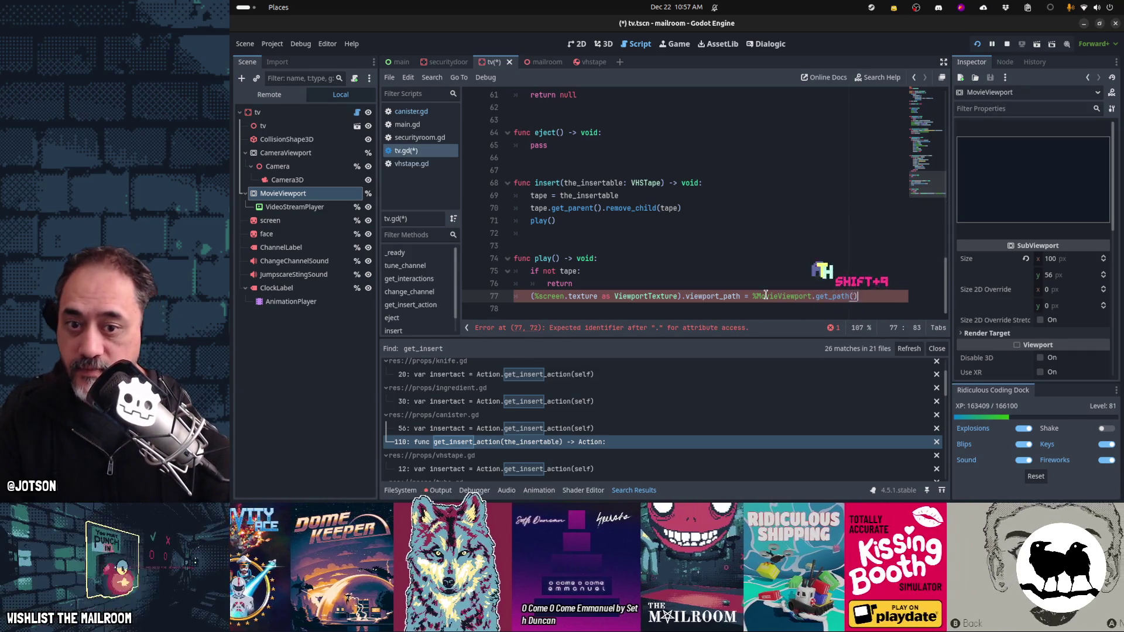
key("shift+Home")
key("ctrl+c")
key("Up")
key("Up")
key("Up")
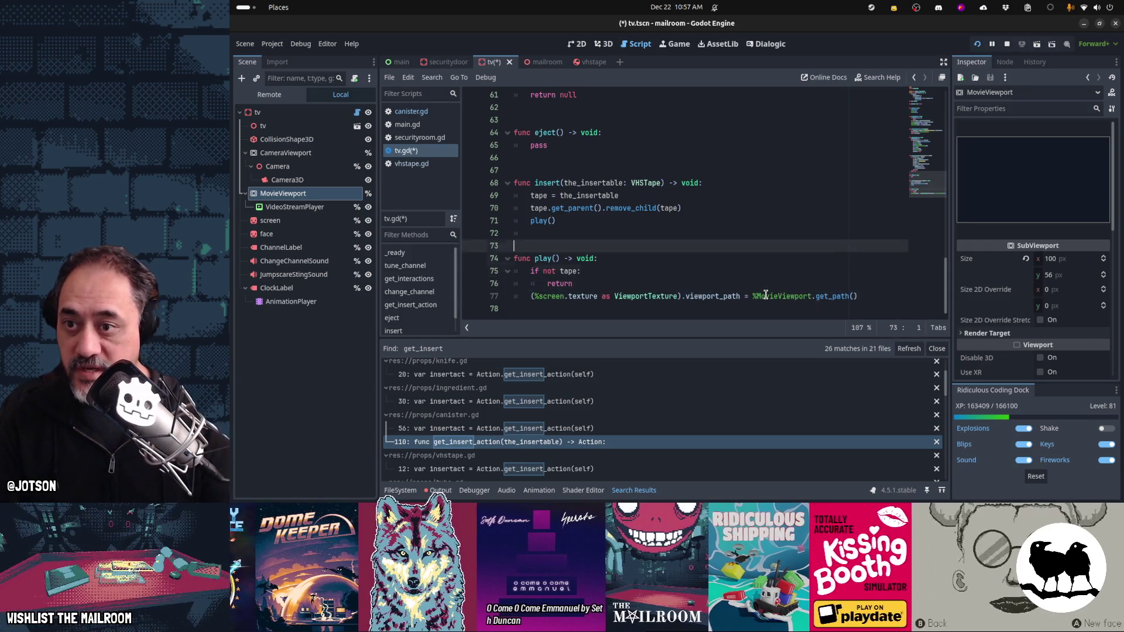
key("Up")
key("Up")
key("Up")
key("Return")
key("ctrl+v")
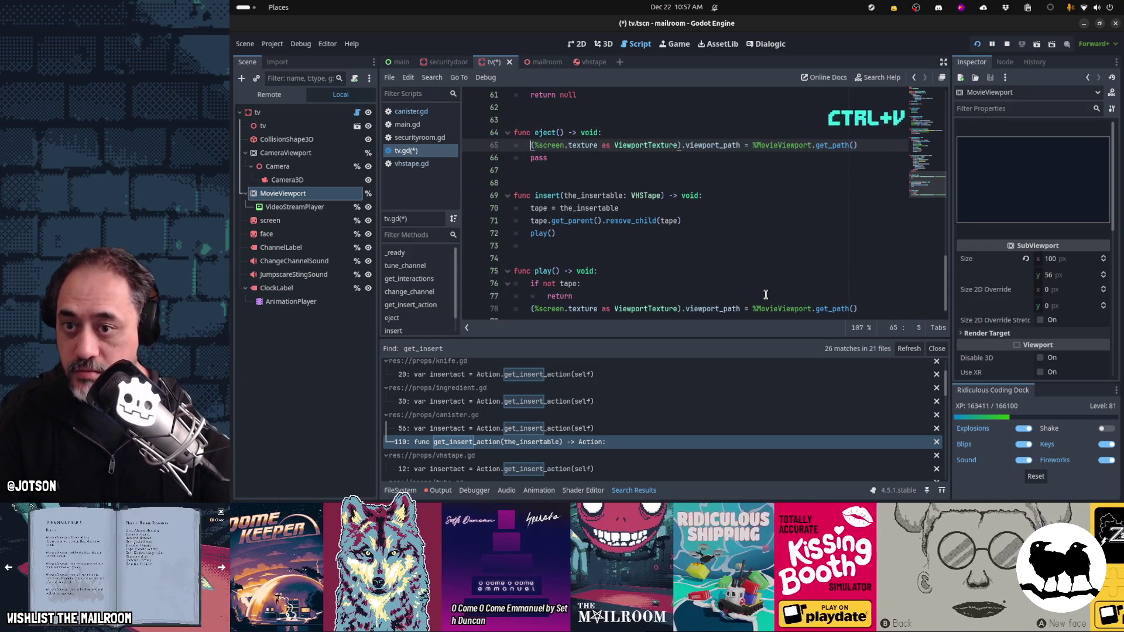
Step: In eject(), switch the path to %CameraViewport and add %VideoStreamPlayer.stop() below it
key("ctrl+shift+Right")
type("CameraViewport")
key("Home")
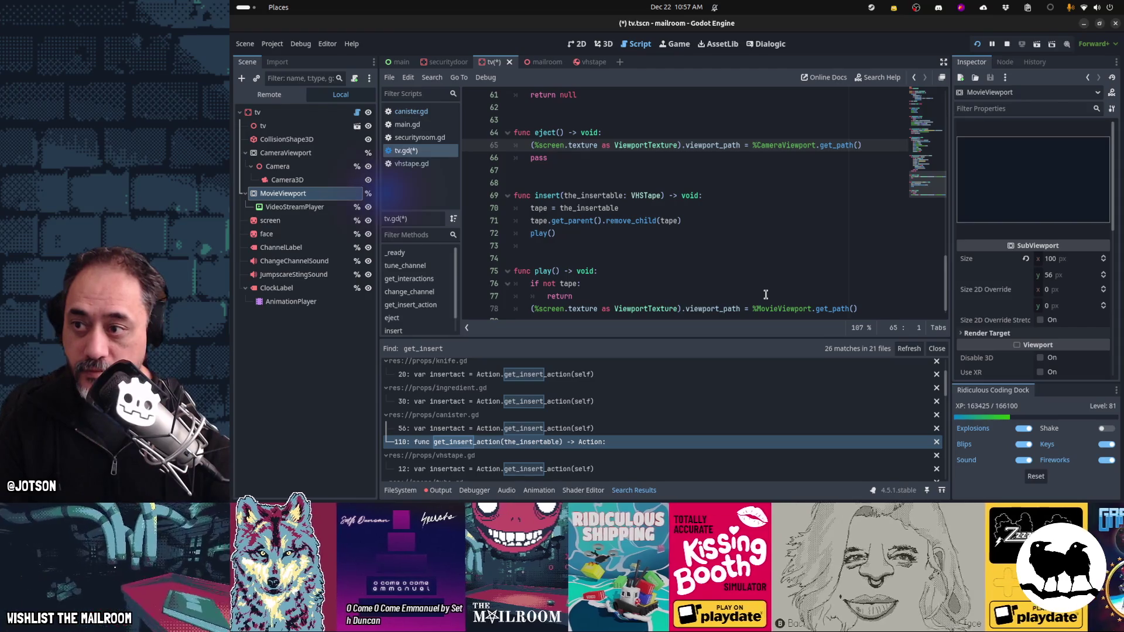
key("End")
key("Return")
type("%")
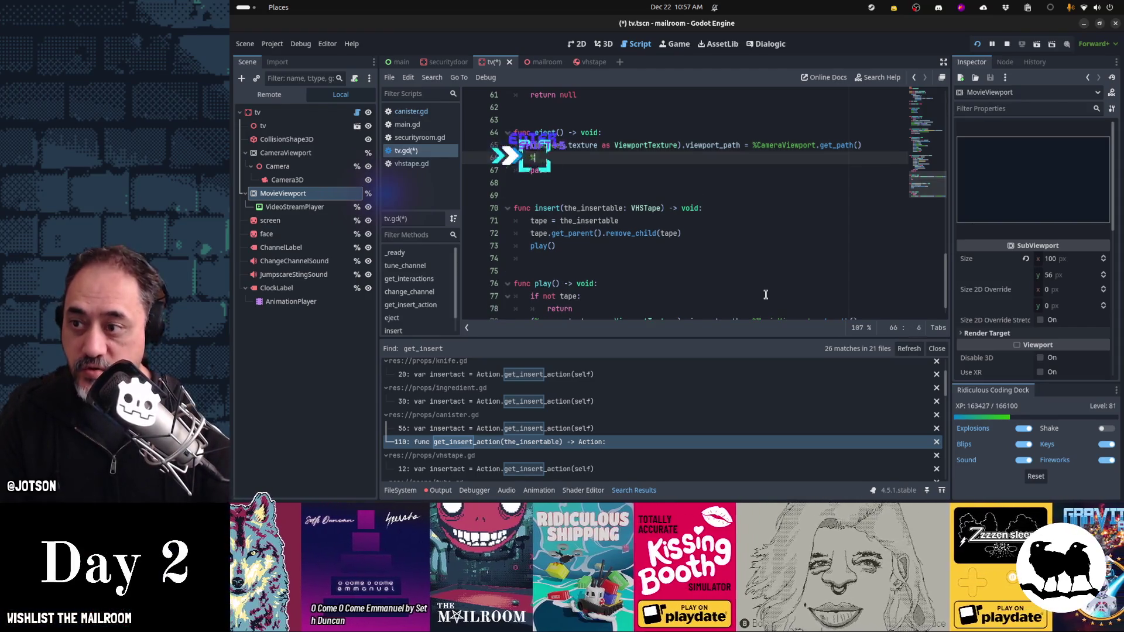
type("VideoStreamPlayer.stop()")
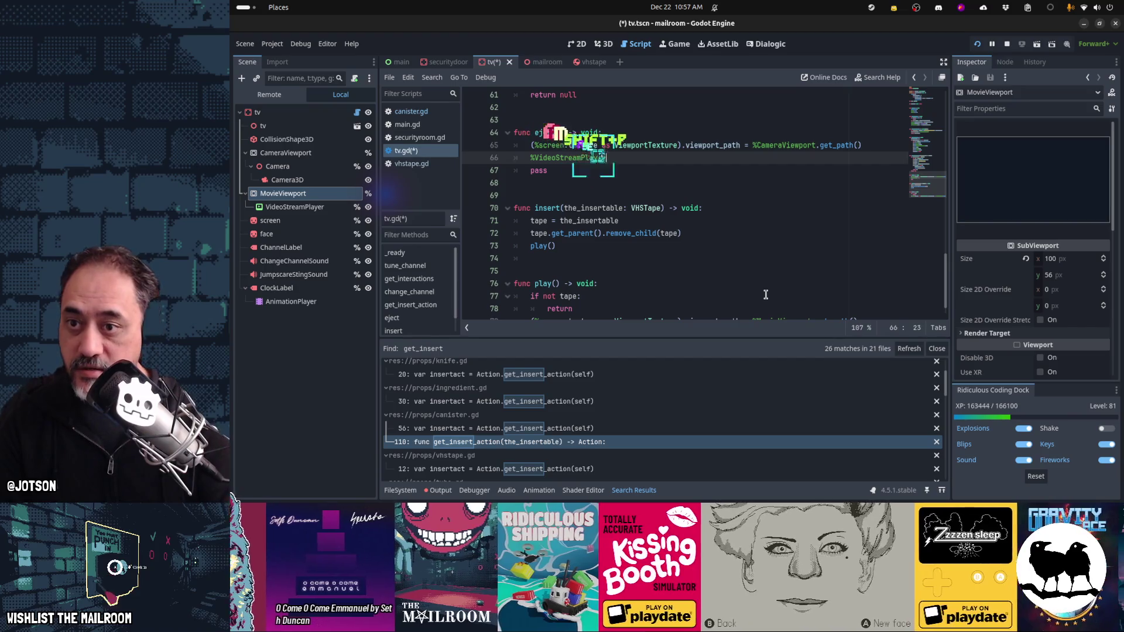
Step: Add %VideoStreamPlayer.play() at the end of play() and open a line below its viewport_path line
key("ctrl+End")
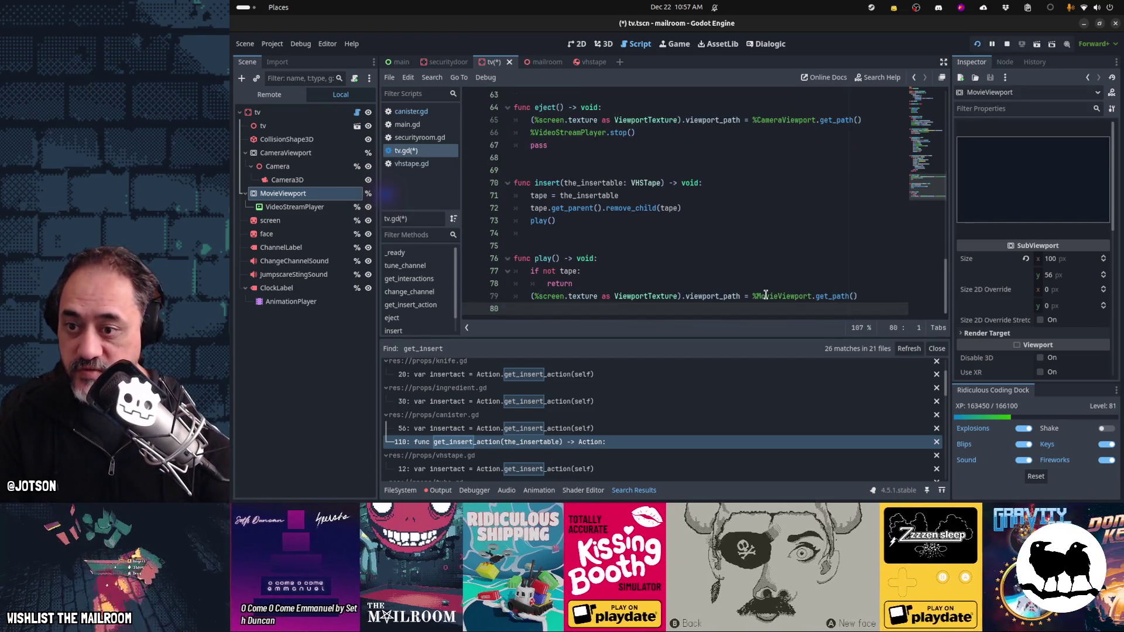
type("%VideoStreamPlayer.stop()")
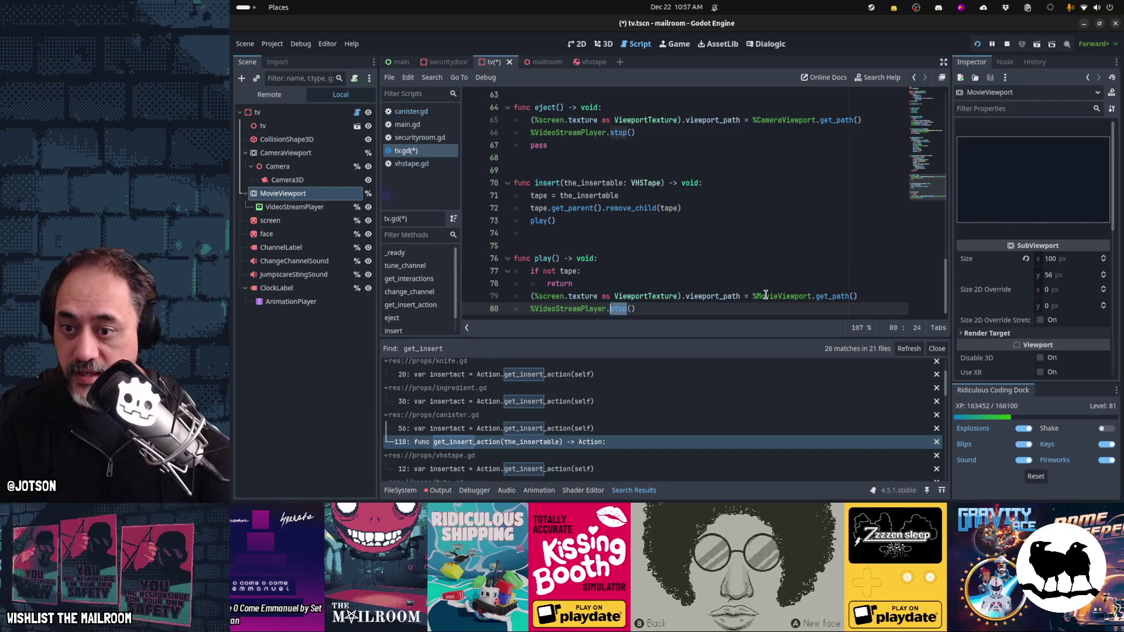
type("y()")
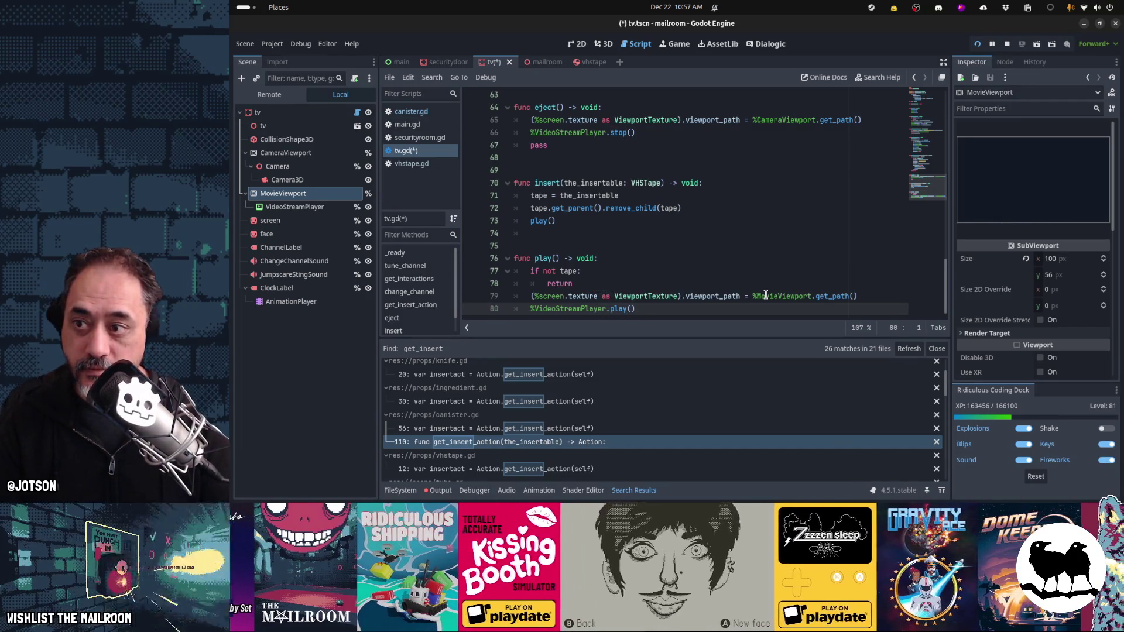
key("Up")
key("Up")
key("Up")
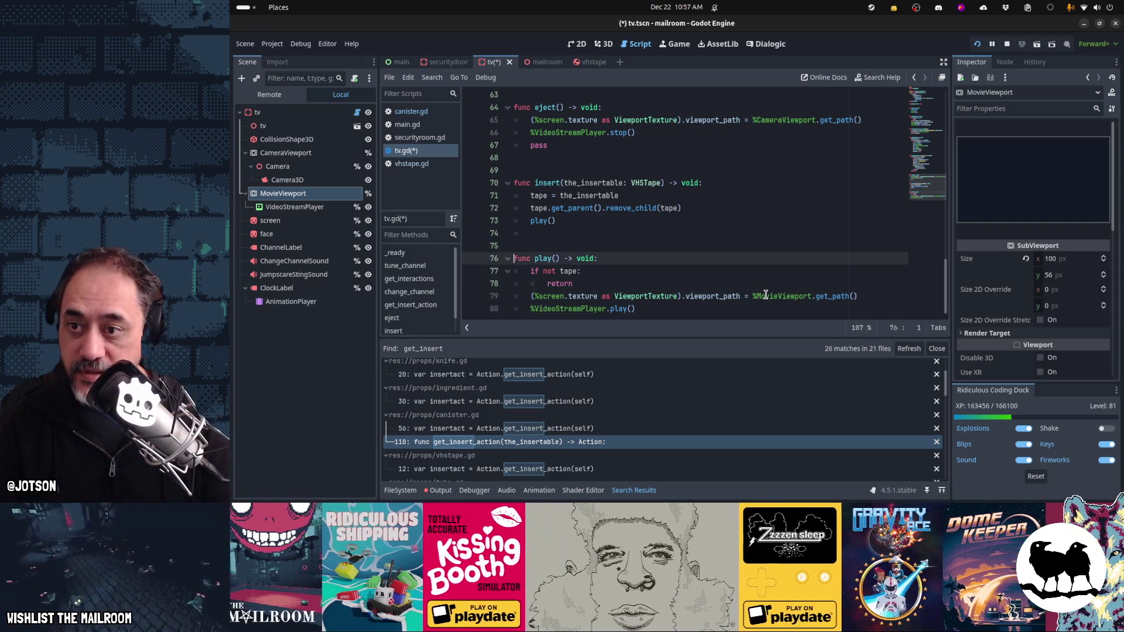
key("Up")
key("Up")
key("Up")
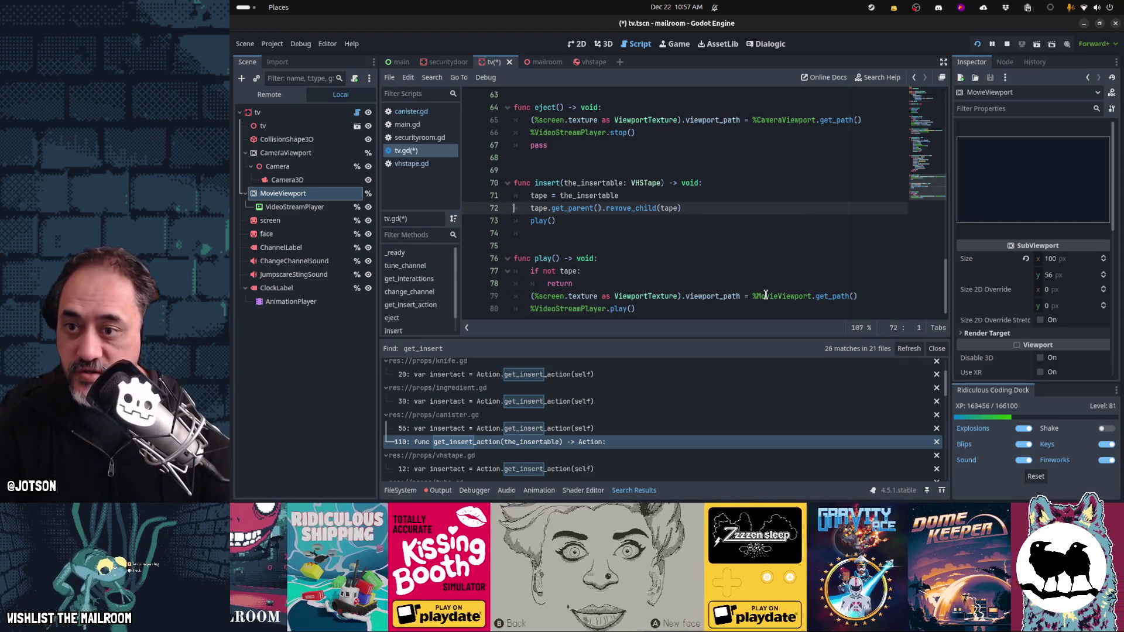
key("Down")
key("Down")
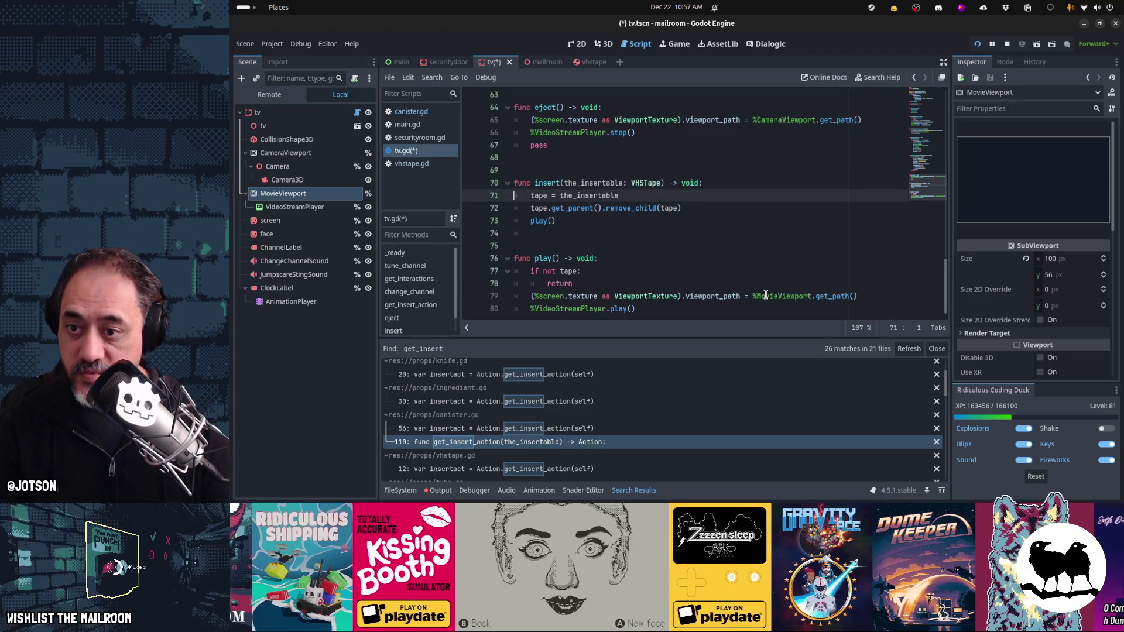
key("Down")
key("Down")
key("Down")
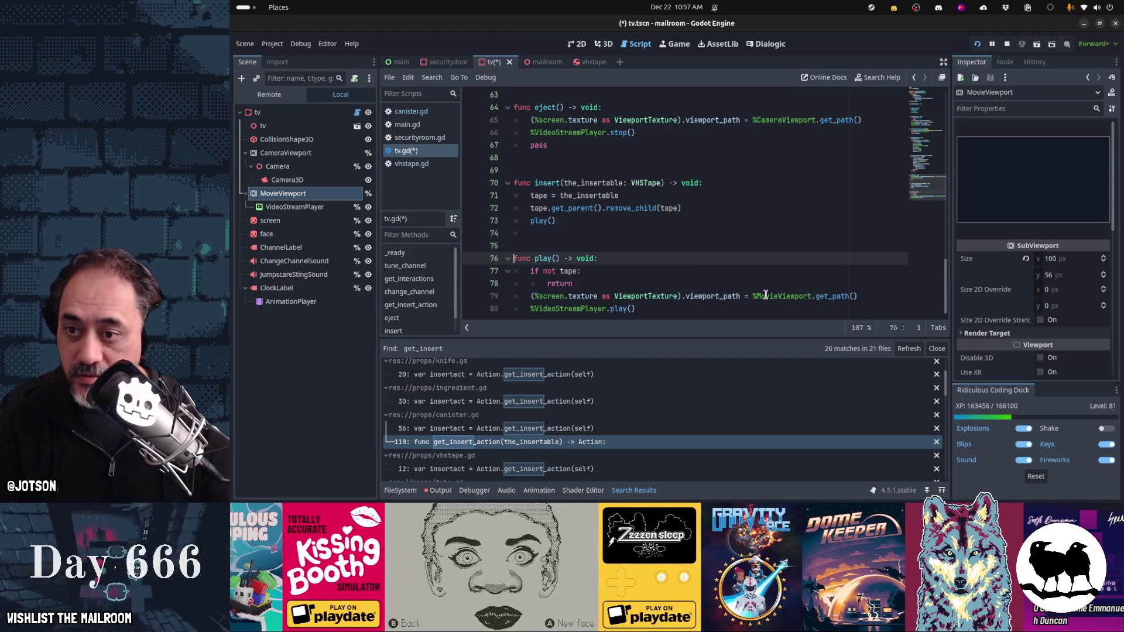
key("Down")
key("Down")
key("Down")
key("End")
key("Return")
Step: Insert %VideoStreamPlayer.stream = tape.movie in play(), checking the VideoStreamPlayer node in the Scene dock
type("%View")
key("BackSpace")
key("BackSpace")
type("deoStreamPlayer.")
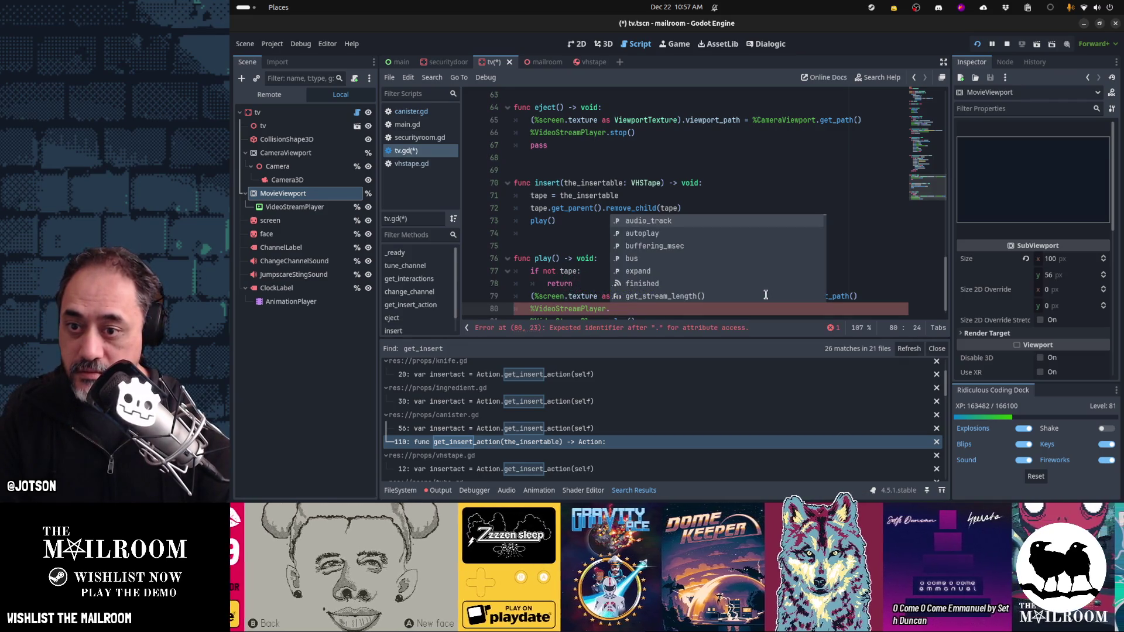
type("move")
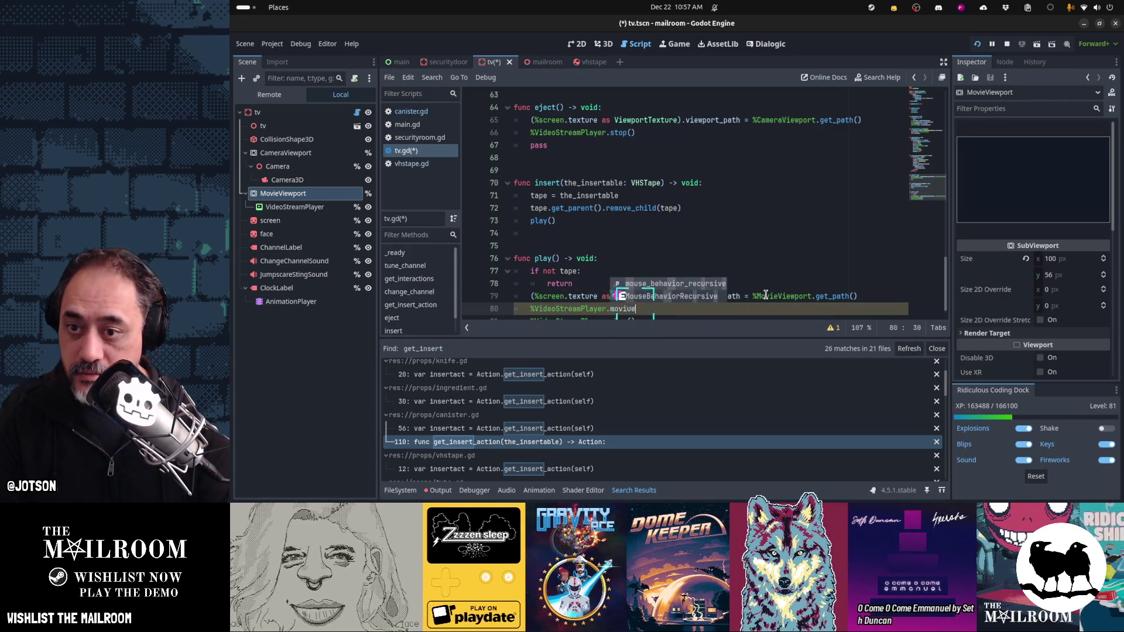
type("ie")
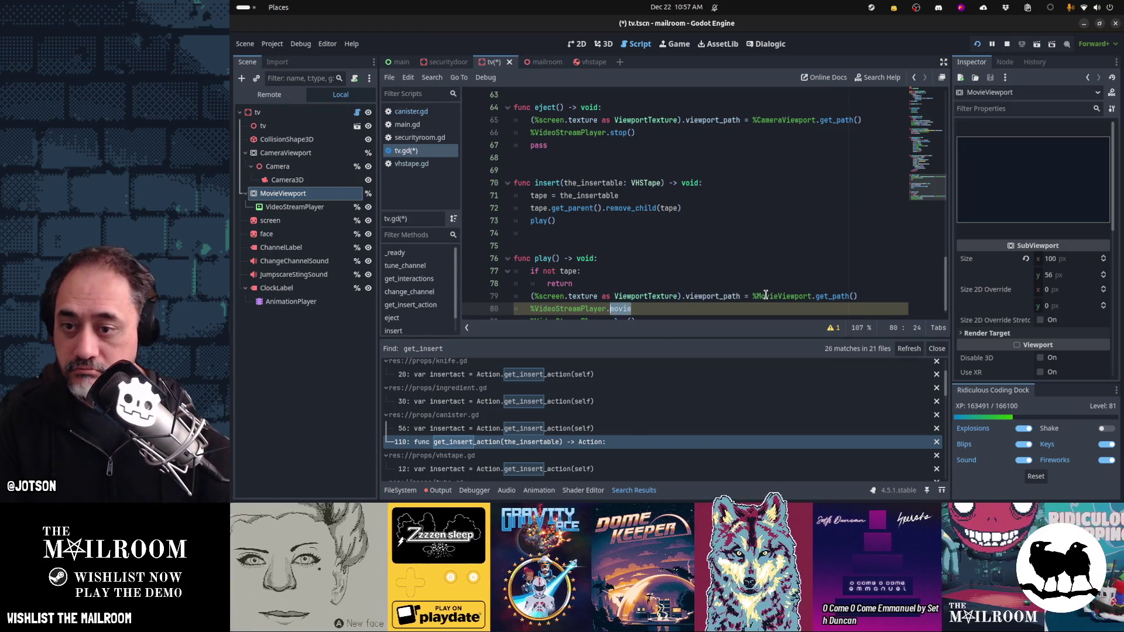
left_click(294, 207)
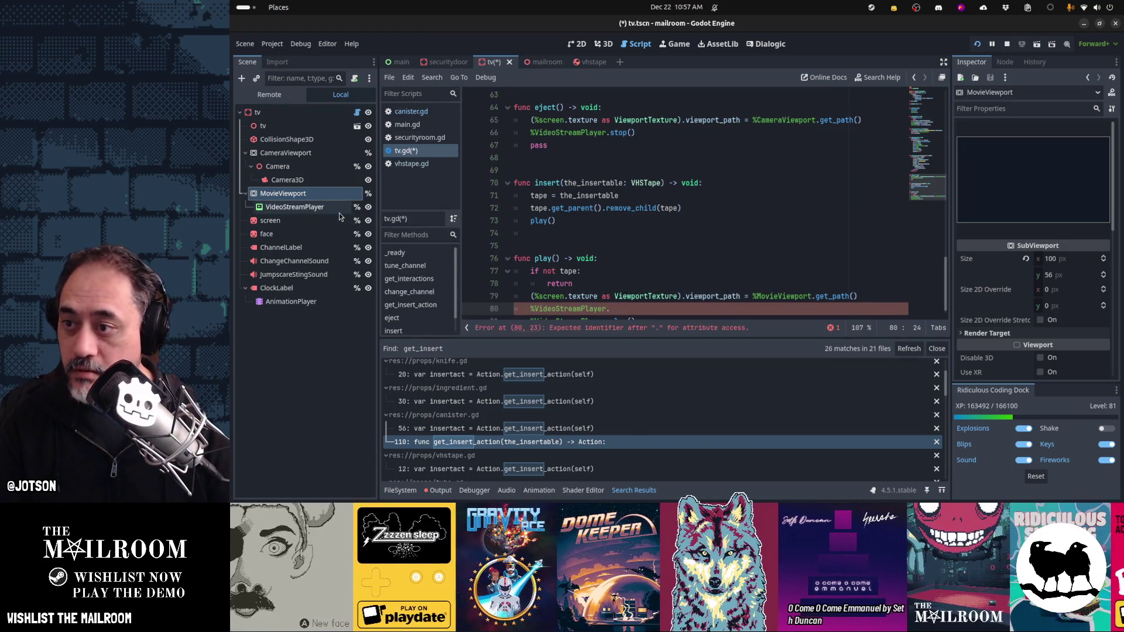
left_click(642, 309)
type("stream = tape")
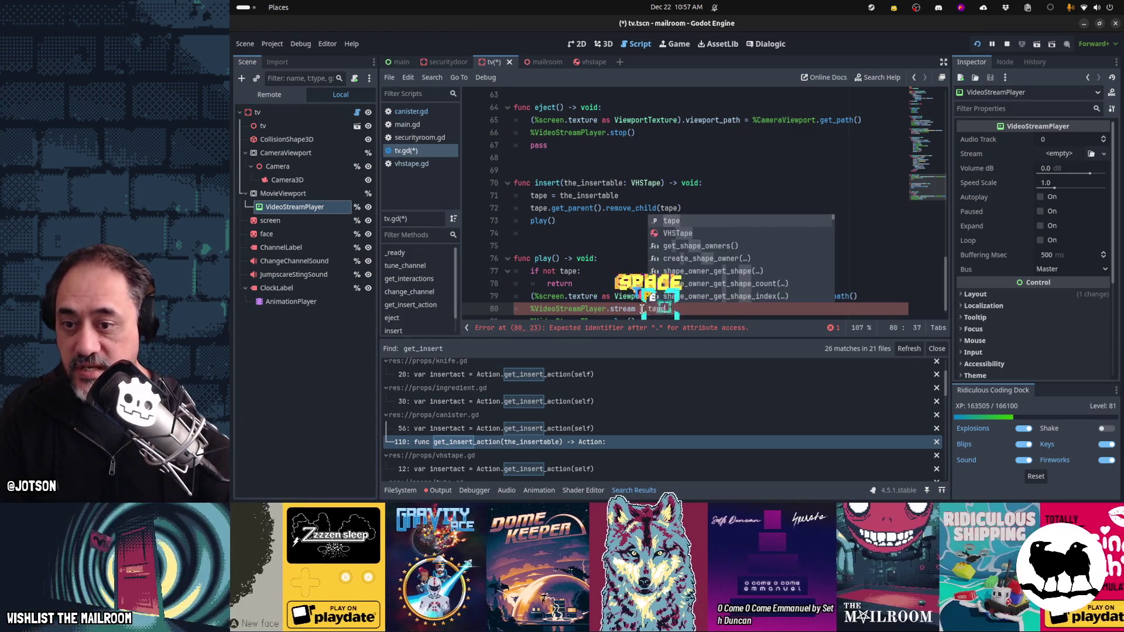
key("Escape")
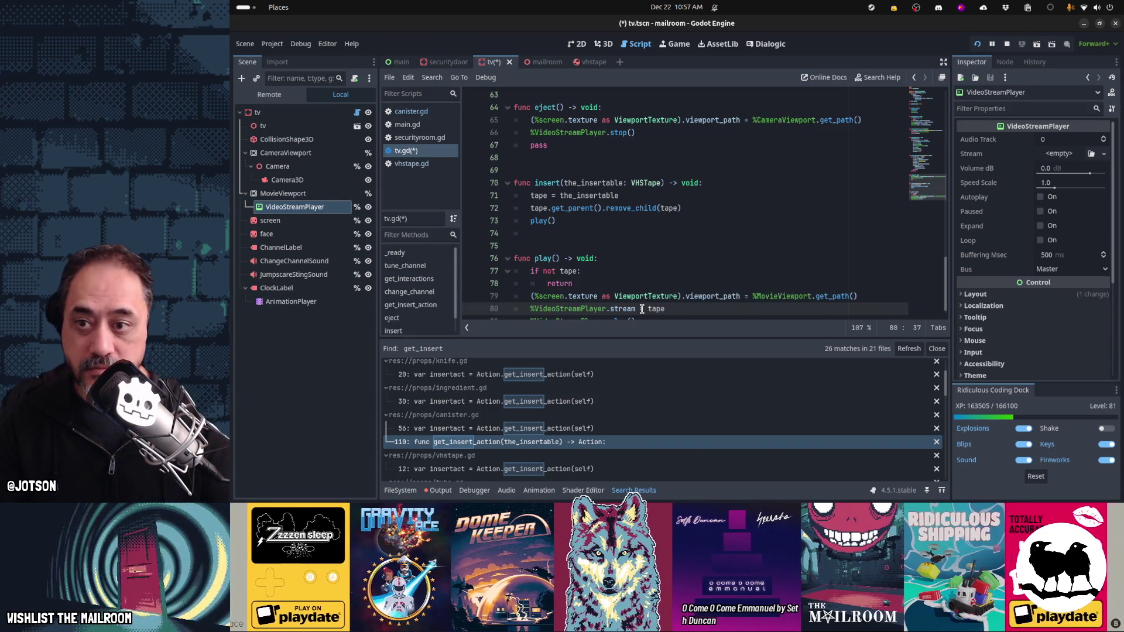
type(".")
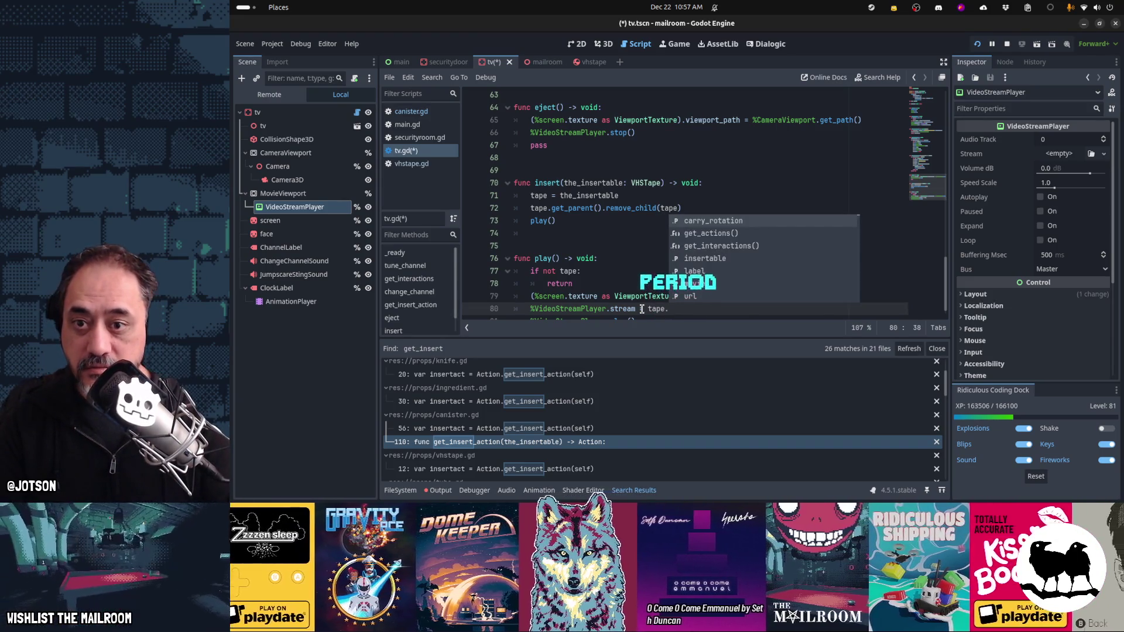
type("movie")
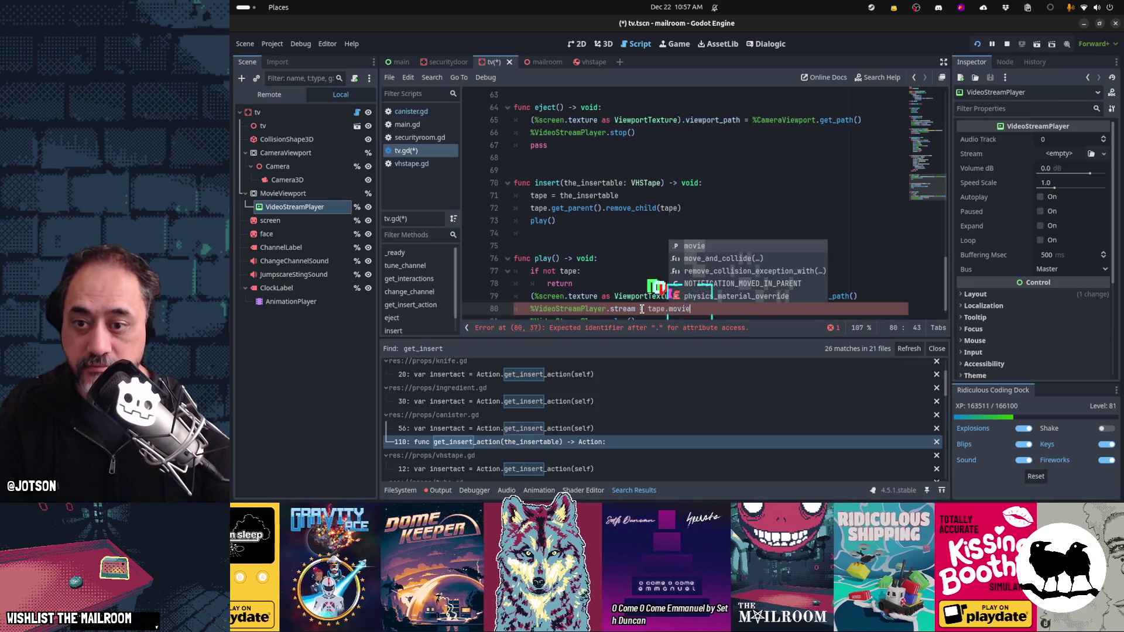
left_click(642, 309)
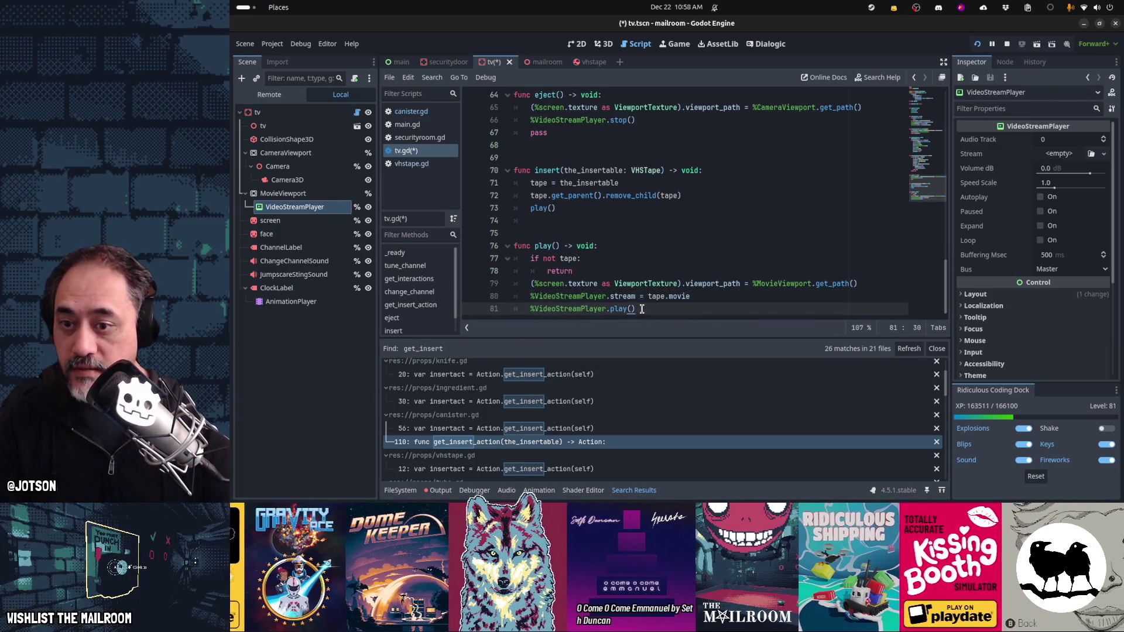
key("Up")
key("Up")
key("Home")
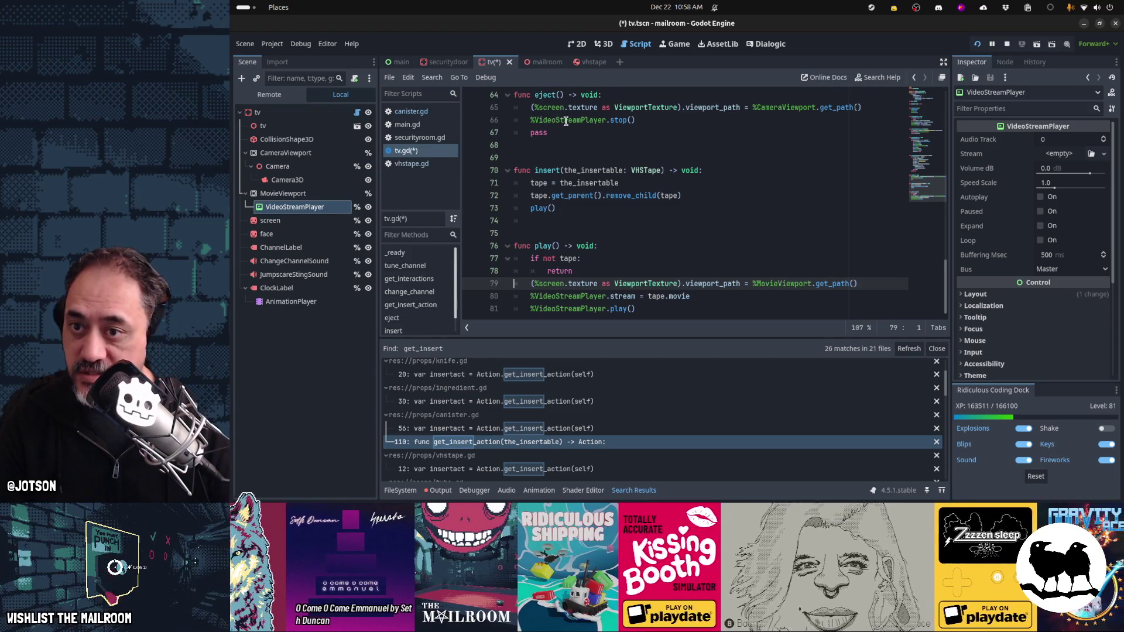
left_click(655, 121)
Step: Add Global.Stage.add(tape, global_transform) to eject()
key("Return")
type("tape = null")
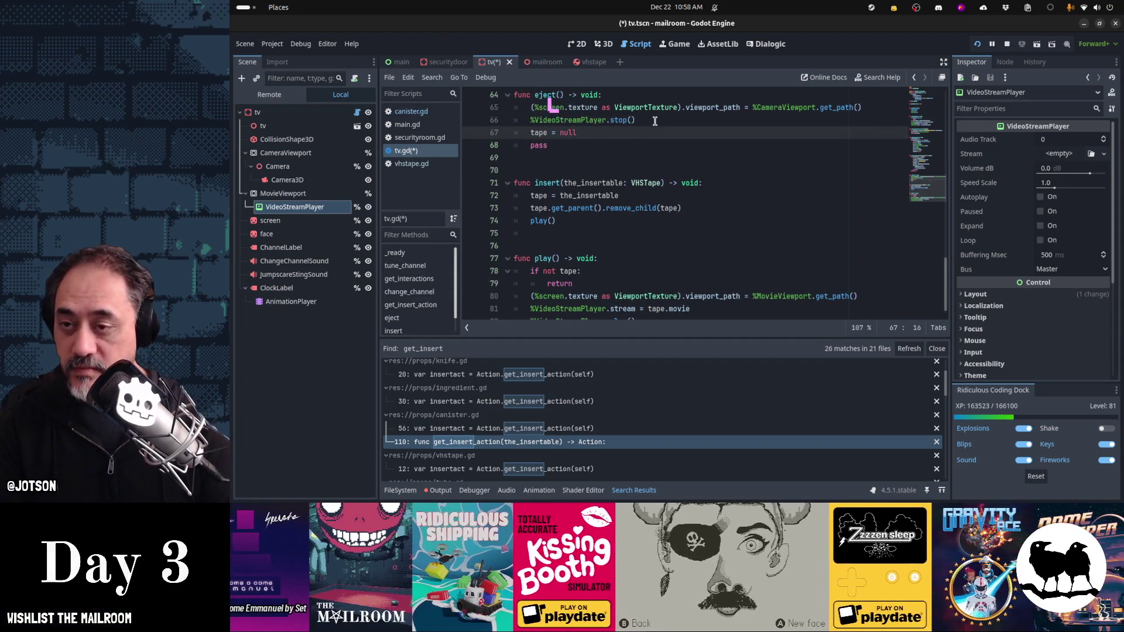
key("shift+Home")
key("Delete")
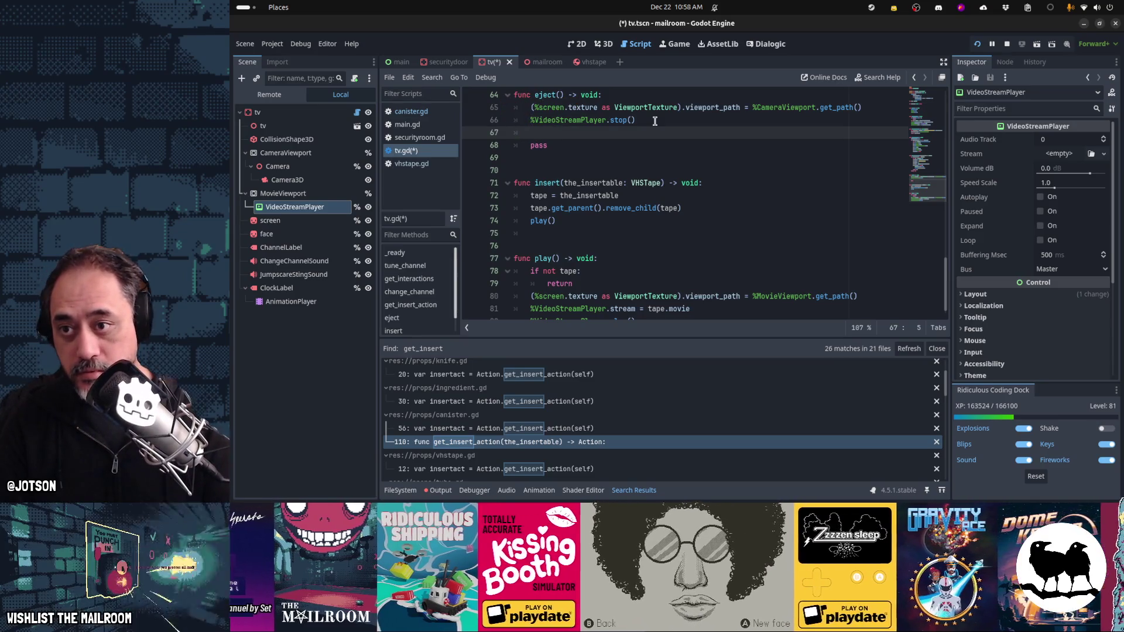
type("Global.")
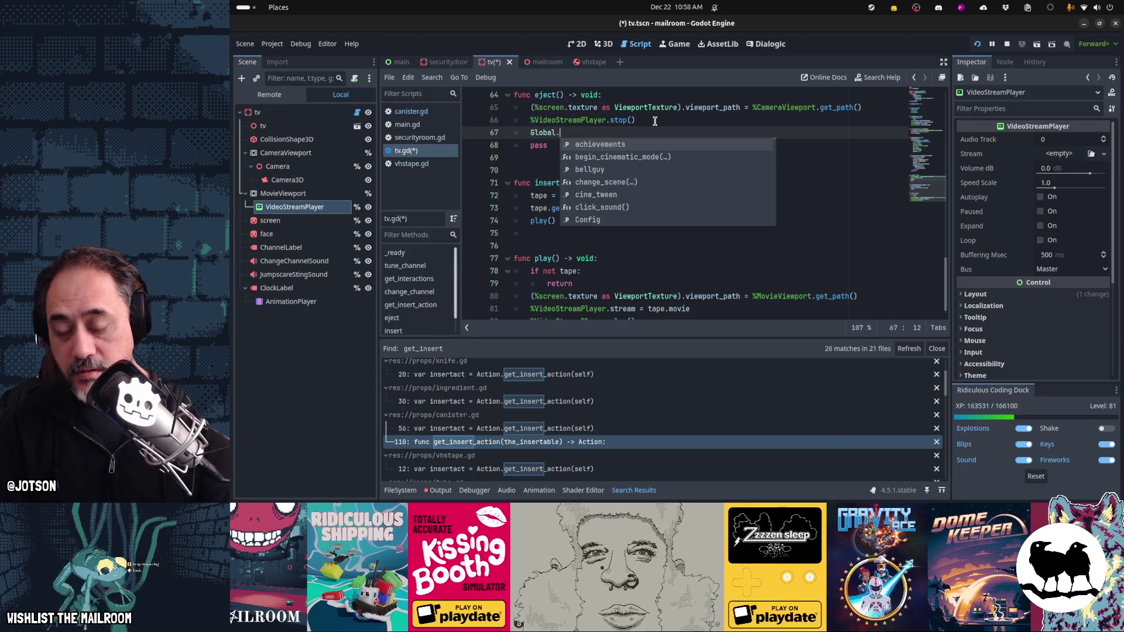
type("Stage.add(tape)")
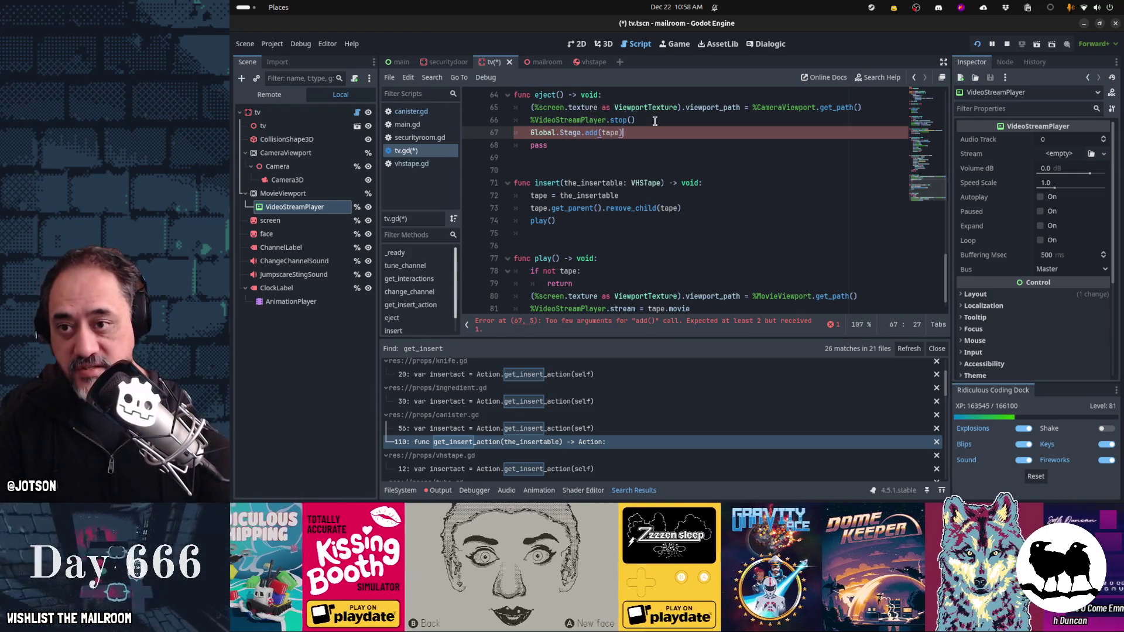
type(", global_transfo")
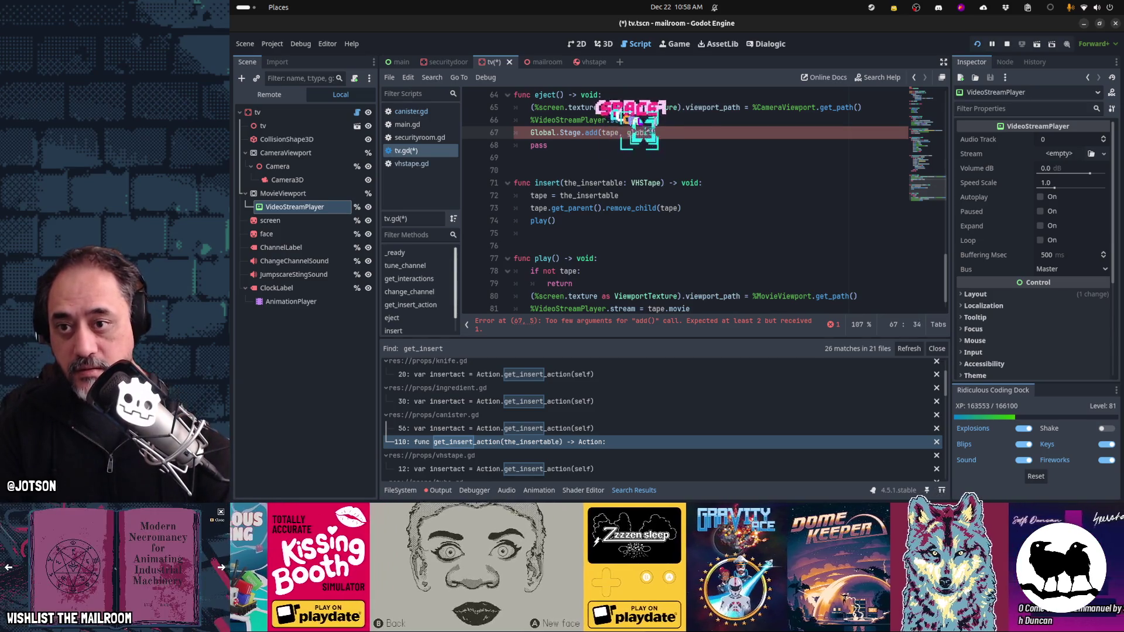
type("rm")
Step: Add tape = null after the stage add call and cut the leftover pass line
left_click(655, 120)
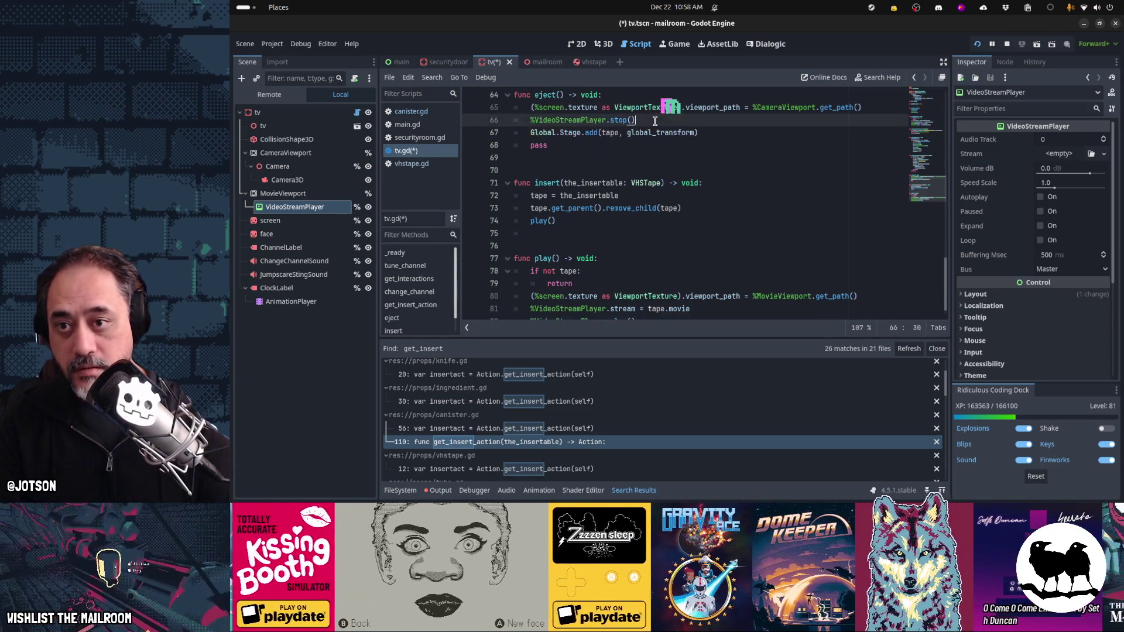
key("Down")
key("End")
key("Return")
type("tape = null")
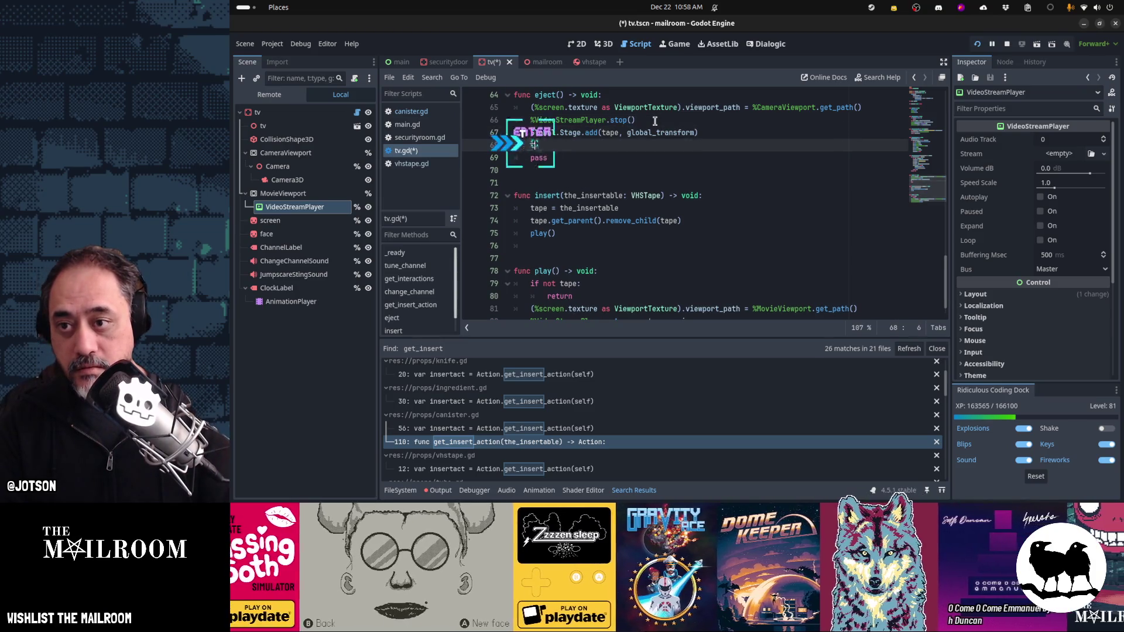
key("Down")
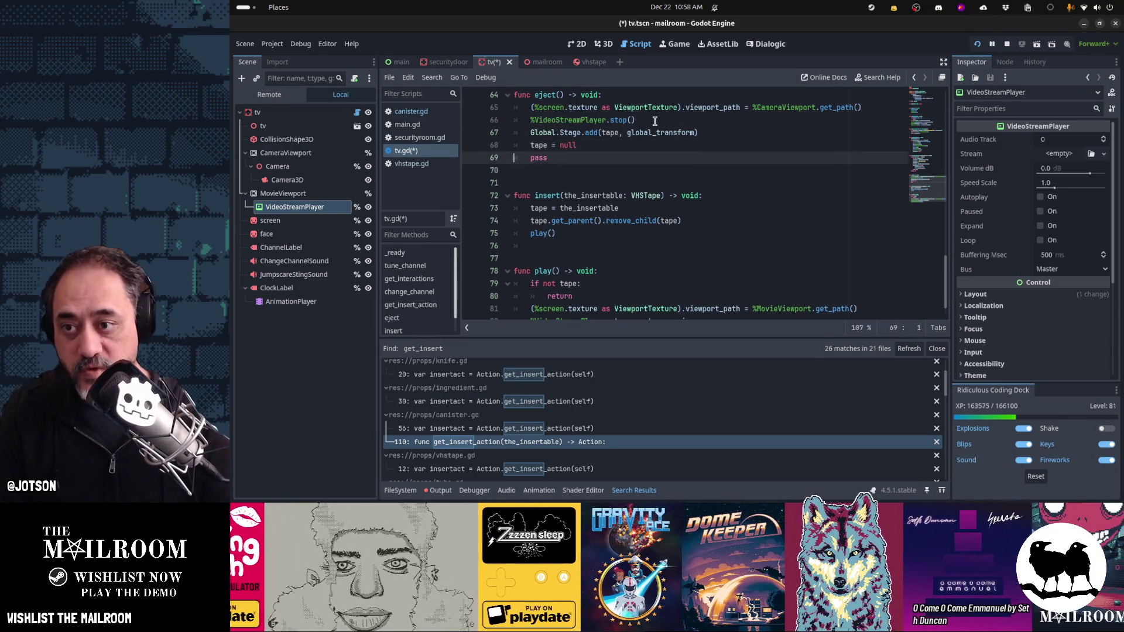
key("ctrl+x")
key("Up")
key("Up")
Step: Add tape.apply_central_impulse() with a var f = line above it
key("End")
key("Return")
type("tape.apply_")
key("Down")
key("Return")
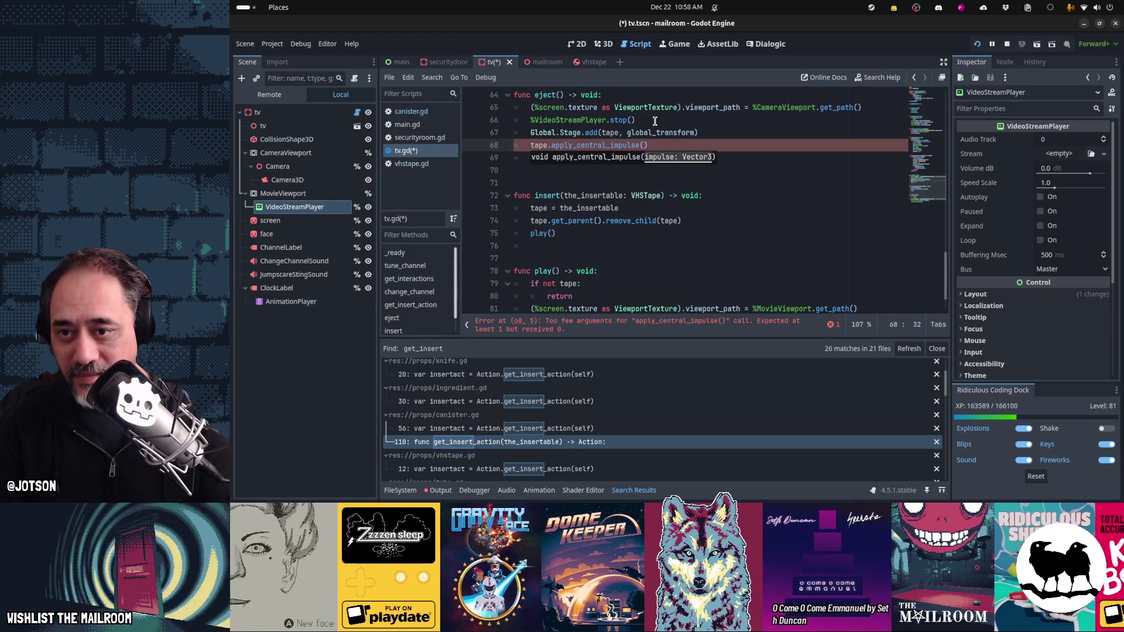
key("ctrl+shift+Return")
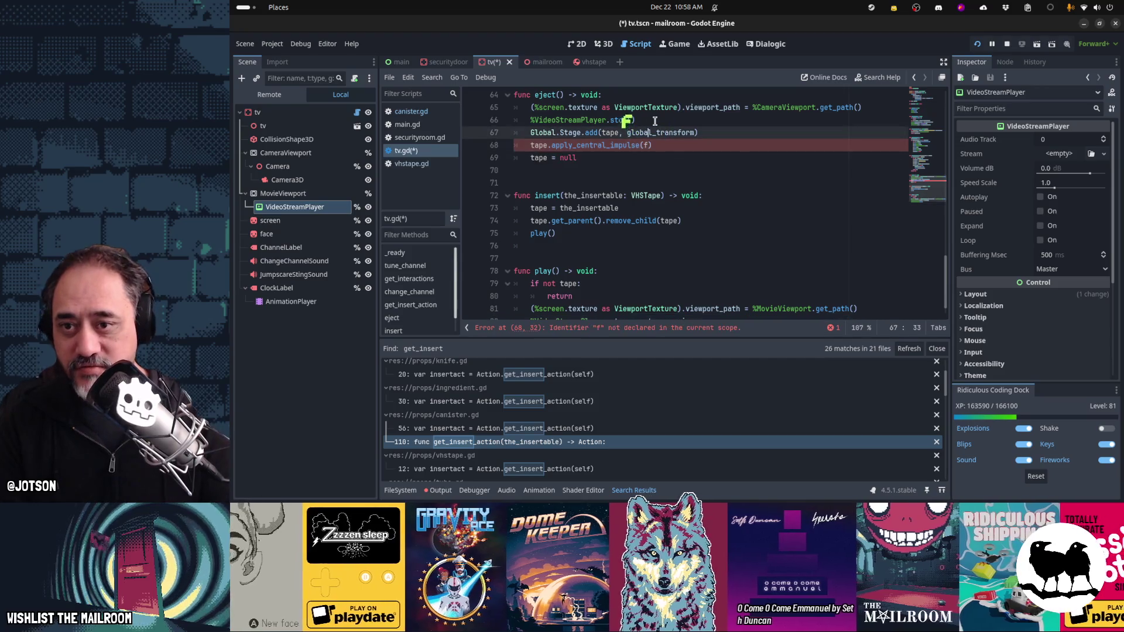
type("var f =")
key("ctrl+space")
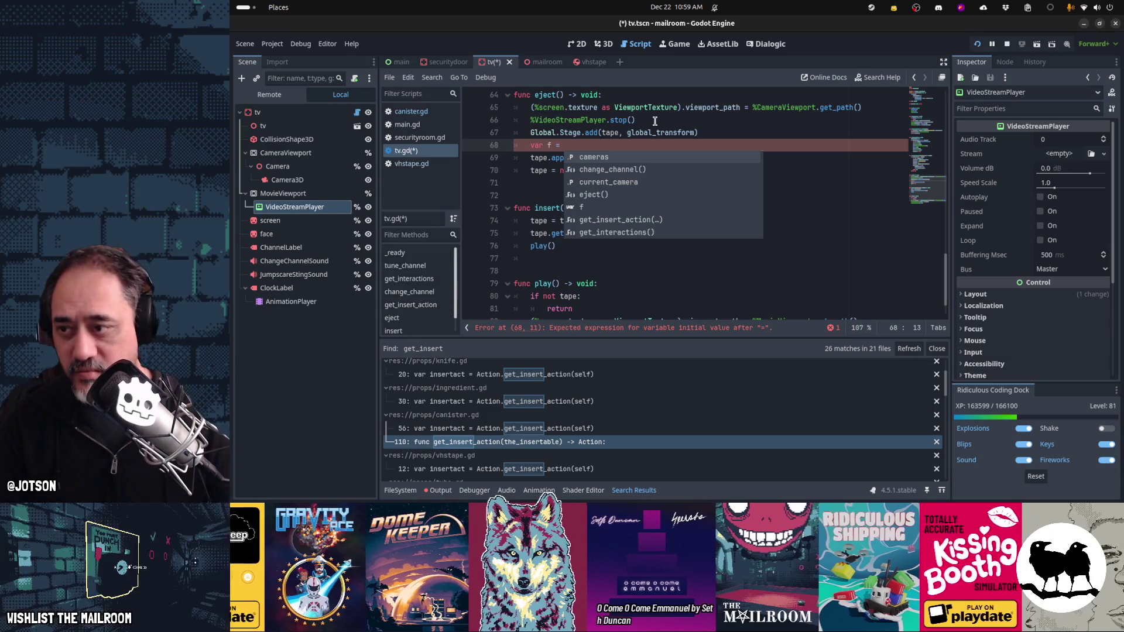
key("ctrl+F2")
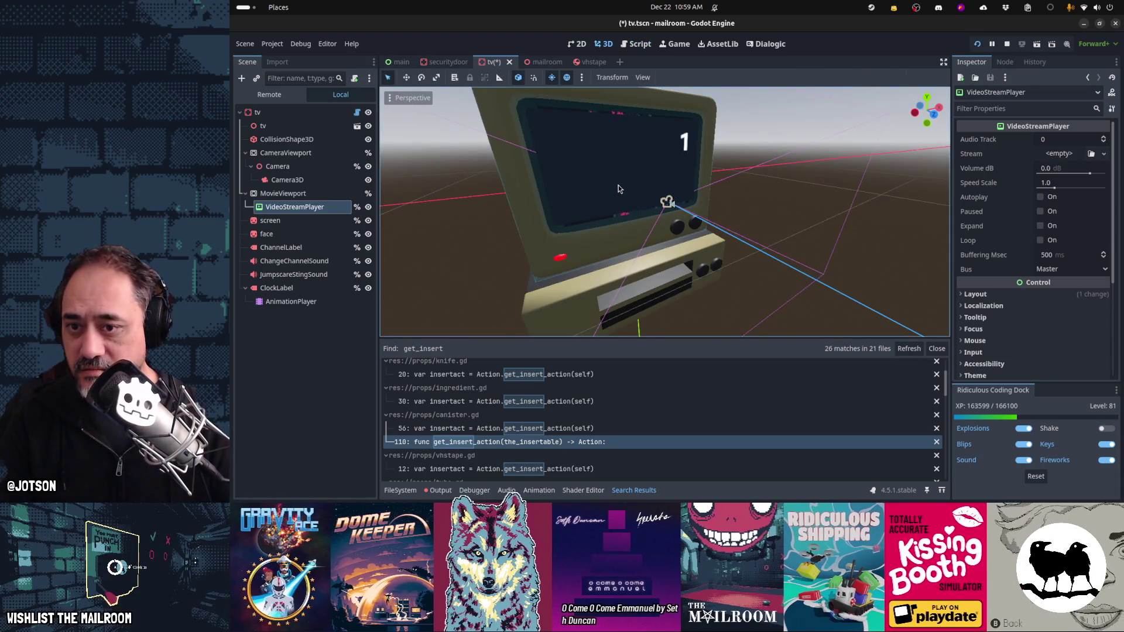
Step: Check the TV's orientation in the 3D view and set the impulse direction to basis.z * 1
scroll(622, 187, "down", 5)
left_click(287, 113)
left_click_drag(649, 223, 696, 226)
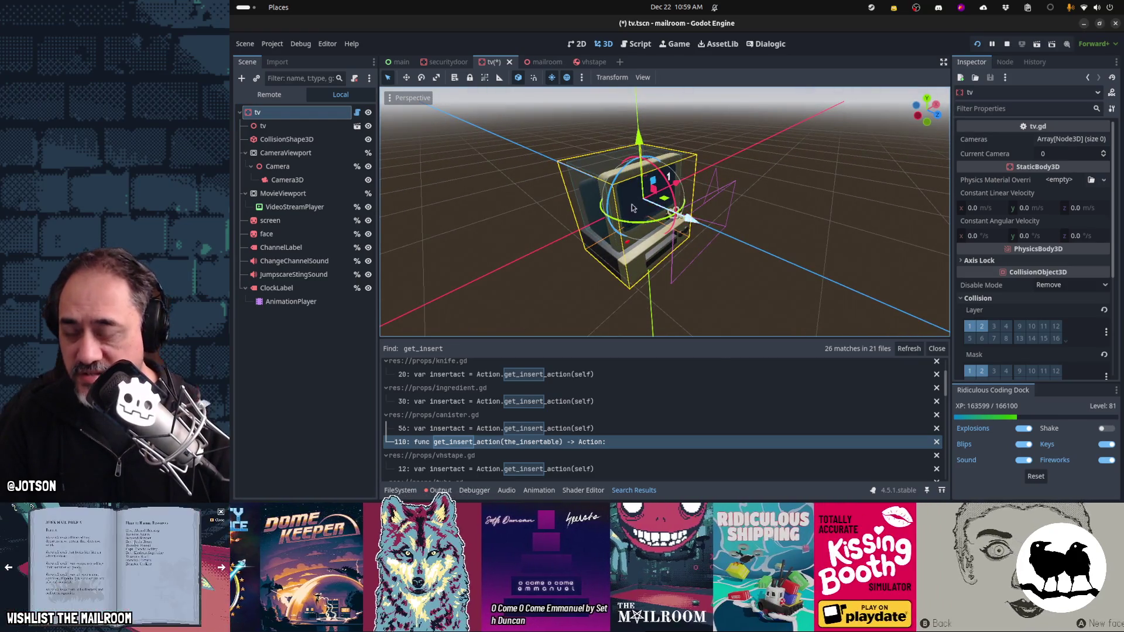
key("ctrl+F3")
key("Escape")
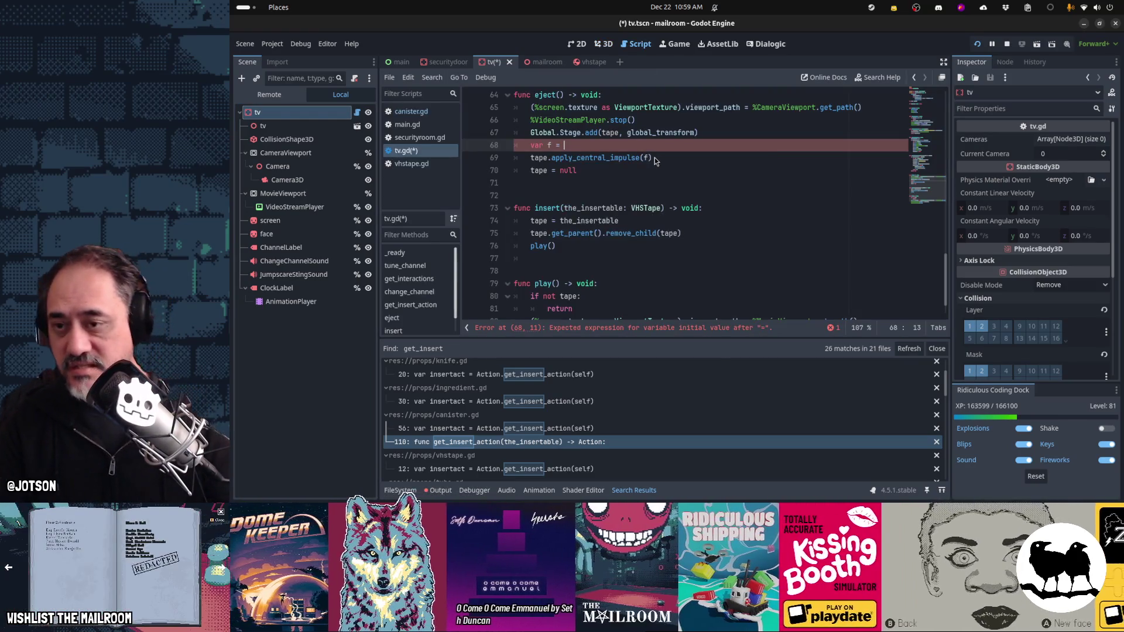
type("basis.")
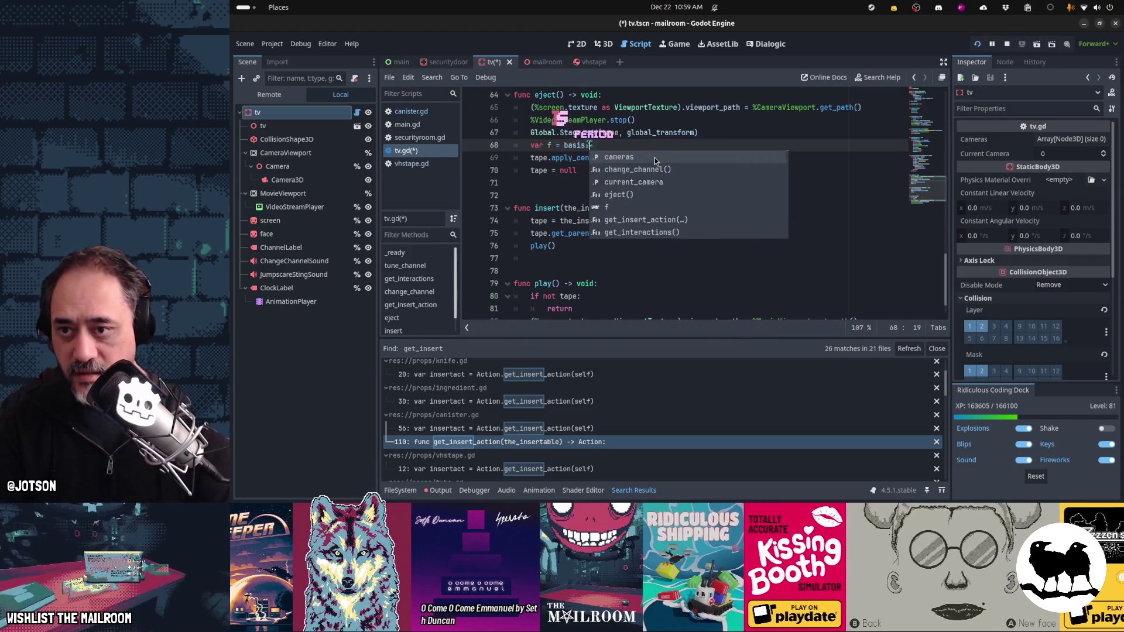
type("z * ")
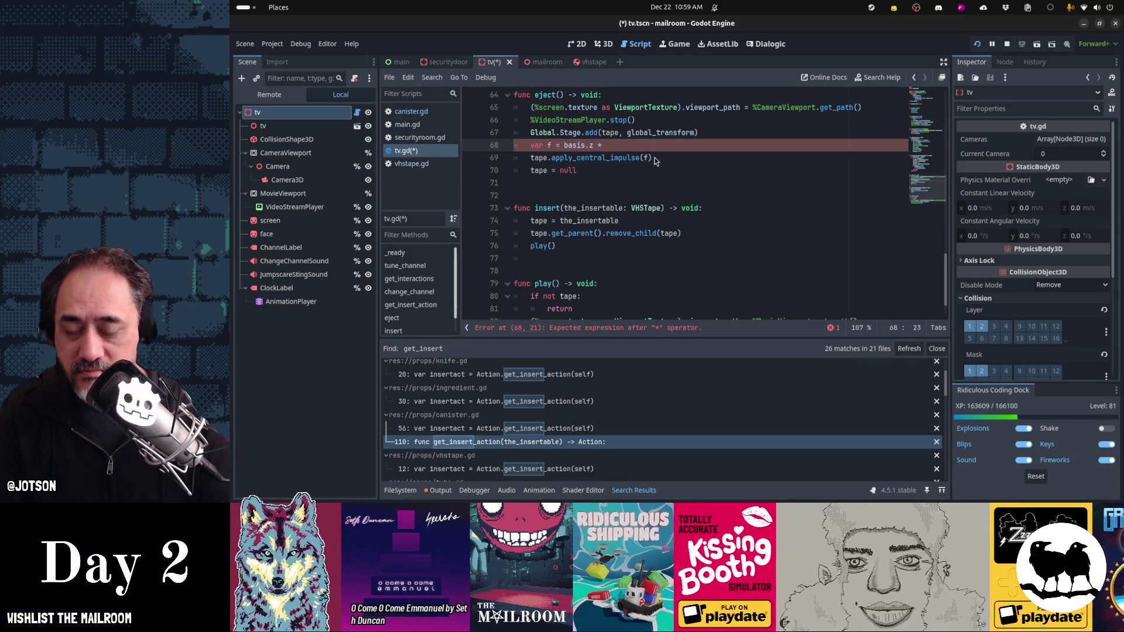
type("1")
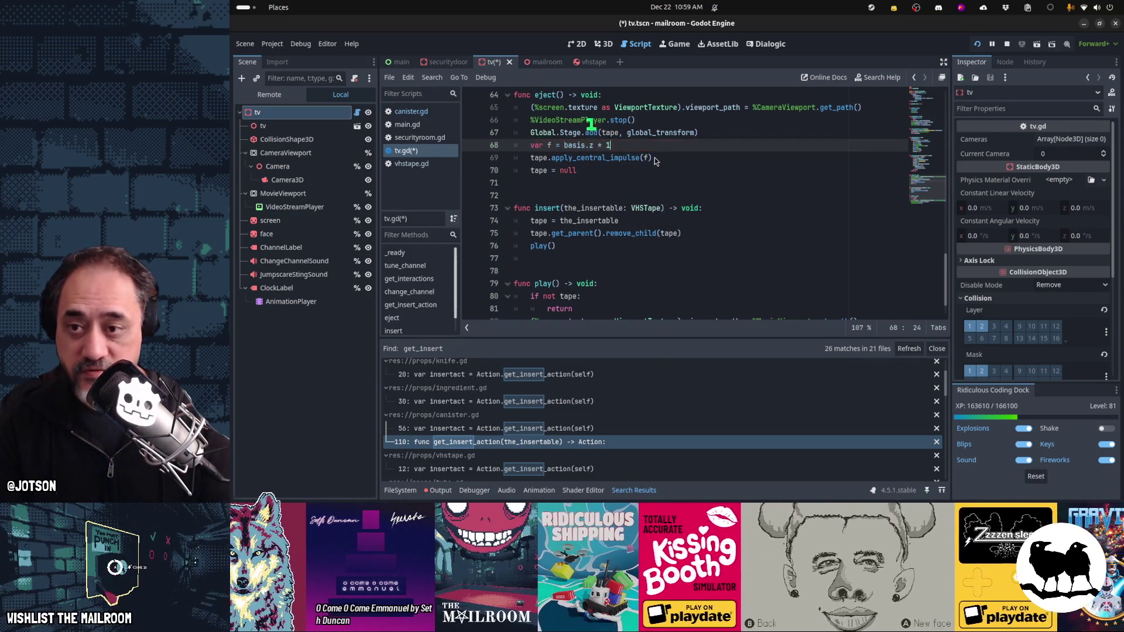
key("Down")
key("Down")
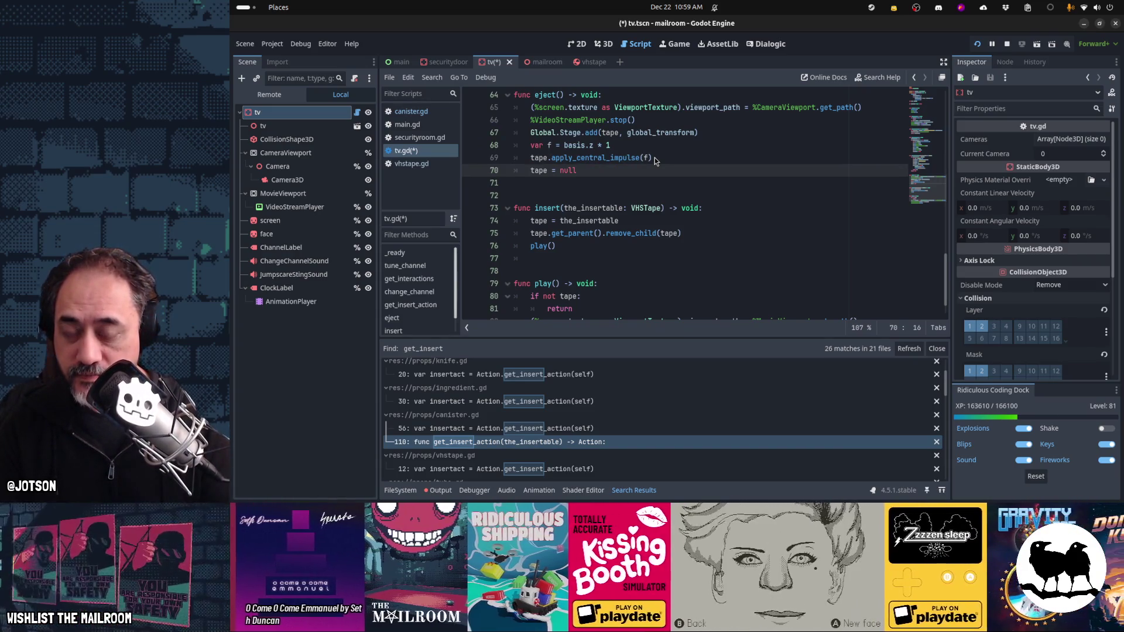
Step: Review insert(), play() and eject(), cutting and re-pasting the tape = null line
key("Down")
key("Down")
key("Down")
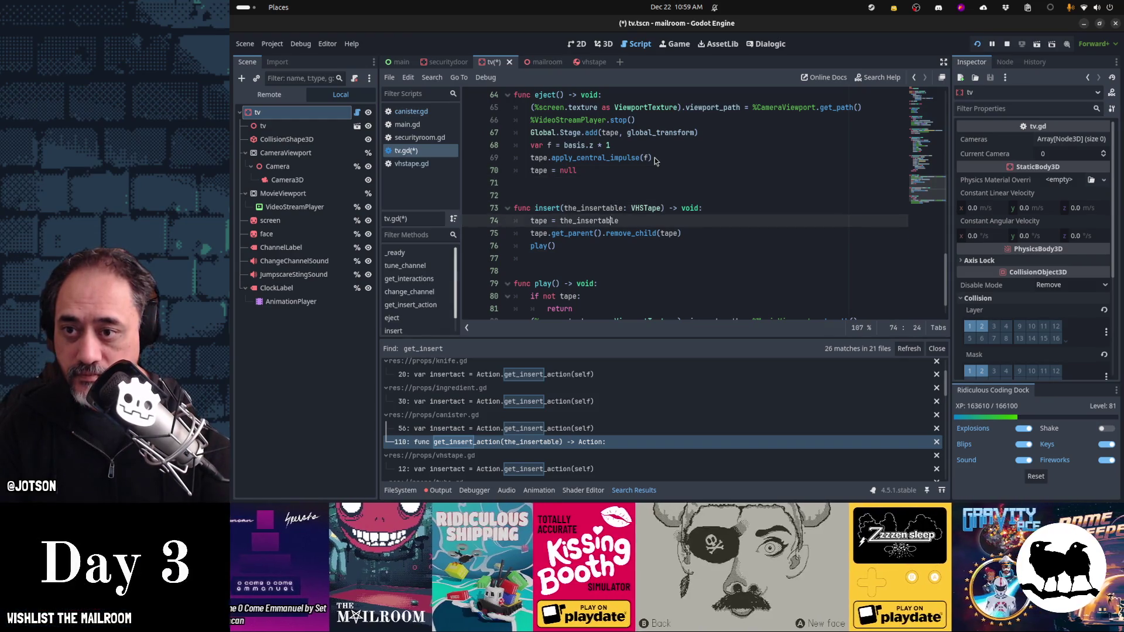
key("Down")
key("Down")
key("Down")
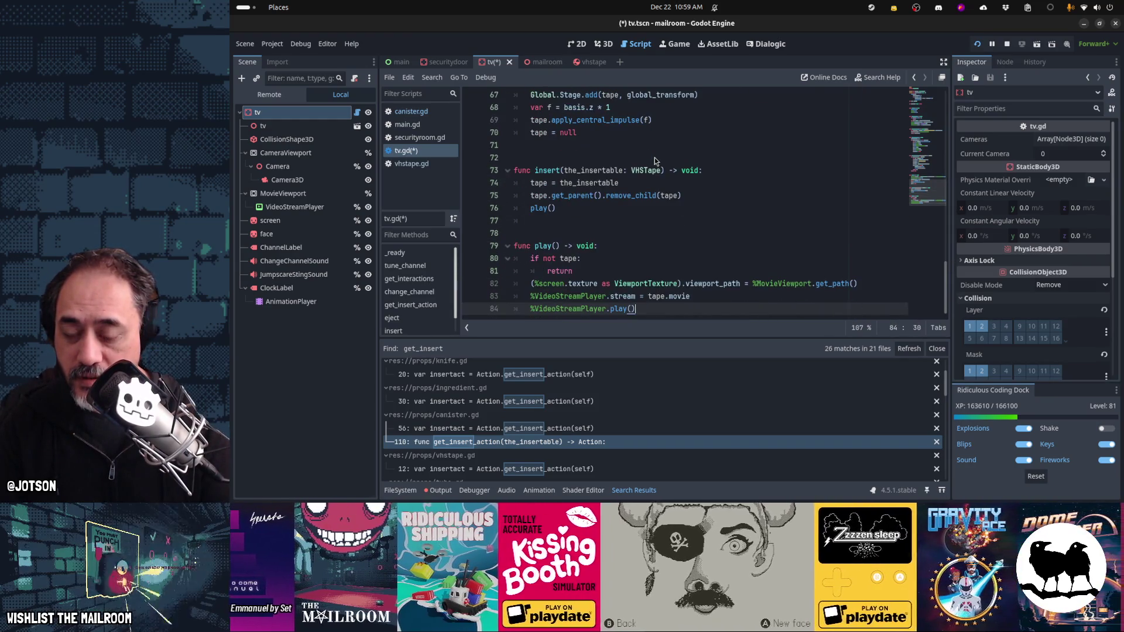
key("Up")
key("Up")
key("Up")
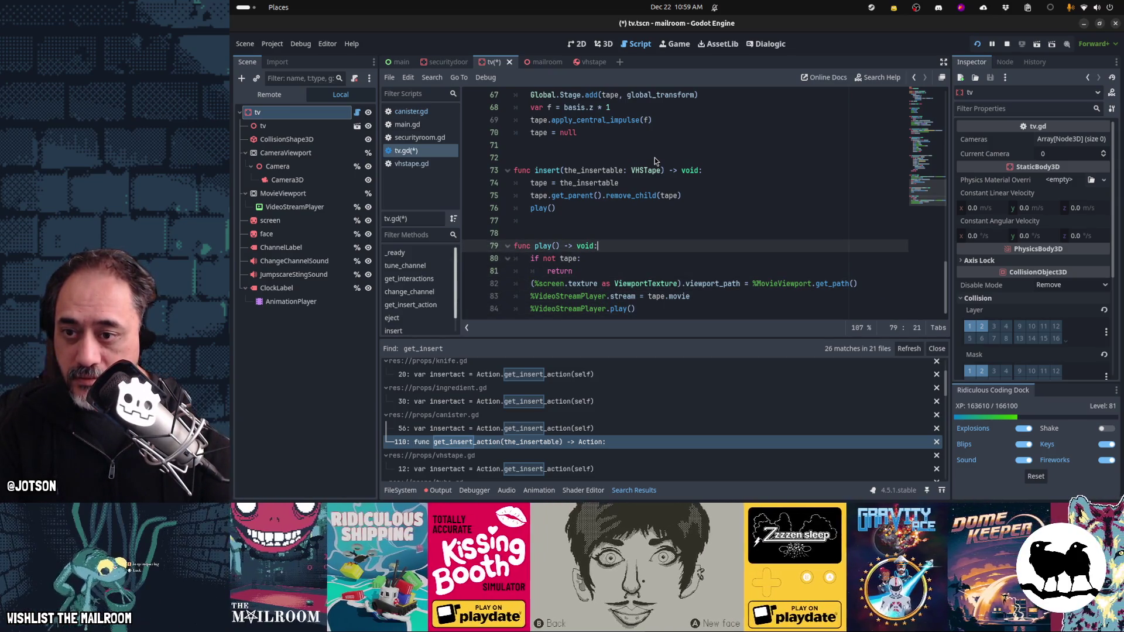
key("Down")
key("Down")
key("Down")
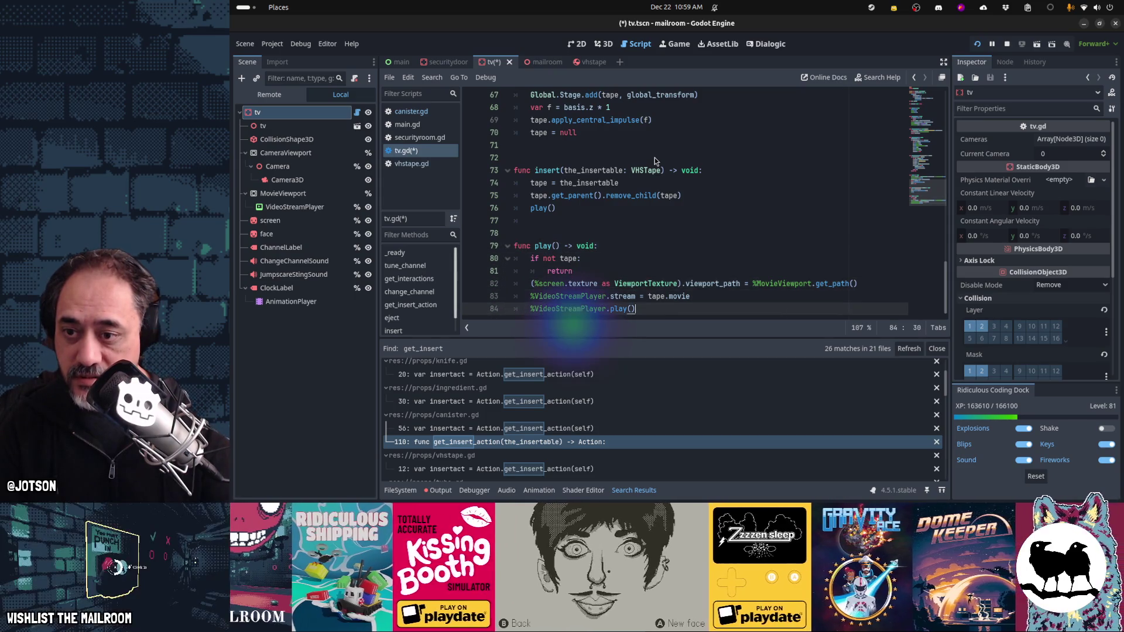
key("Up")
key("Up")
key("Up")
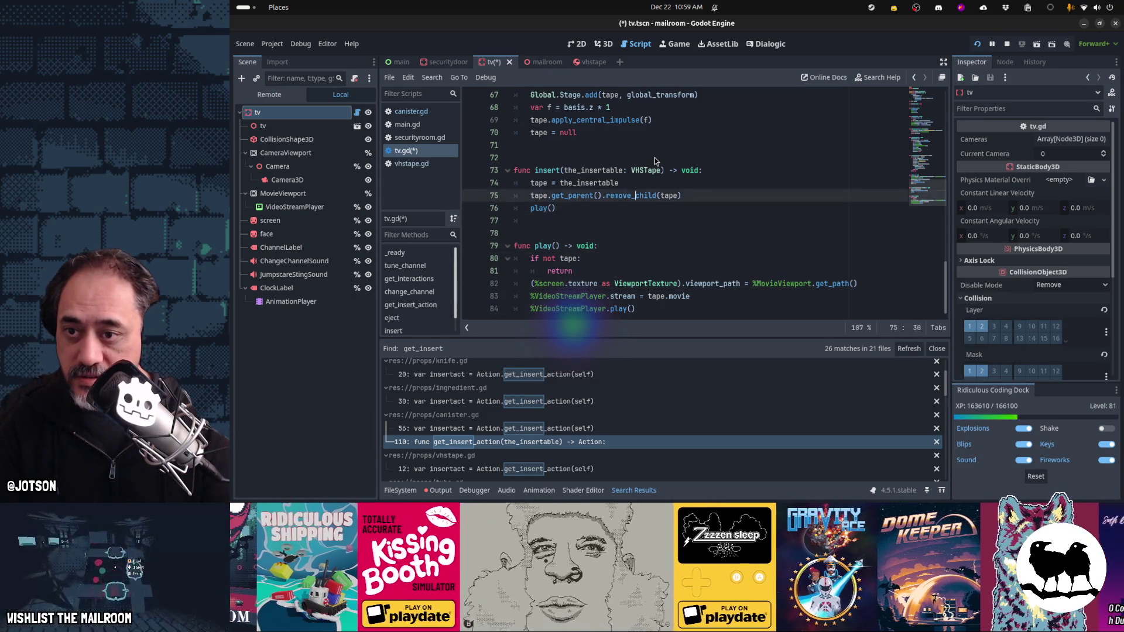
key("Down")
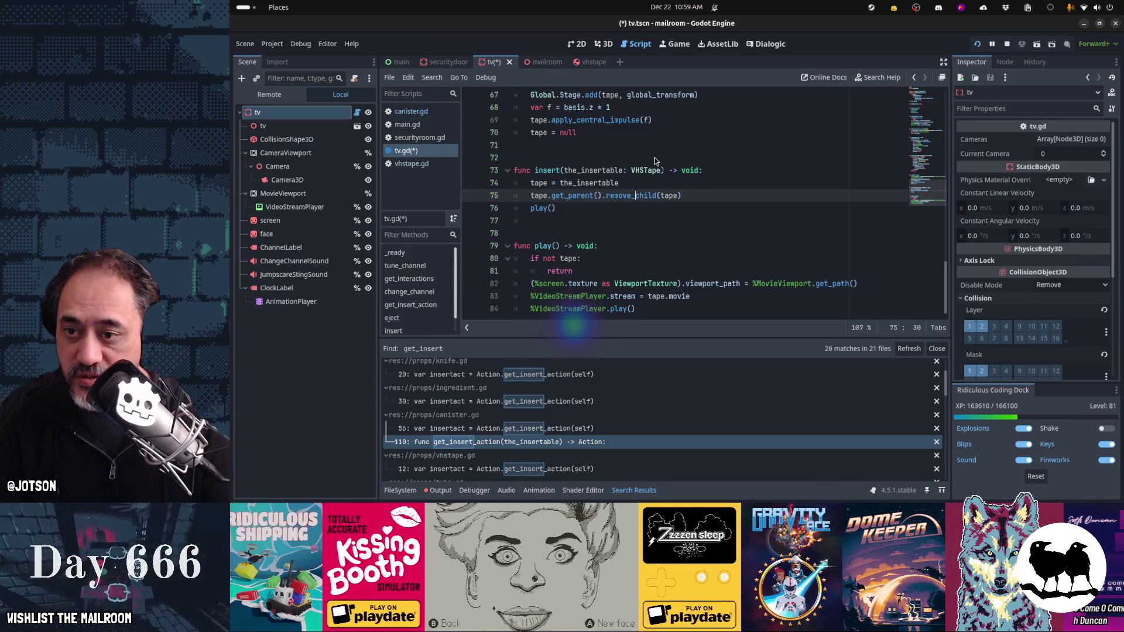
key("Down")
key("Down")
key("Down")
key("Up")
key("Up")
key("Up")
key("Up")
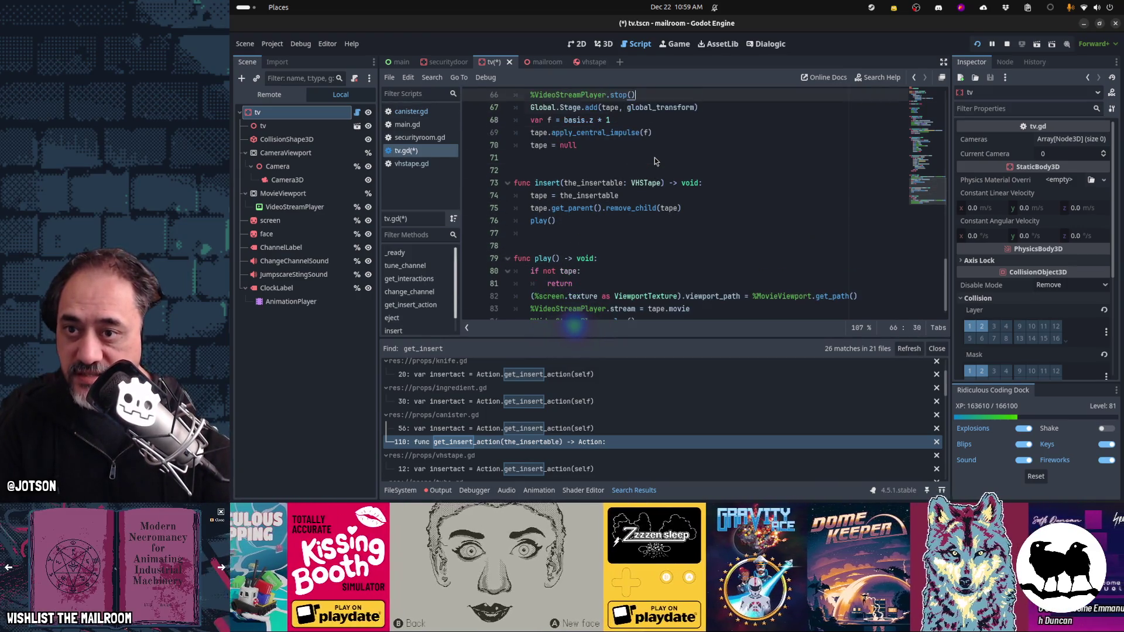
key("Down")
key("Down")
key("Down")
key("Down")
key("Down")
key("Down")
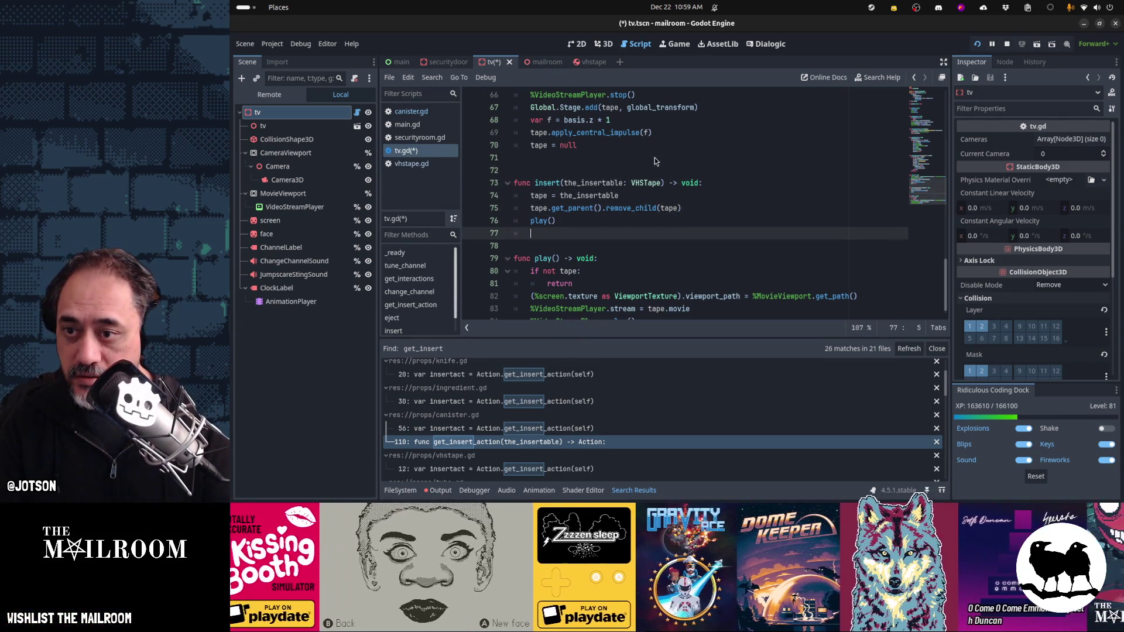
key("Up")
key("Up")
key("Up")
key("ctrl+x")
key("ctrl+v")
Step: Review the stage add and impulse lines in eject()
scroll(655, 157, "up", 1)
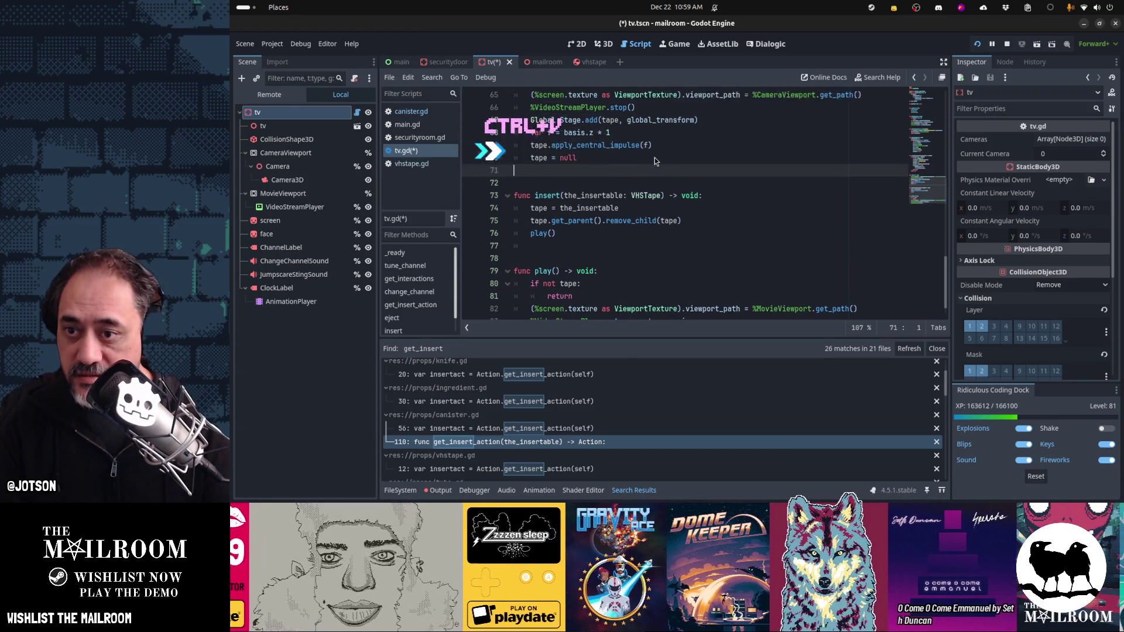
key("Down")
key("Down")
key("Down")
key("Up")
key("Up")
key("Up")
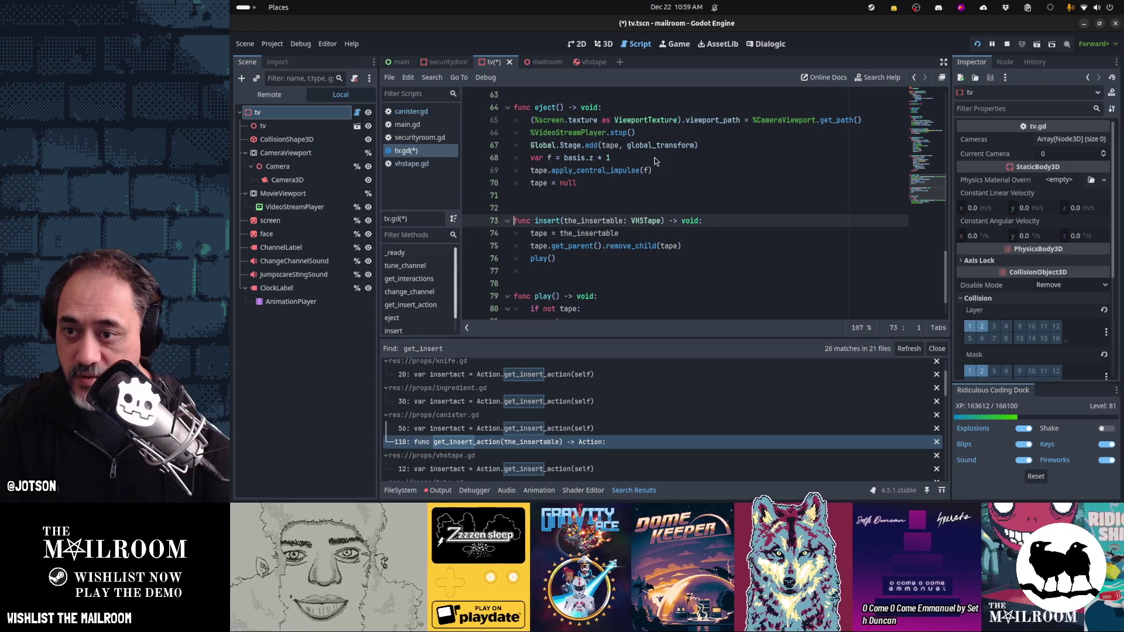
key("Down")
key("Down")
key("Down")
key("Up")
key("Up")
key("Up")
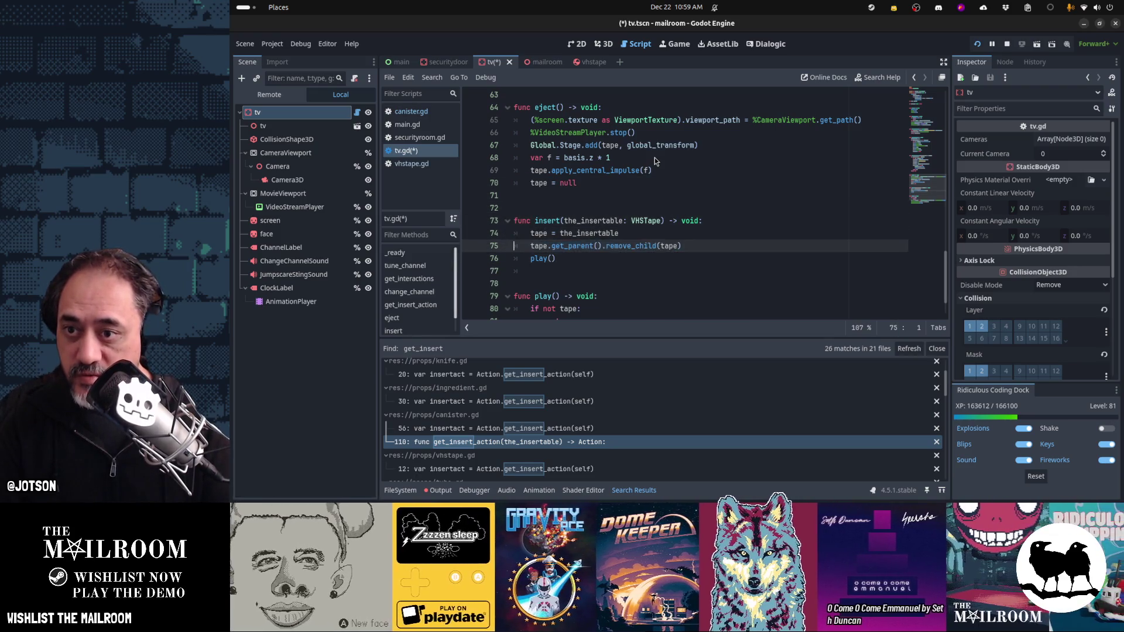
key("shift+Down")
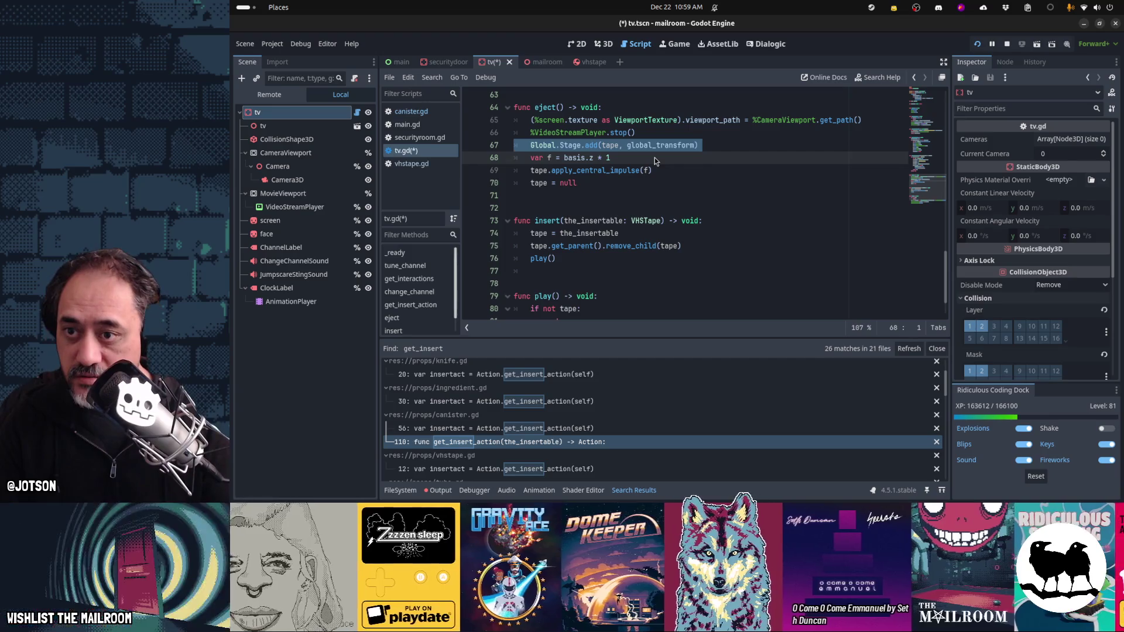
key("Down")
key("Up")
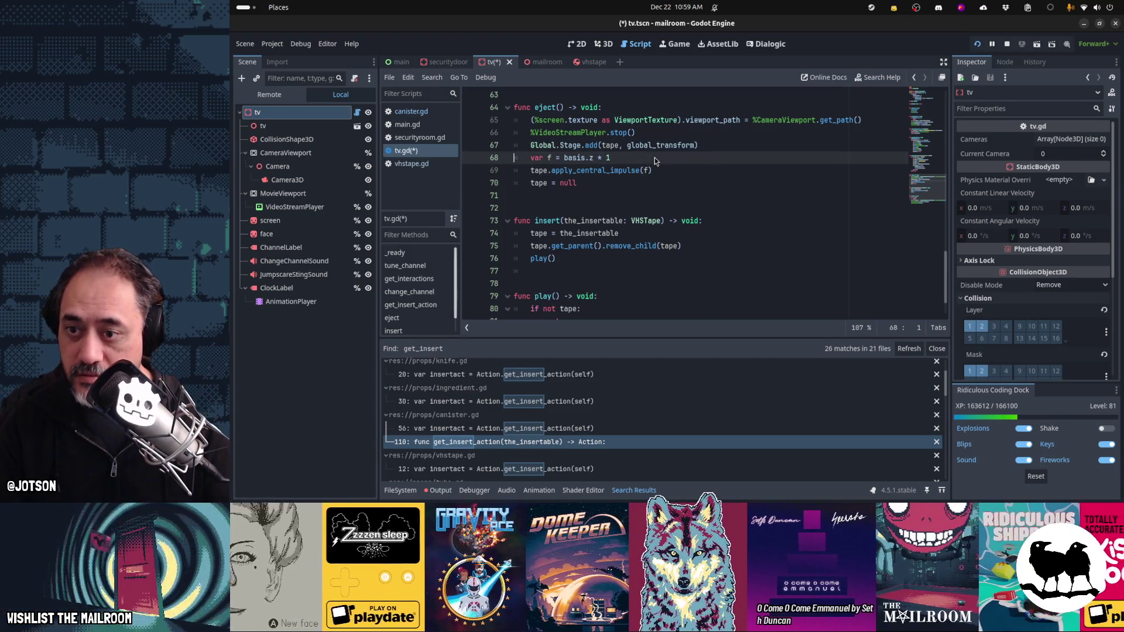
key("Down")
key("Down")
key("Up")
key("Up")
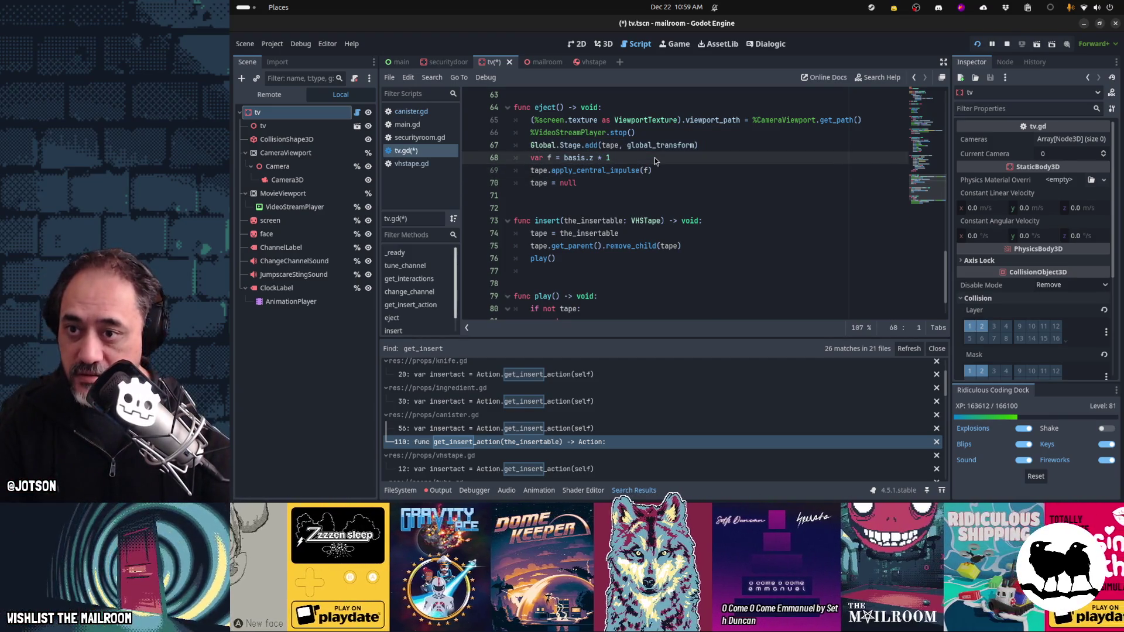
Step: Add a blank line after the end of play()
key("Down")
key("Down")
key("Down")
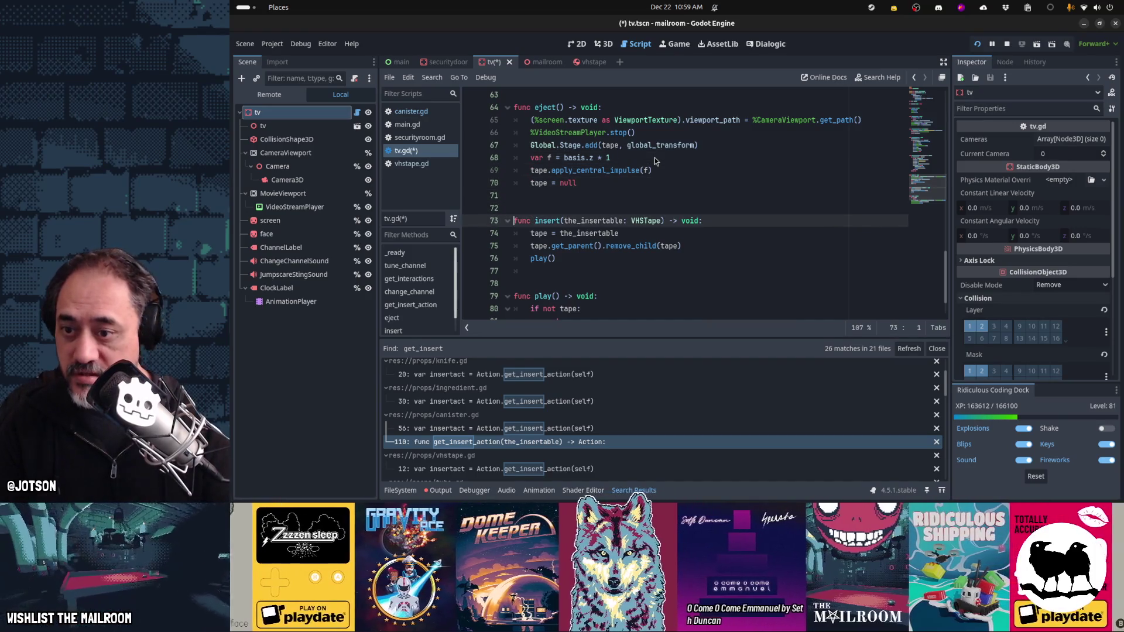
key("Down")
key("Down")
key("Down")
key("End")
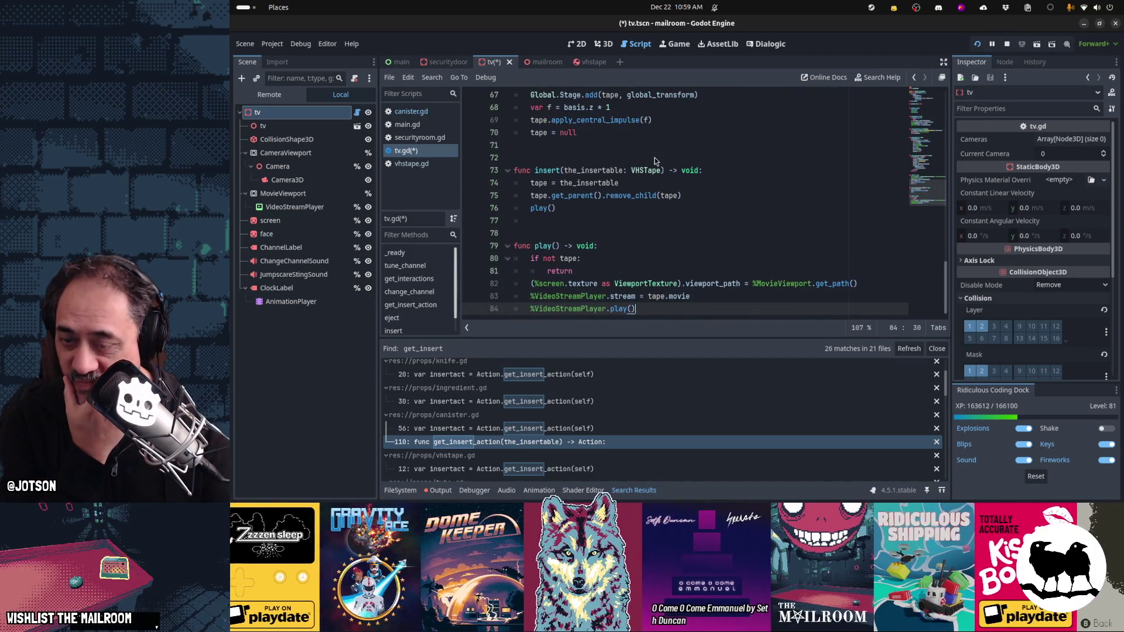
key("Return")
key("Up")
key("Up")
key("Up")
key("Up")
key("Up")
key("Up")
key("Up")
key("Up")
key("Up")
Step: Save tv.gd and open a blank line at the top of get_interactions()
key("ctrl+s")
key("Up")
key("Up")
key("Up")
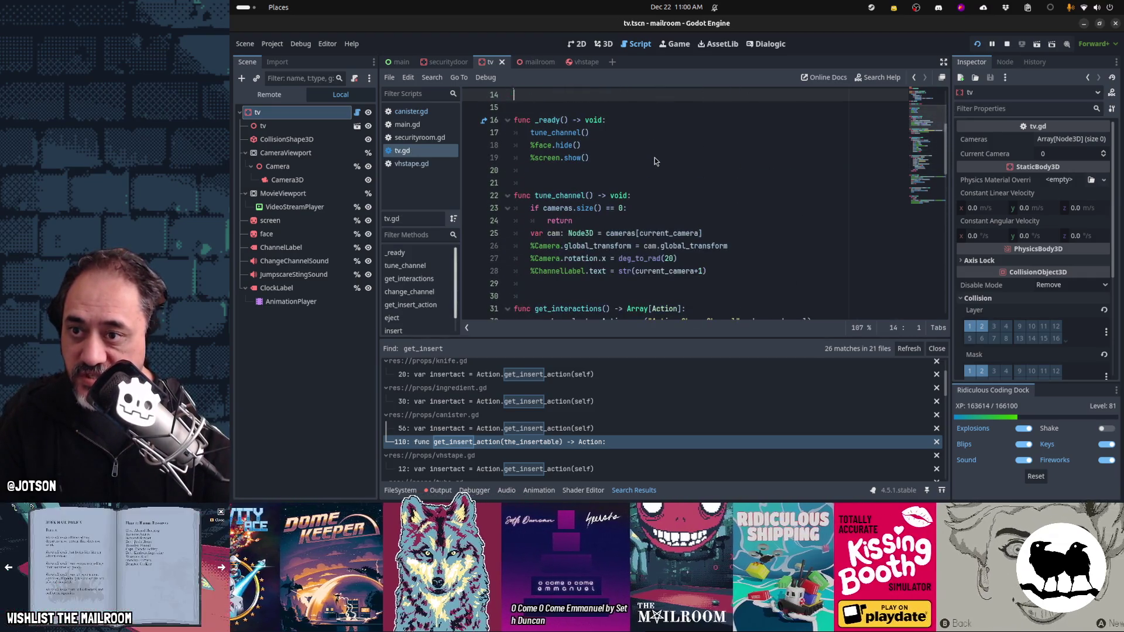
key("Down")
key("Down")
key("Down")
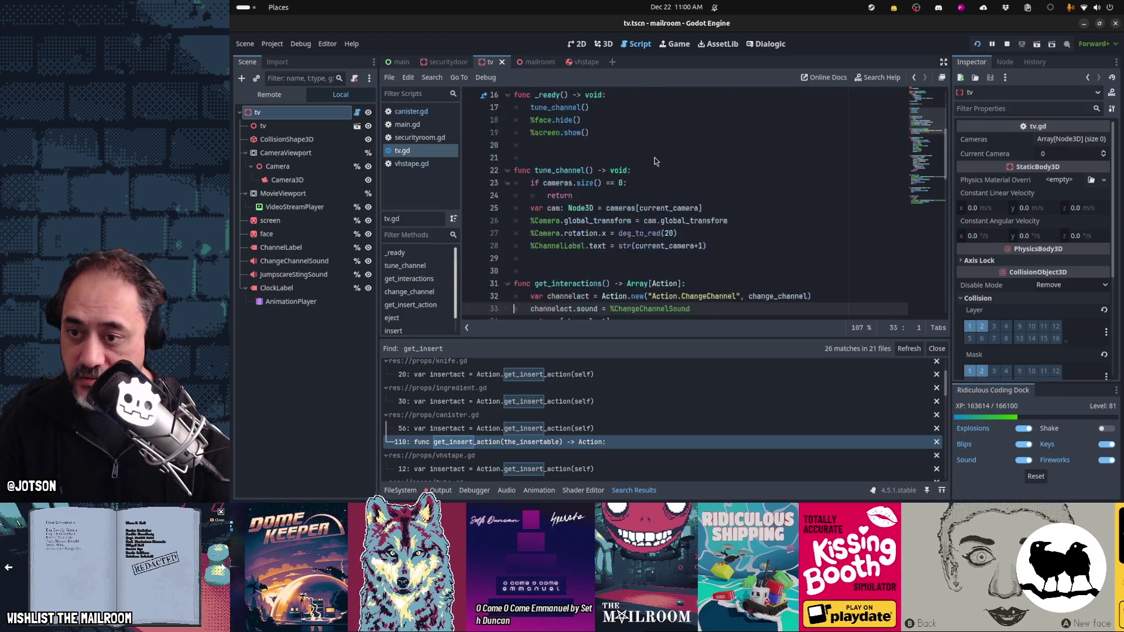
key("Up")
key("Up")
key("Up")
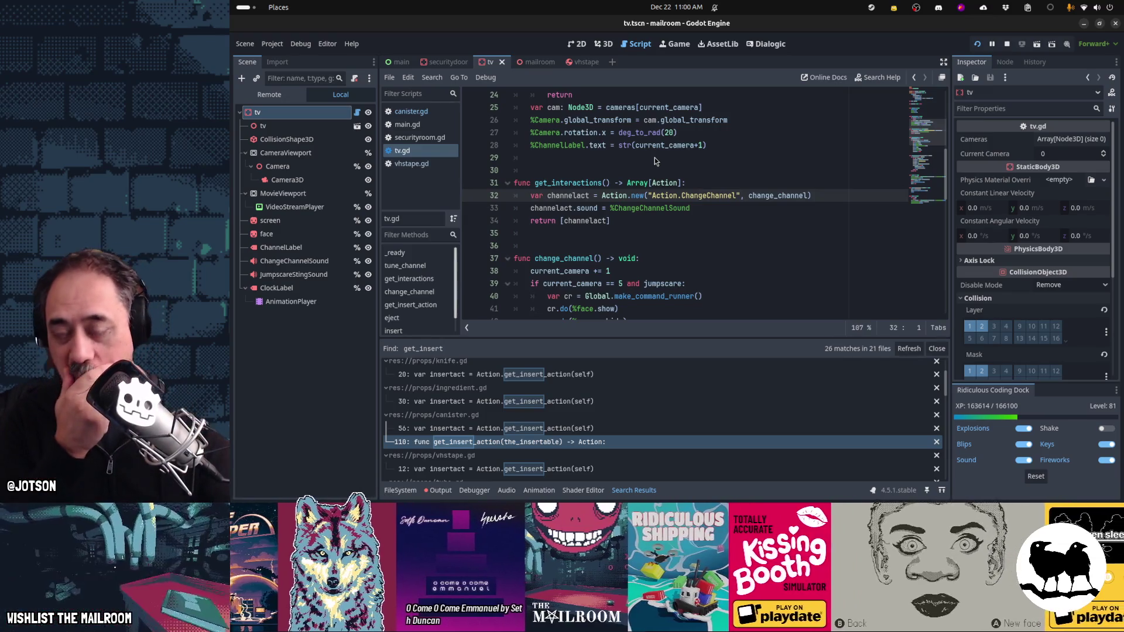
key("Down")
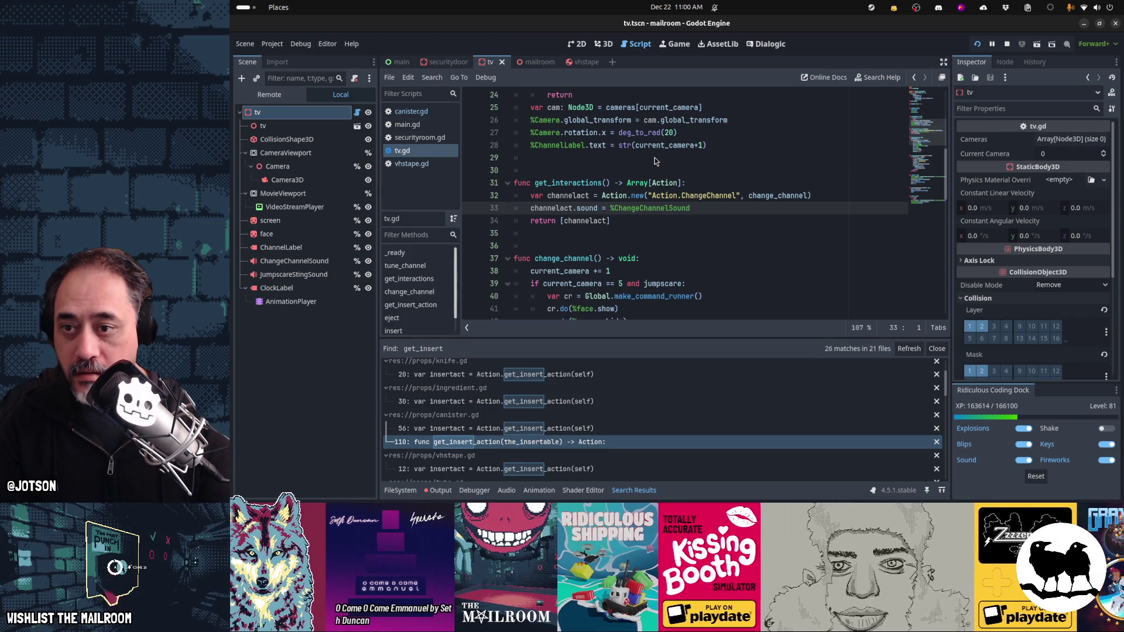
key("Up")
key("Up")
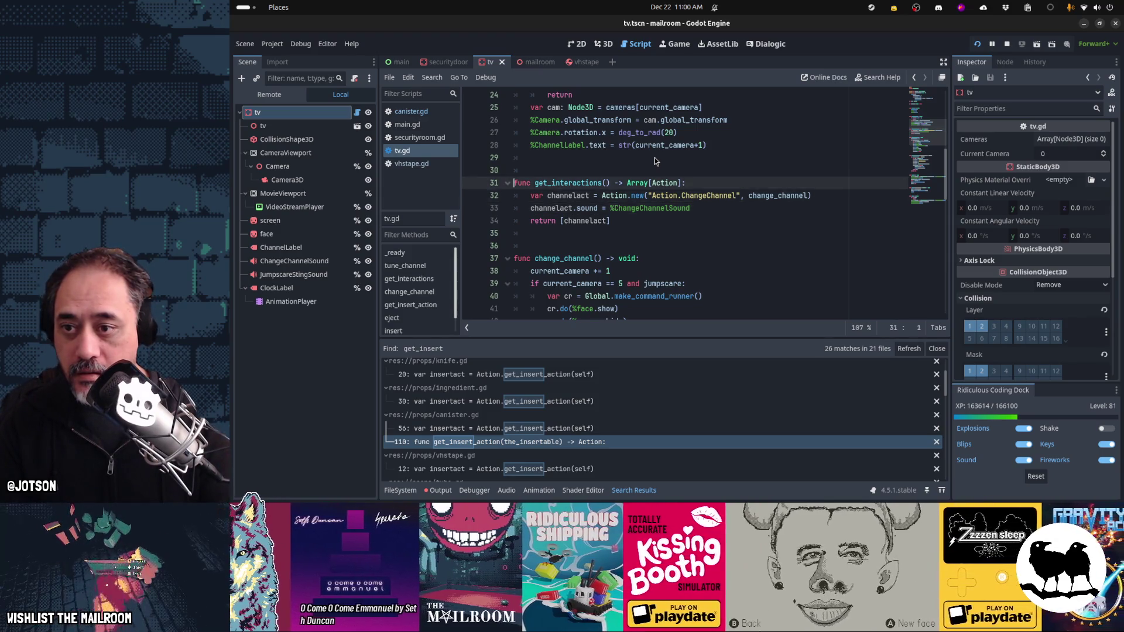
key("End")
key("Return")
Step: Declare var actions as Array[Action] and replace the old return with return actions
type("var act")
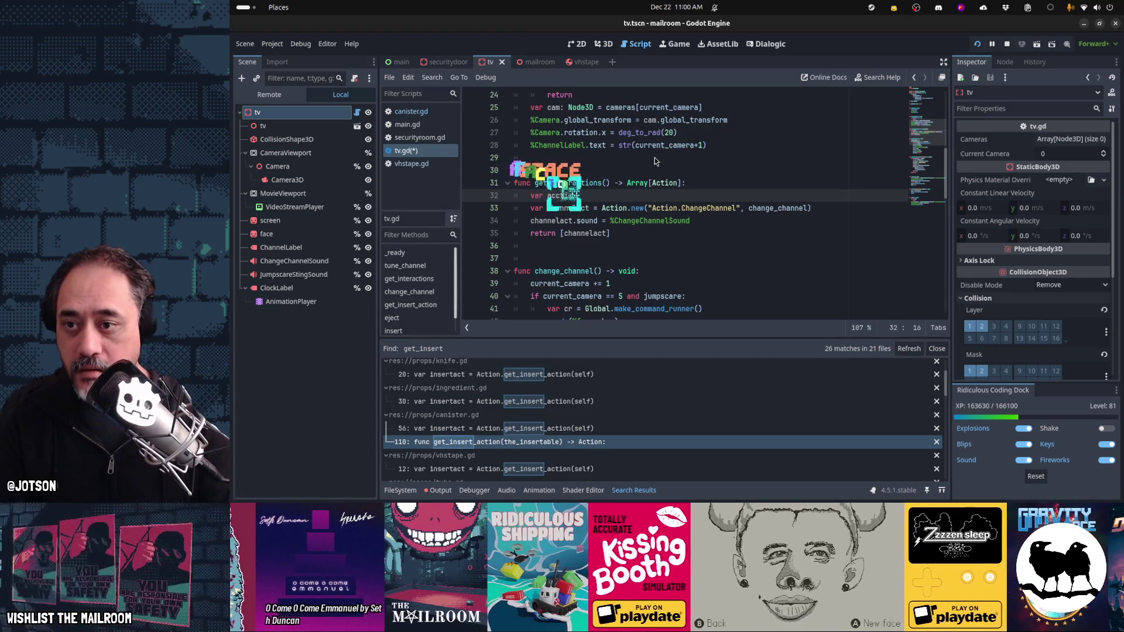
type("ions = Array[A")
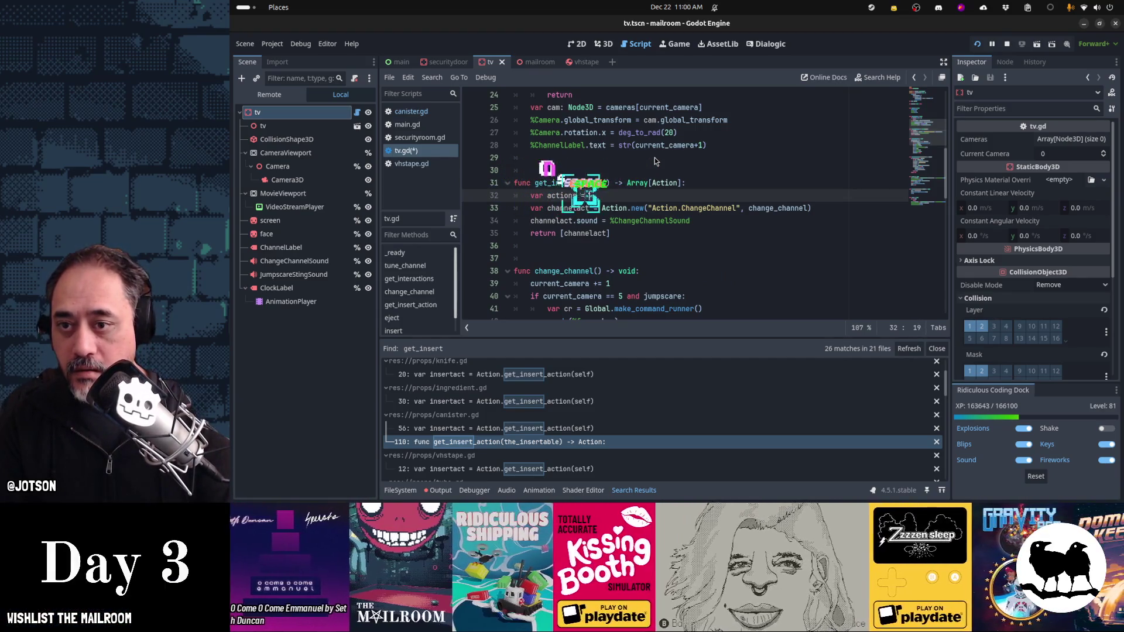
key("Return")
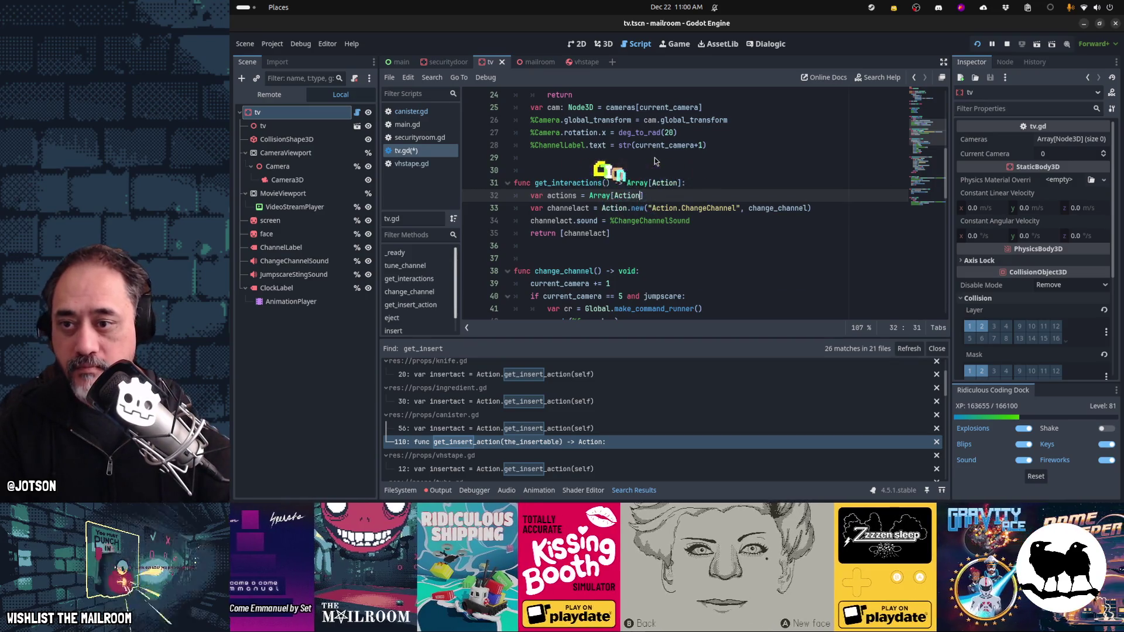
key("Down")
key("Down")
key("Down")
key("shift+Home")
key("BackSpace")
key("Return")
type("return actions")
Step: Append channelact and eject to the actions array
key("Up")
type("a")
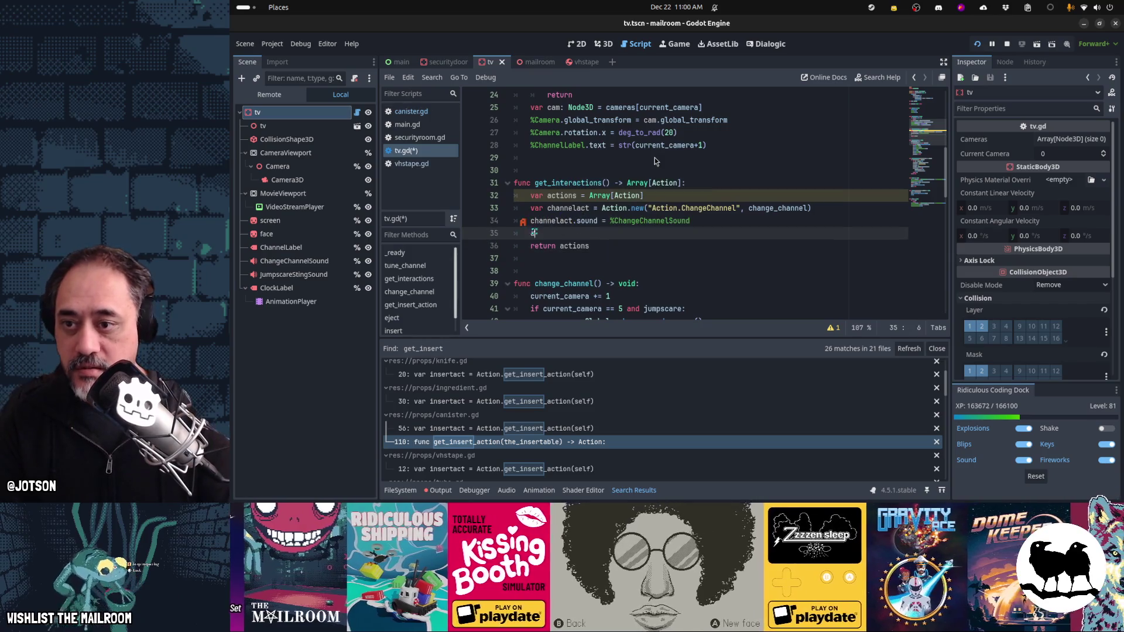
type("ctions.append(channelact")
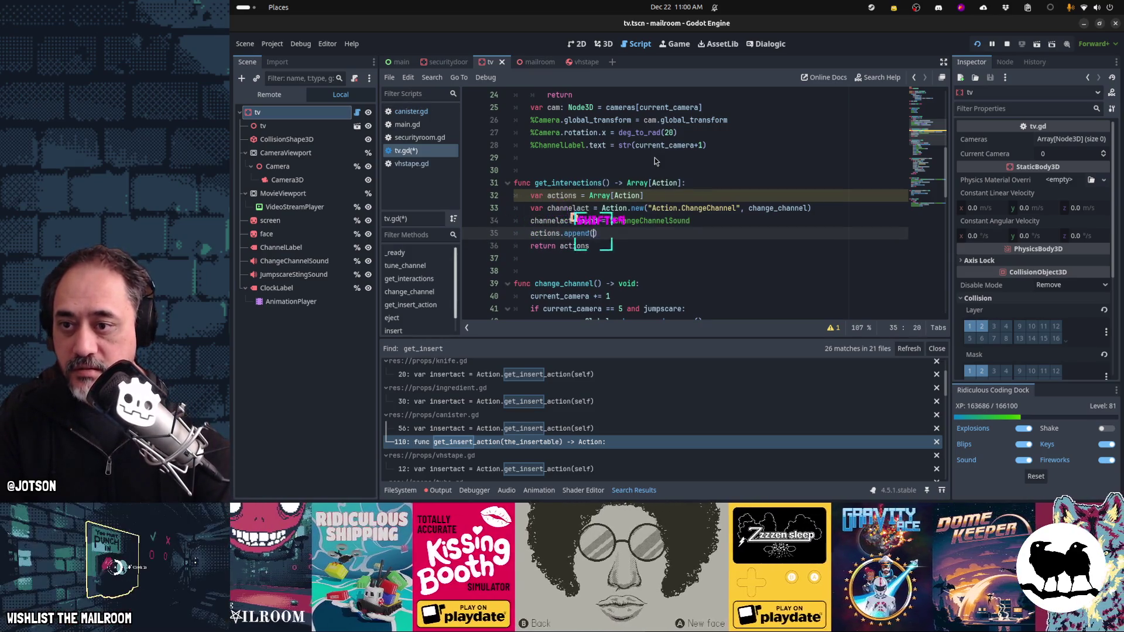
key("End")
key("Return")
type("actions.append(")
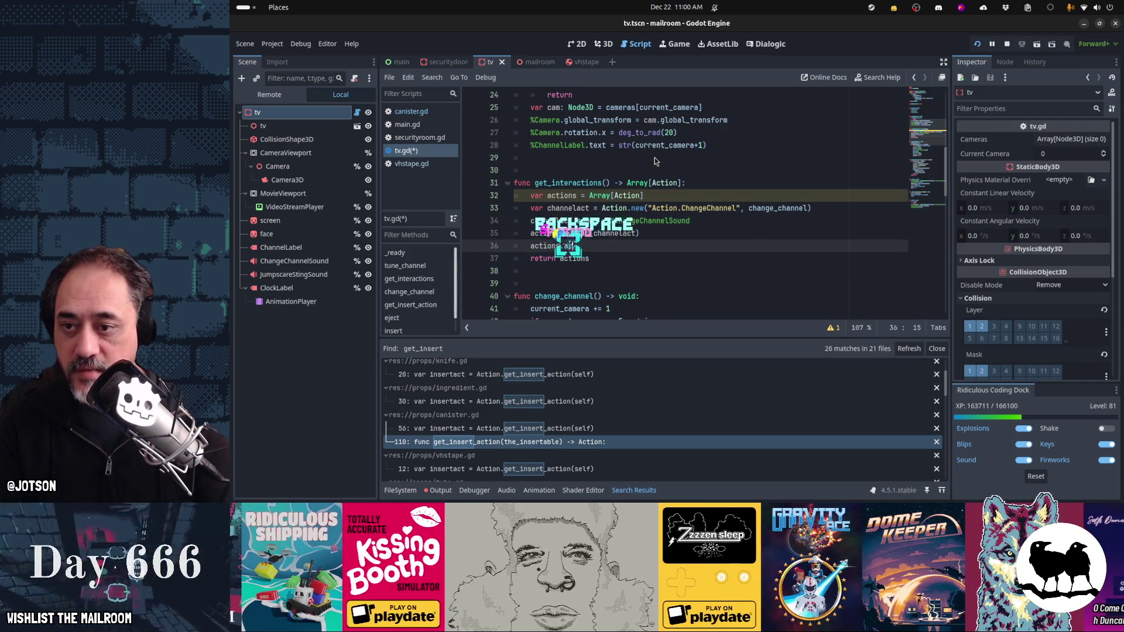
type("eject")
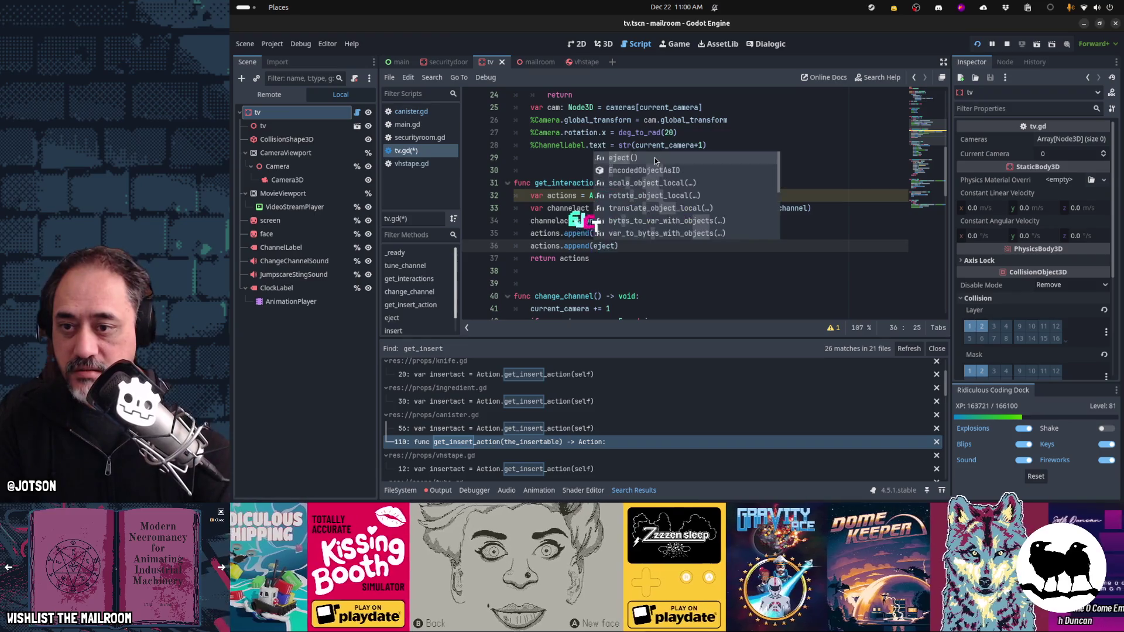
key("Home")
key("Return")
key("Return")
key("Up")
Step: Add an 'if tape:' check and indent the eject append beneath it
type("if tape:")
key("Down")
key("Home")
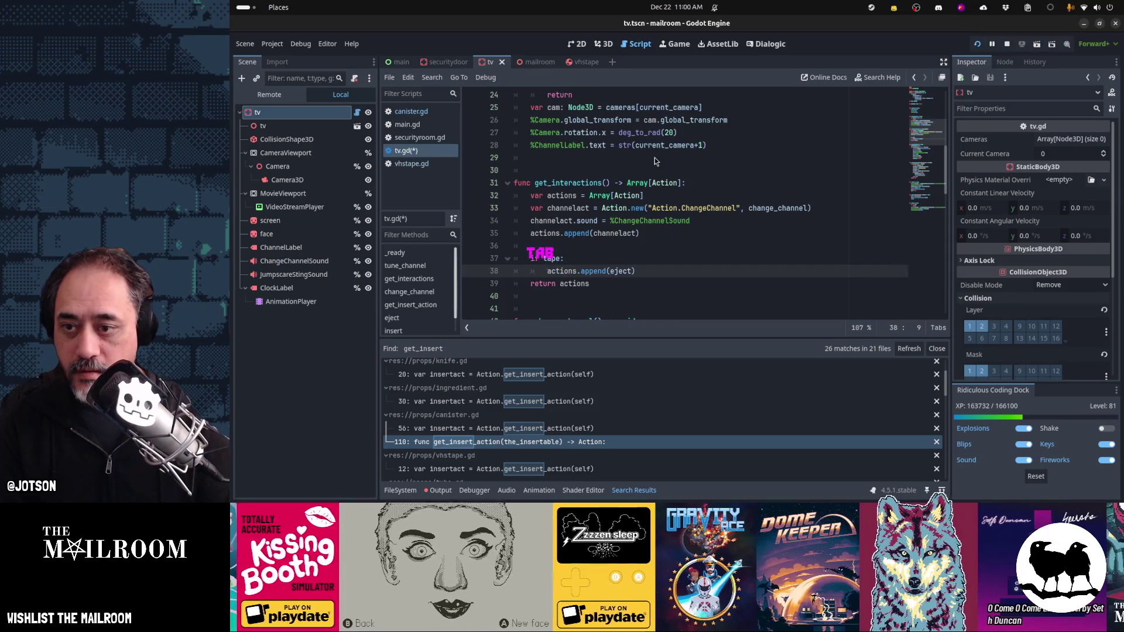
scroll(654, 157, "down", 1)
key("Tab")
key("Up")
Step: Create the Eject action with Action.new("Action.Eject", eject) on a new line above return actions
key("Down")
key("Return")
key("End")
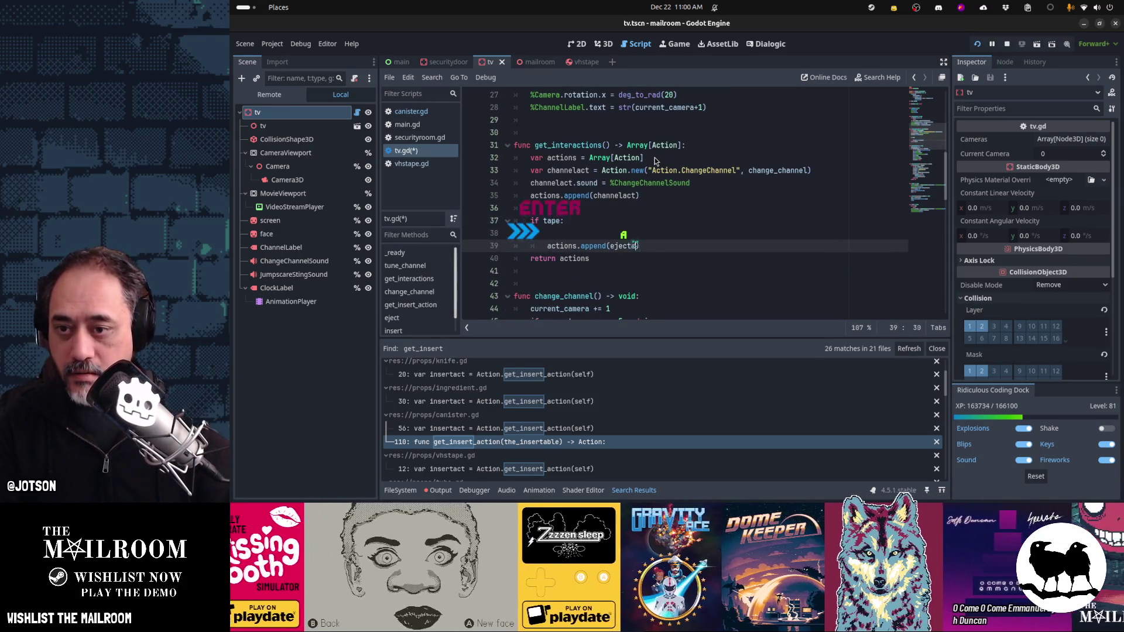
key("Up")
type("t ")
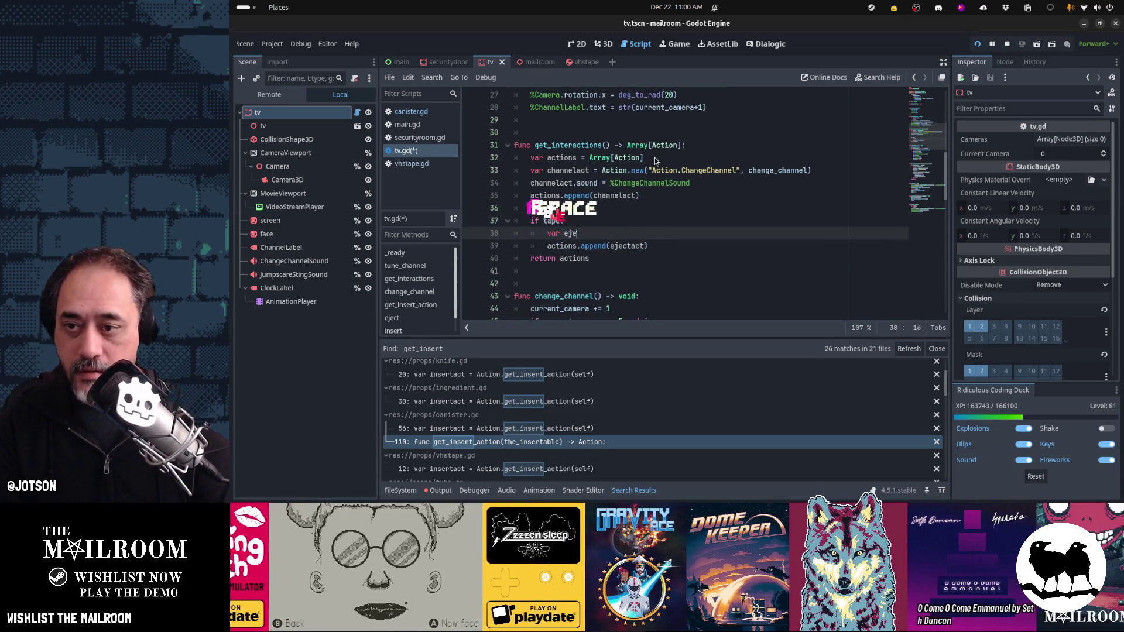
type("= A")
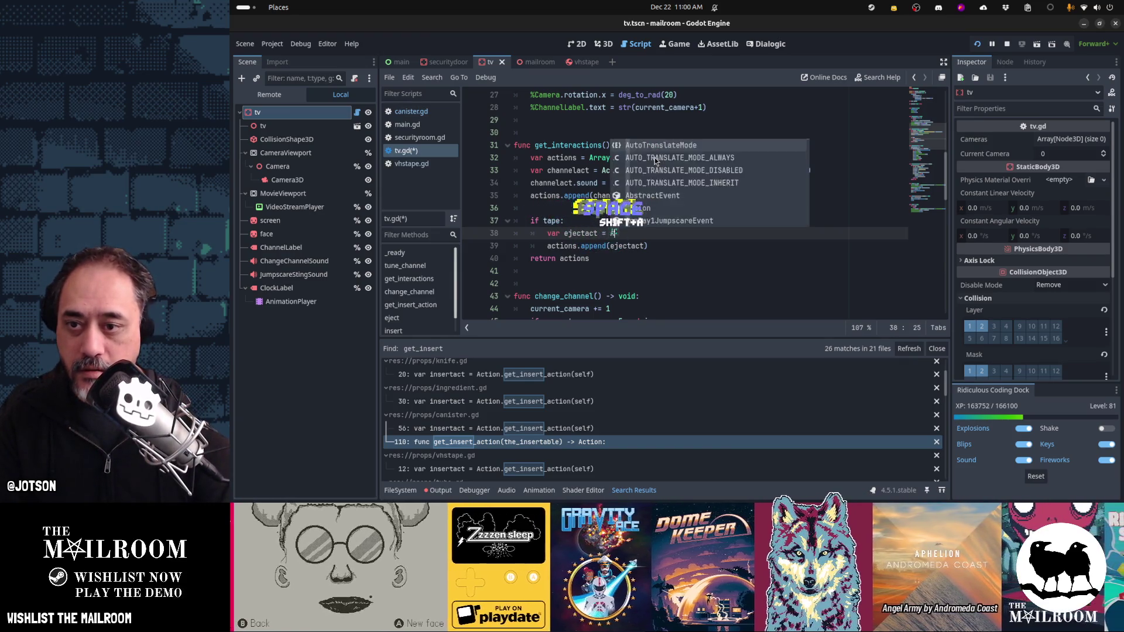
type("ction.new(\"Action.Eject\"")
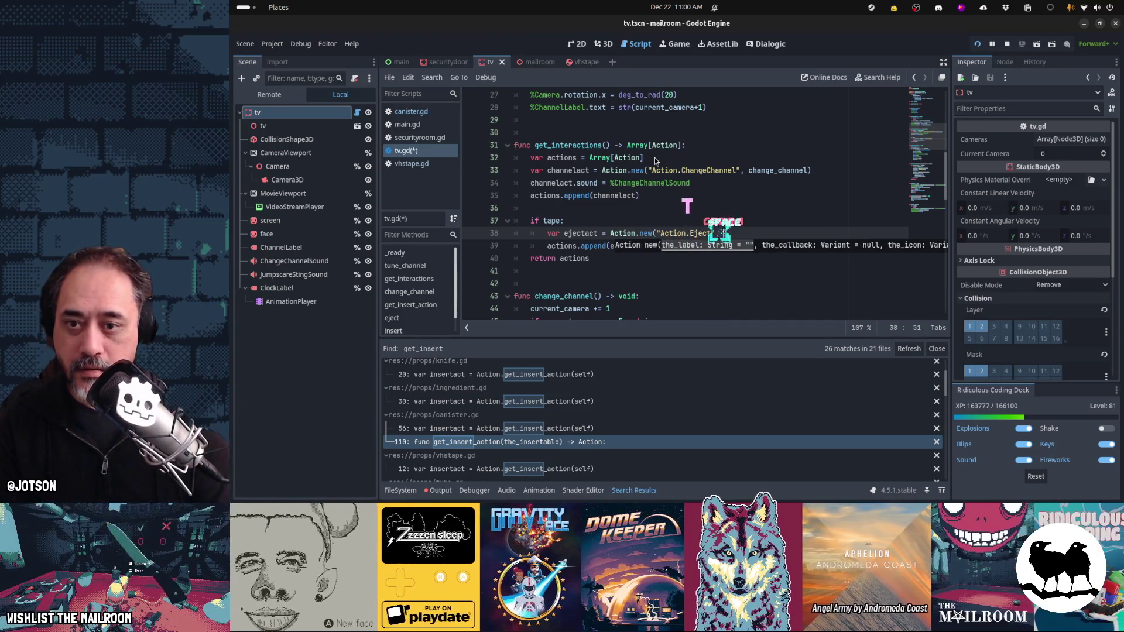
key("Return")
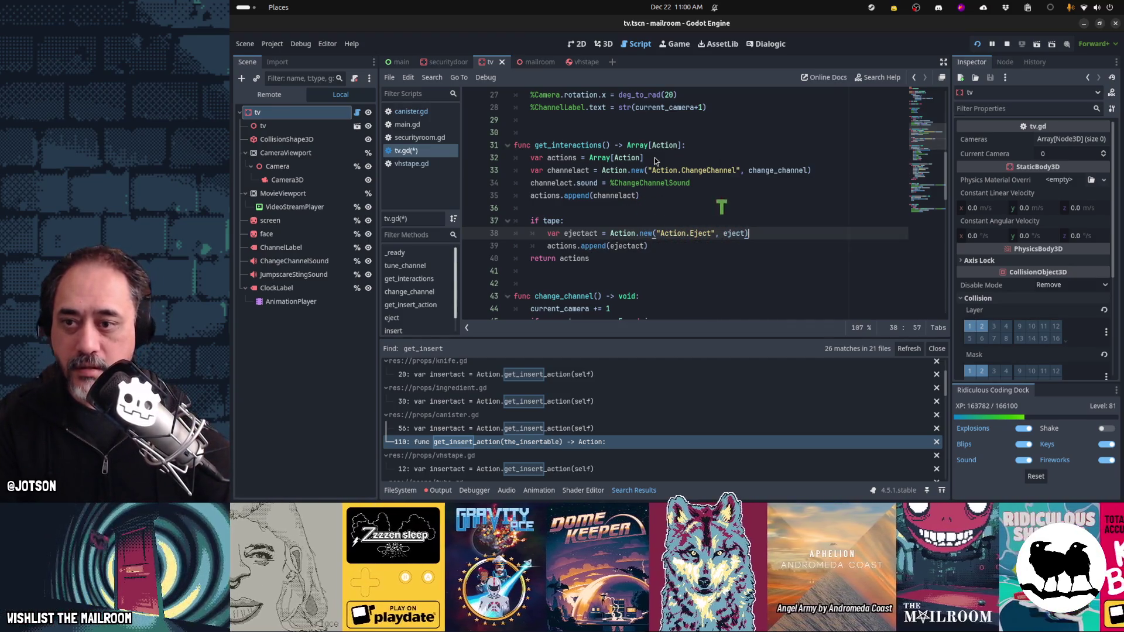
key("Down")
key("Down")
key("Return")
Step: Save and run the game, which stops at tv.gd line 32: Identifier not found: Array
key("Down")
key("Down")
key("Down")
key("Down")
key("Down")
key("Down")
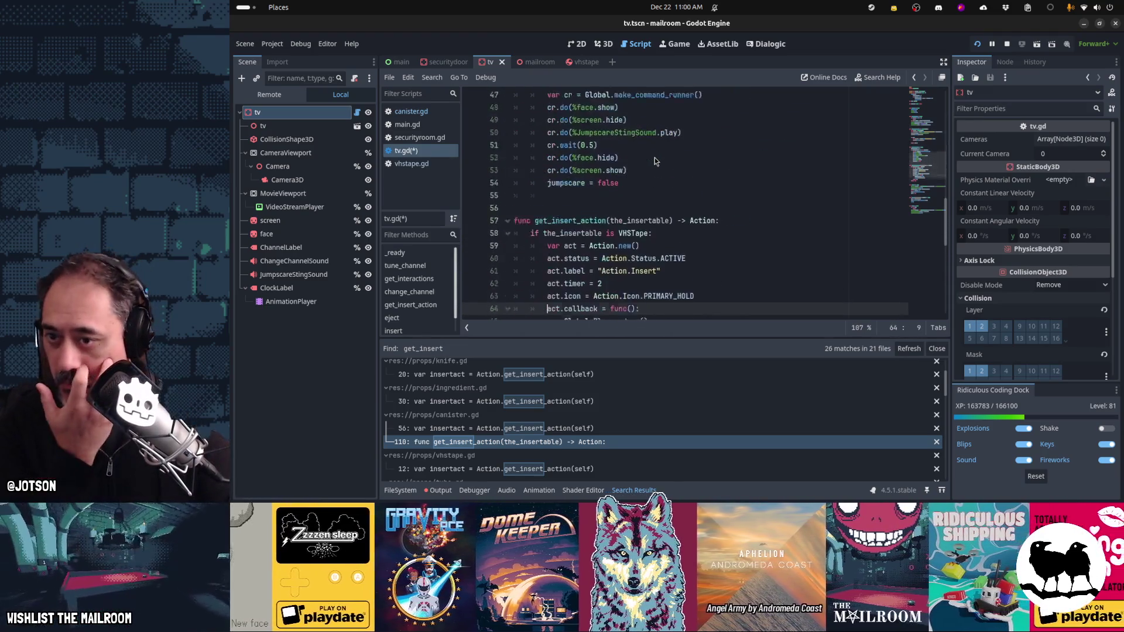
key("Up")
key("Up")
key("Up")
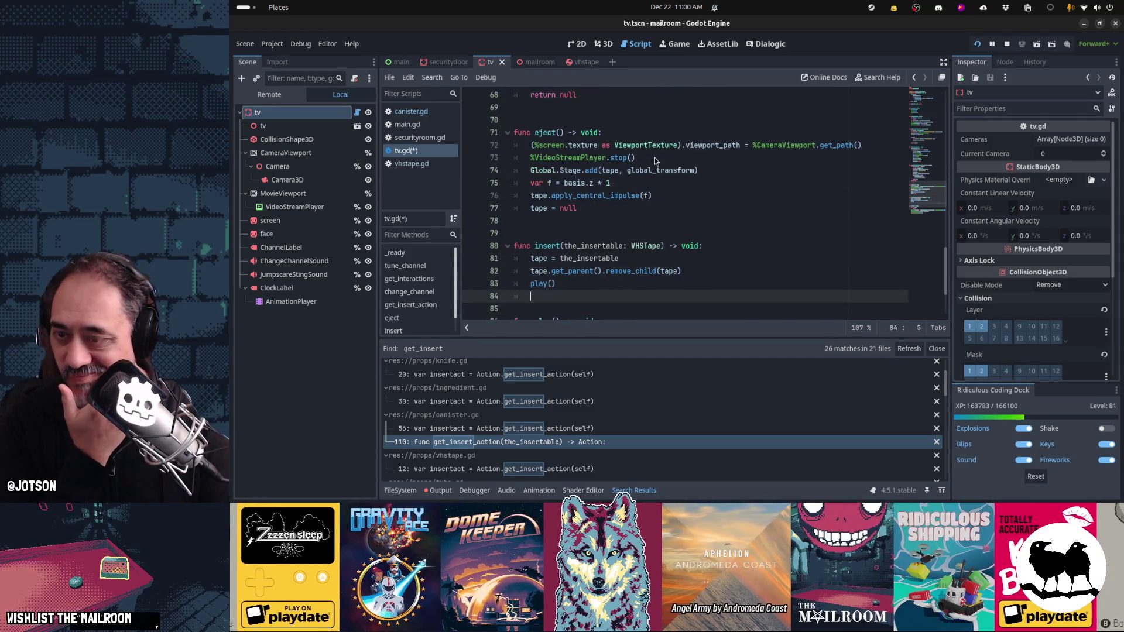
key("Up")
key("Up")
key("Up")
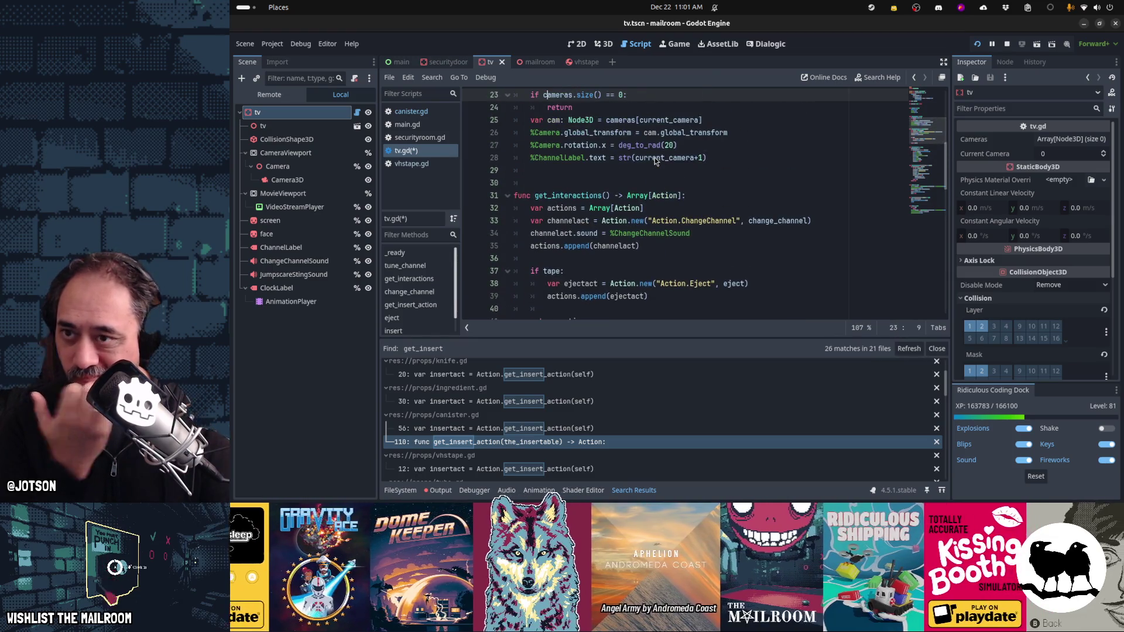
key("F5")
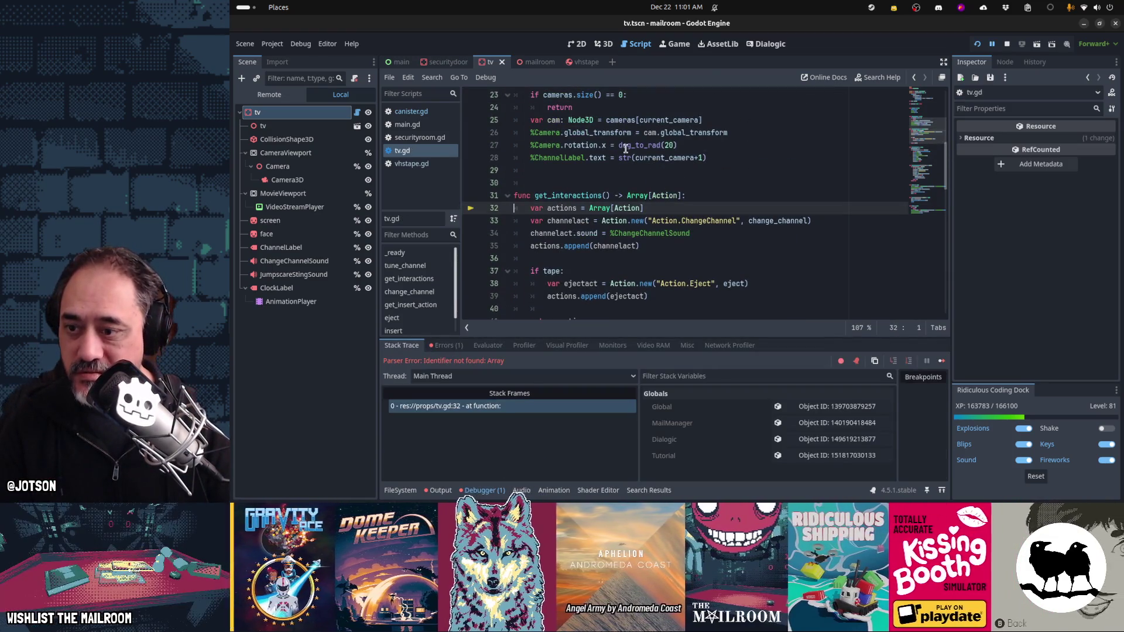
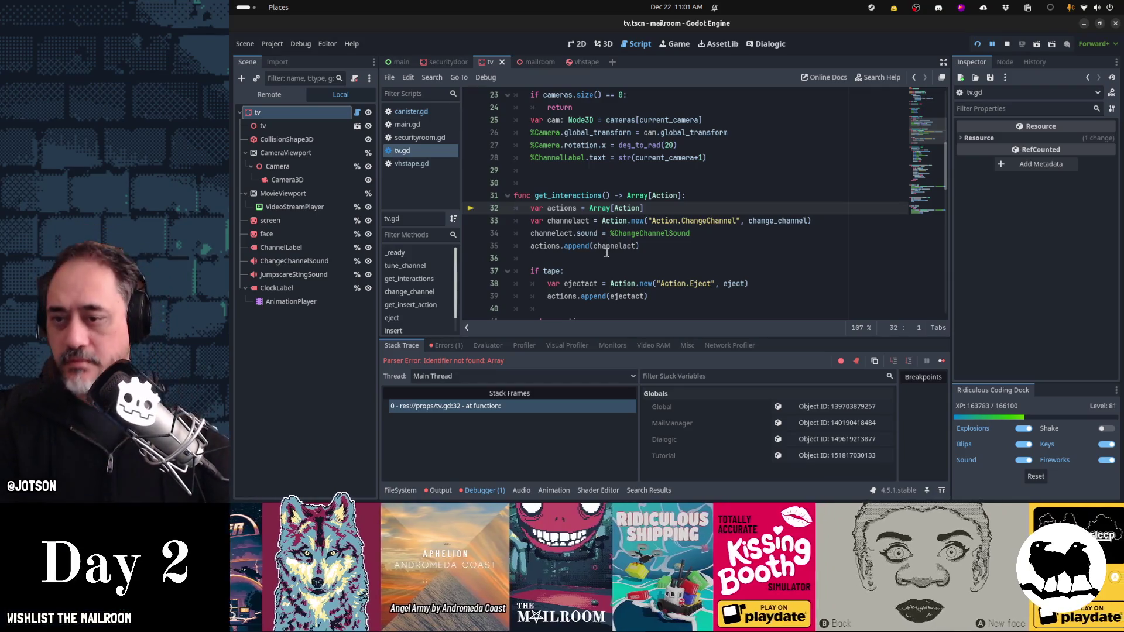
Step: Append ' = []' to the Array[Action] declaration on line 32 of tv.gd and save
key("End")
type("= [")
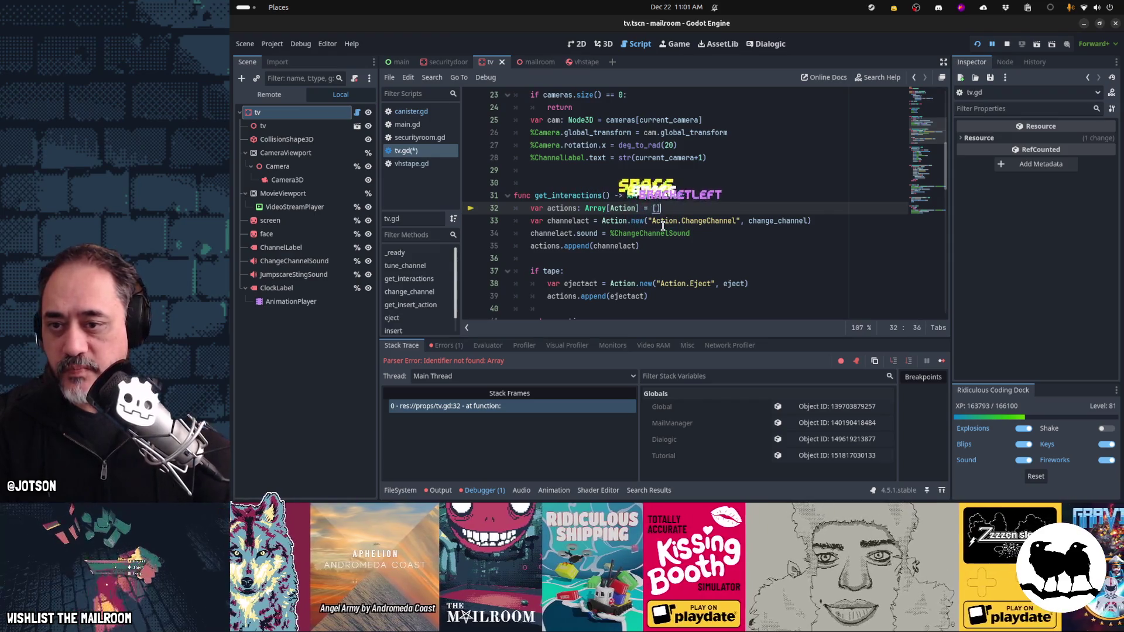
key("Down")
key("Down")
key("Down")
key("Home")
key("ctrl+s")
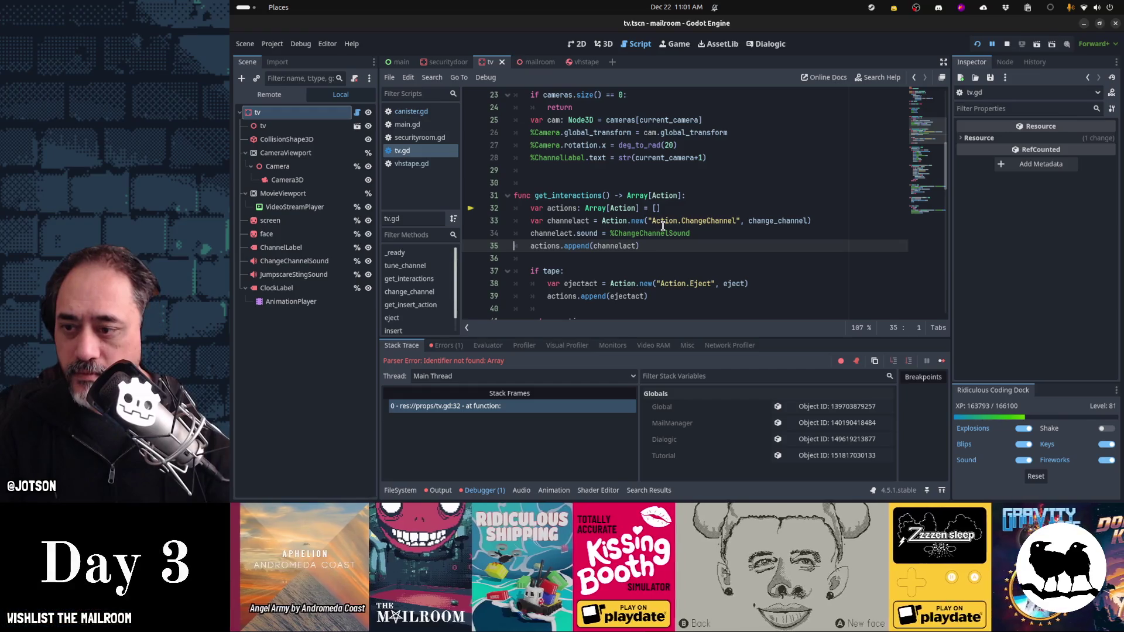
Step: Clear the parse error from the Debugger's Errors list, then switch to the mailroom scene
left_click(456, 346)
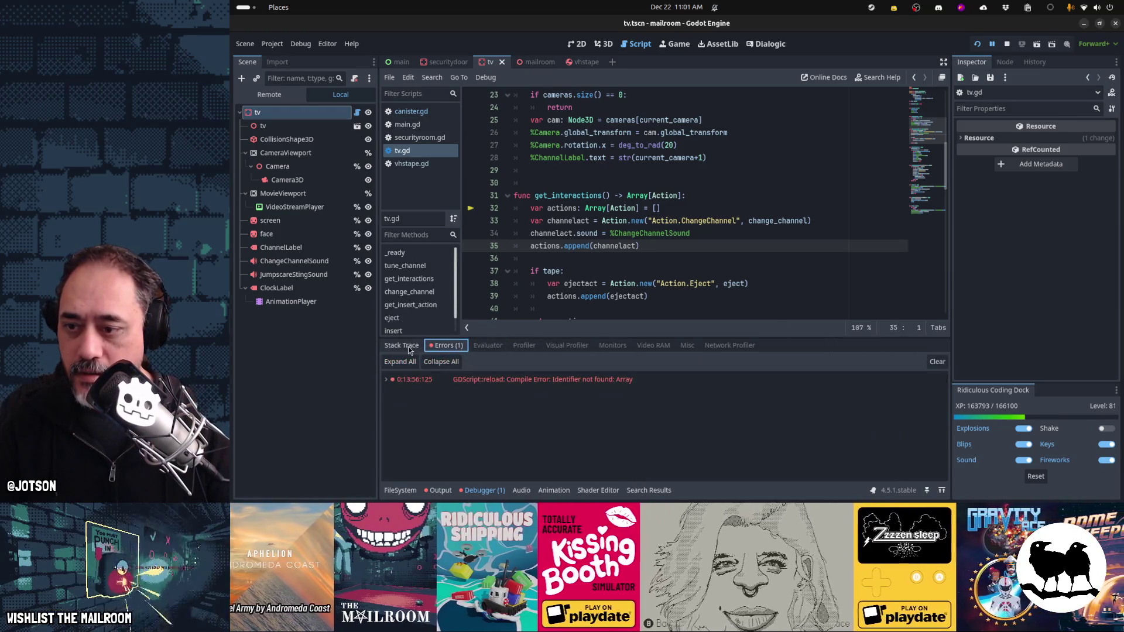
left_click(934, 361)
left_click(695, 259)
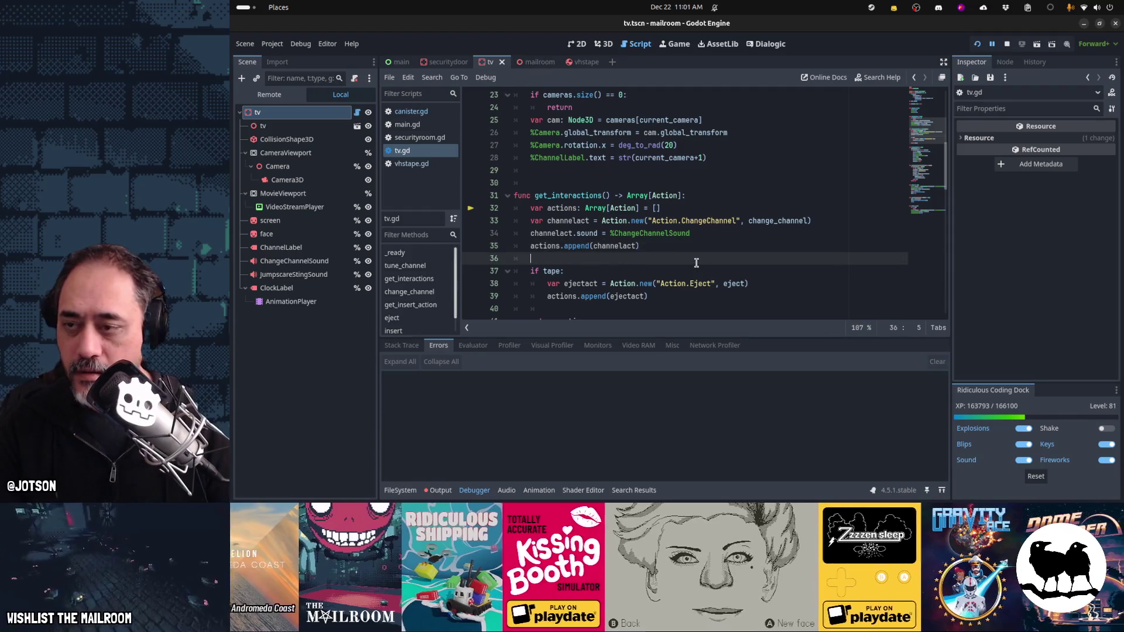
scroll(694, 261, "down", 3)
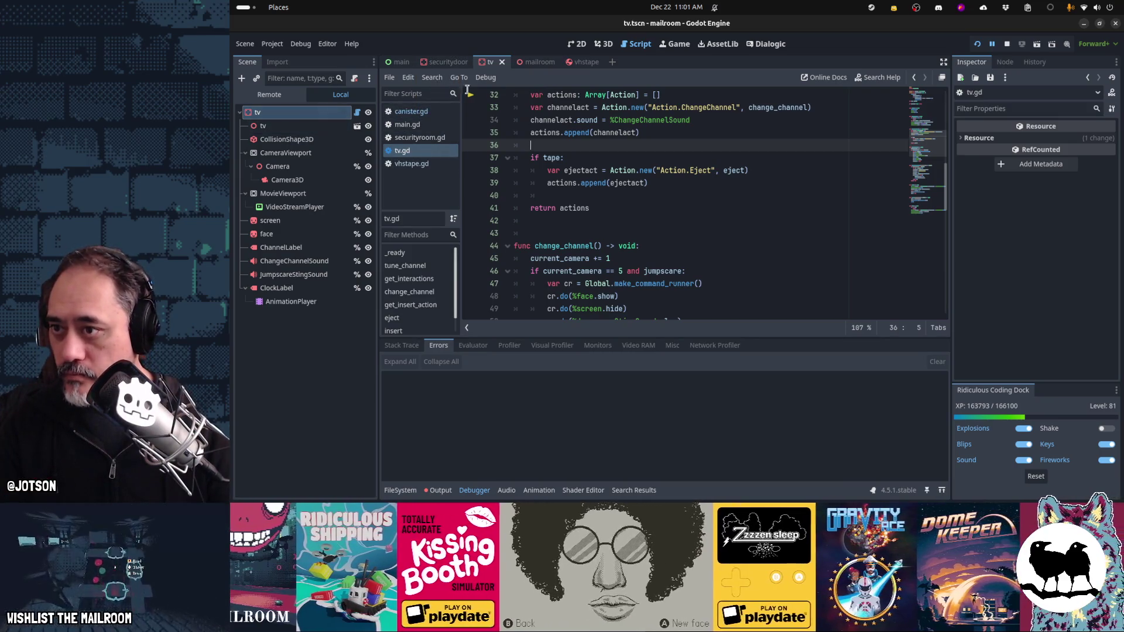
left_click(529, 61)
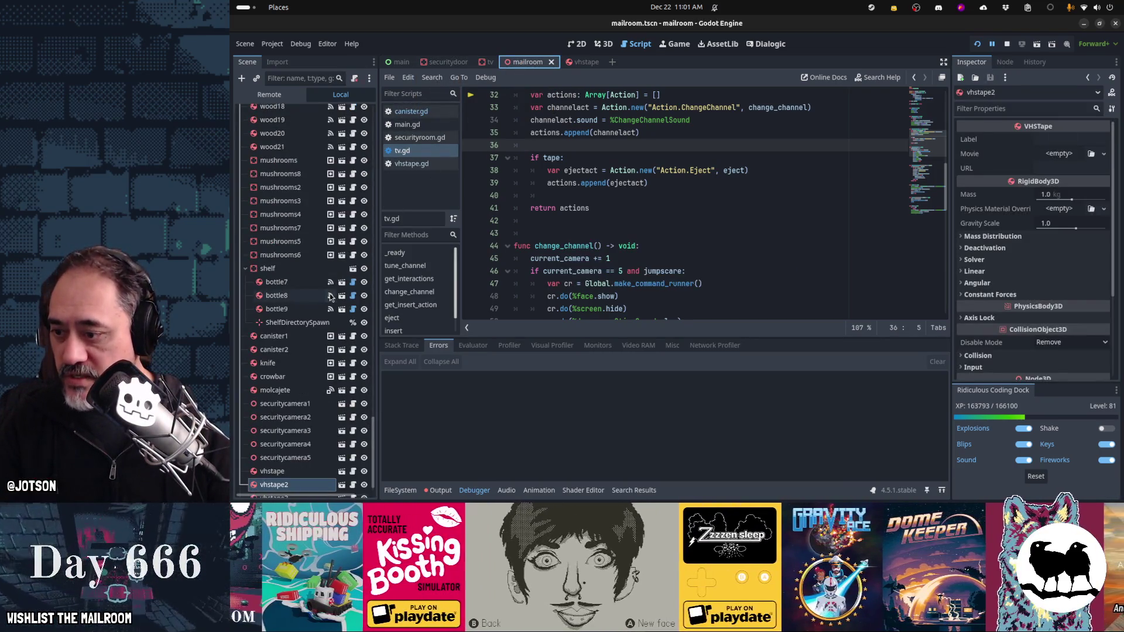
Step: Delete the extra tapes vhstape2 and vhstape3 from the Scene tree
scroll(291, 471, "up", 1)
scroll(293, 474, "down", 2)
left_click(297, 482, "shift")
key("Delete")
Step: Move the remaining vhstape node under securityroom and open its vhstape.gd script
left_click(297, 482)
mouse_move(297, 479)
left_mouse_down()
mouse_move(292, 245)
mouse_move(271, 101)
mouse_move(281, 186)
mouse_move(274, 105)
mouse_move(289, 157)
mouse_move(285, 146)
mouse_move(281, 289)
left_mouse_up()
key("ctrl+F2")
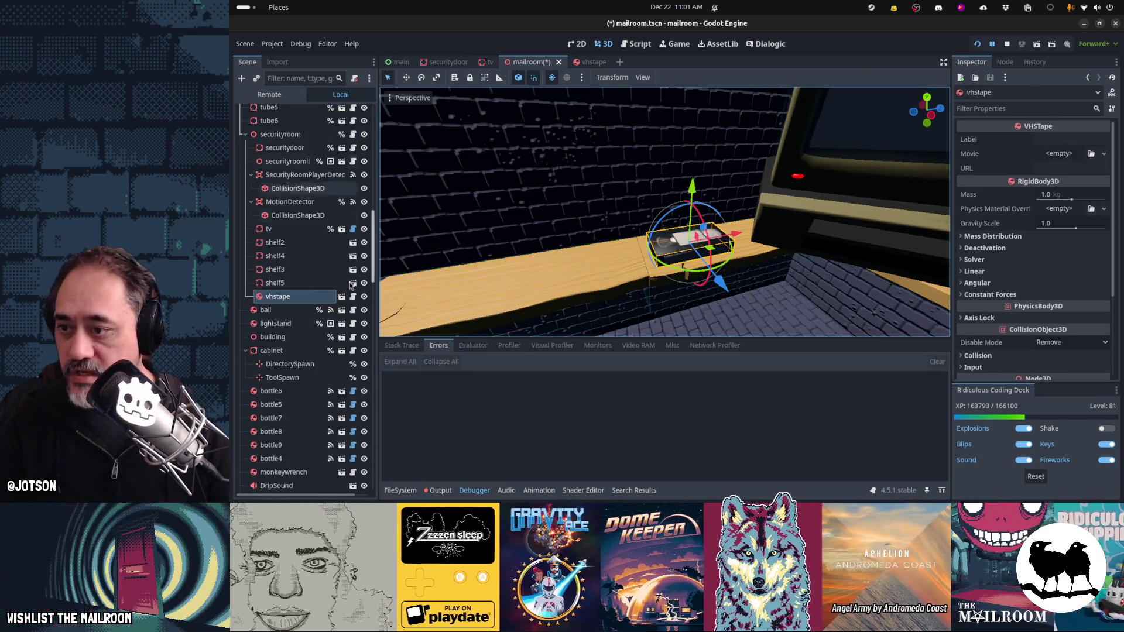
key("ctrl+F3")
left_click(584, 154)
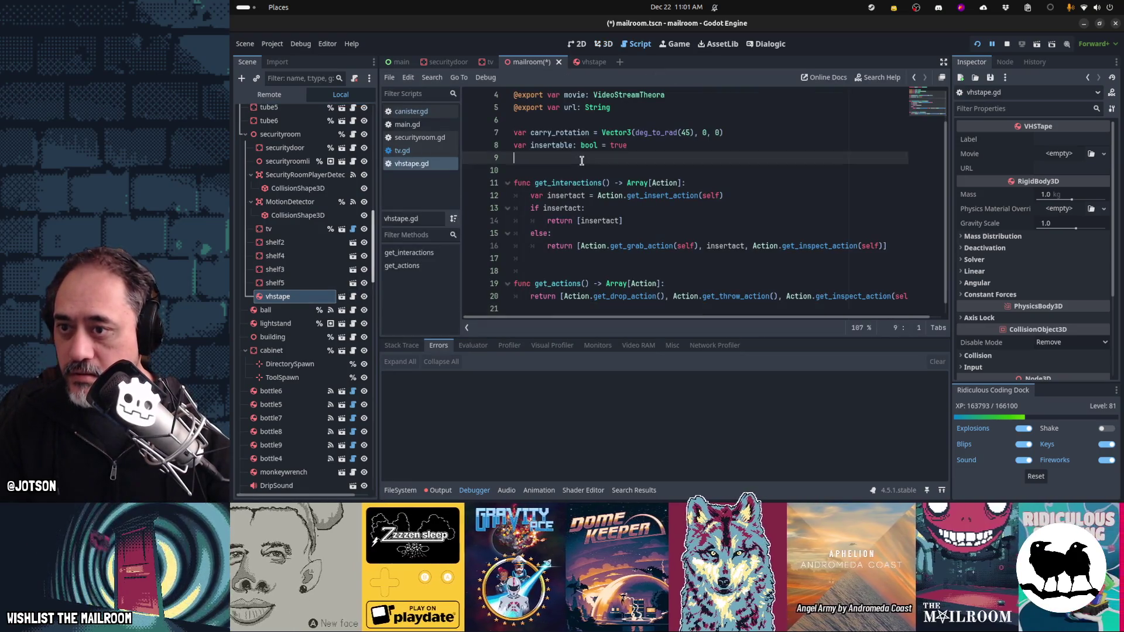
Step: Add a _ready function calling Global.make_materials_unique(self) to vhstape.gd and save
key("Return")
key("Return")
type("func _")
key("Tab")
key("Return")
type("Global.")
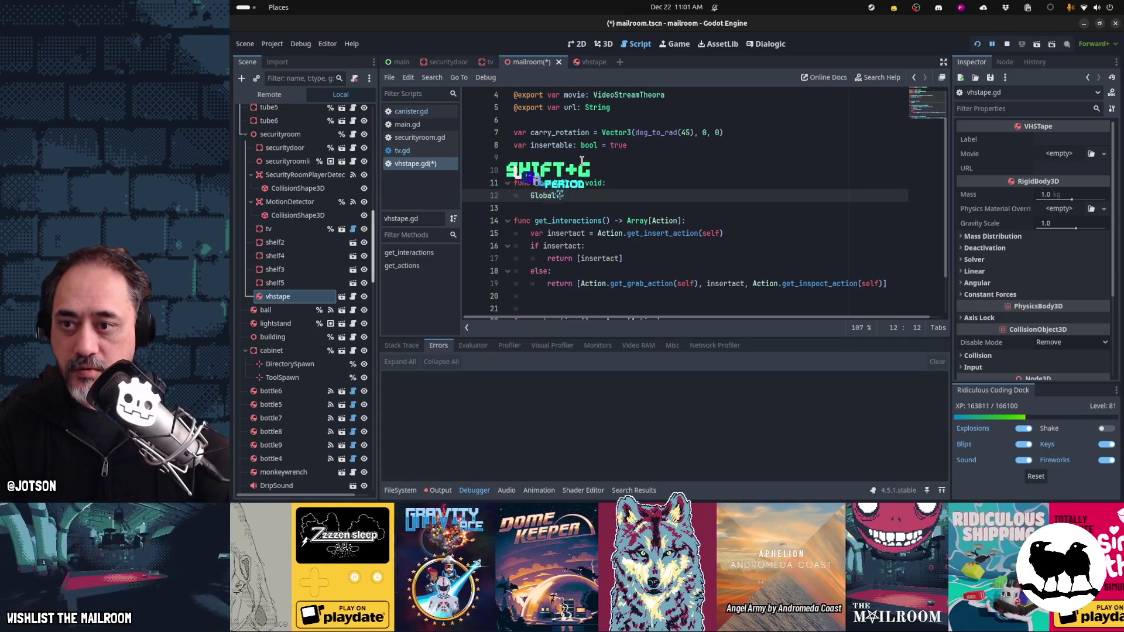
type("make_ma")
key("Return")
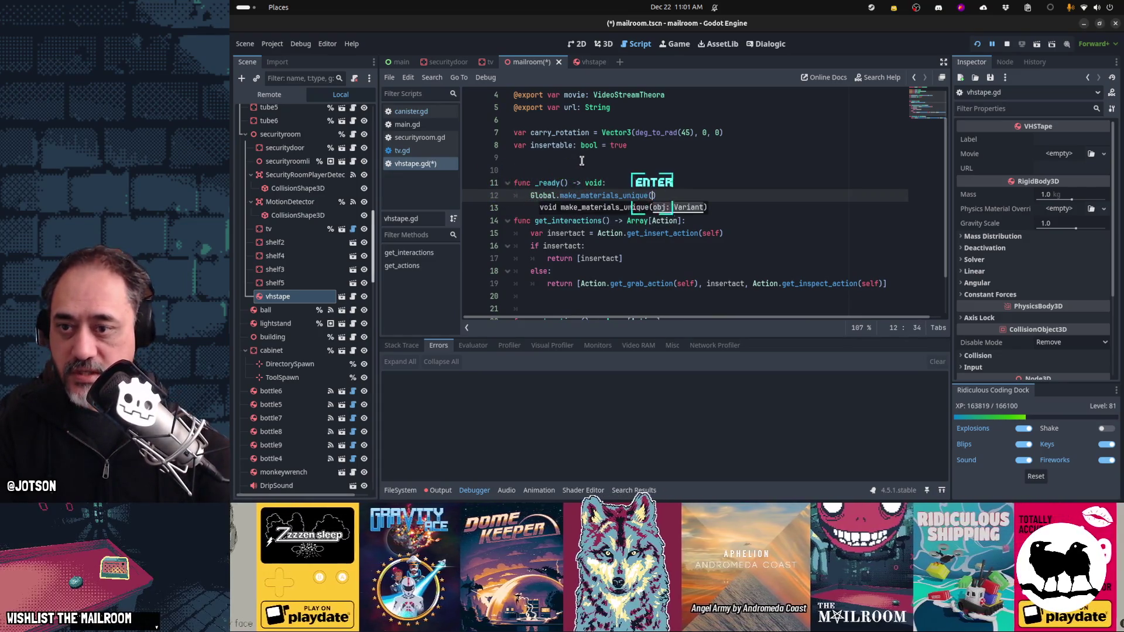
type("self")
key("Return")
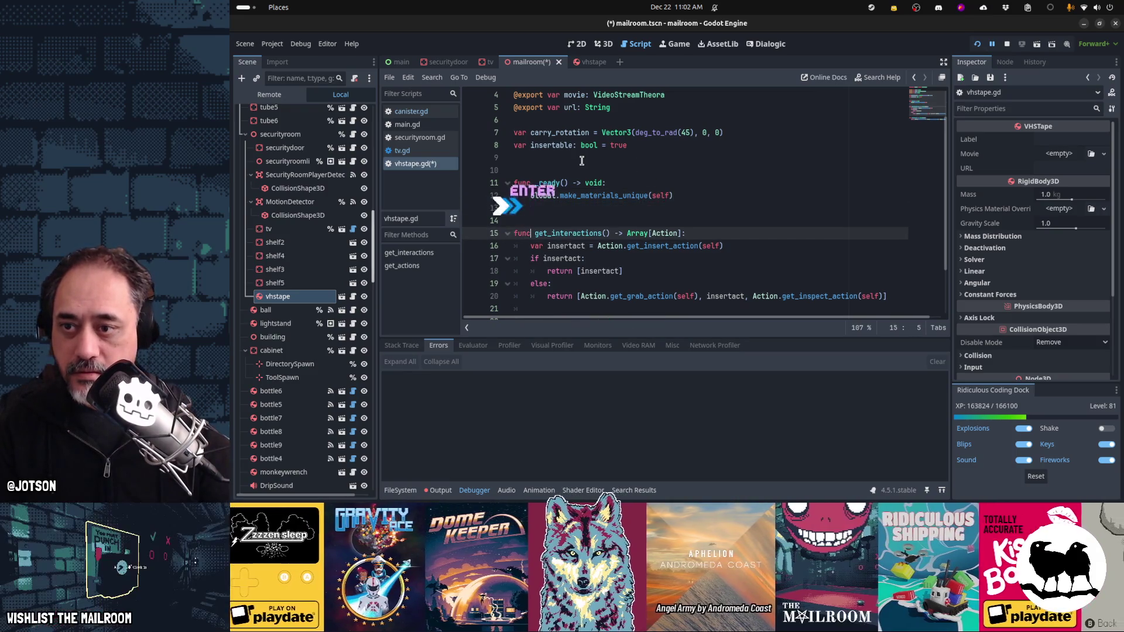
key("ctrl+s")
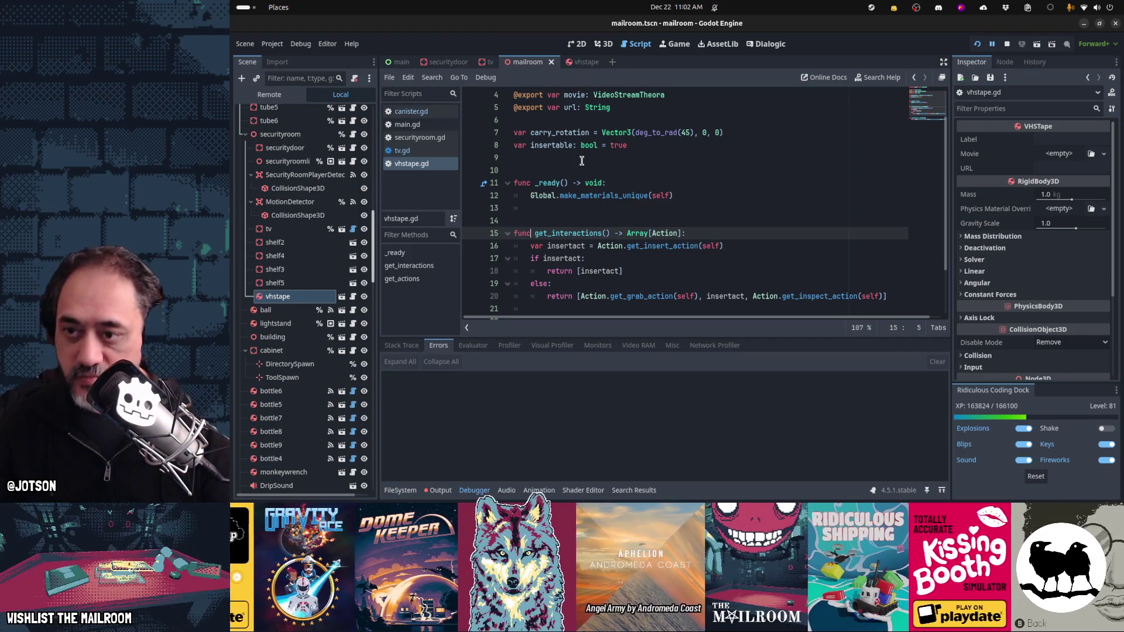
Step: Bring tv.gd back up in the script editor
key("Up")
key("Up")
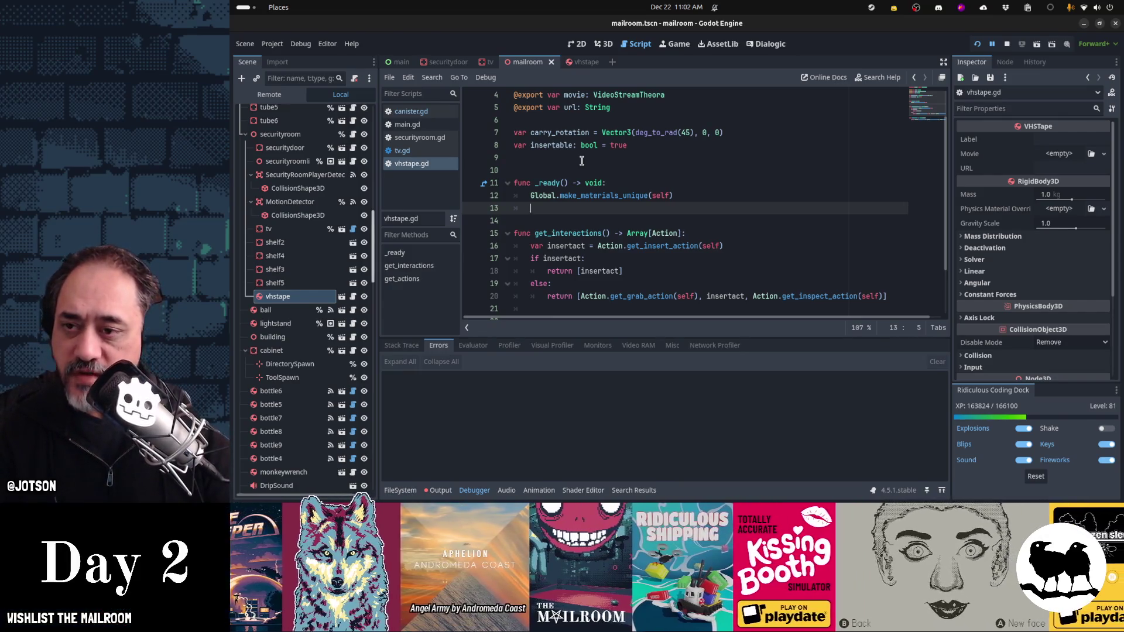
scroll(595, 179, "down", 2)
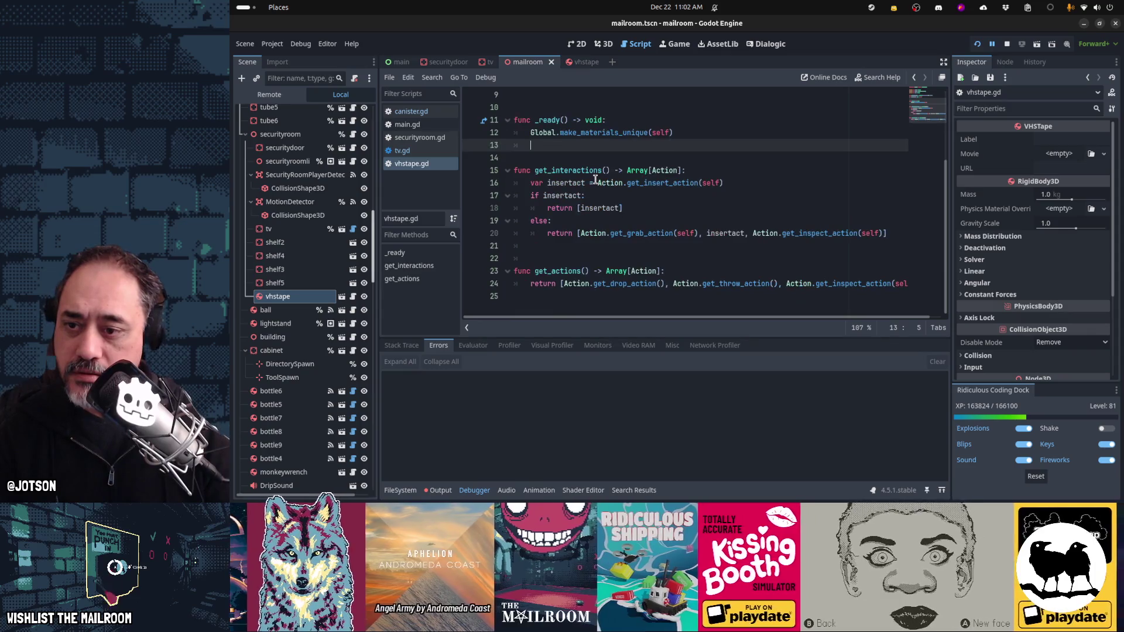
scroll(596, 179, "up", 2)
left_click(440, 151)
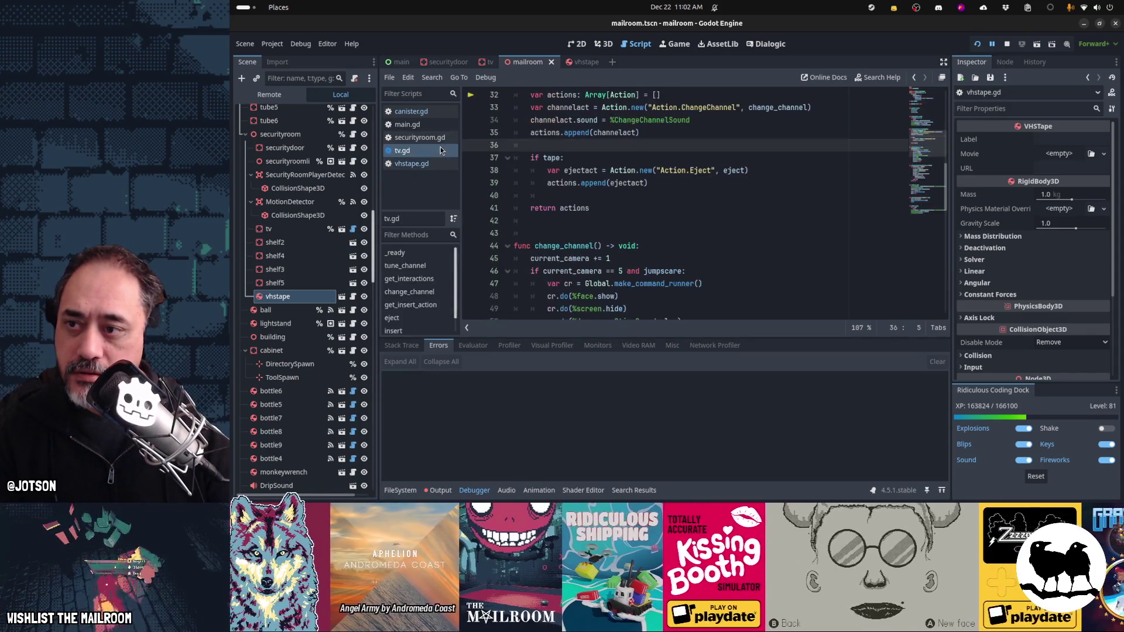
mouse_move(595, 67)
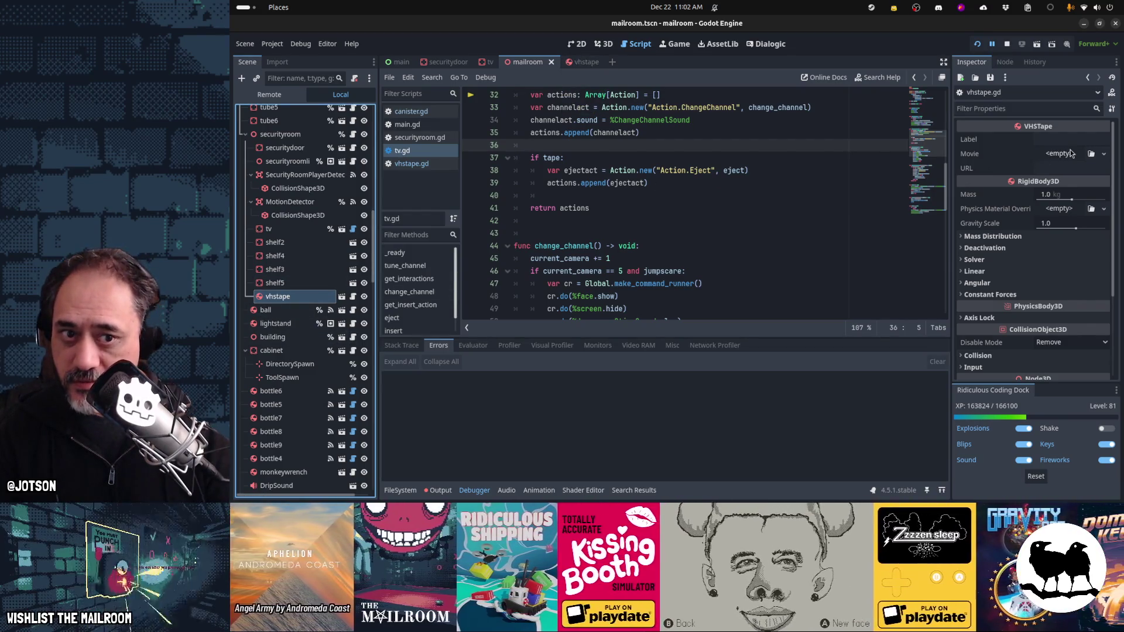
left_click(1091, 153)
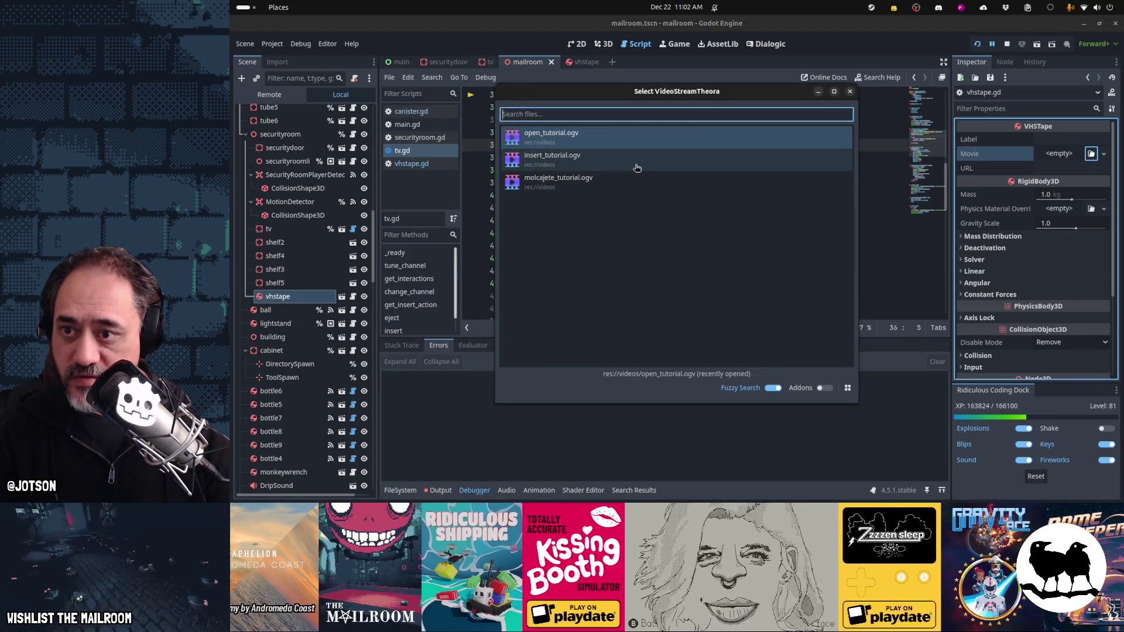
double_click(625, 167)
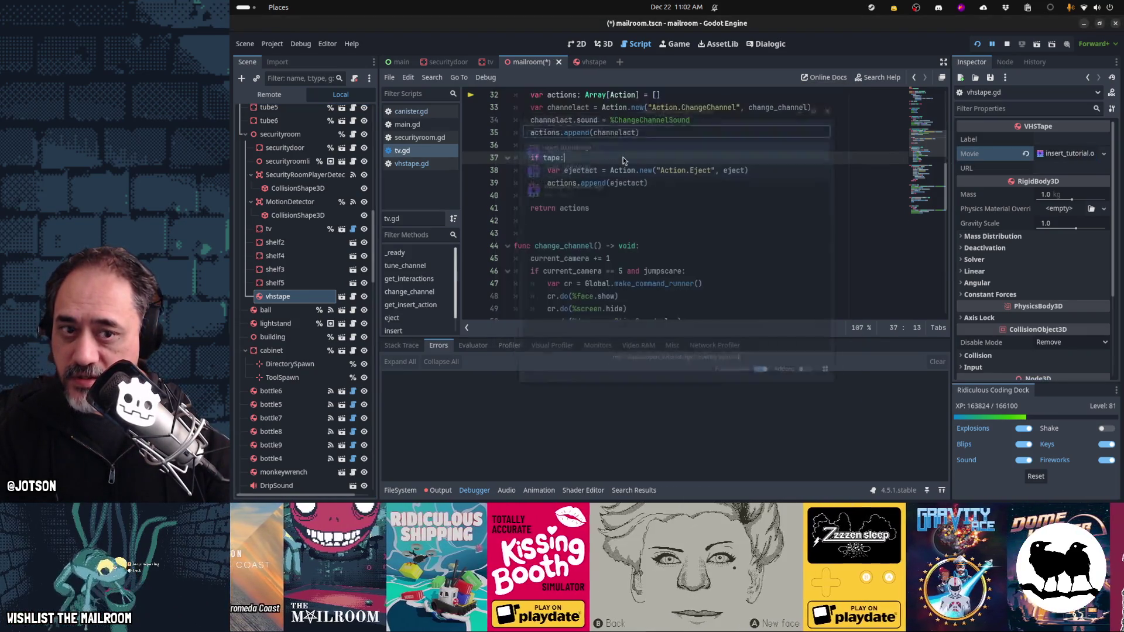
left_click(1059, 170)
type("https:/")
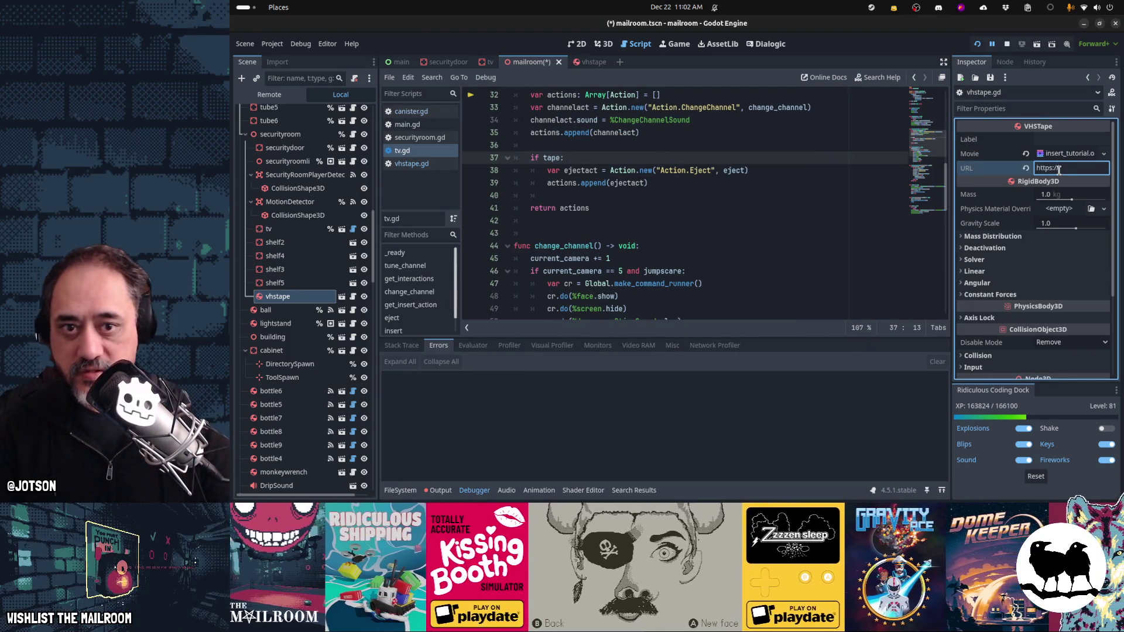
Step: Set the tape's Label to Tape.Scopecreep and save the scene
left_click(1059, 141)
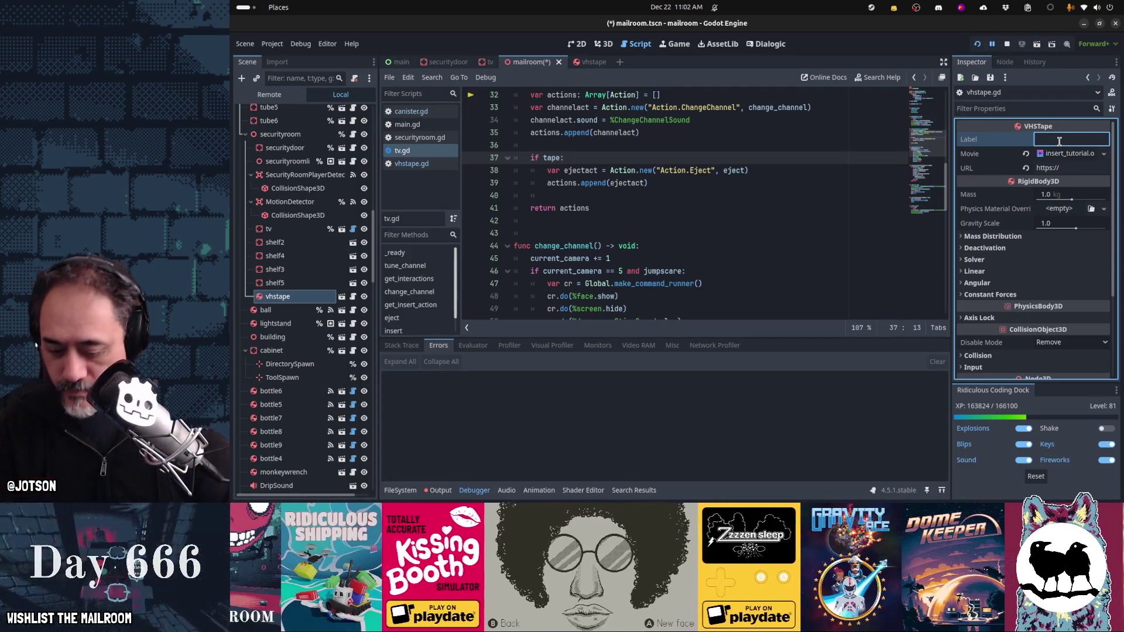
type("Tape.")
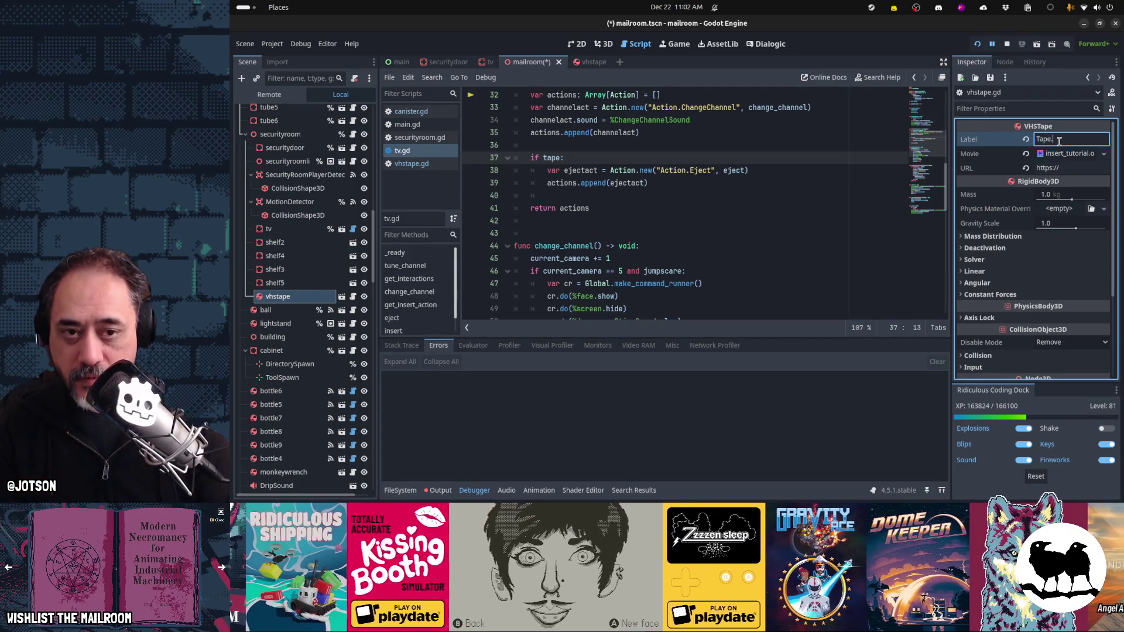
type("Insert")
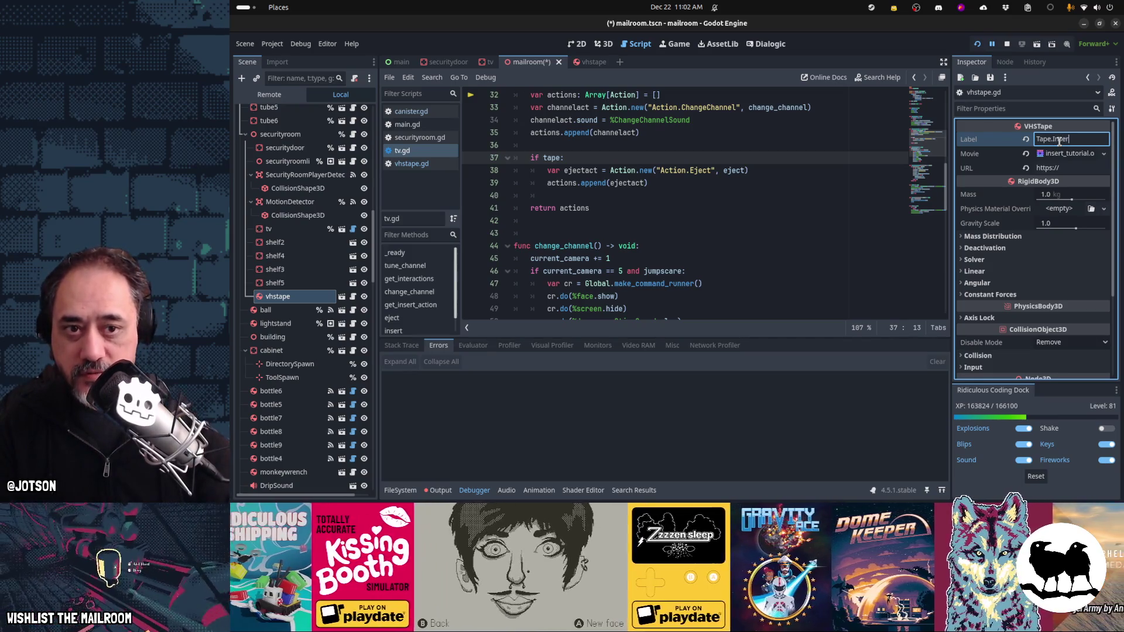
key("Return")
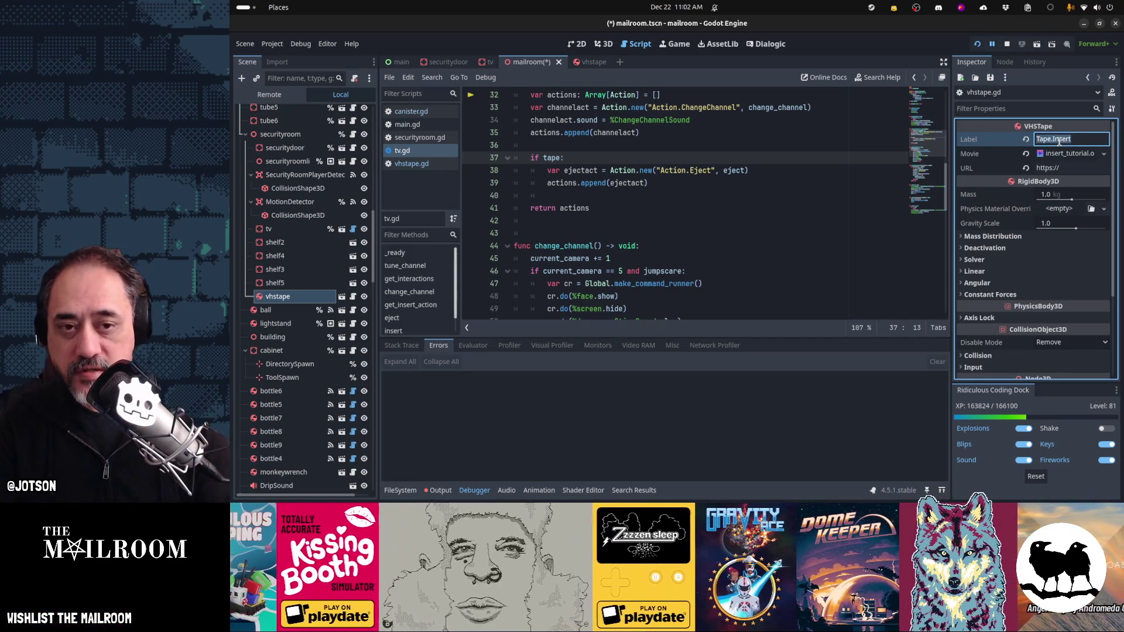
type("Tape")
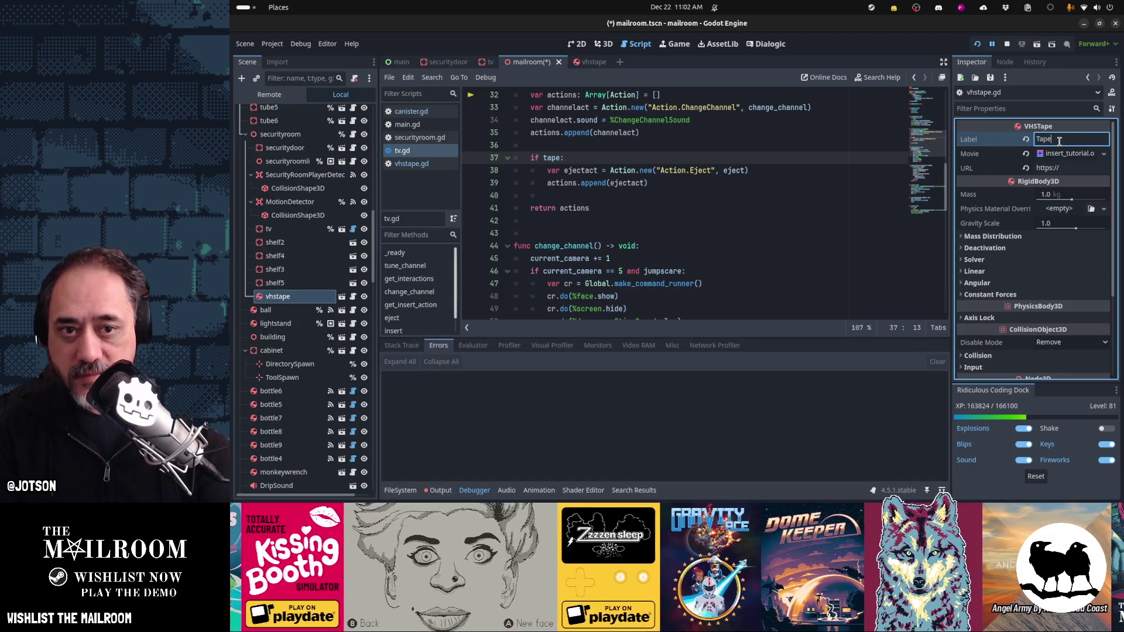
type(".Scopecreep")
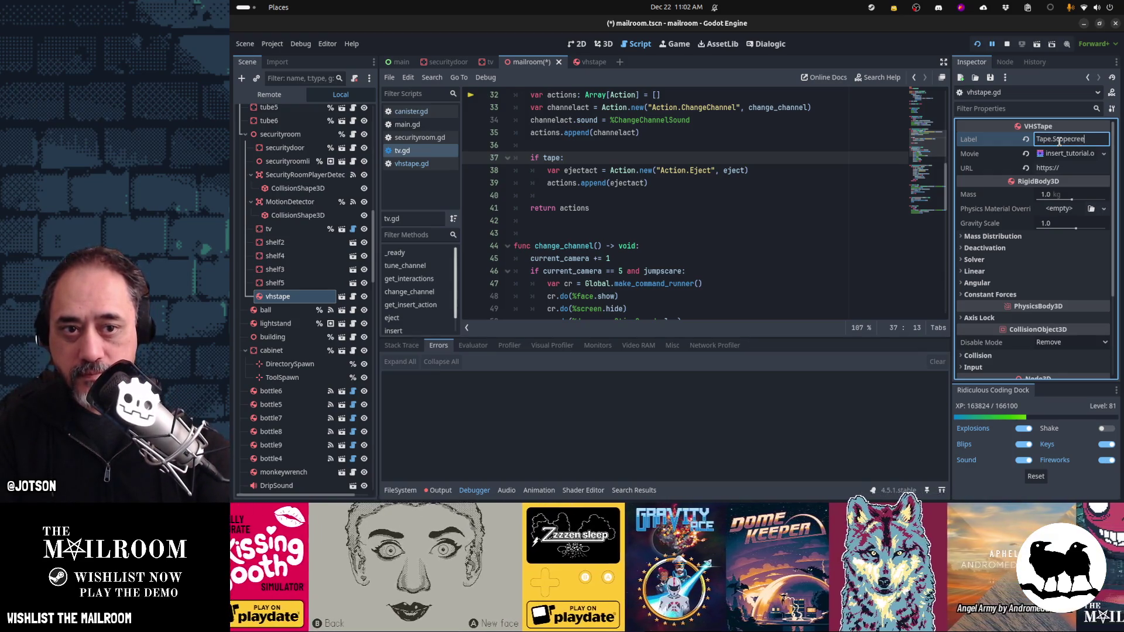
left_click(759, 217)
key("ctrl+s")
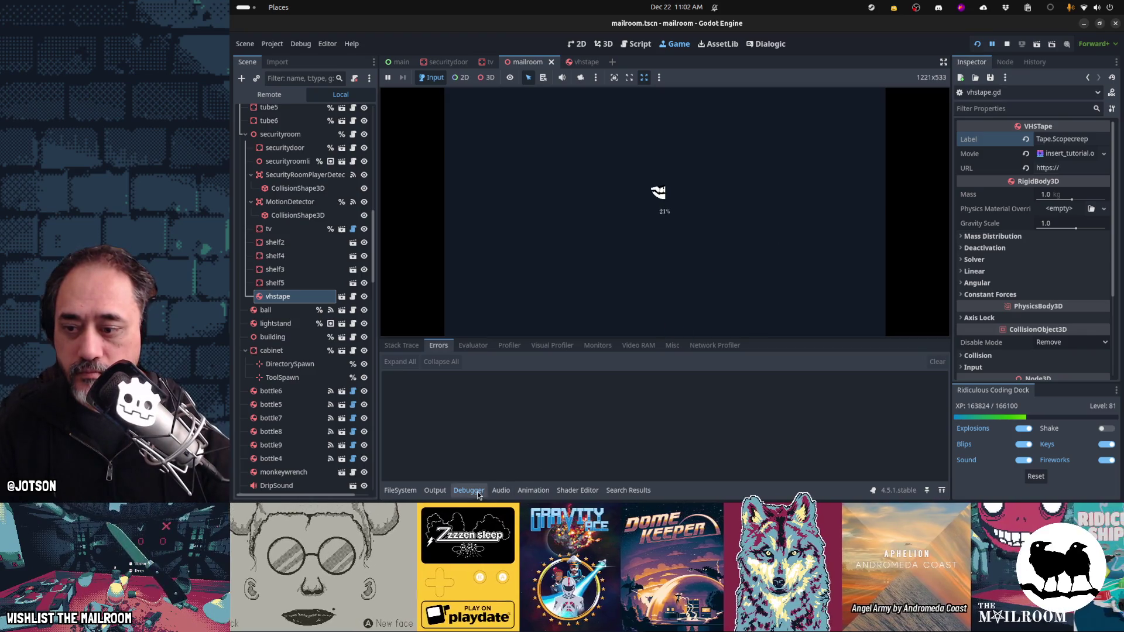
Step: Hide the debugger, walk to the shelf and try using the VHS tape, hitting the main.gd line 308 error
left_click(469, 489)
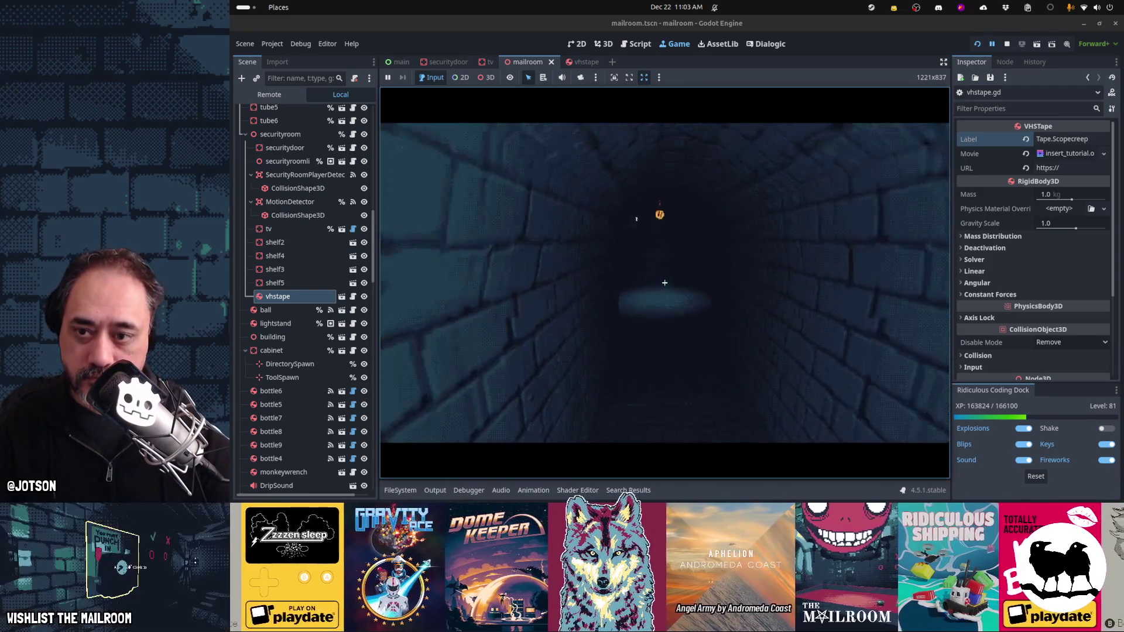
key("w")
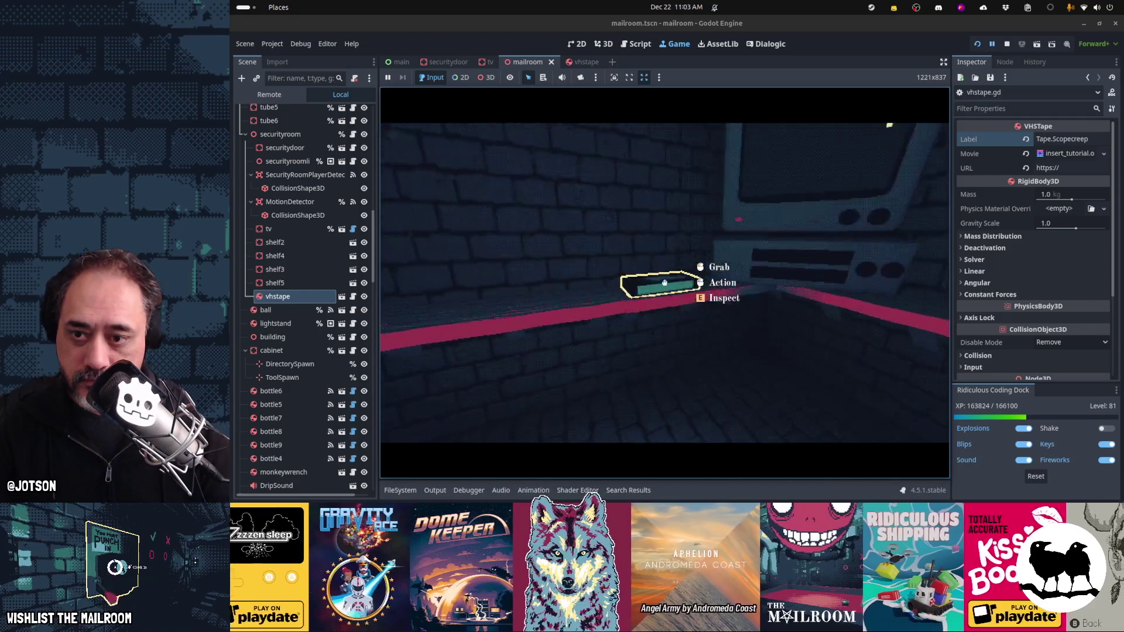
left_click(663, 283)
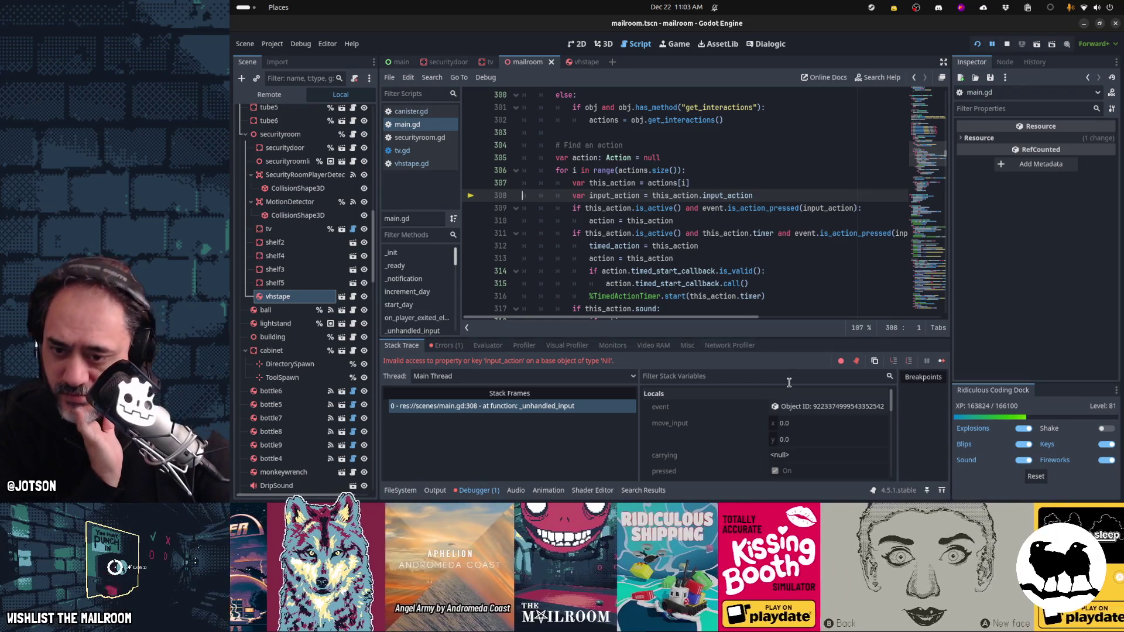
Step: Expand the actions array in Stack Variables to find its null second entry, then stop the run
scroll(738, 420, "down", 1)
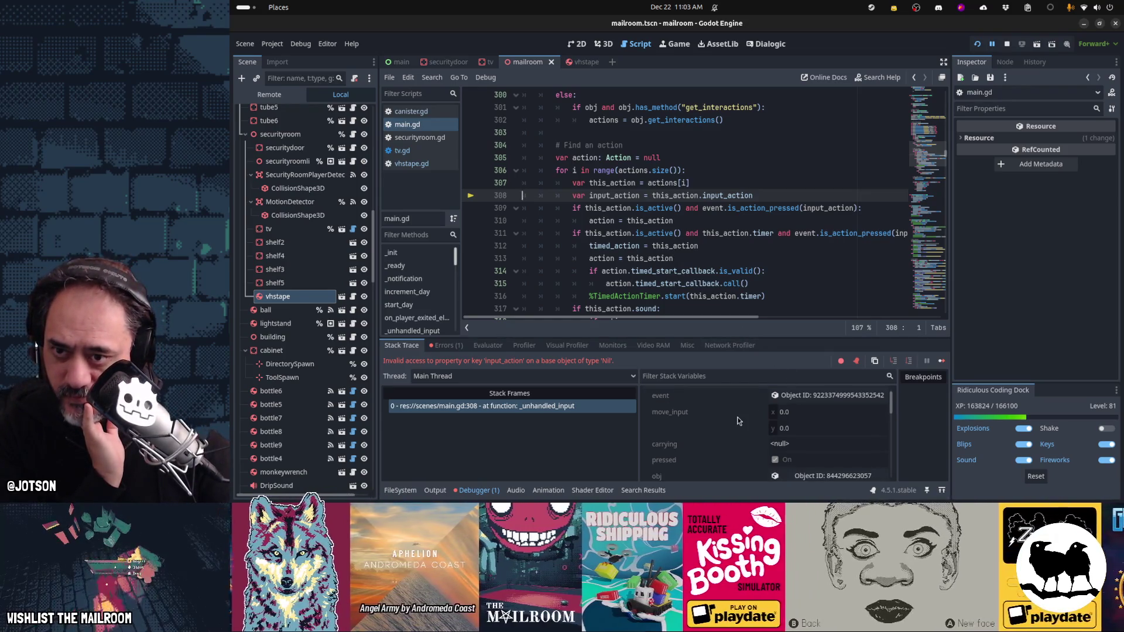
scroll(738, 421, "down", 2)
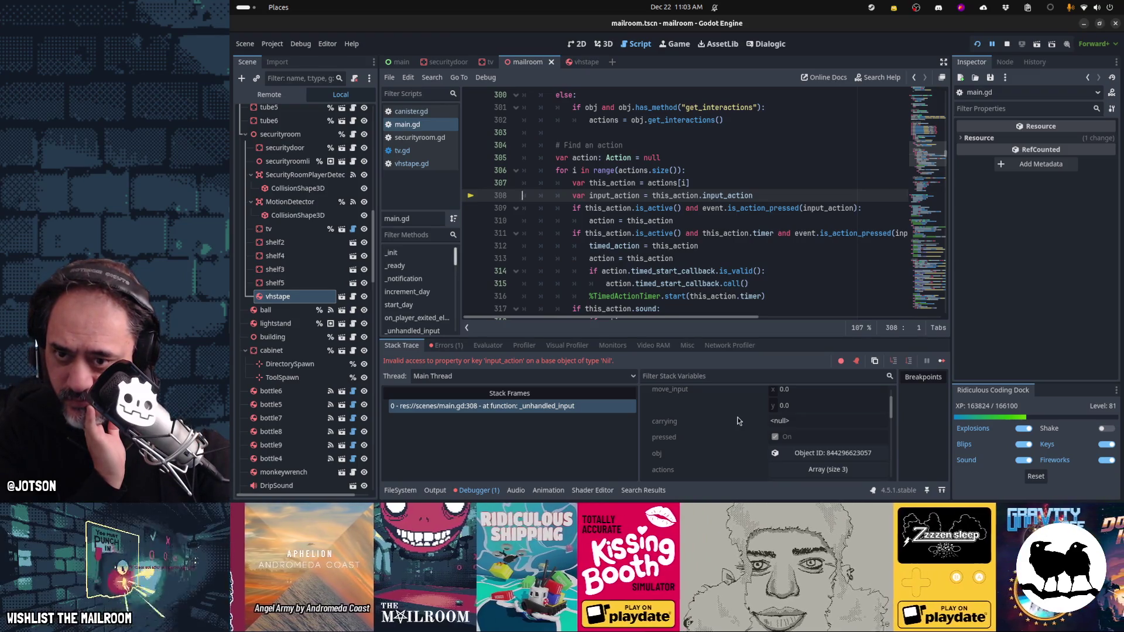
scroll(738, 420, "down", 2)
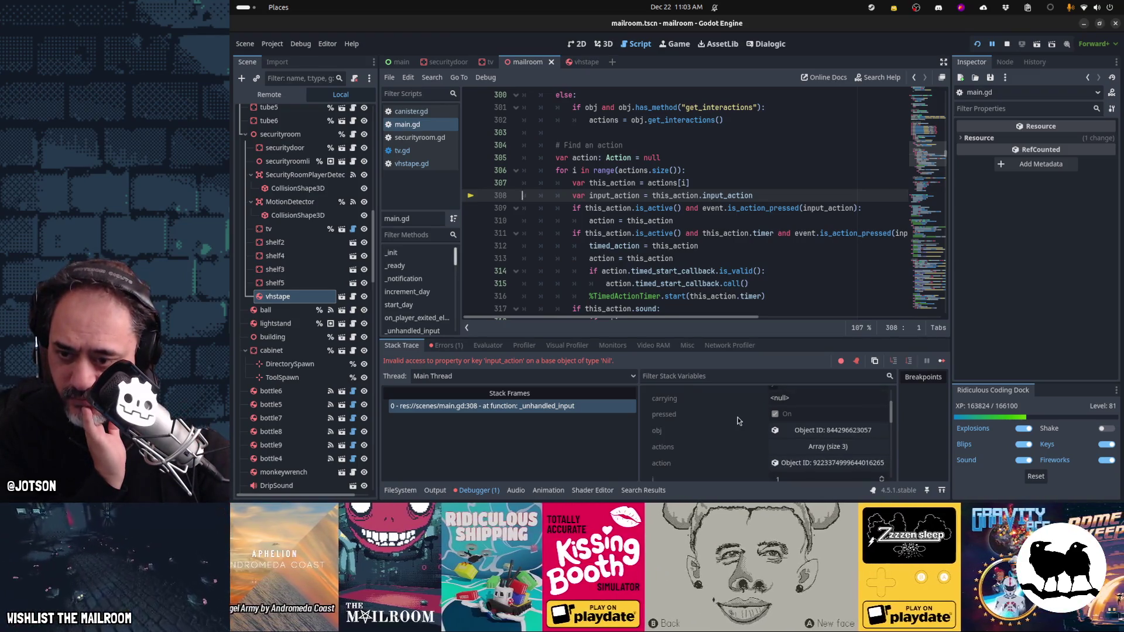
scroll(761, 422, "down", 2)
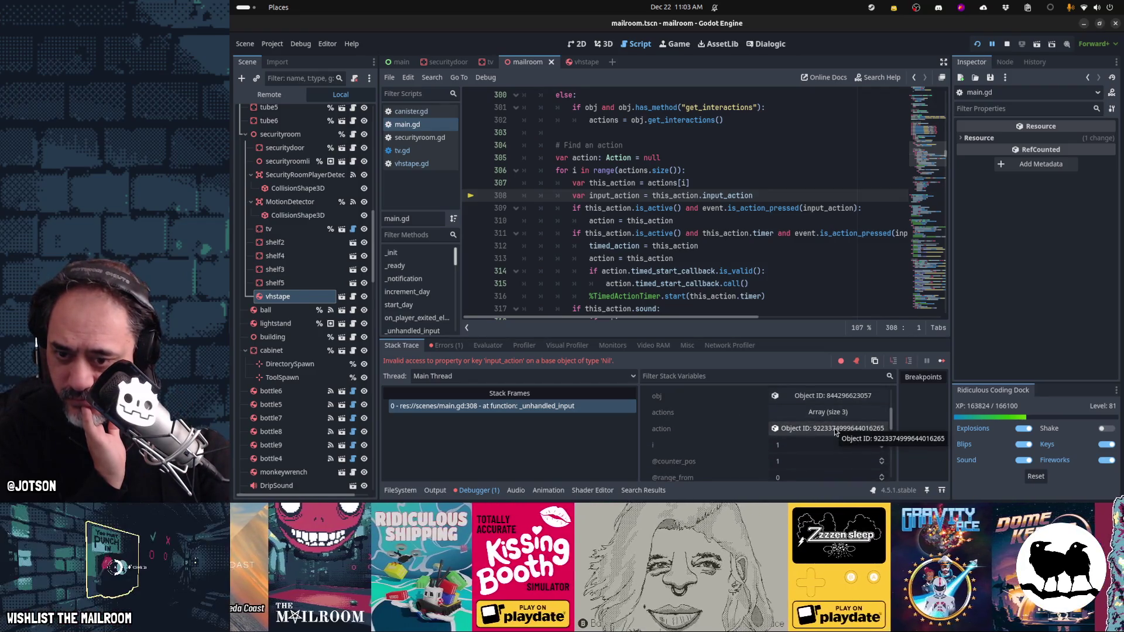
left_click(827, 412)
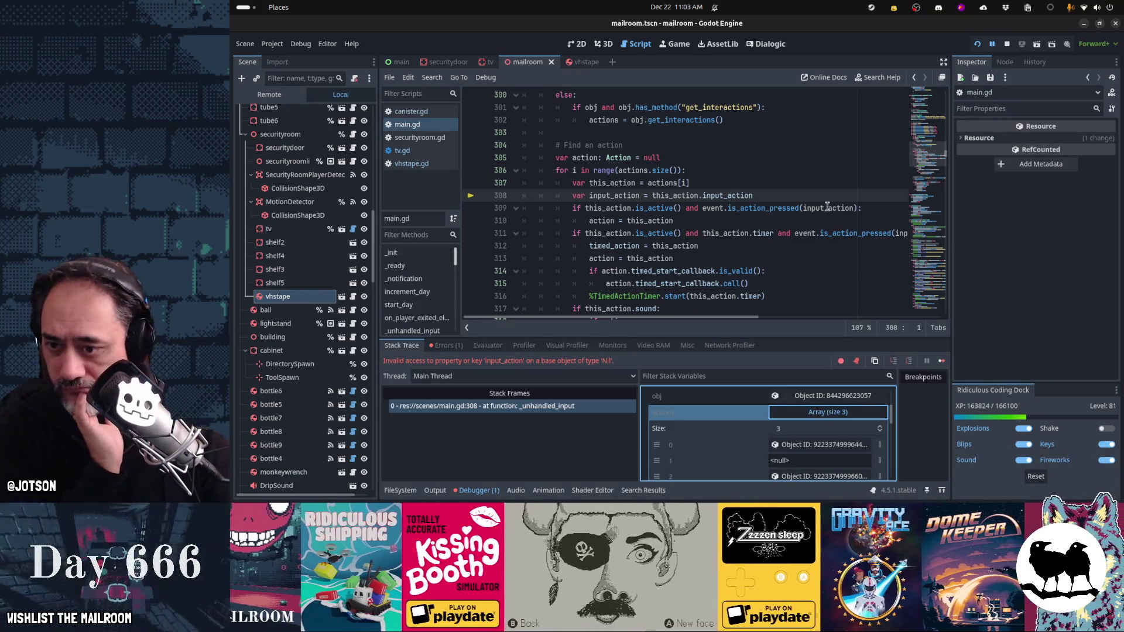
mouse_move(827, 207)
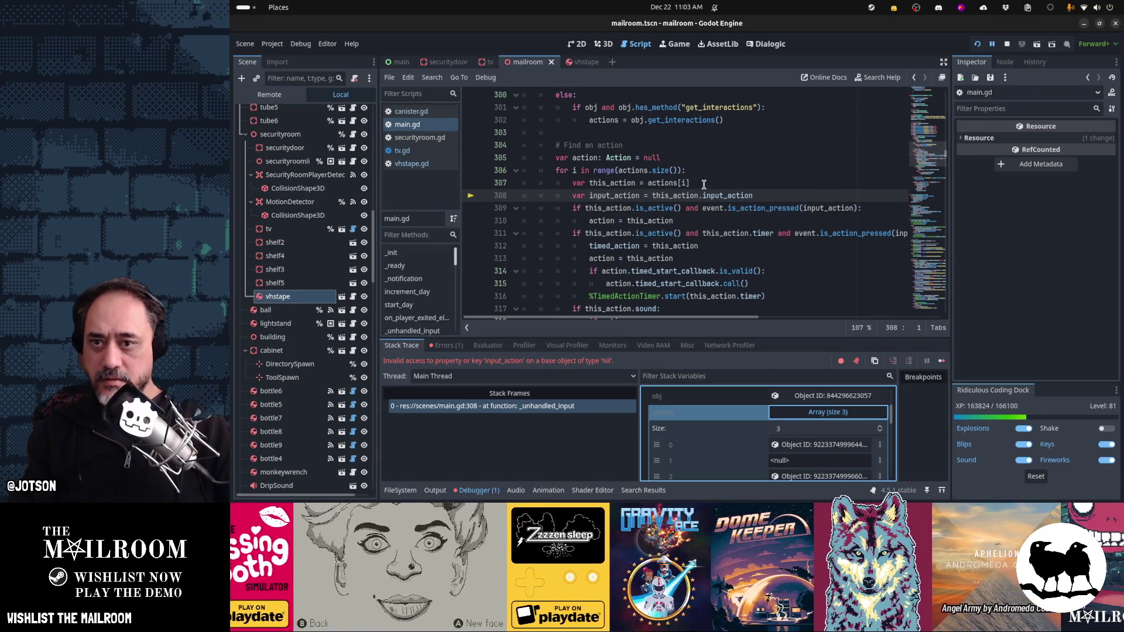
scroll(810, 431, "down", 1)
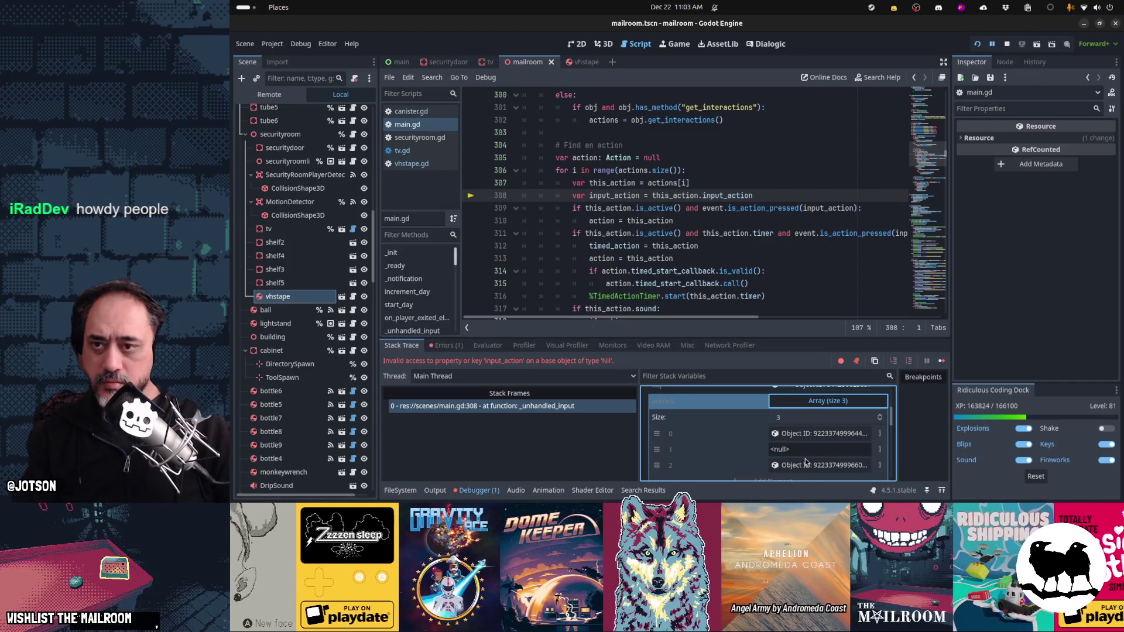
key("F8")
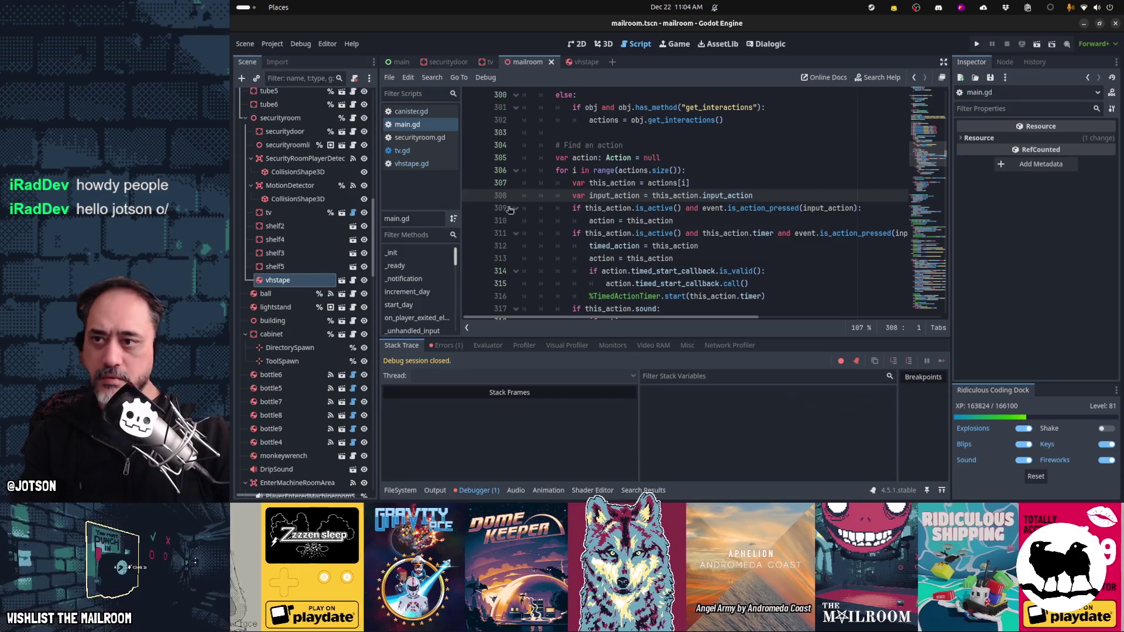
Step: Delete insertact from vhstape.gd's fallback grab list on line 20 and relaunch the game
left_click(402, 150)
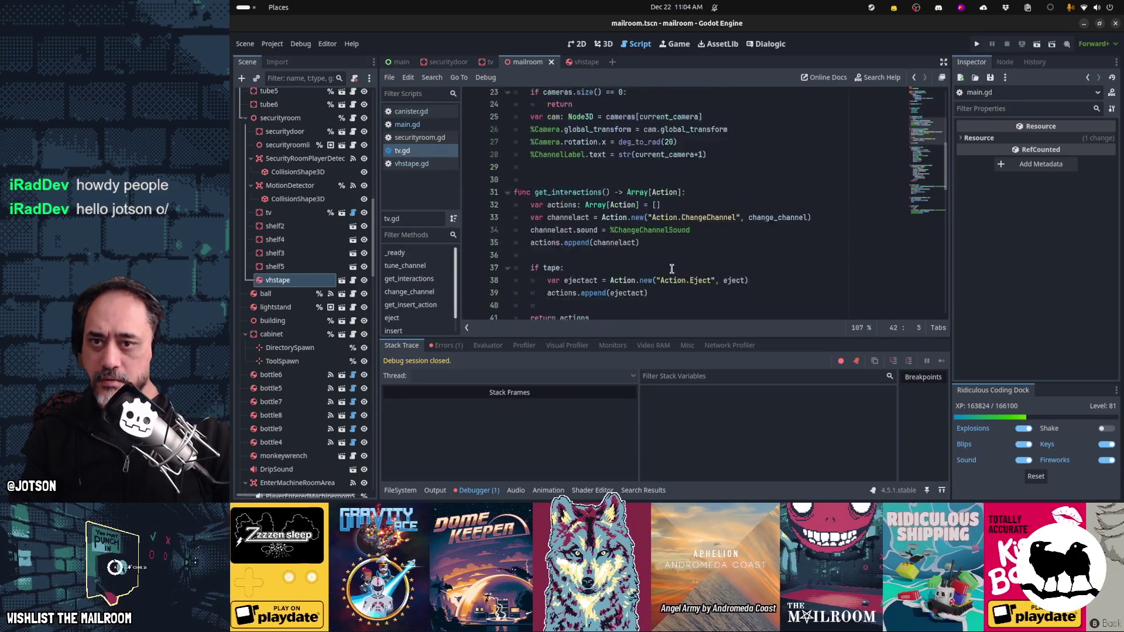
scroll(671, 268, "up", 8)
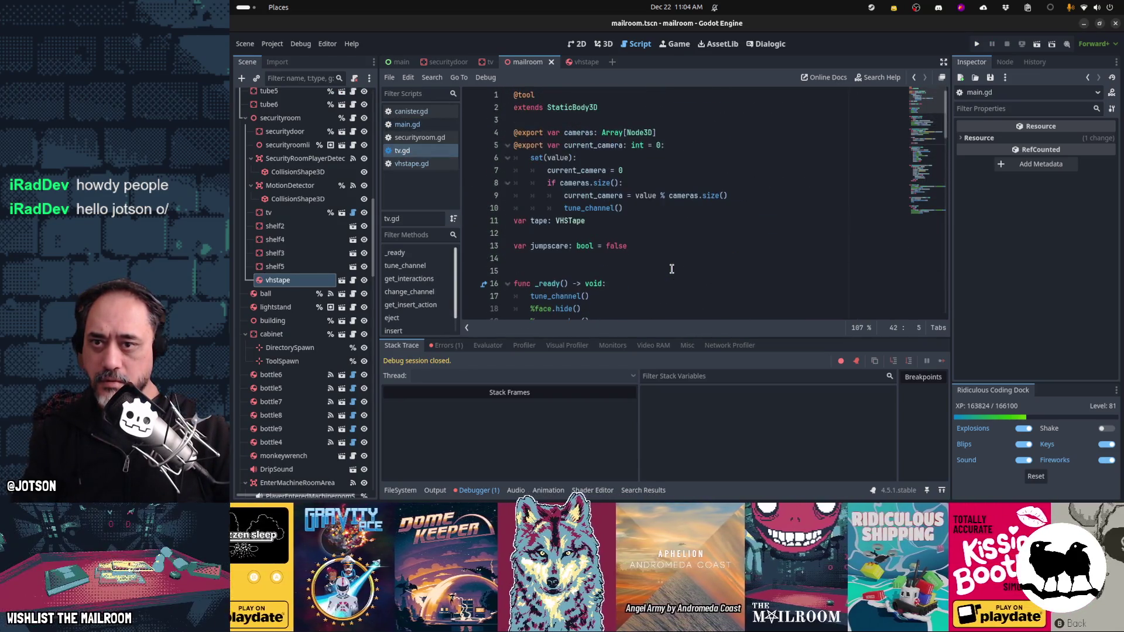
scroll(671, 268, "down", 20)
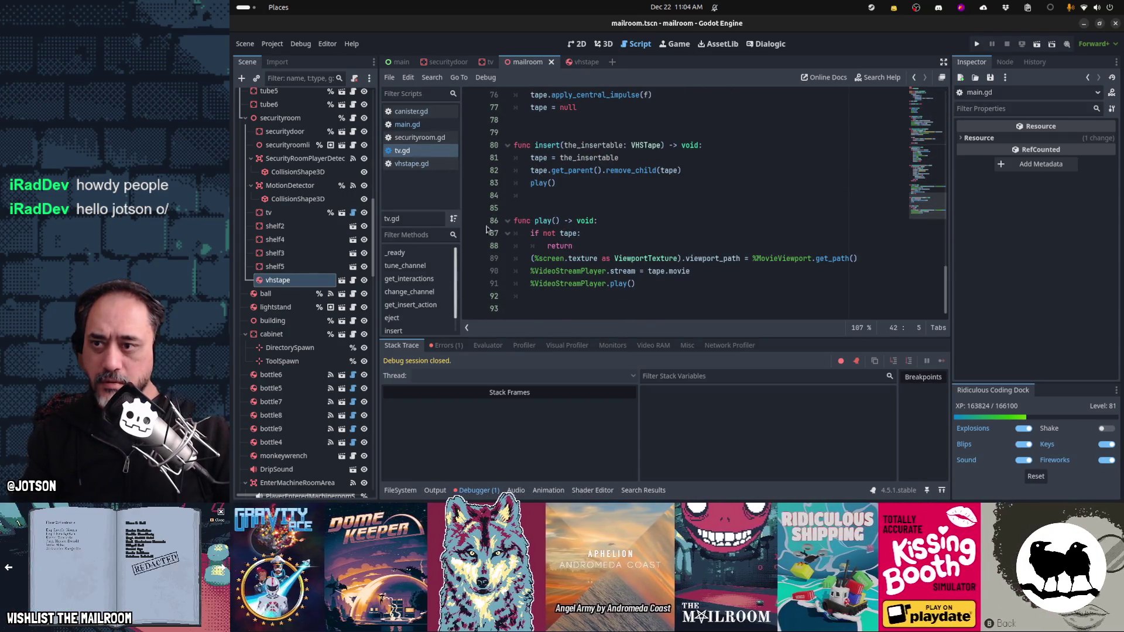
left_click(412, 163)
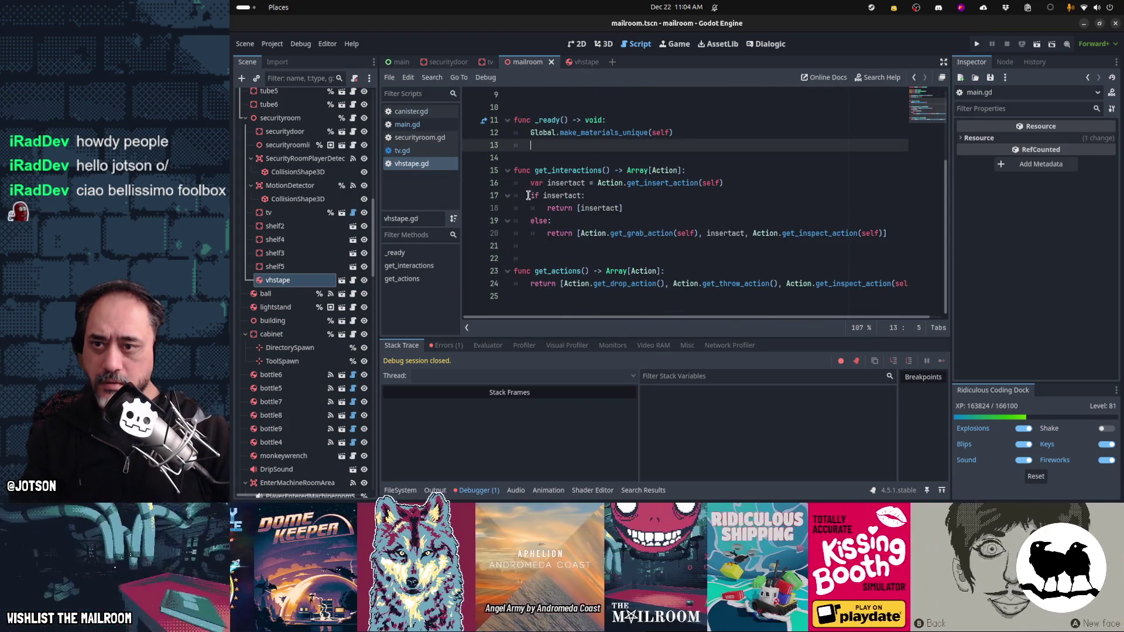
double_click(722, 233)
key("BackSpace")
key("BackSpace")
key("BackSpace")
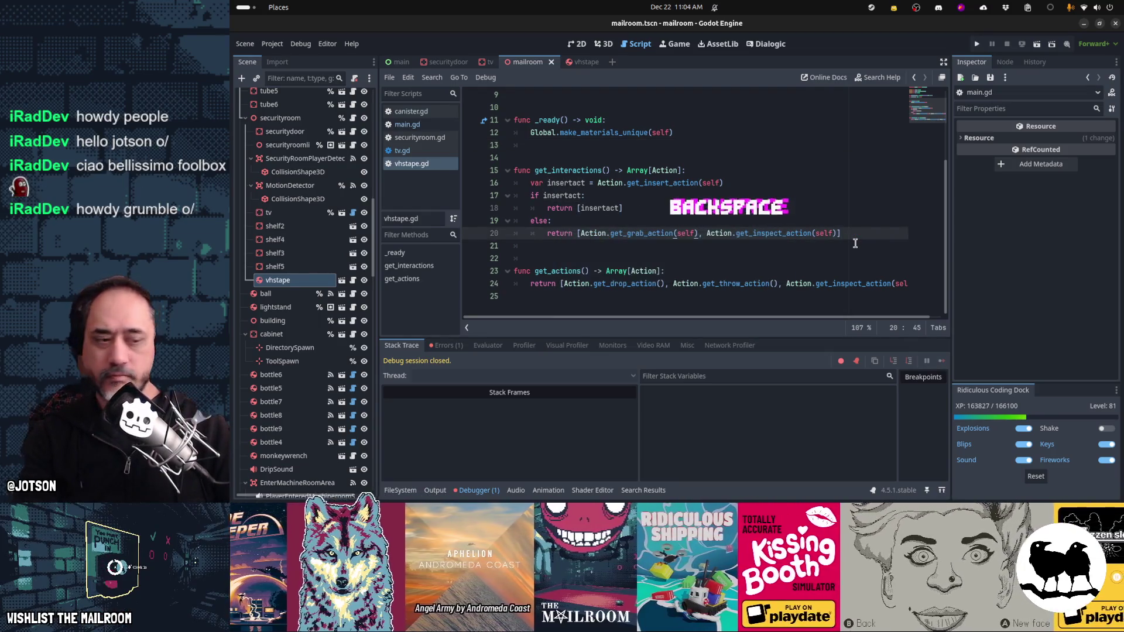
key("F5")
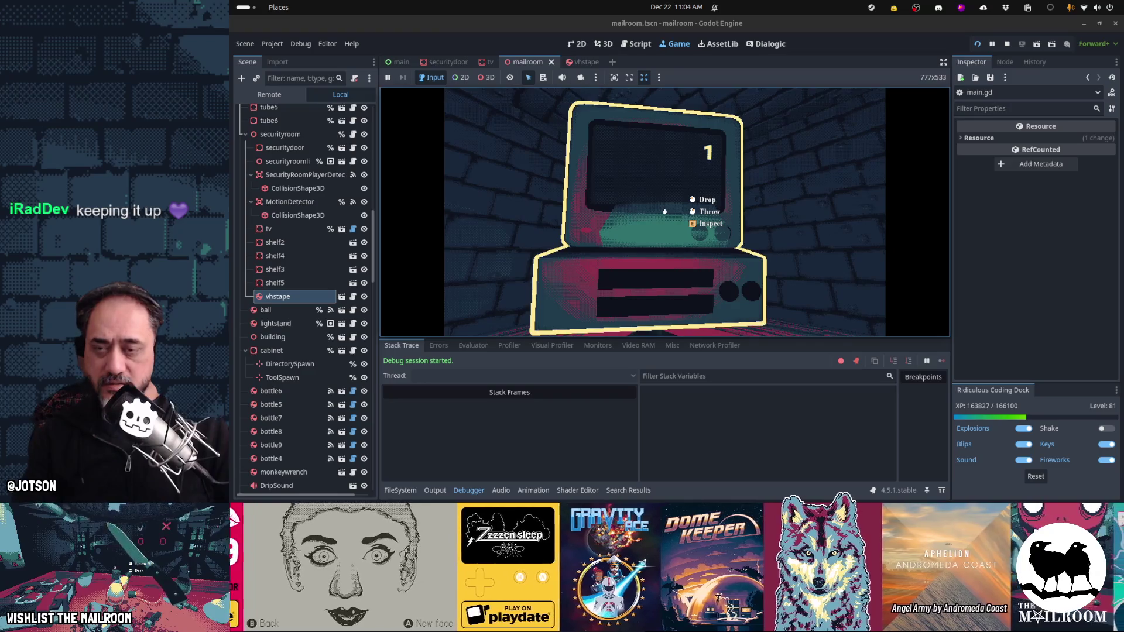
Step: Pause the game with Esc and review tv.gd and vhstape.gd, ending back on tv.gd
key("Escape")
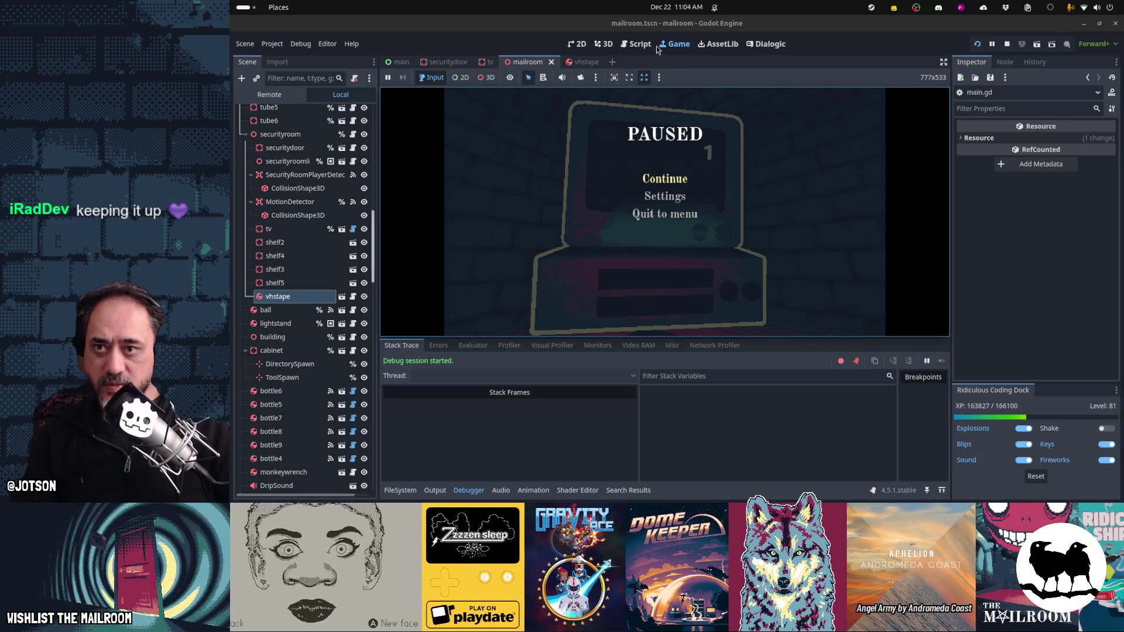
left_click(637, 44)
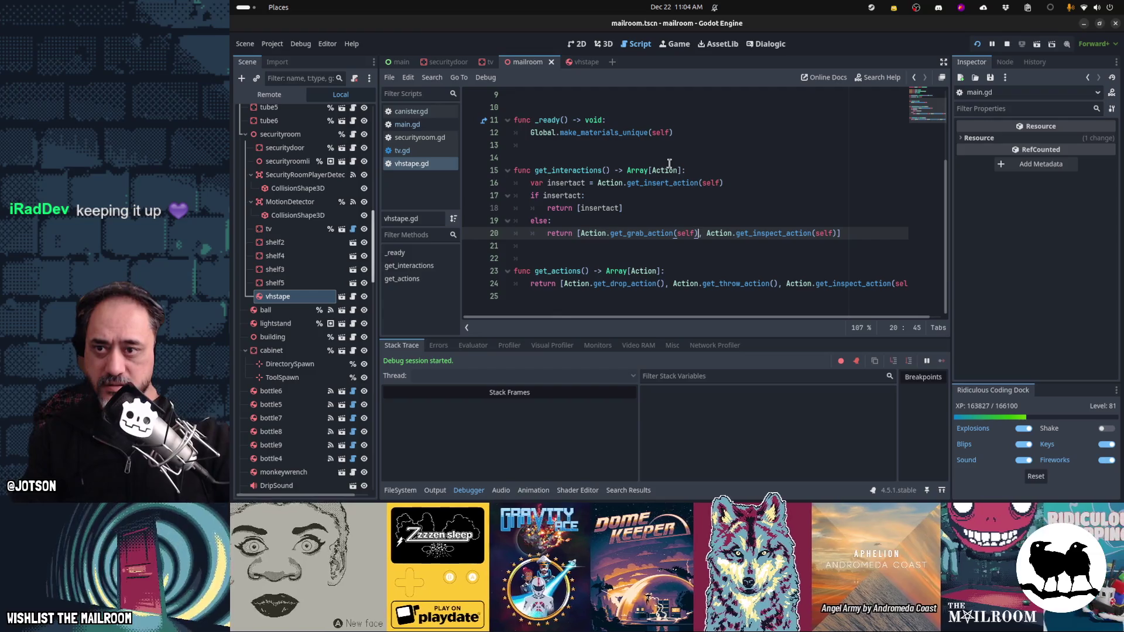
left_click(434, 155)
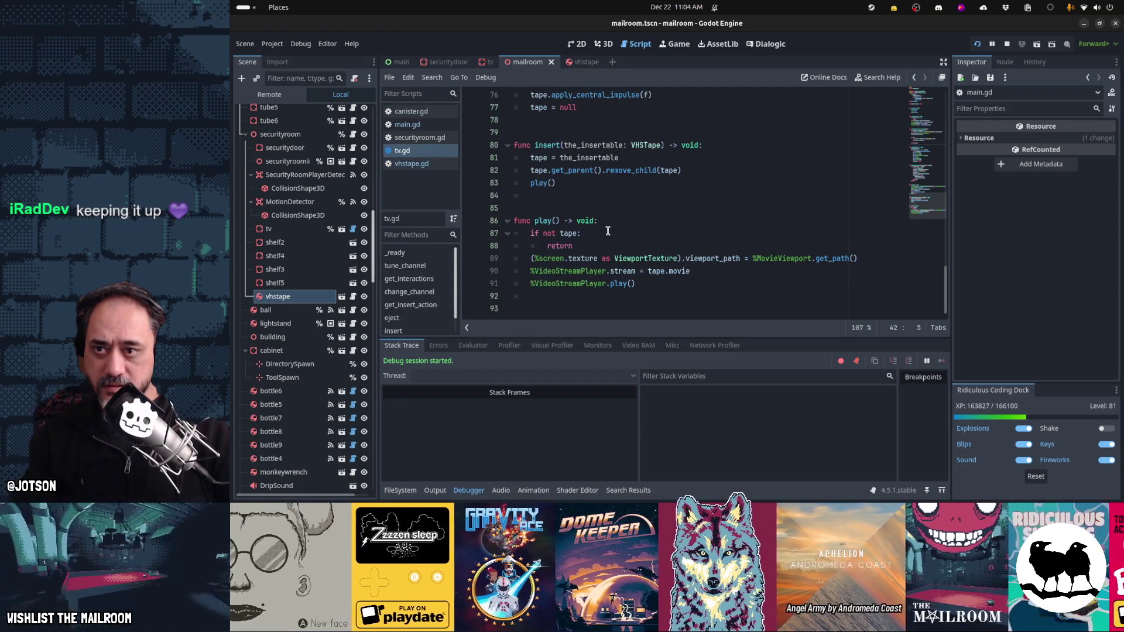
scroll(608, 240, "up", 8)
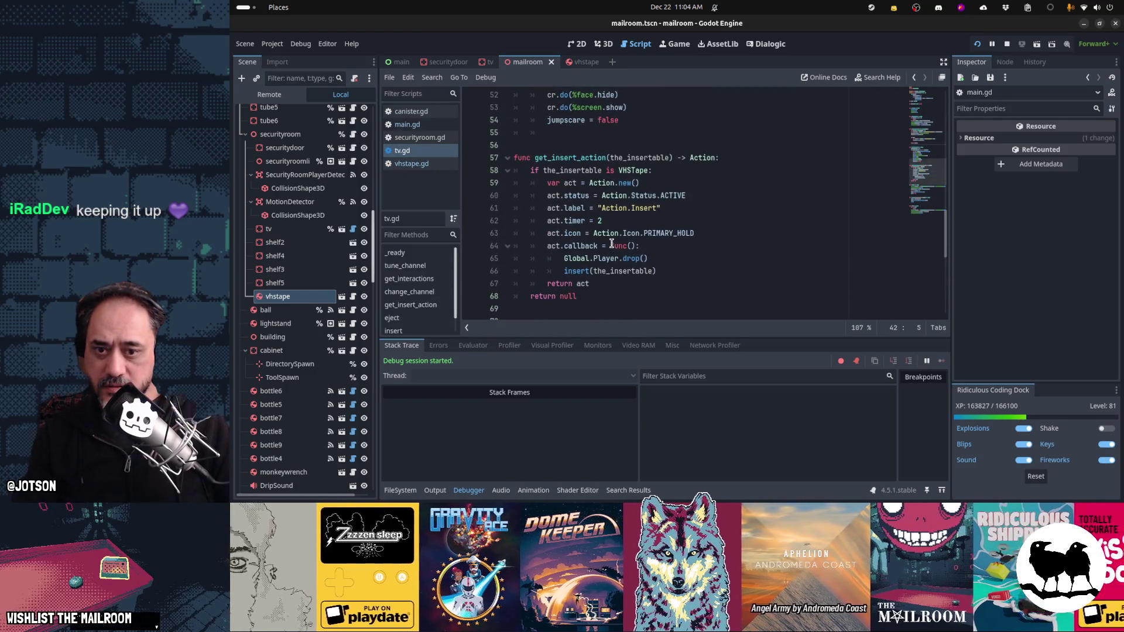
scroll(611, 244, "up", 5)
scroll(611, 244, "up", 4)
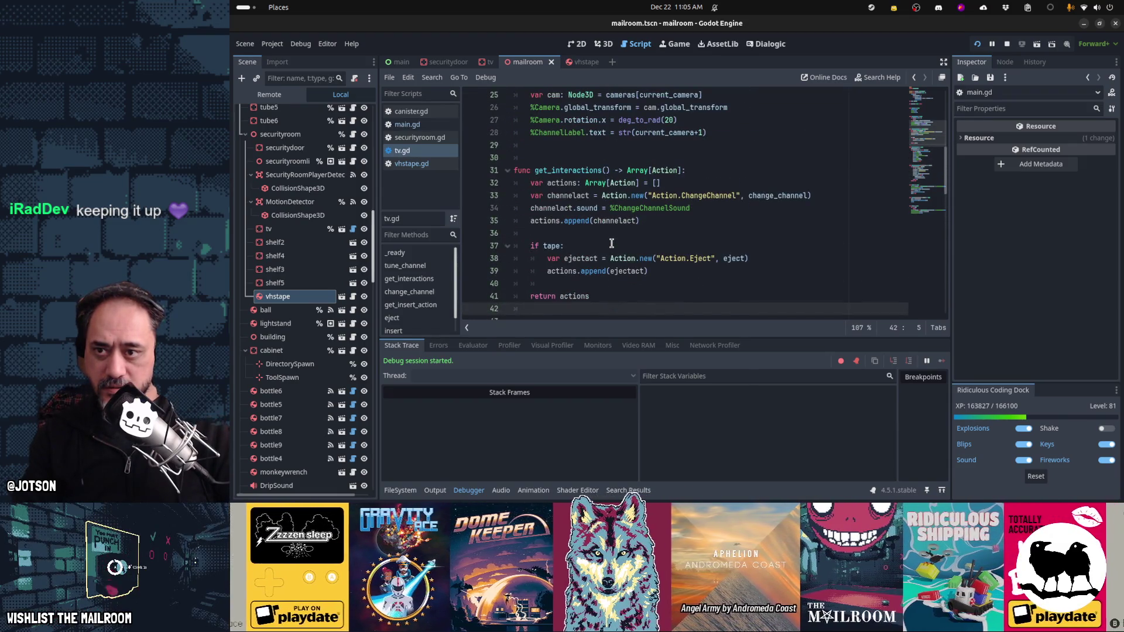
scroll(611, 243, "up", 8)
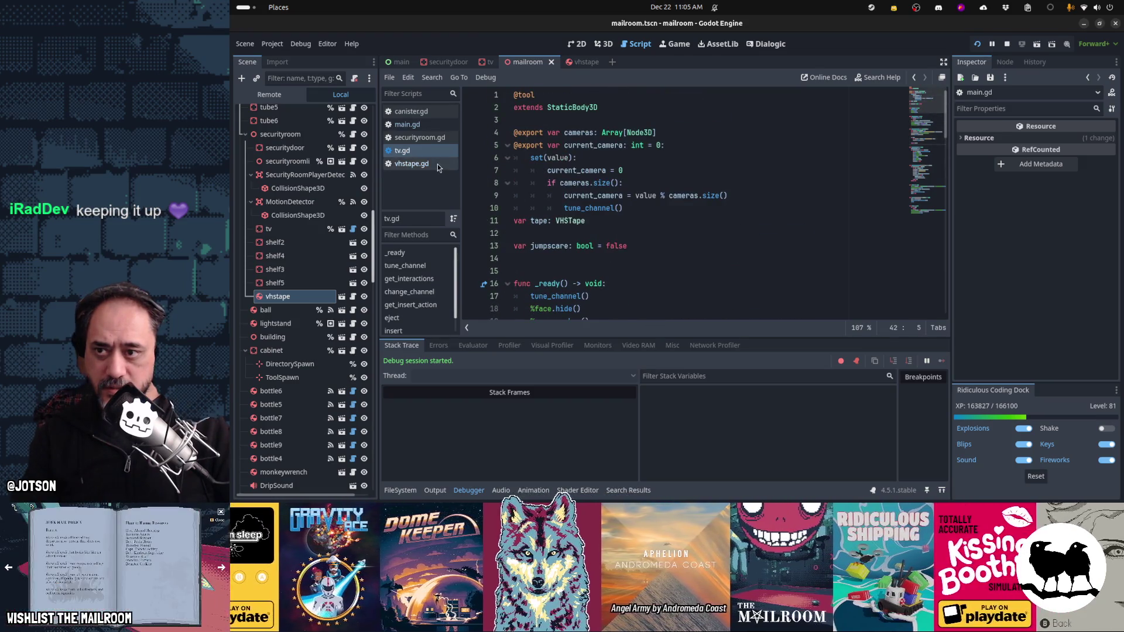
left_click(412, 164)
scroll(636, 192, "up", 3)
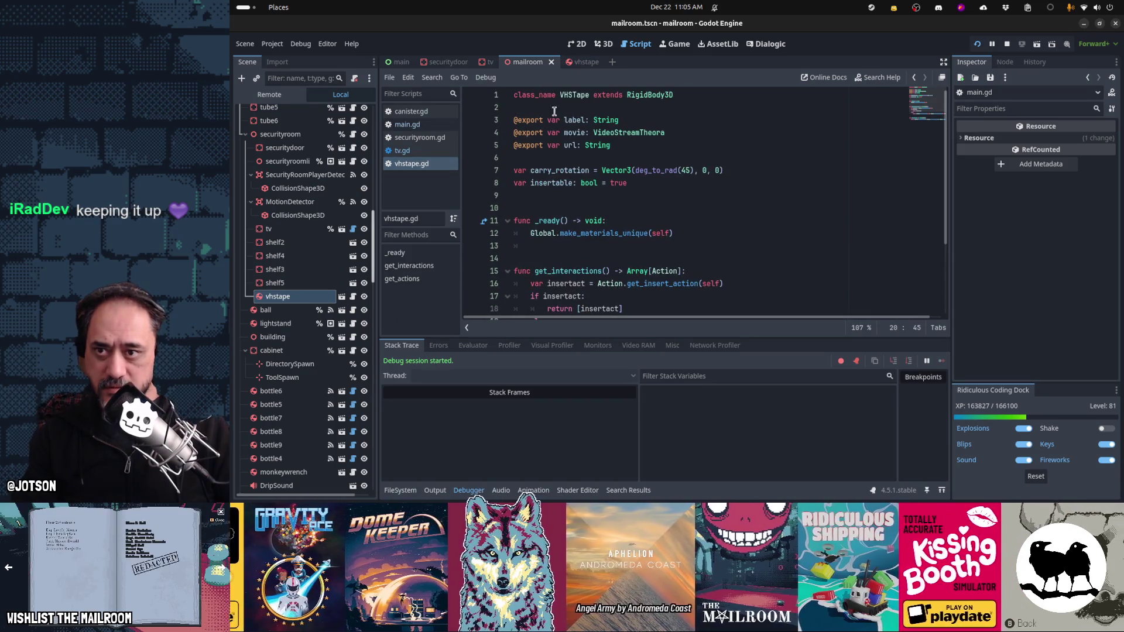
left_click(451, 151)
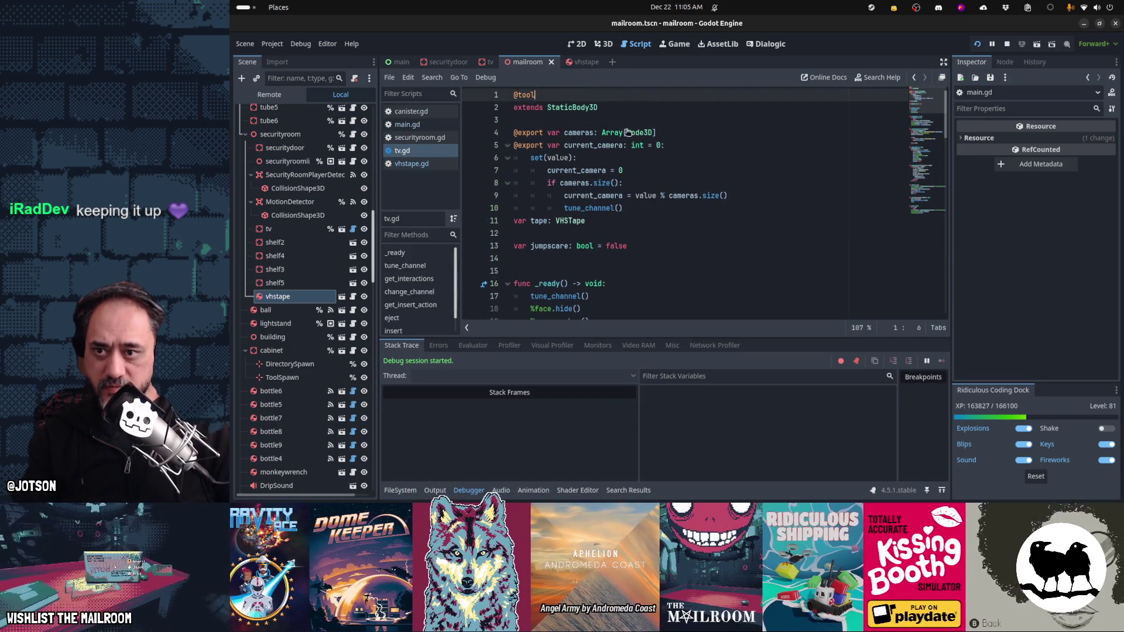
key("ctrl+shift+k")
key("ctrl+s")
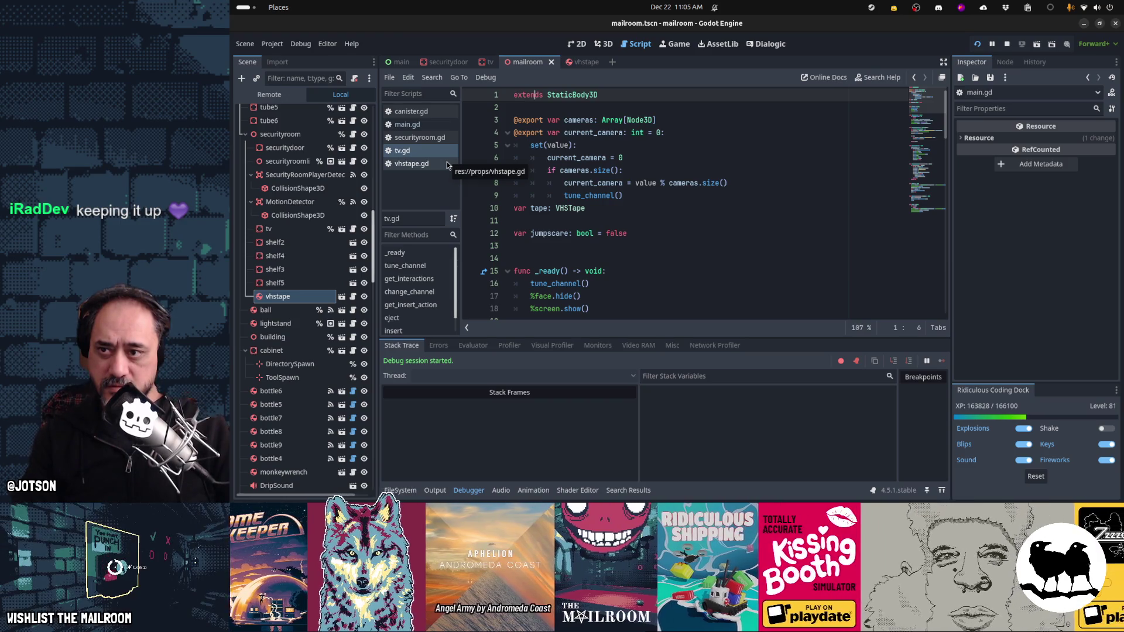
key("Home")
type("class_name TV")
key("ctrl+s")
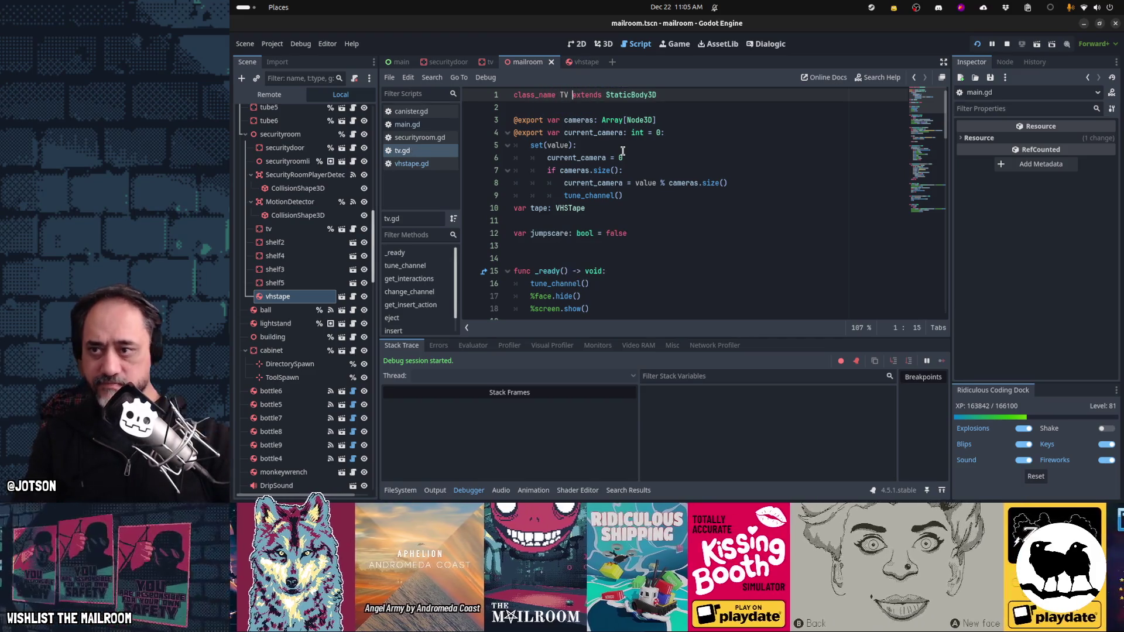
Step: Check vhstape.gd's VHSTape class name, then set a breakpoint on tv.gd line 57
left_click(412, 163)
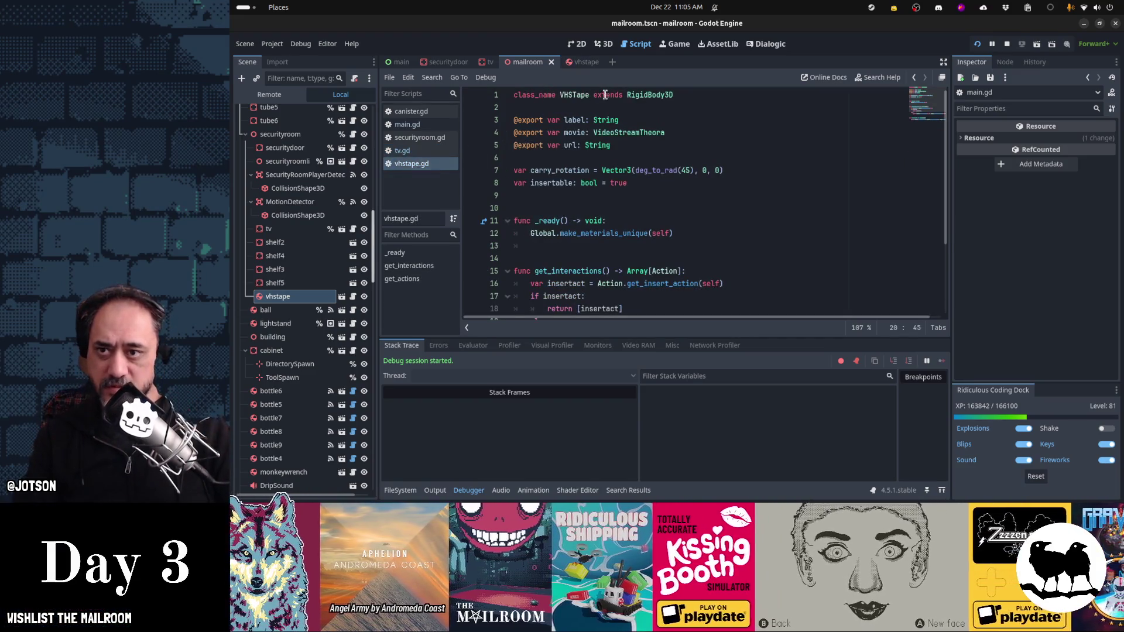
double_click(585, 95)
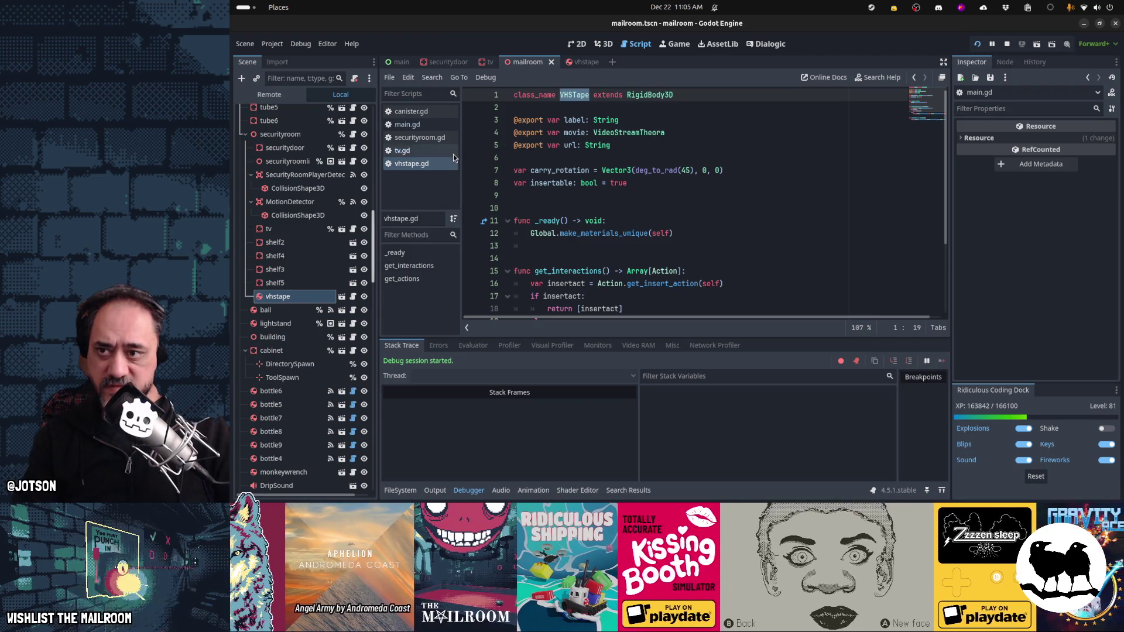
left_click(402, 151)
scroll(648, 205, "down", 10)
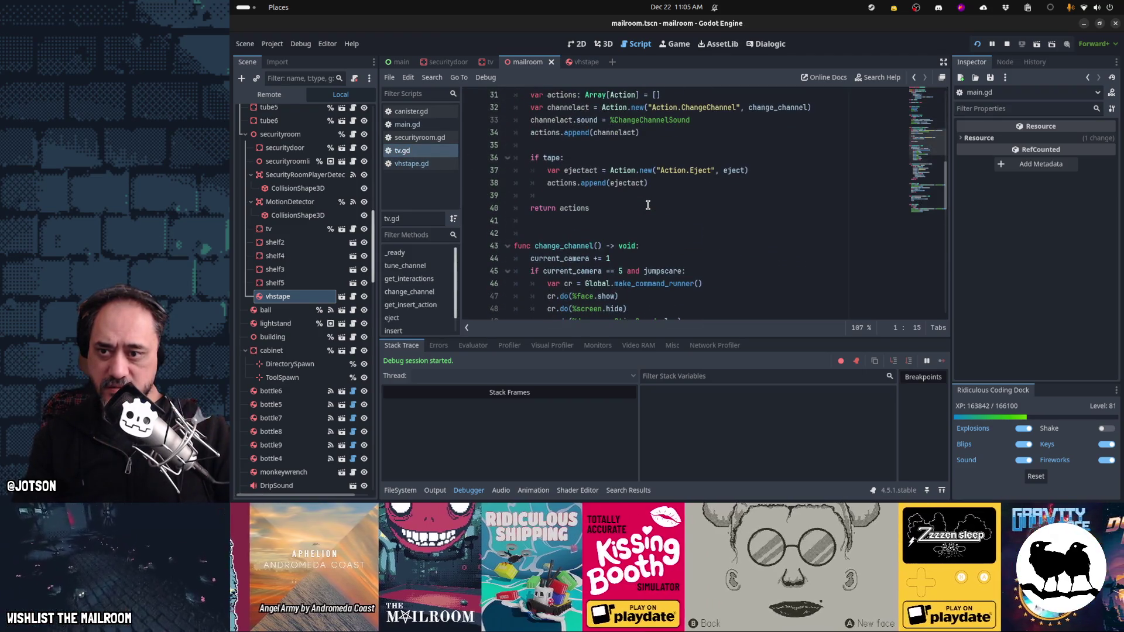
scroll(648, 205, "down", 8)
scroll(648, 204, "down", 3)
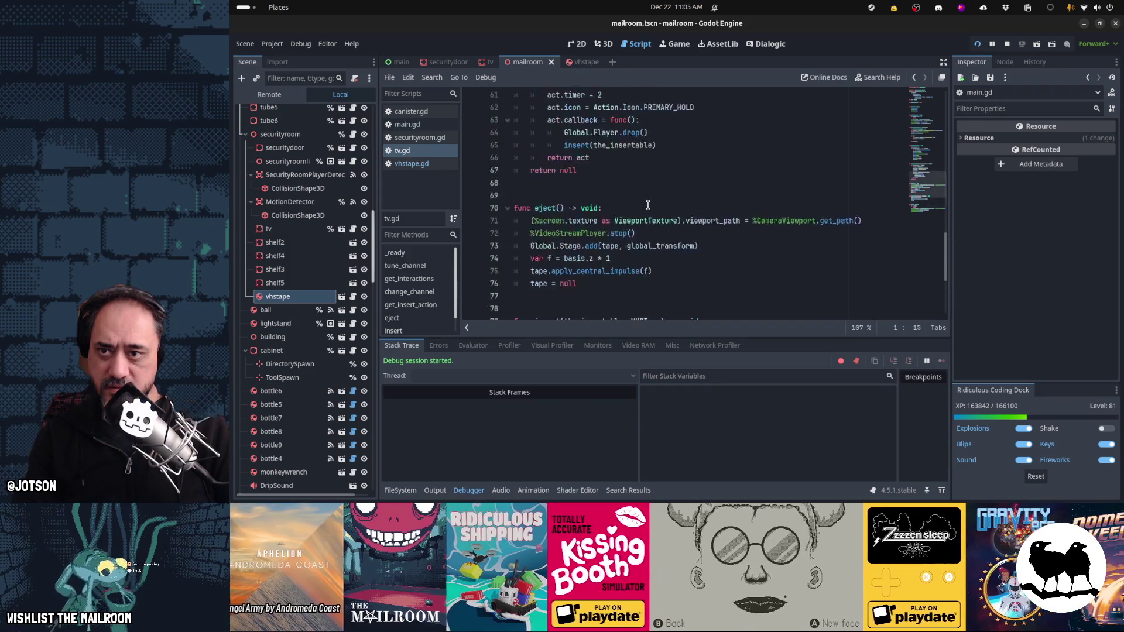
scroll(648, 205, "up", 4)
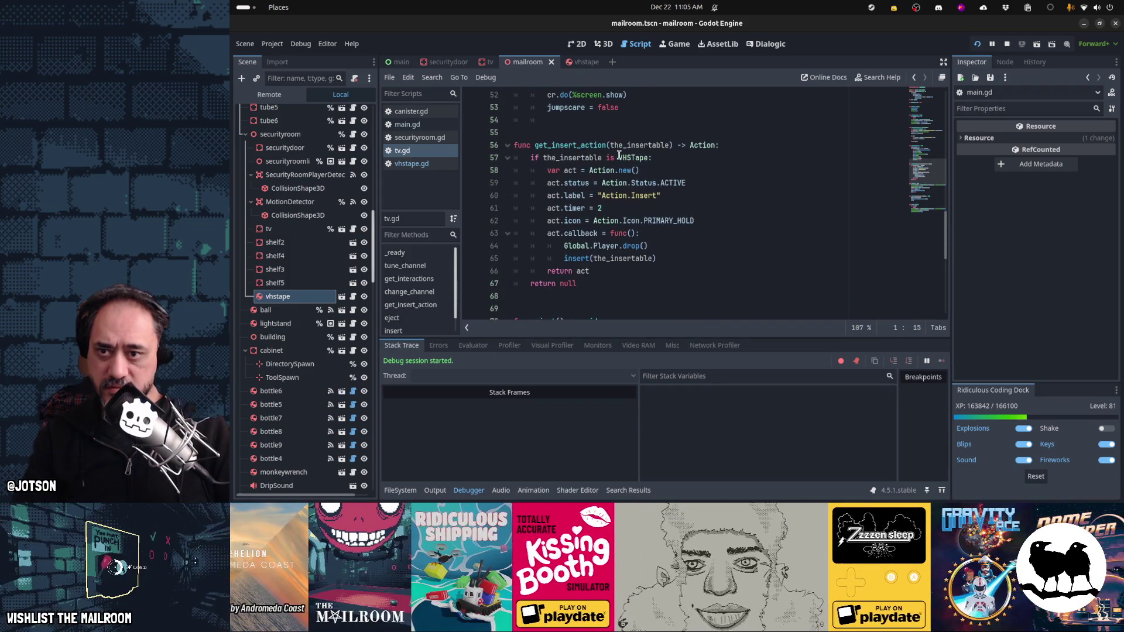
left_click(474, 159)
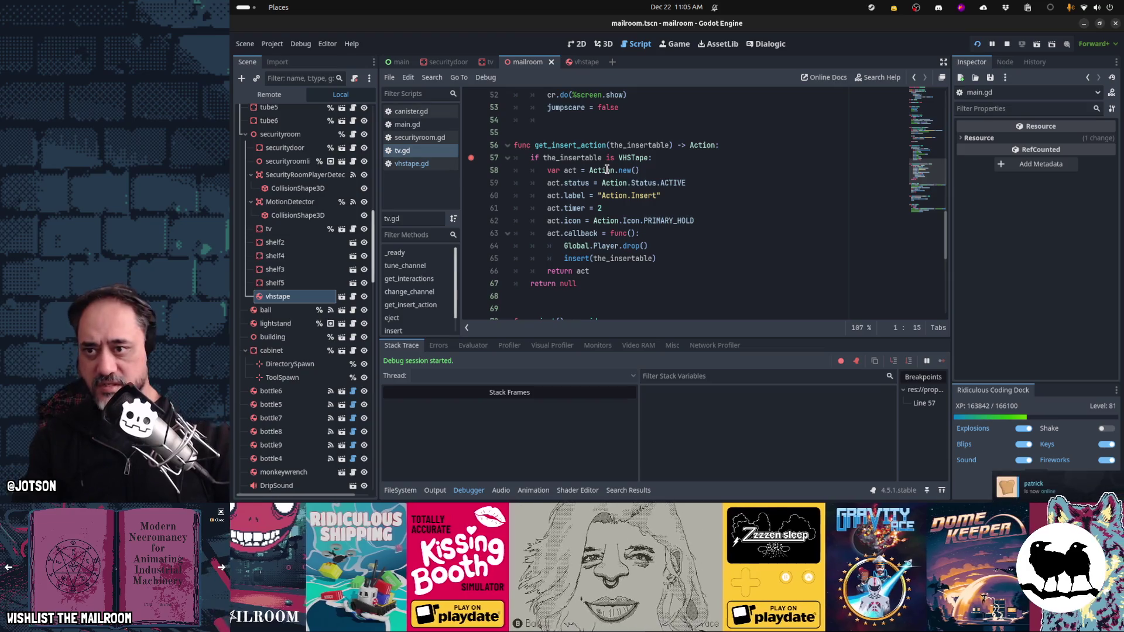
Step: Run the game and step through tv.gd's insert code from line 57 to line 66
key("alt+Tab")
key("alt+Tab")
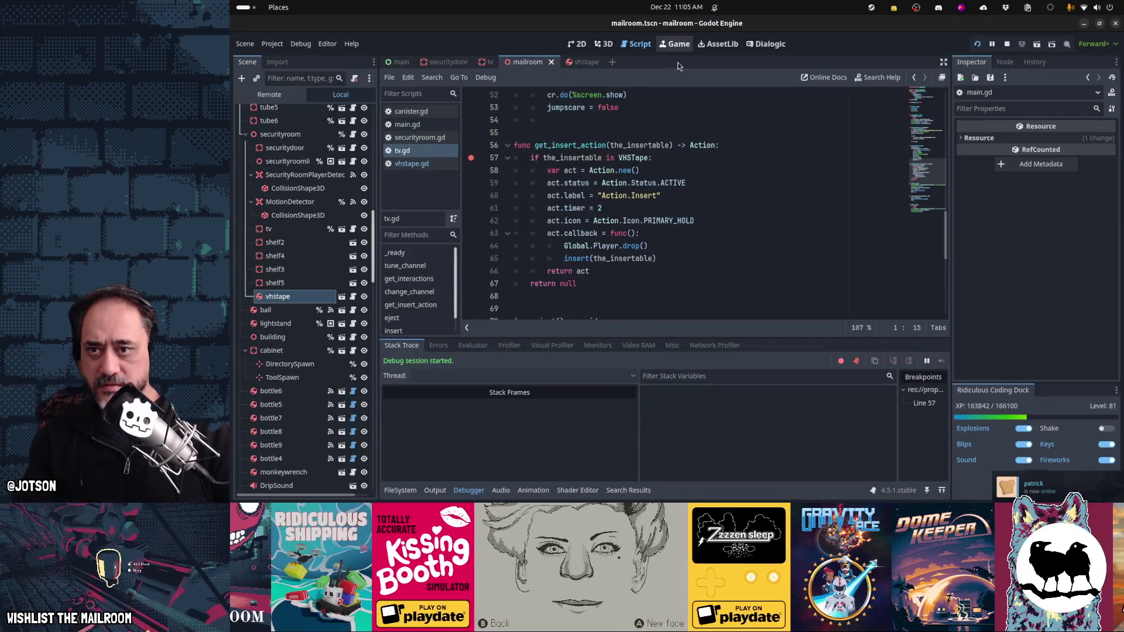
key("F5")
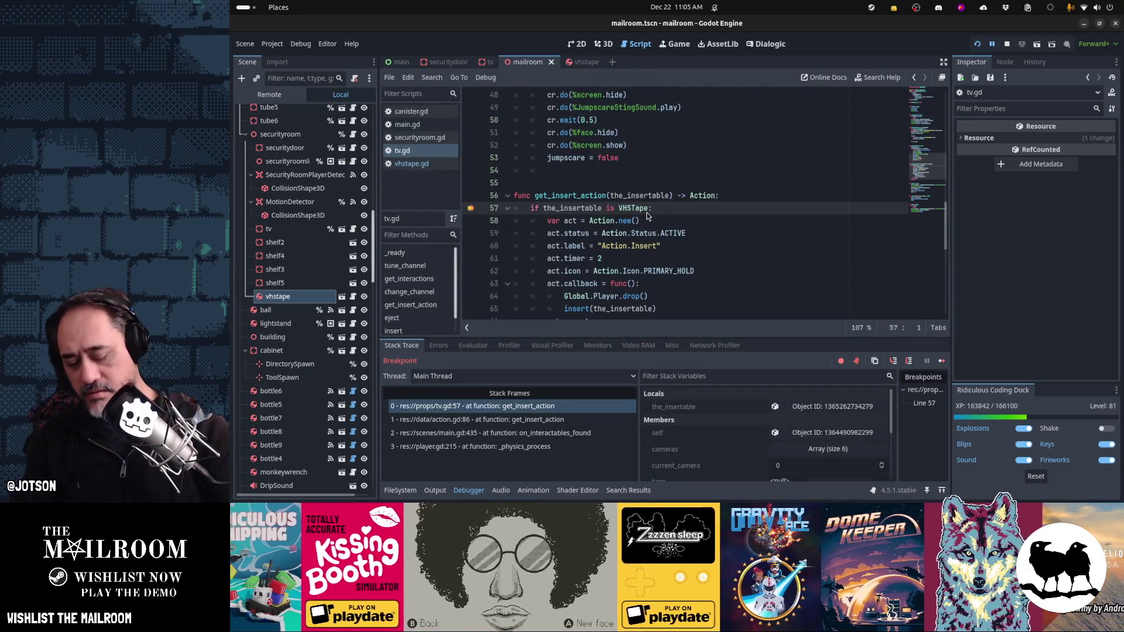
key("F10")
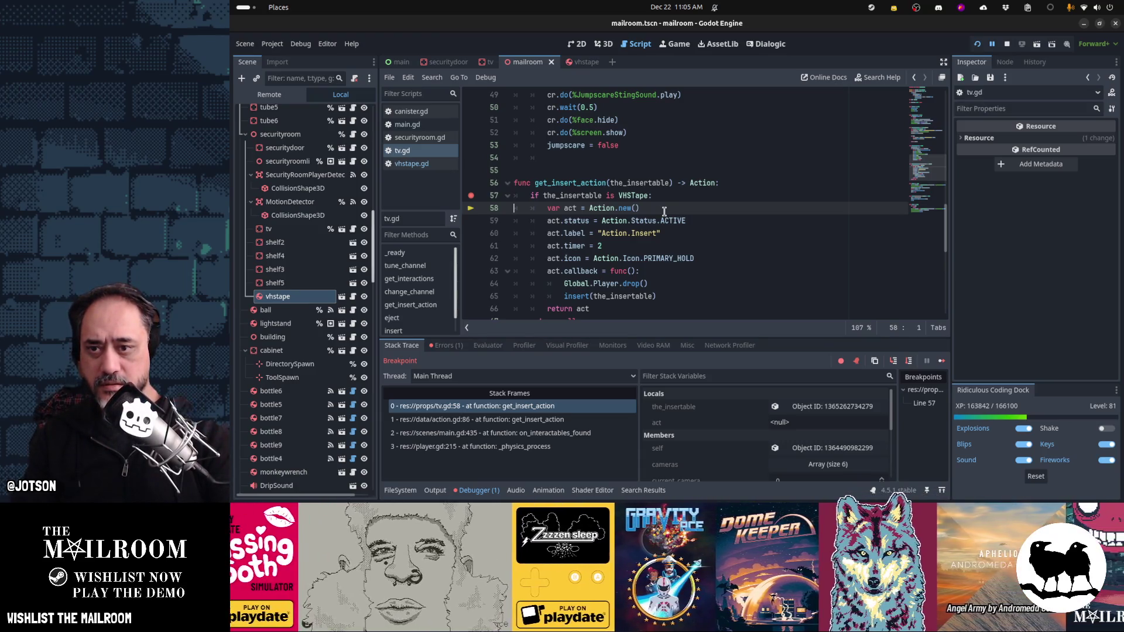
key("F10")
key("F10")
key("F10")
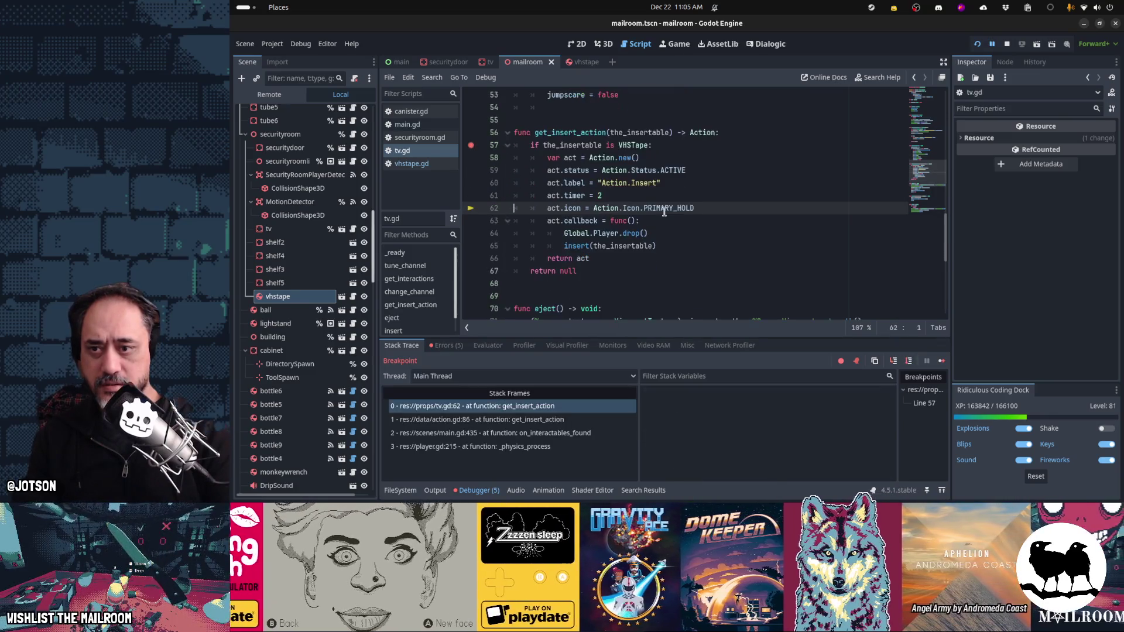
key("F10")
key("F10")
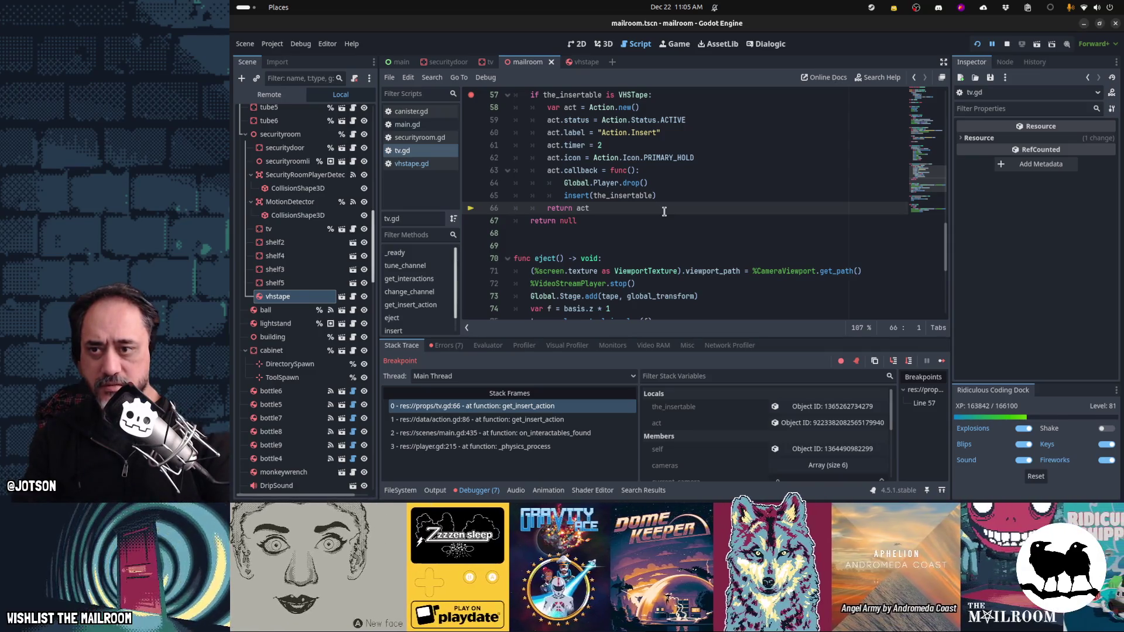
Step: Step into main.gd and bottle.gd's highlight function, then resume execution
key("F10")
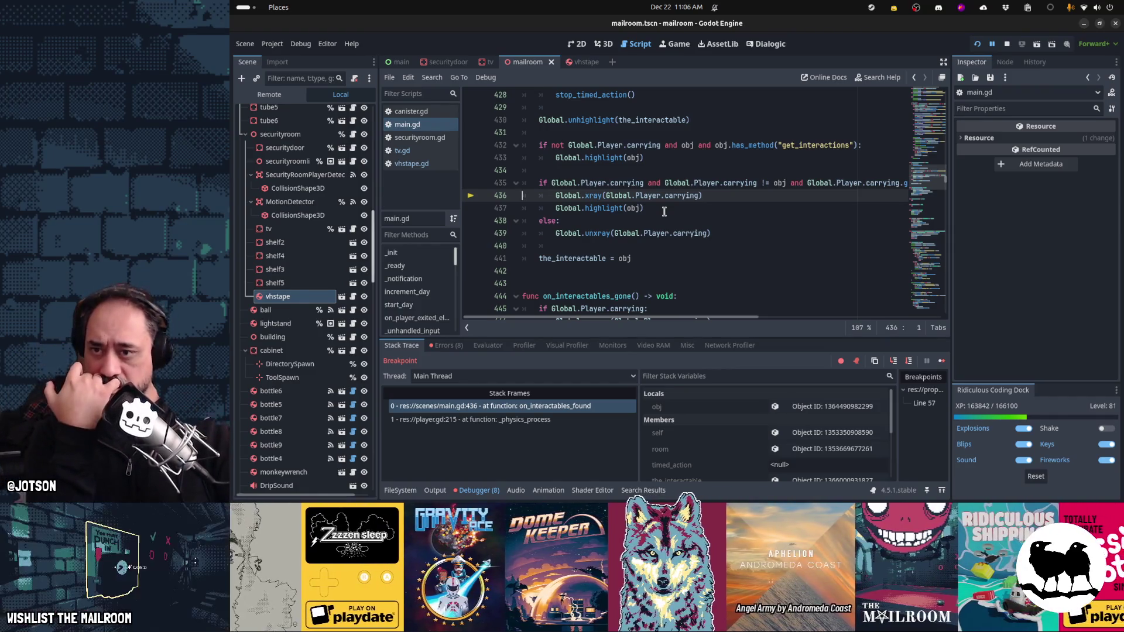
mouse_move(679, 232)
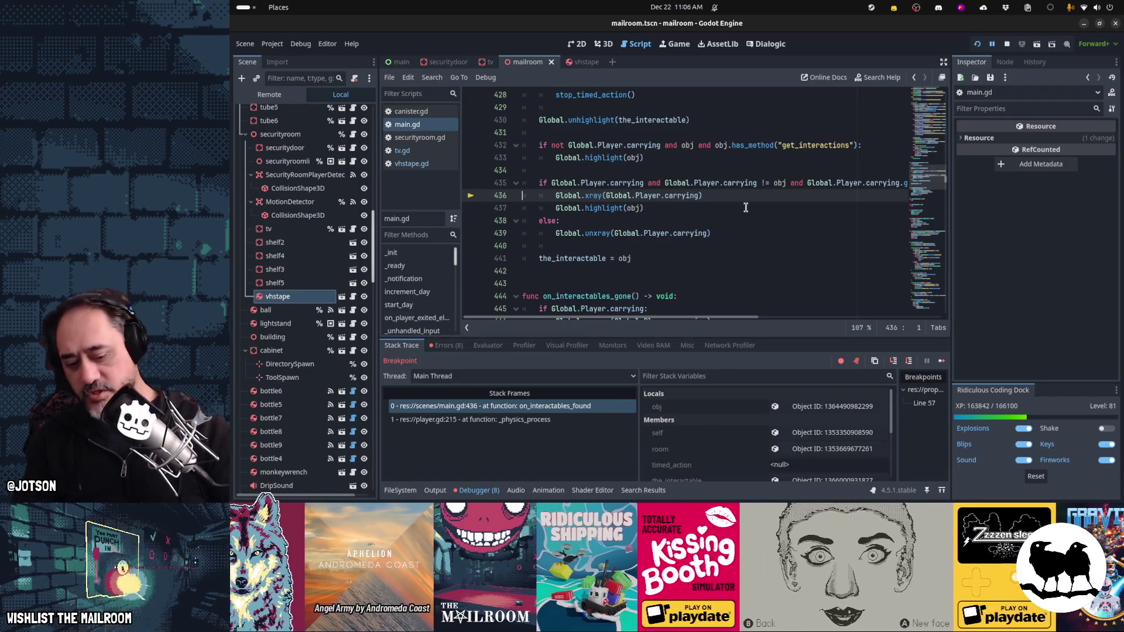
key("F10")
key("F10")
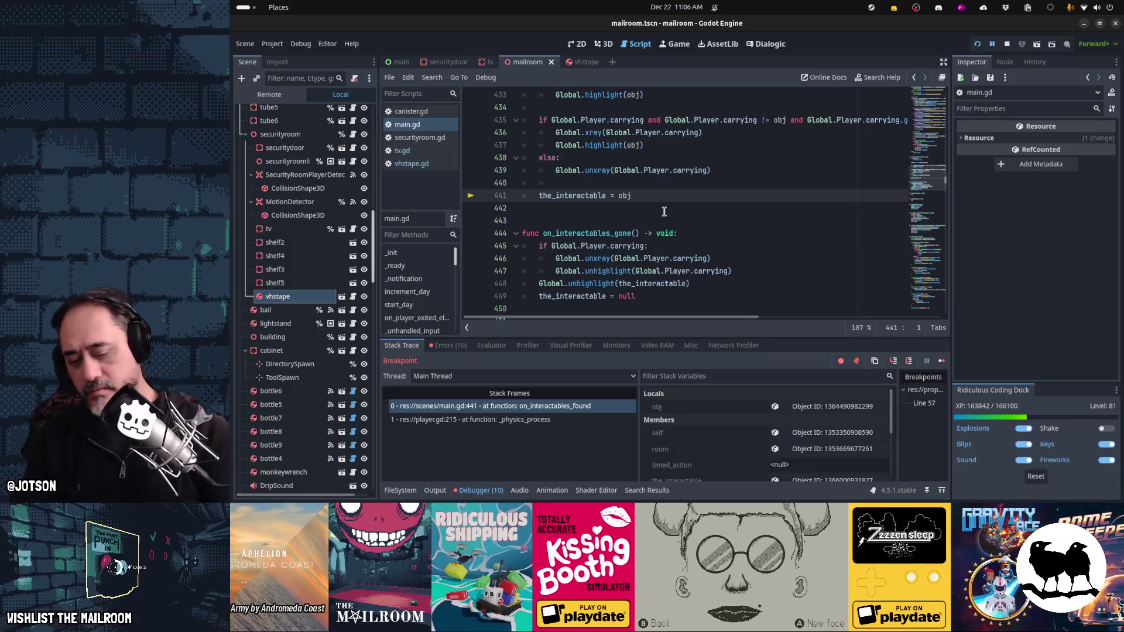
key("F10")
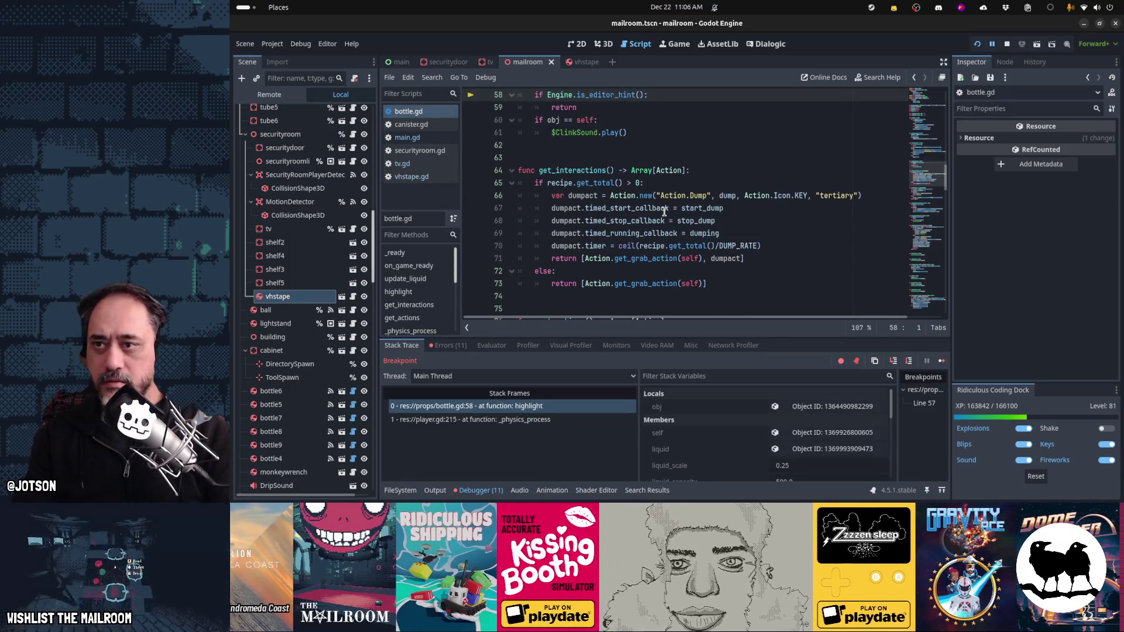
key("F12")
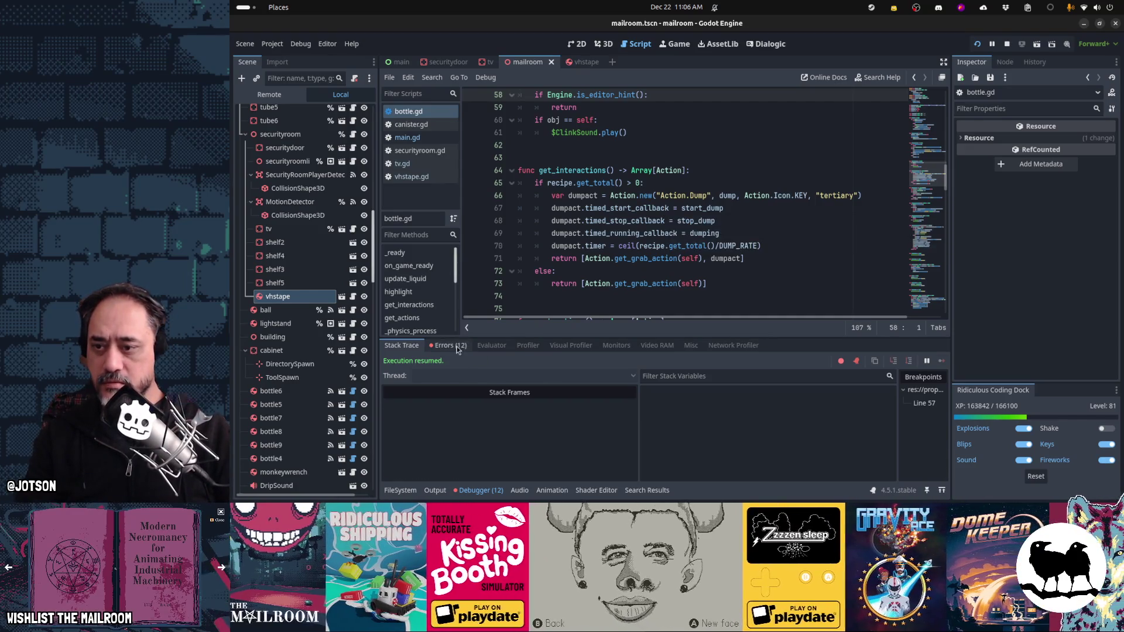
Step: Clear the logged errors and continue the paused game
left_click(449, 345)
left_click(937, 362)
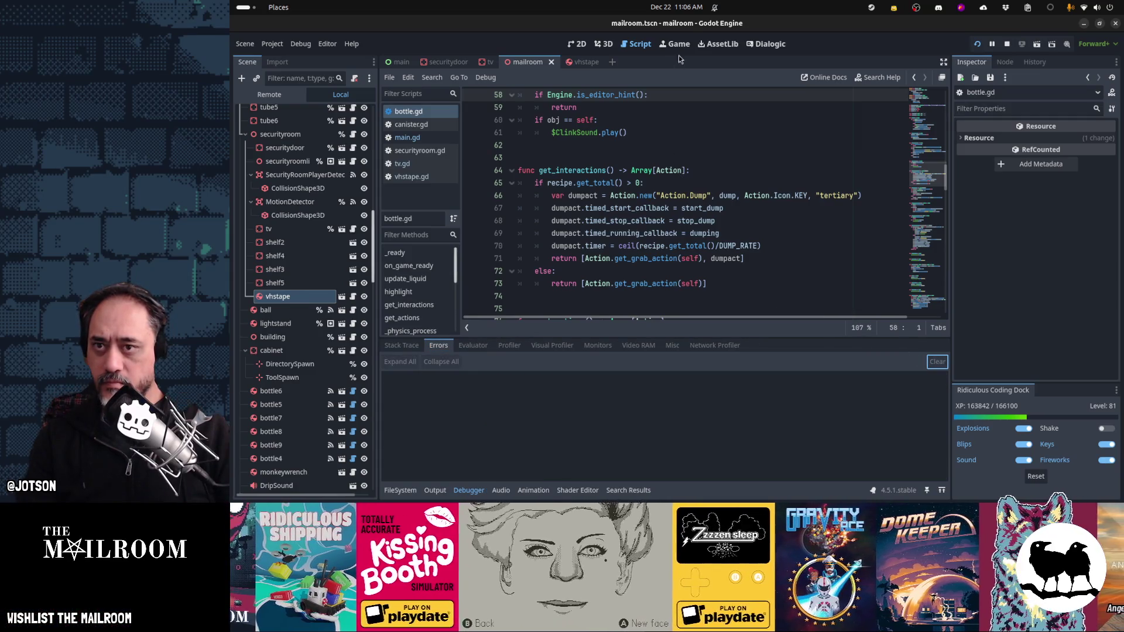
left_click(683, 47)
left_click(665, 181)
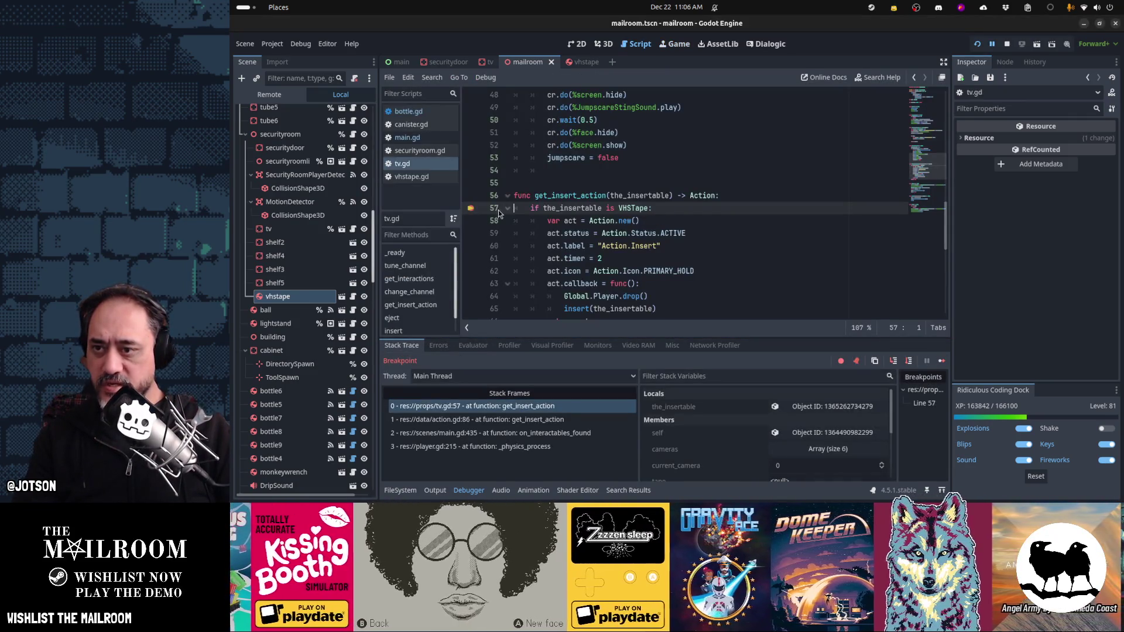
Step: Open vhstape.gd and search it for the get_interactions function
left_click(428, 177)
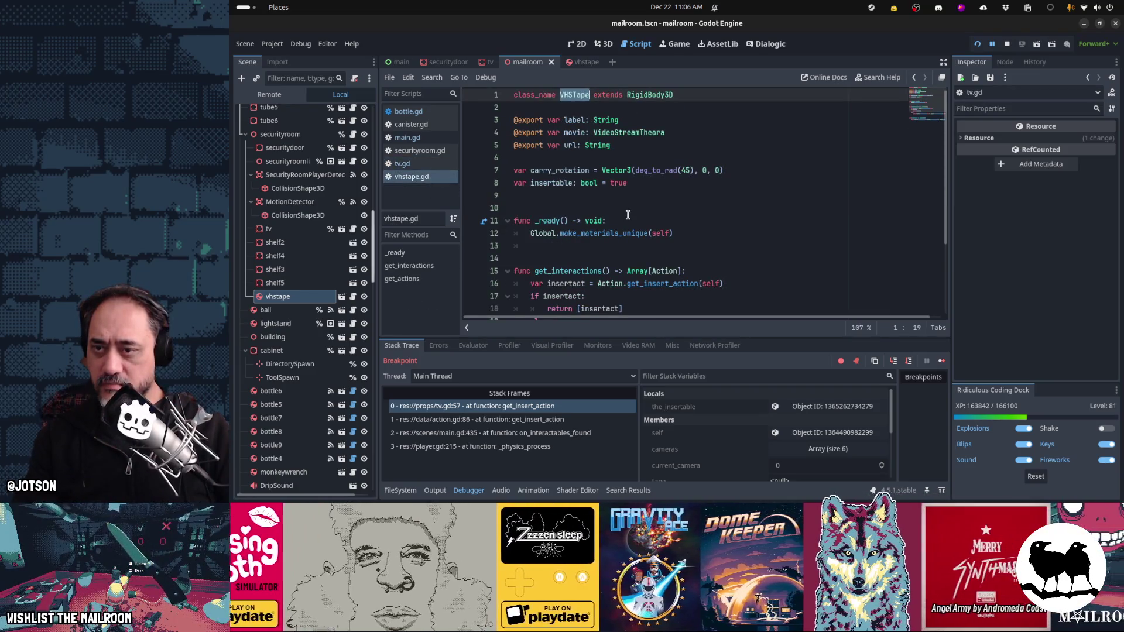
key("ctrl+f")
type("get")
key("Escape")
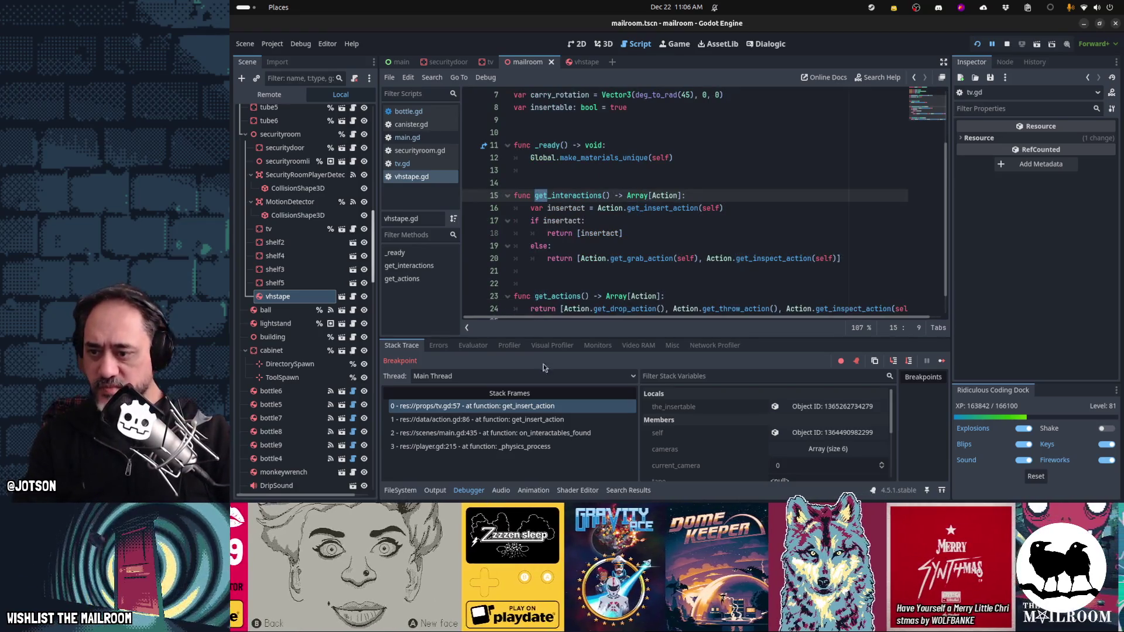
Step: Trace the stack frames (tv.gd 57, action.gd 86, main.gd 435), then return to vhstape.gd and resume
left_click(482, 421)
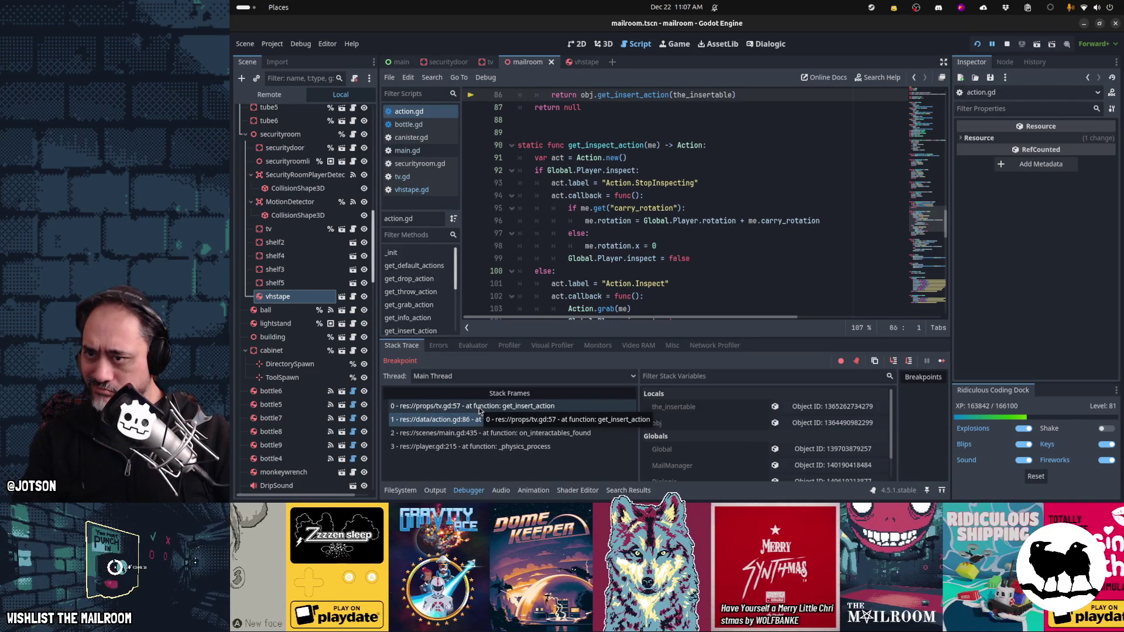
left_click(479, 407)
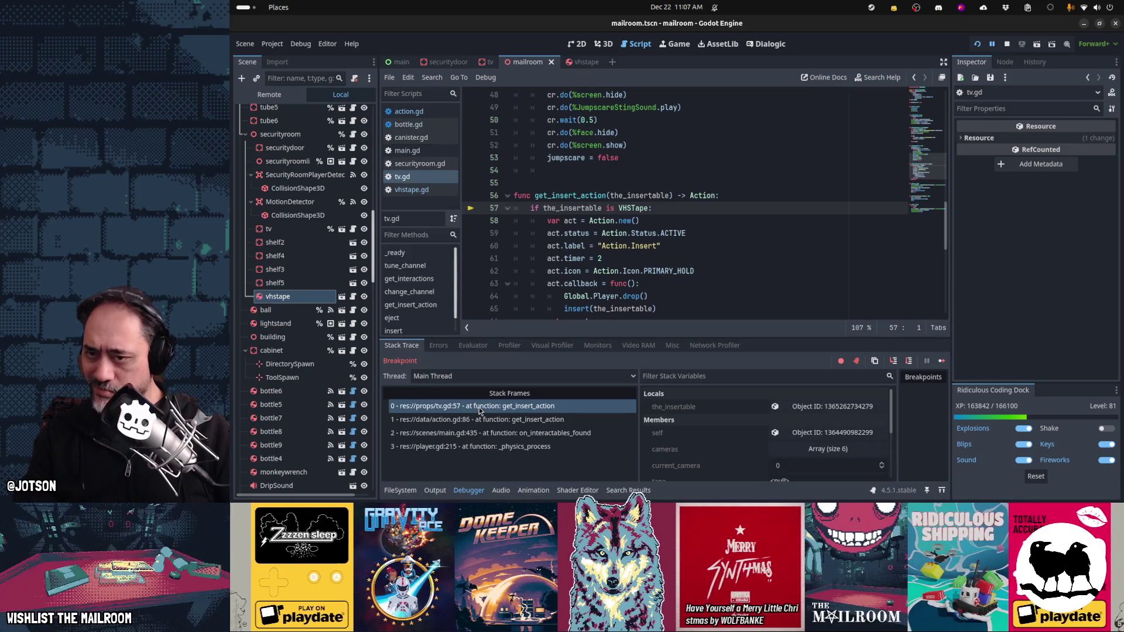
left_click(472, 419)
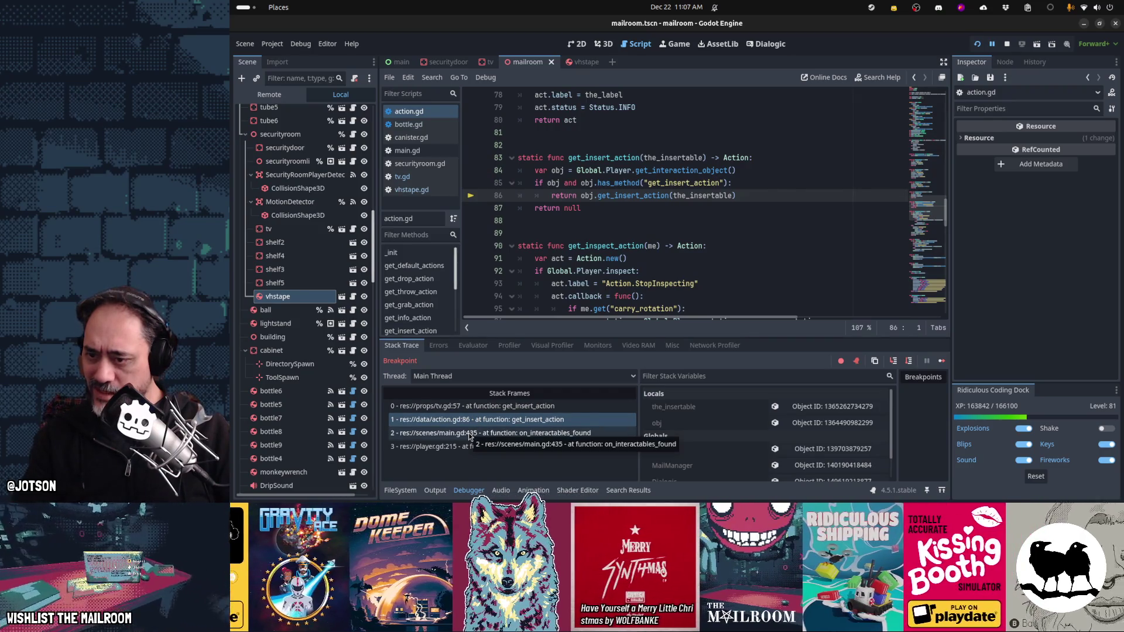
left_click(470, 434)
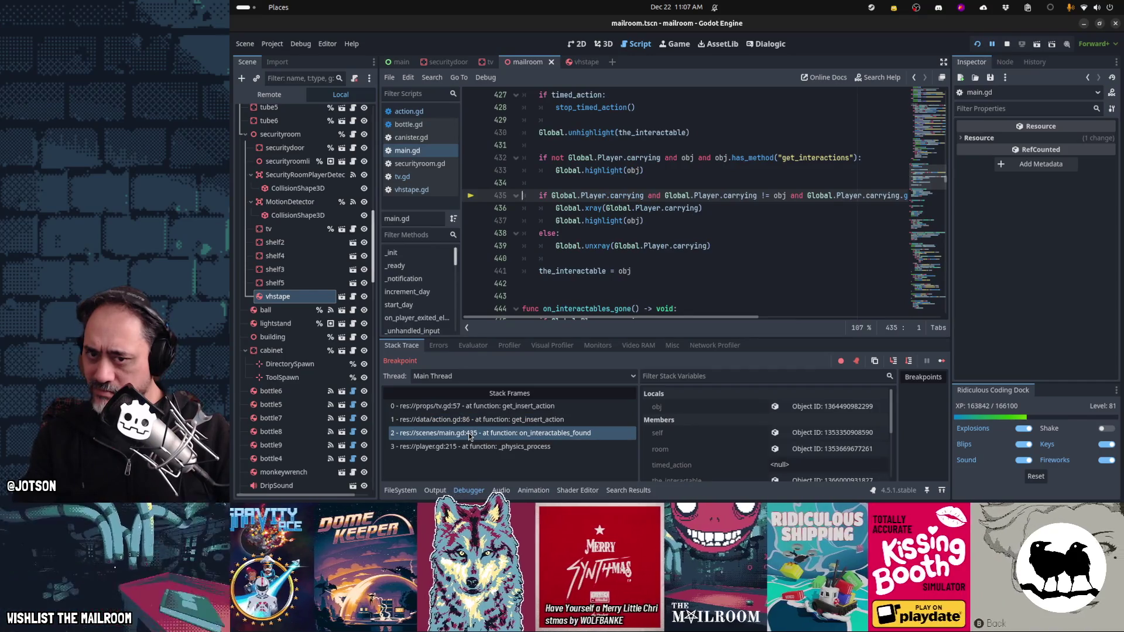
left_click(501, 419)
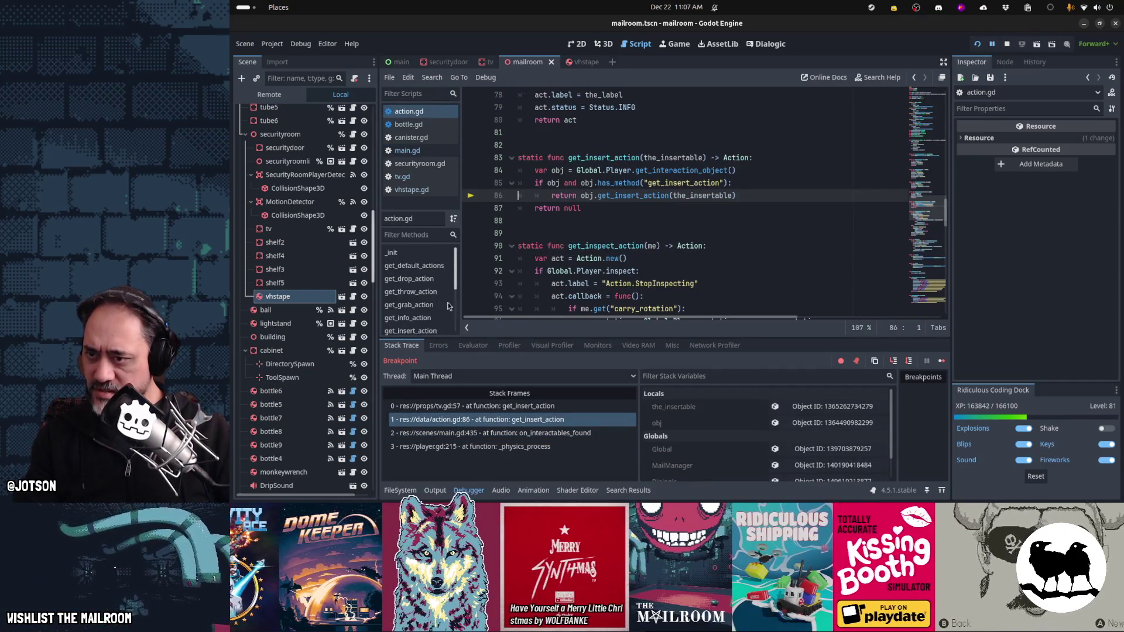
left_click(418, 190)
scroll(719, 258, "down", 1)
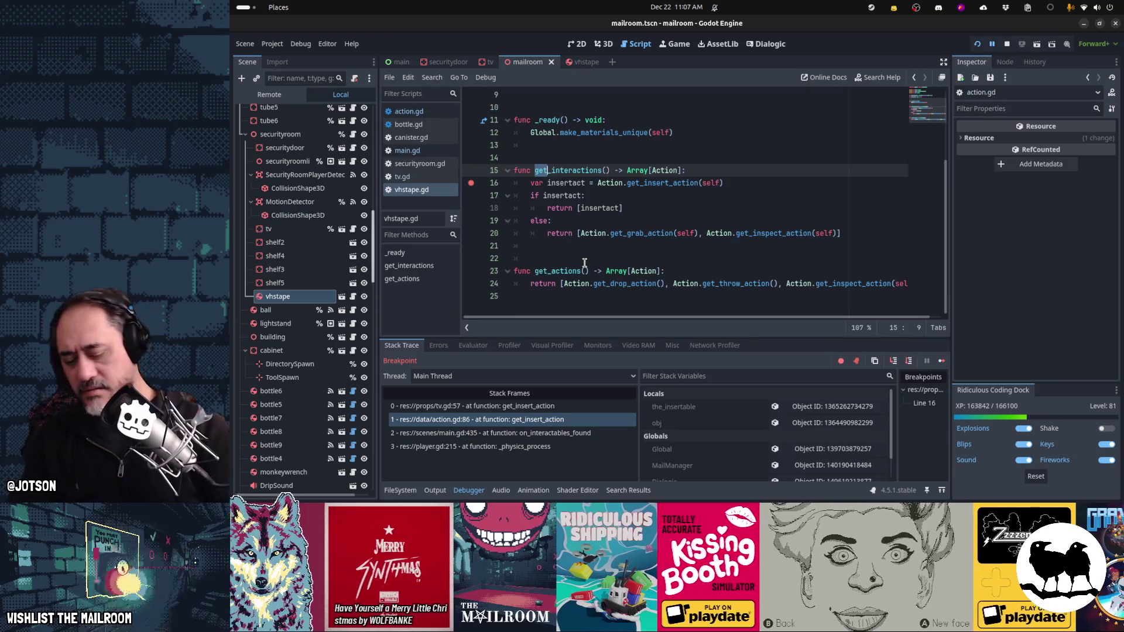
key("F12")
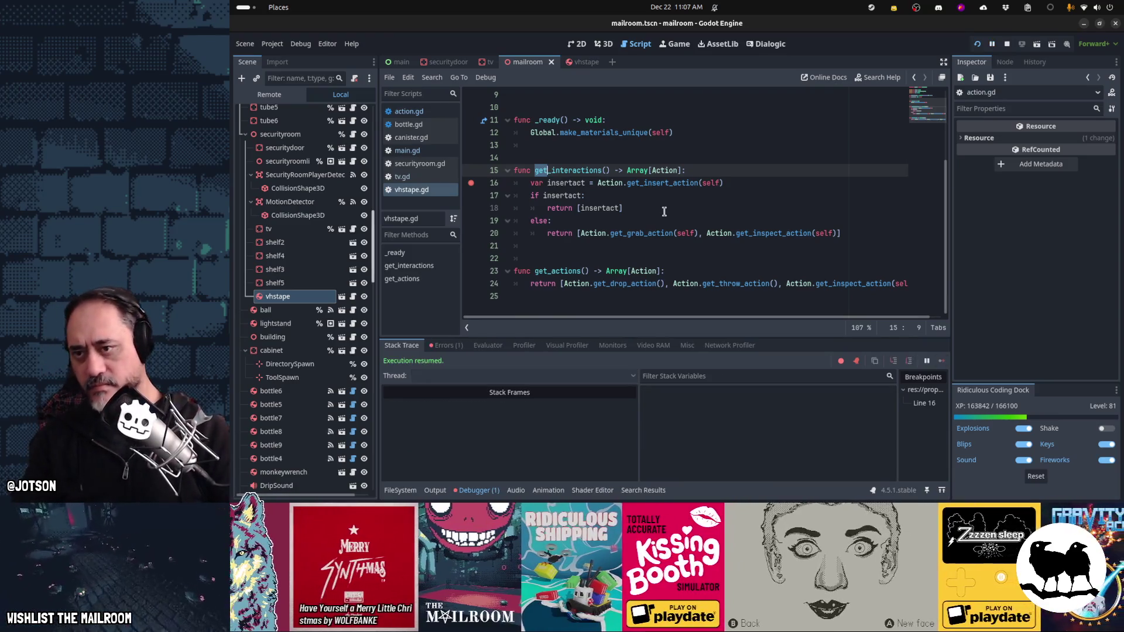
left_click(456, 178)
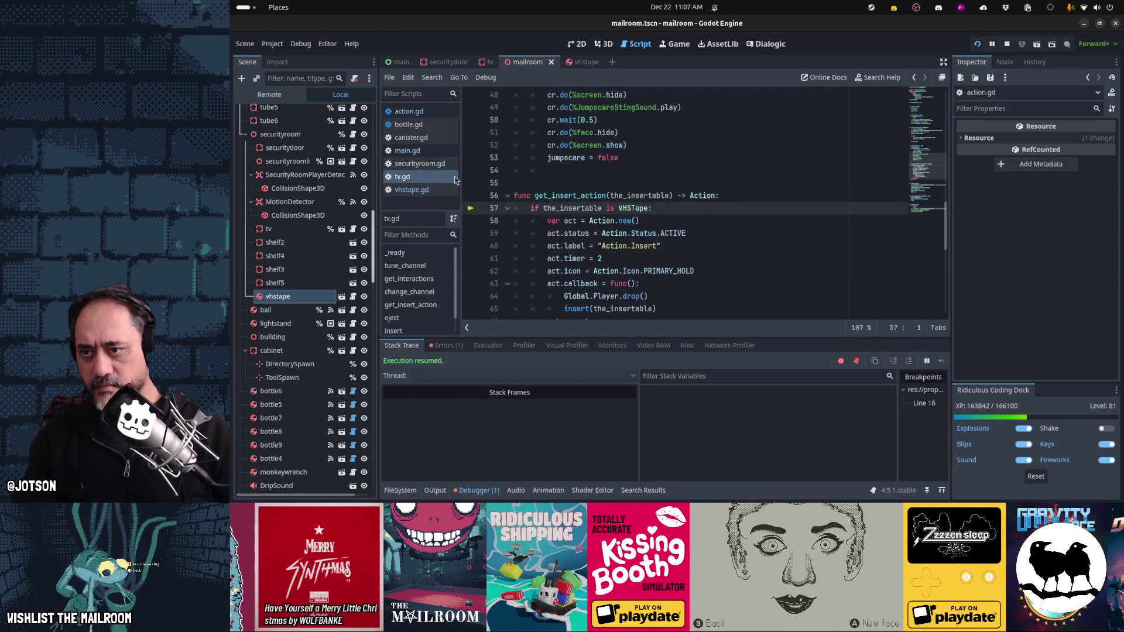
left_click(427, 192)
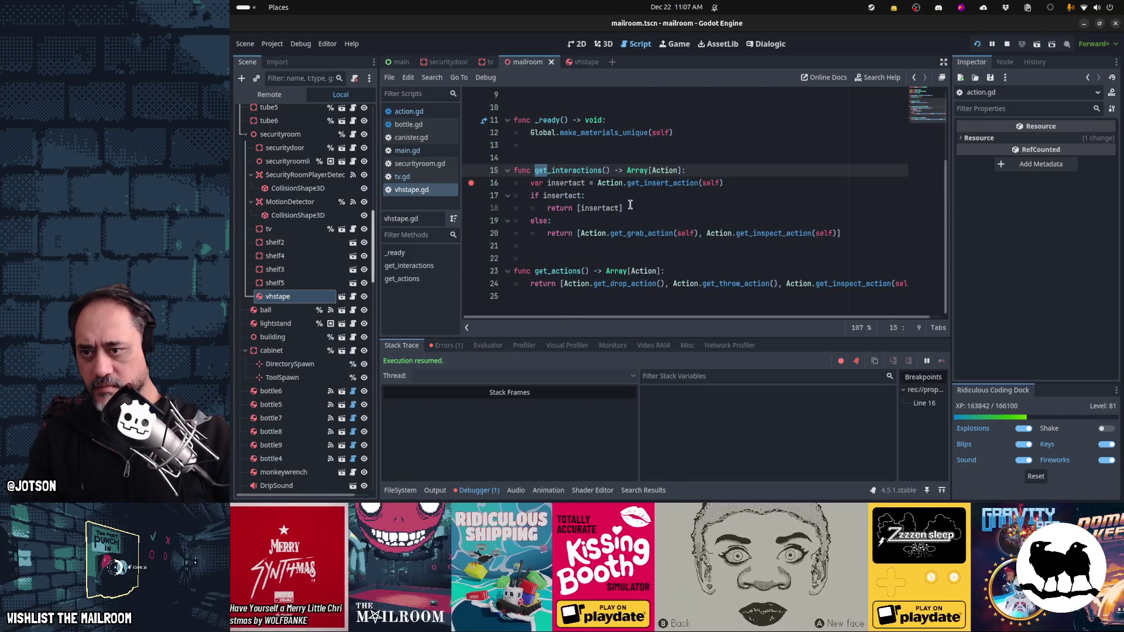
key("alt+Tab")
key("alt+Tab")
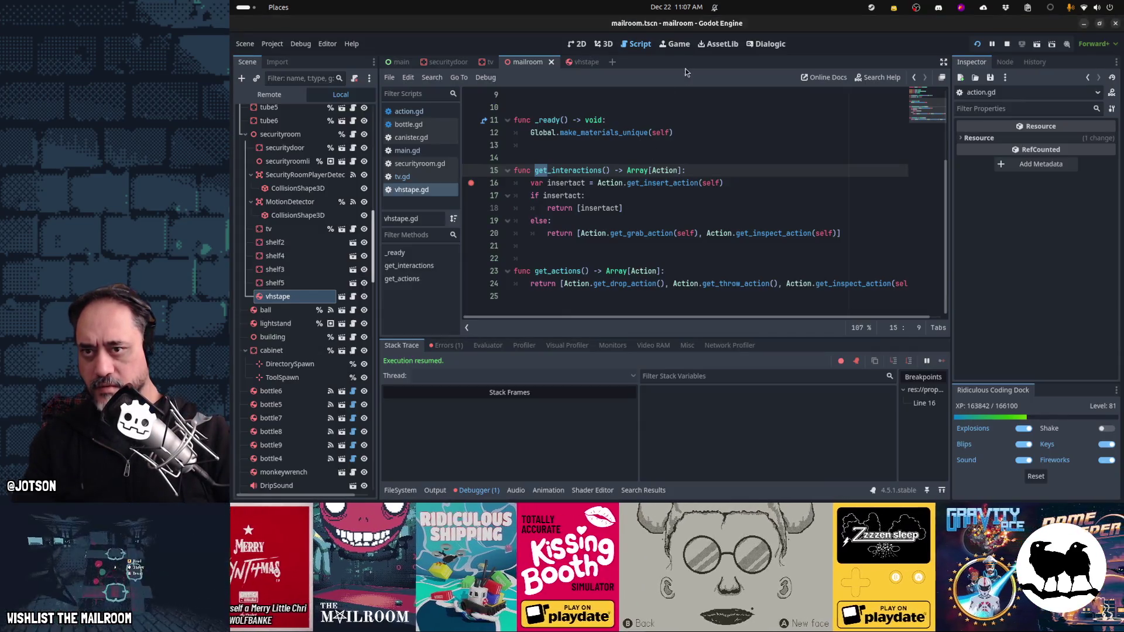
left_click(679, 46)
left_click(662, 178)
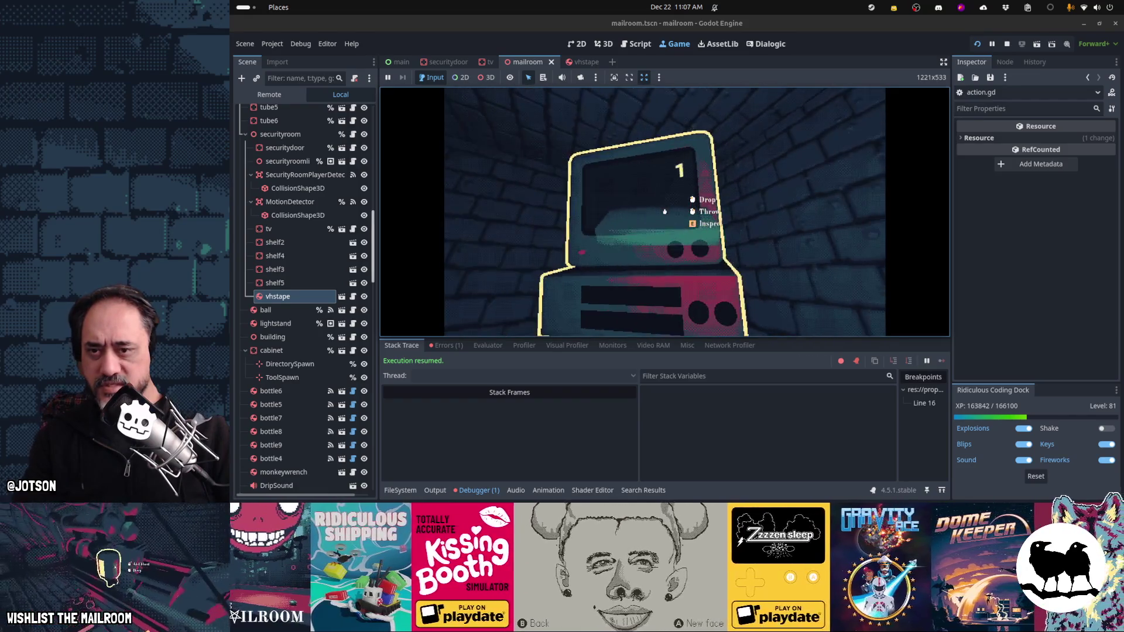
key("alt+Tab")
key("alt+Tab")
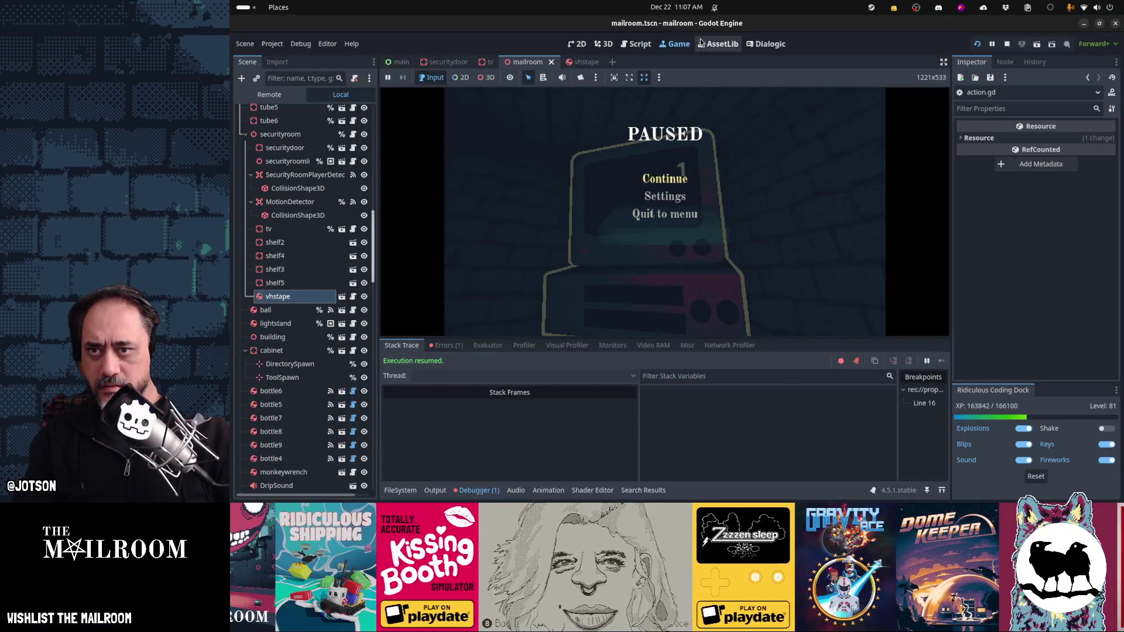
left_click(632, 50)
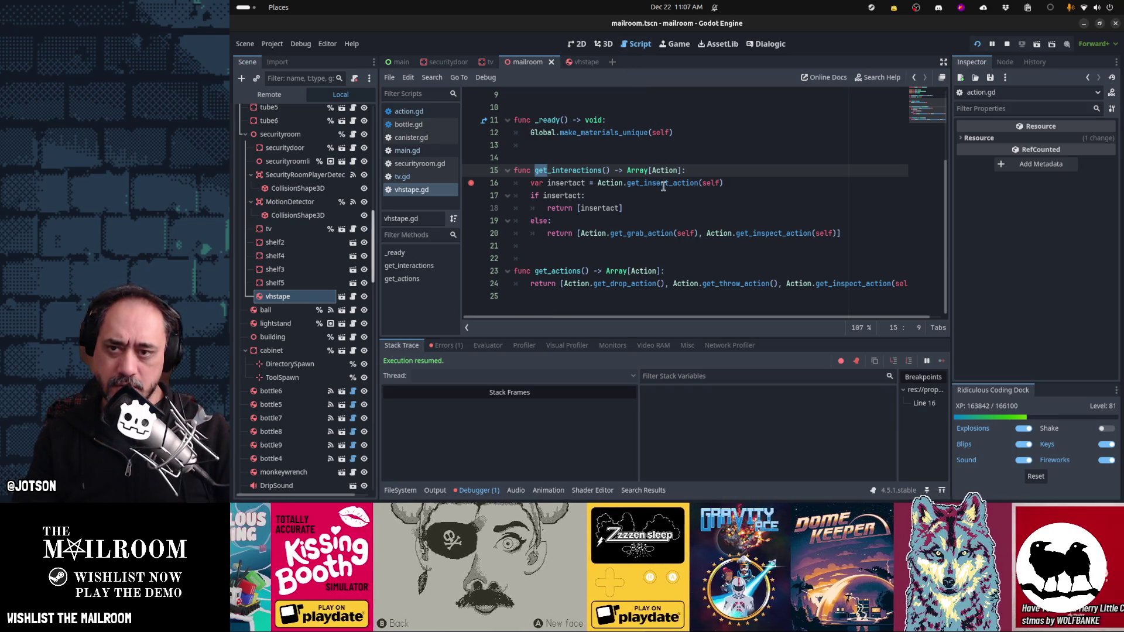
Step: Move the three insertact lines from get_interactions into get_actions in vhstape.gd
mouse_move(663, 187)
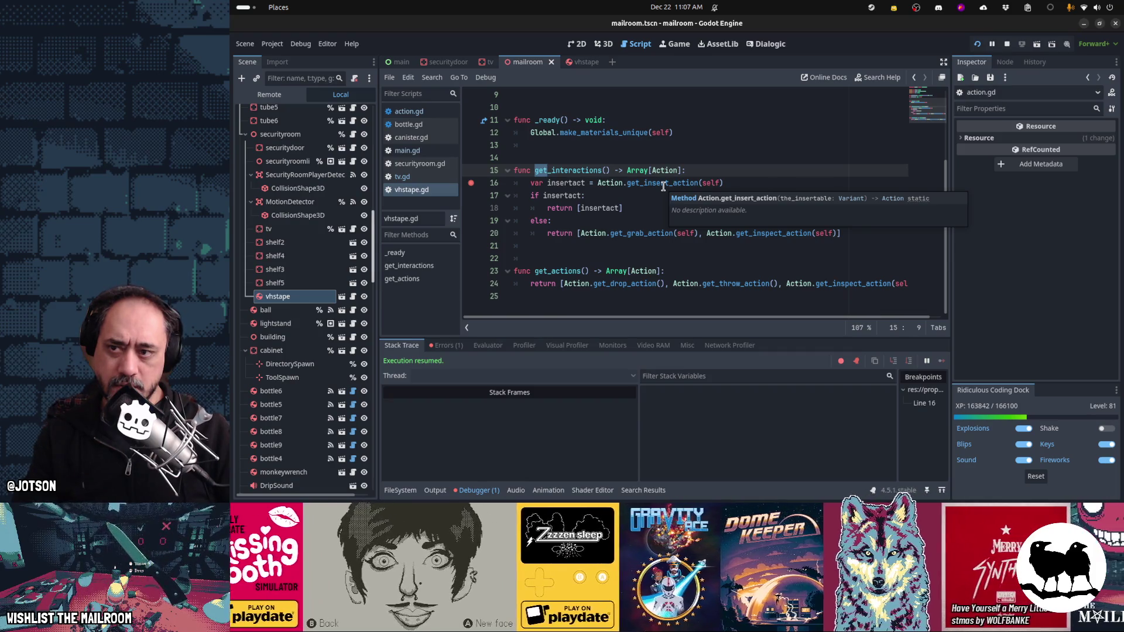
mouse_move(627, 173)
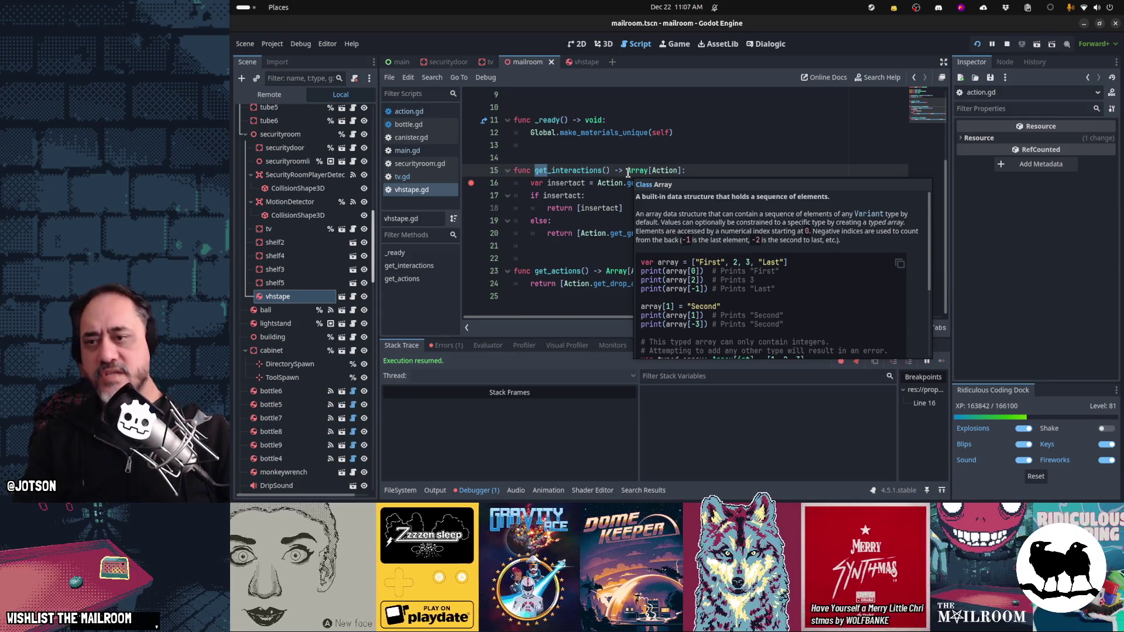
left_click(562, 196)
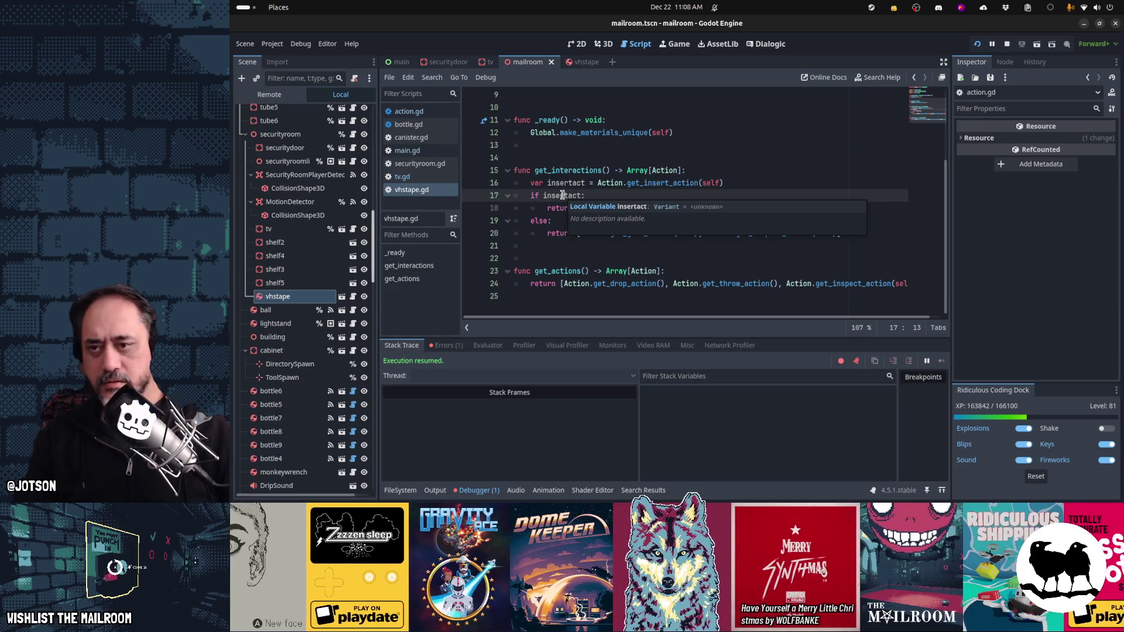
left_click(601, 184)
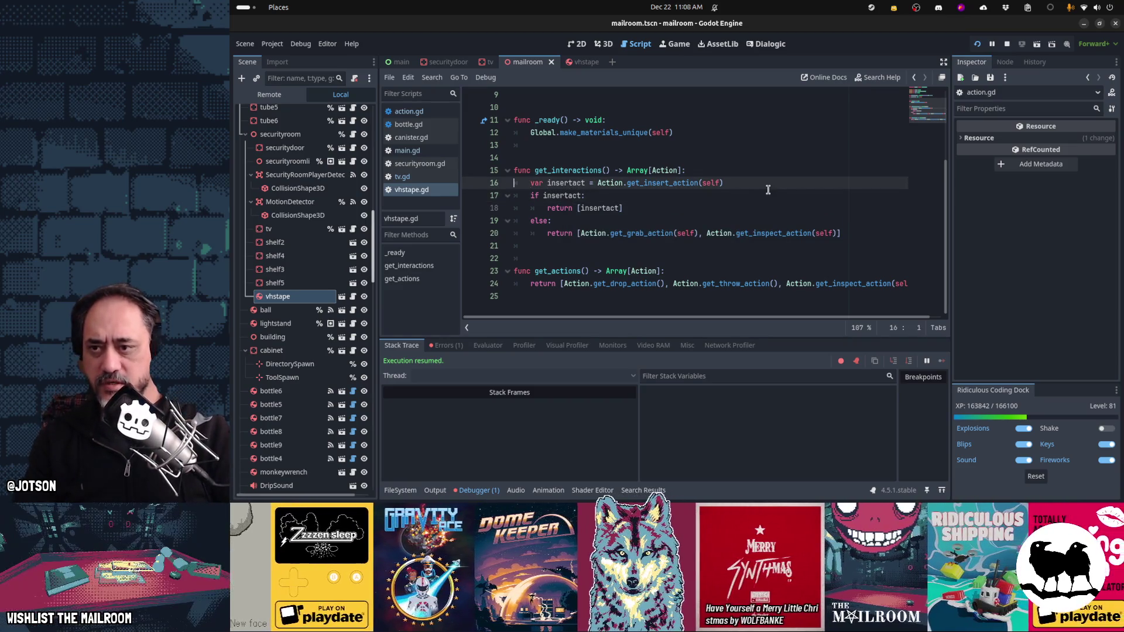
key("shift+Down")
key("shift+Down")
key("shift+Down")
key("ctrl+x")
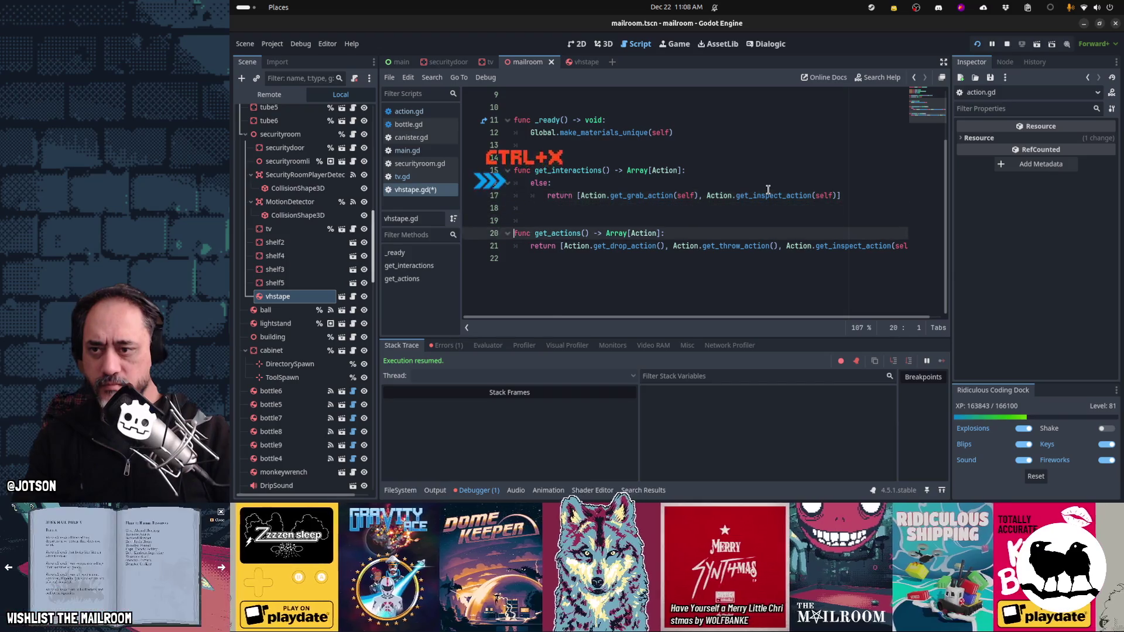
key("Down")
key("ctrl+v")
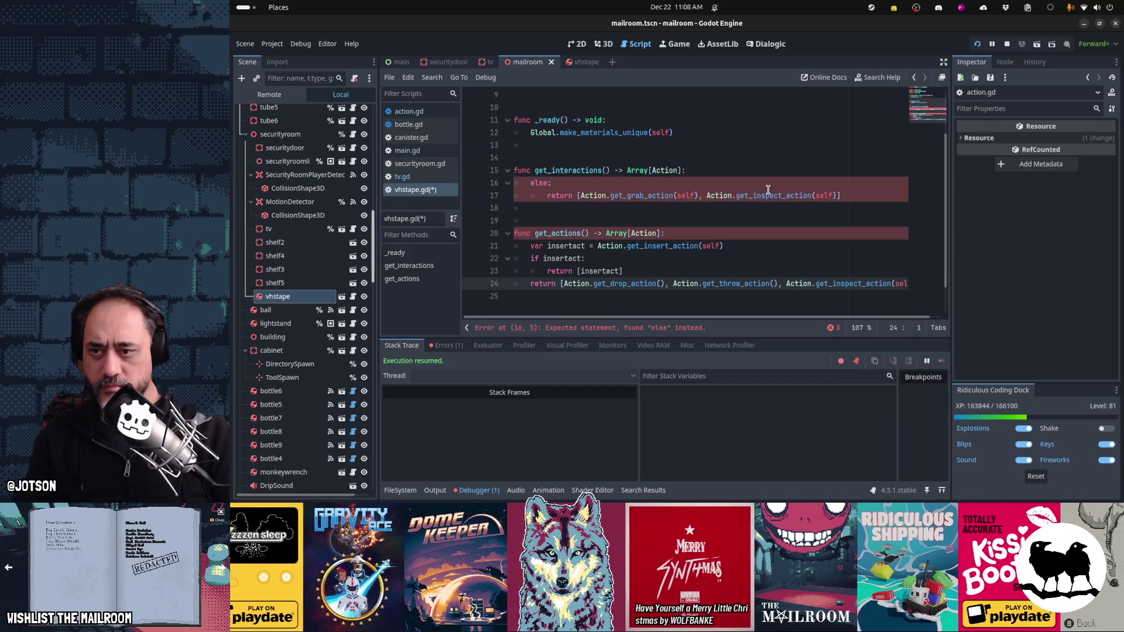
Step: Delete the leftover else line, unindent the return, and save the script and scene
key("Up")
key("Up")
key("Up")
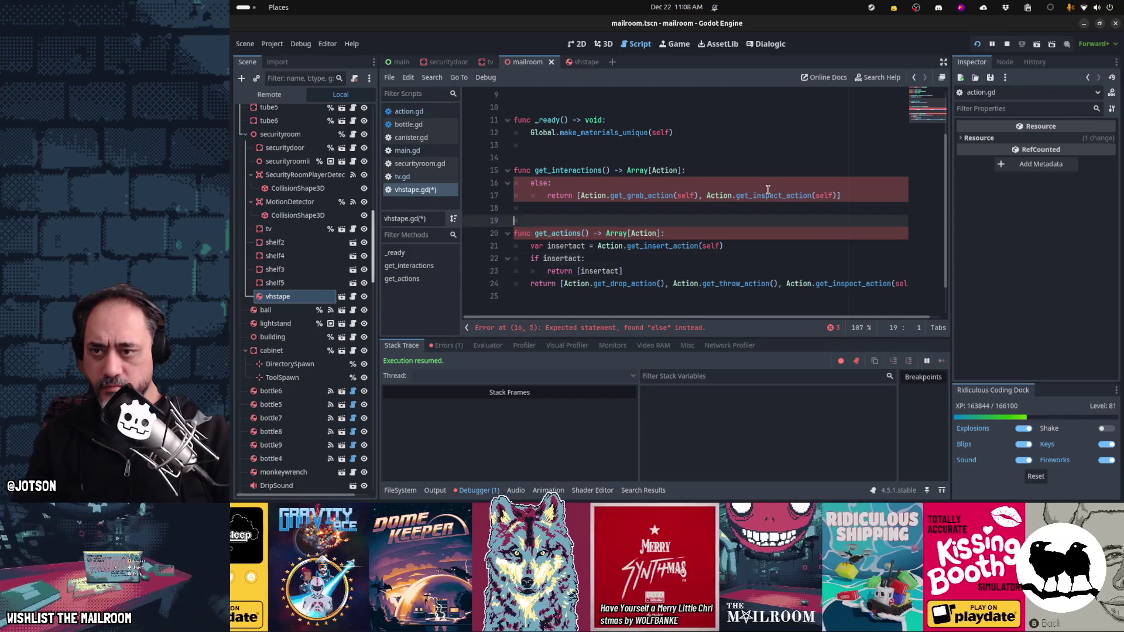
key("Down")
key("shift+Down")
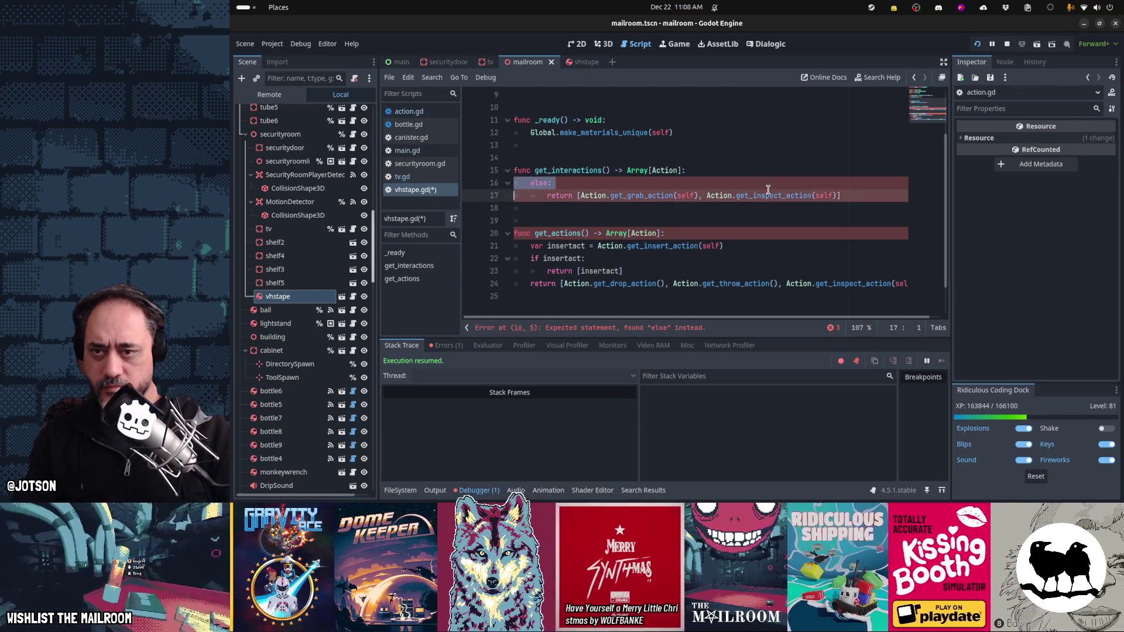
key("ctrl+x")
key("shift+Tab")
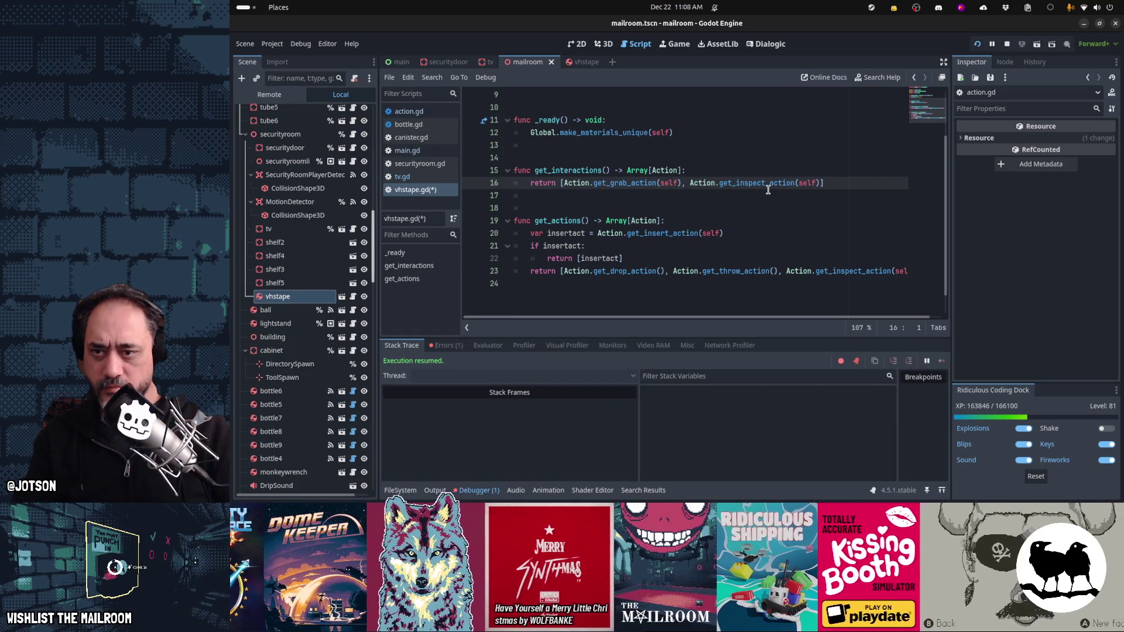
key("Down")
key("Down")
key("Down")
key("ctrl+s")
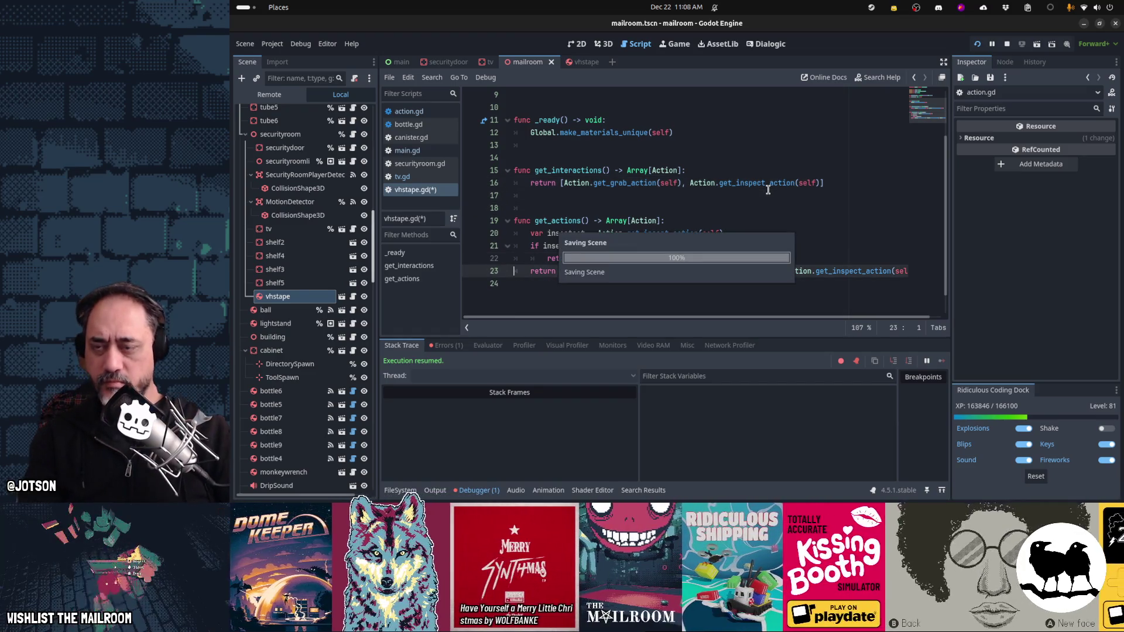
Step: Resume the game, walk up to the TV and hold to insert the VHS tape
key("Escape")
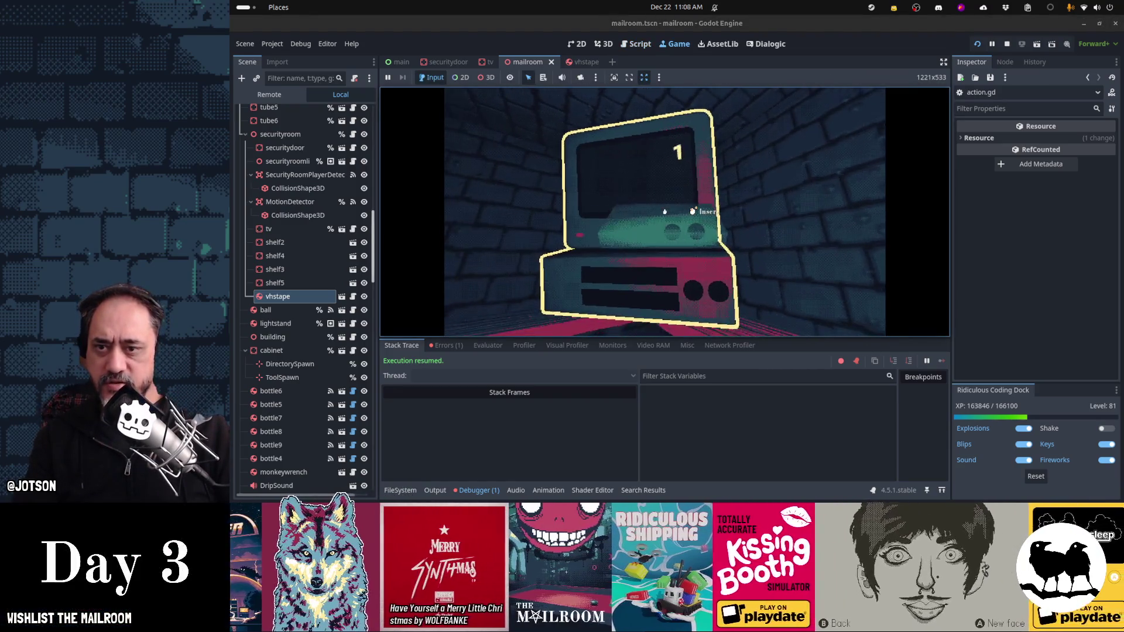
key("w")
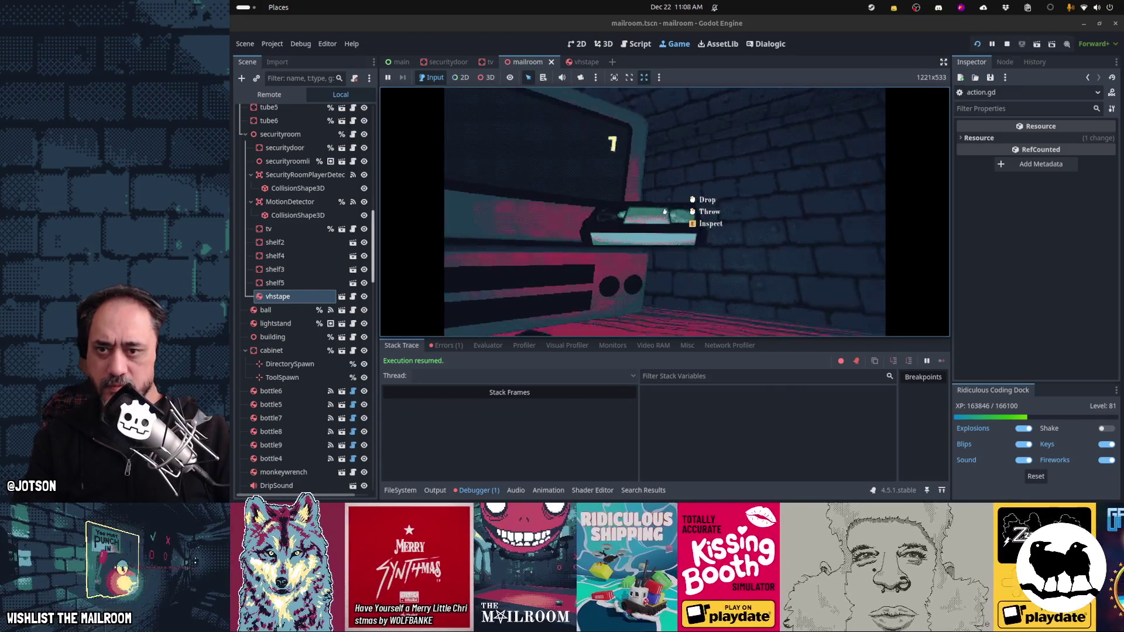
key("s")
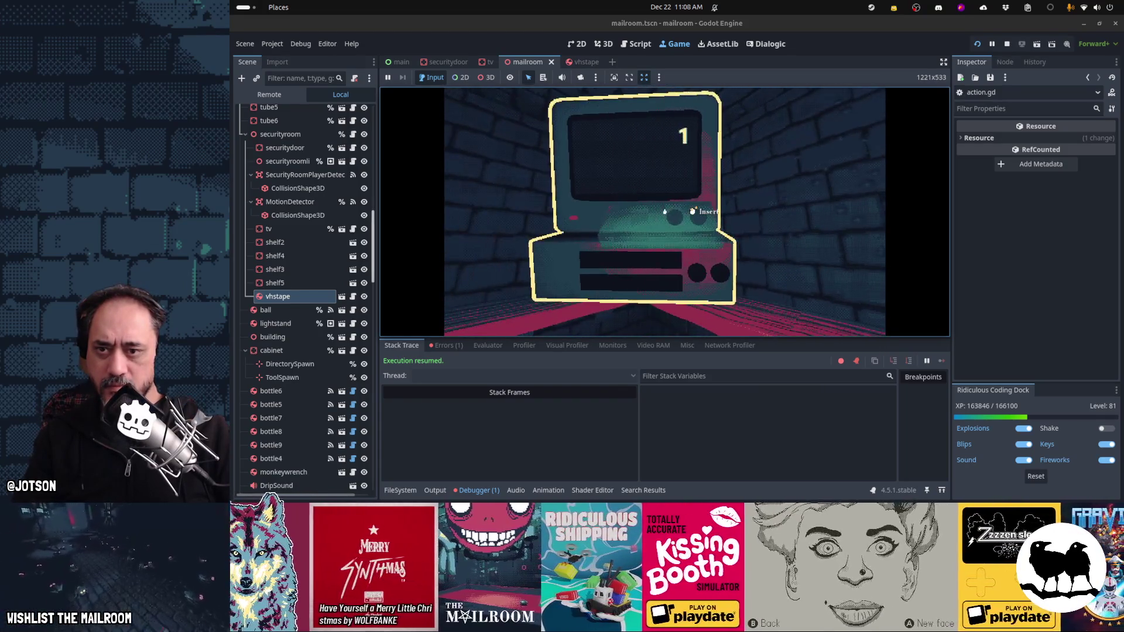
key("w")
key("s")
key("d")
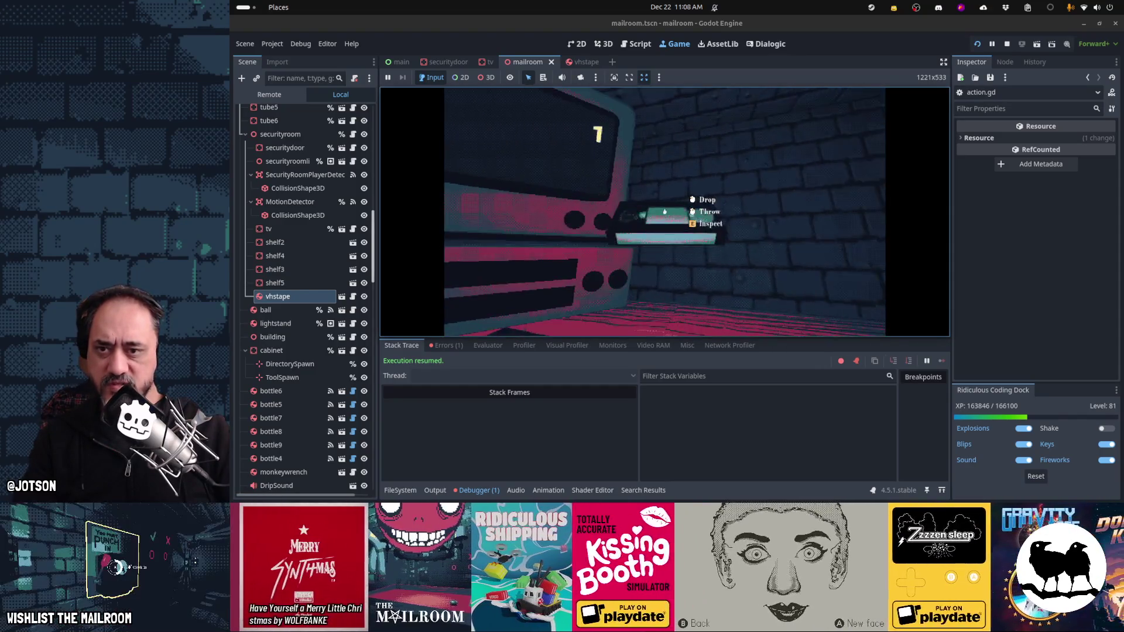
left_click(665, 211)
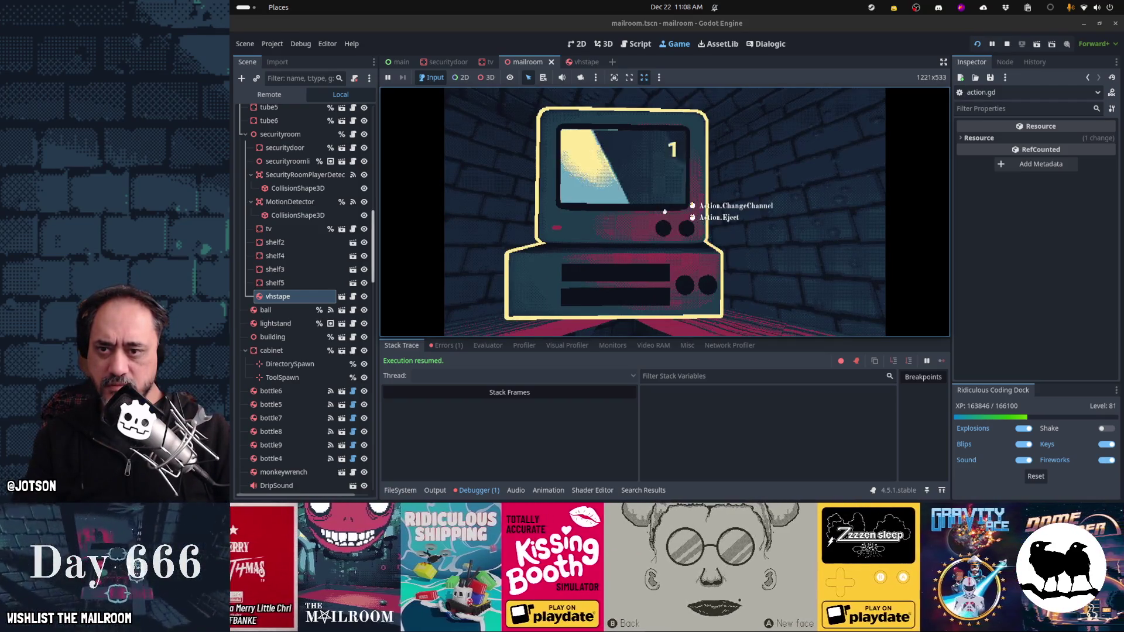
Step: Reposition in front of the TV, eject the tape, and pause the game
key("a")
key("s")
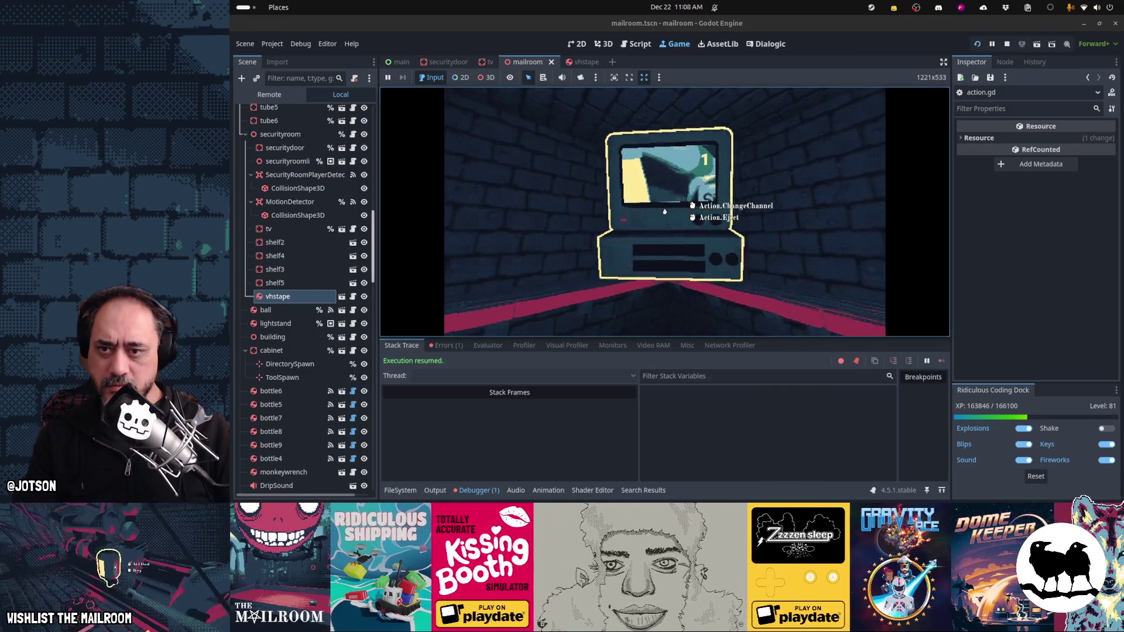
key("w")
key("s")
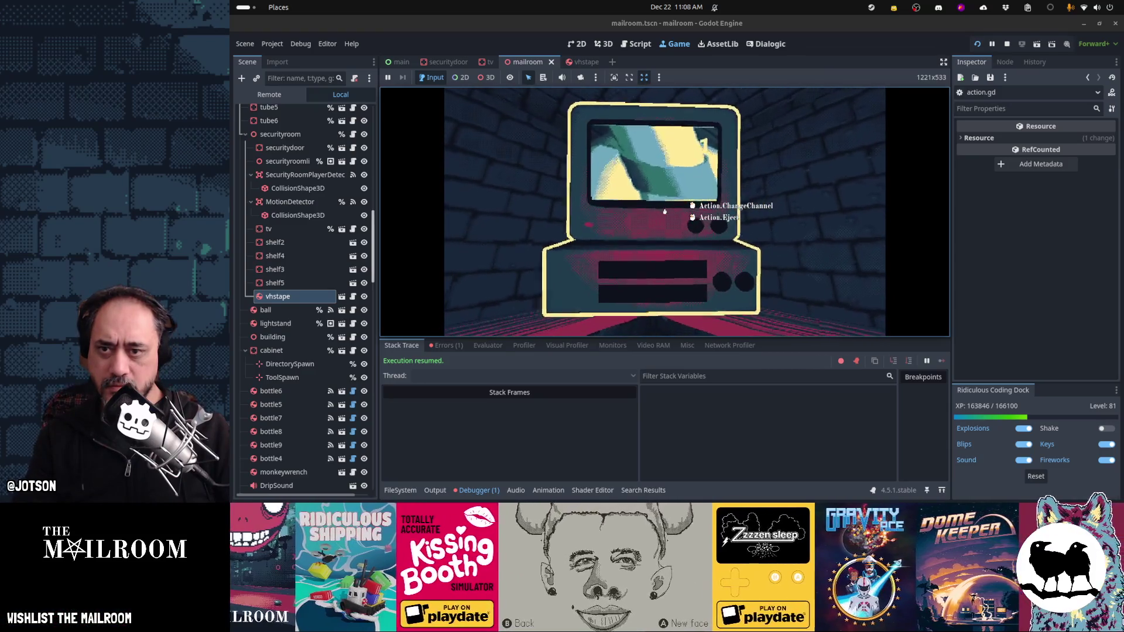
key("d")
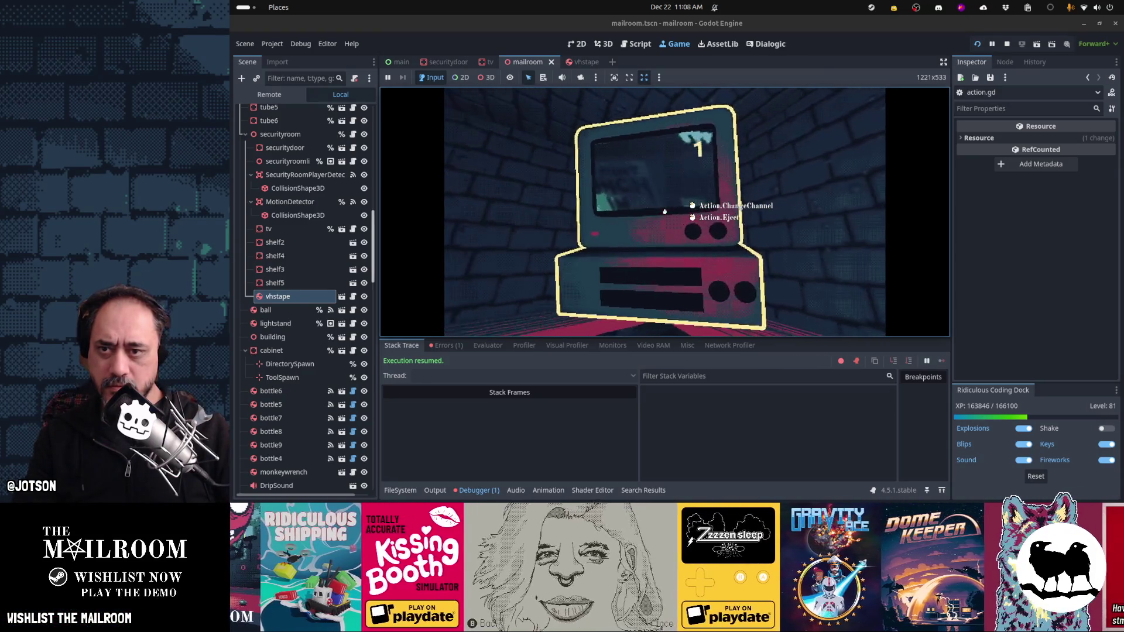
right_click(664, 212)
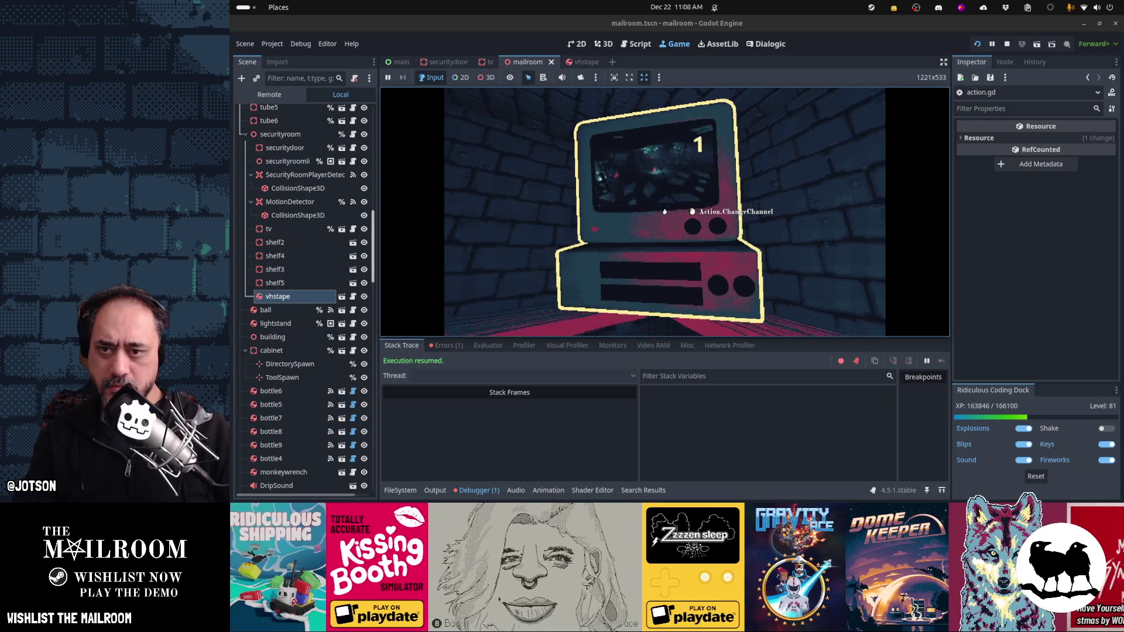
key("Escape")
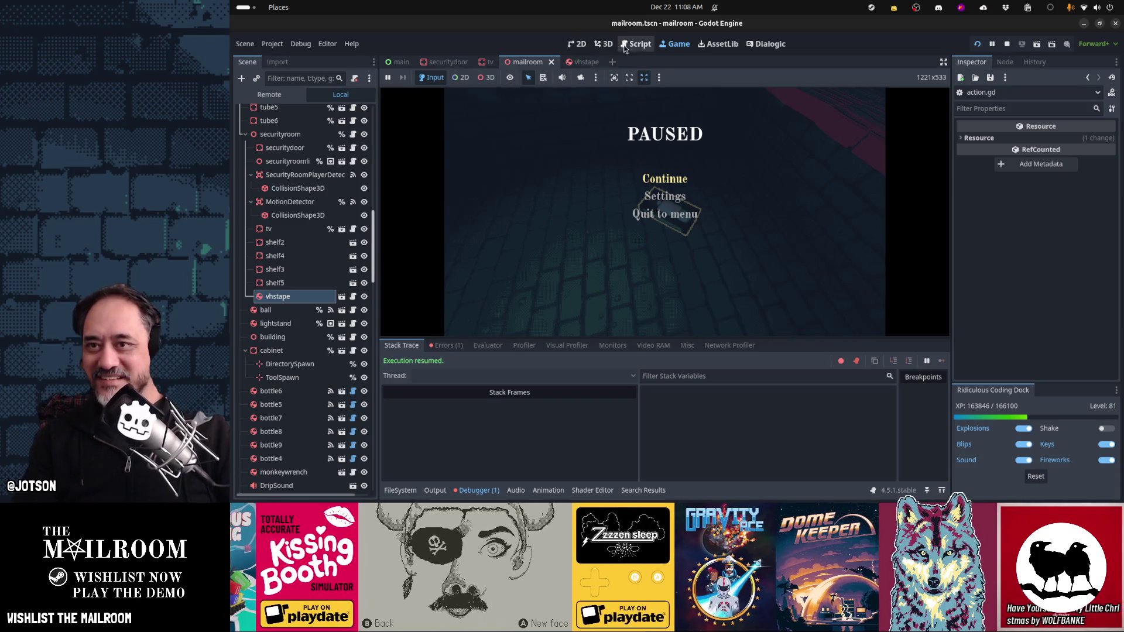
Step: Add Action.Icon.SECONDARY, "secondary" to the eject Action.new on tv.gd line 37, then save and open the vhstape scene
left_click(644, 44)
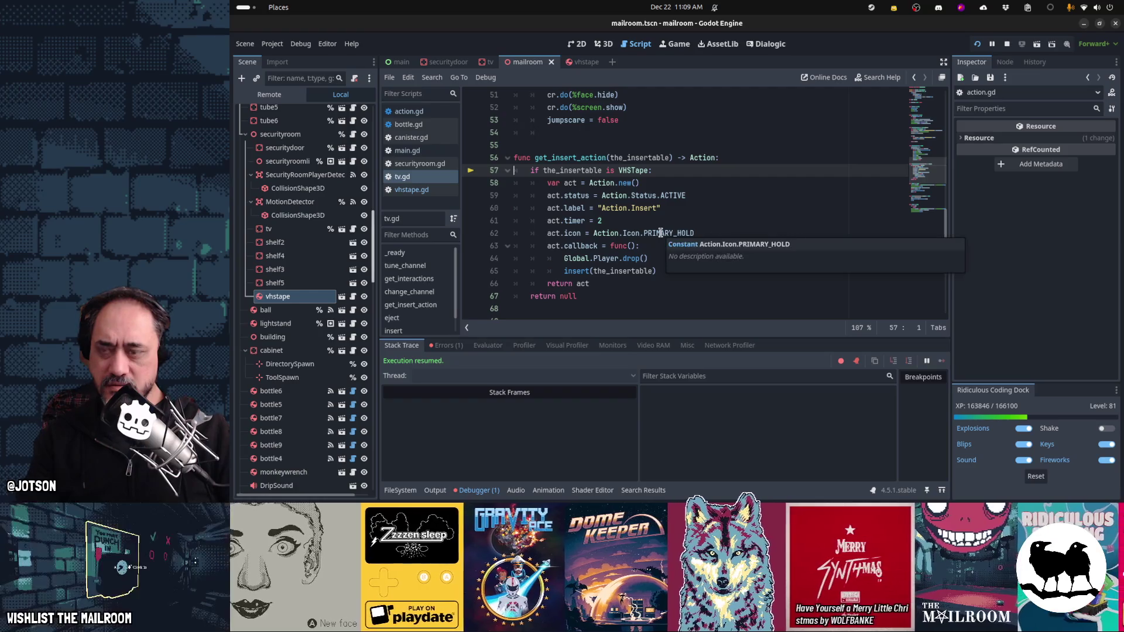
scroll(651, 225, "up", 5)
scroll(651, 225, "up", 3)
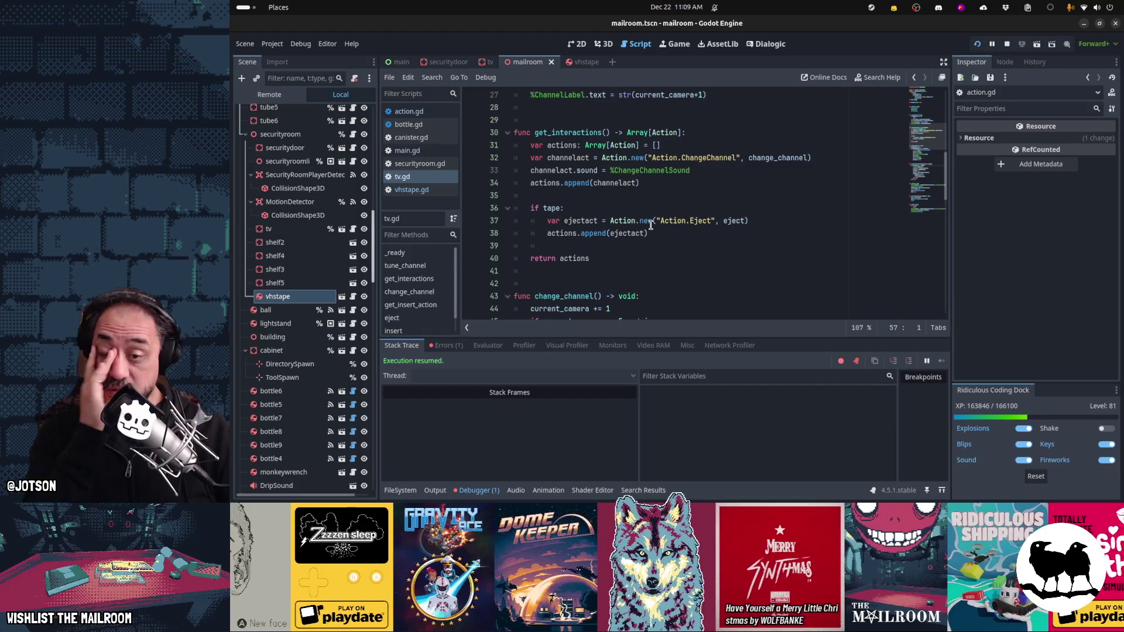
left_click(768, 221)
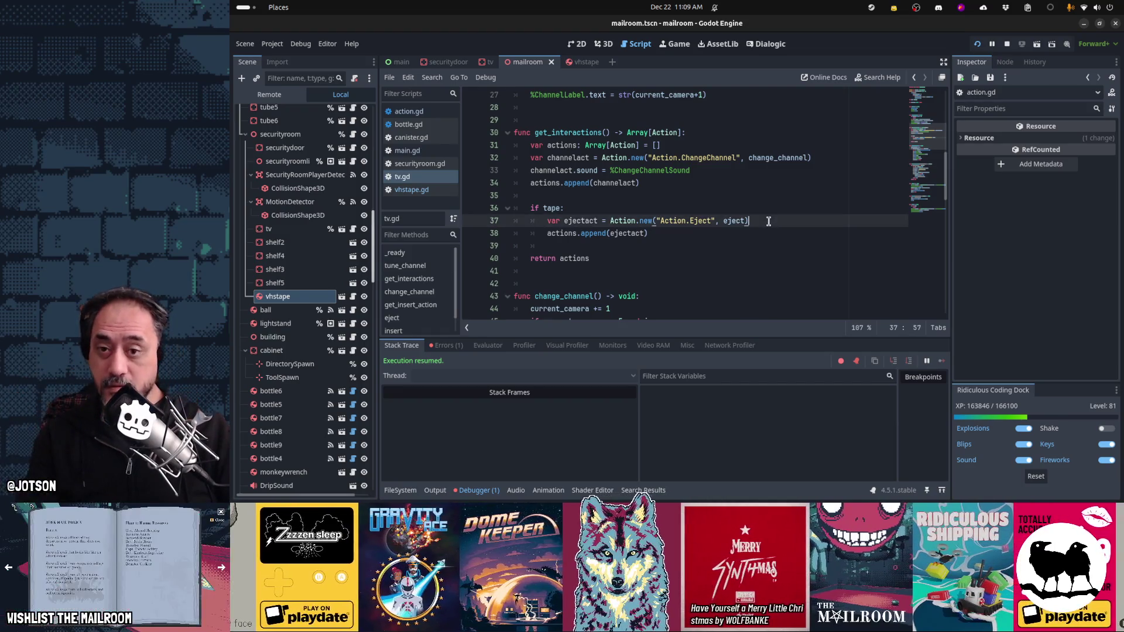
type(", A")
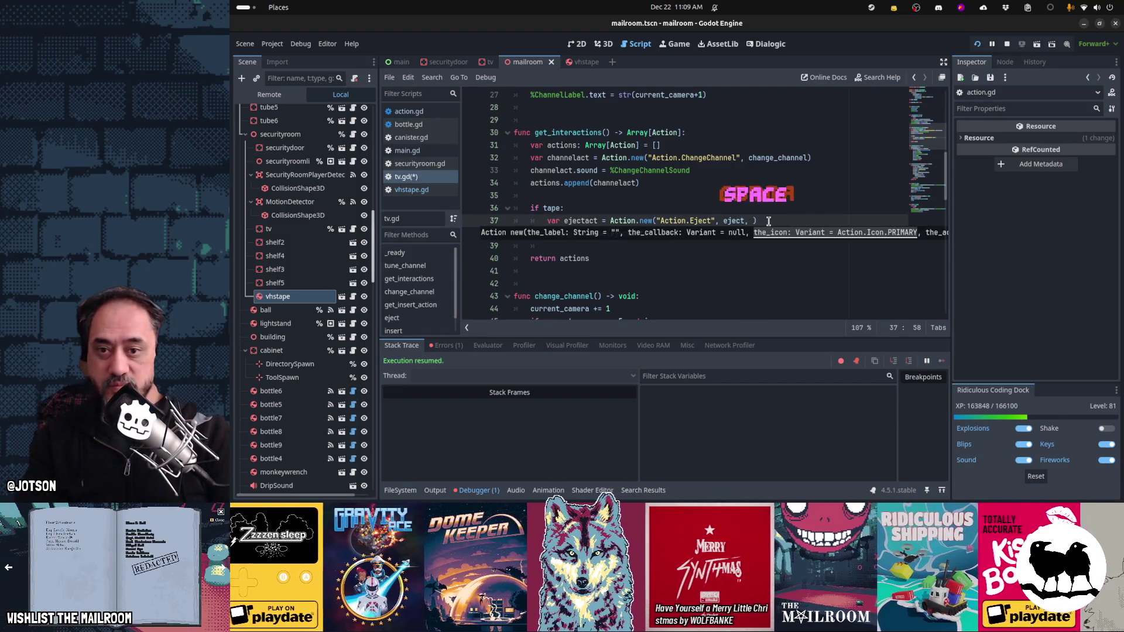
type("ction.Icon.SECON")
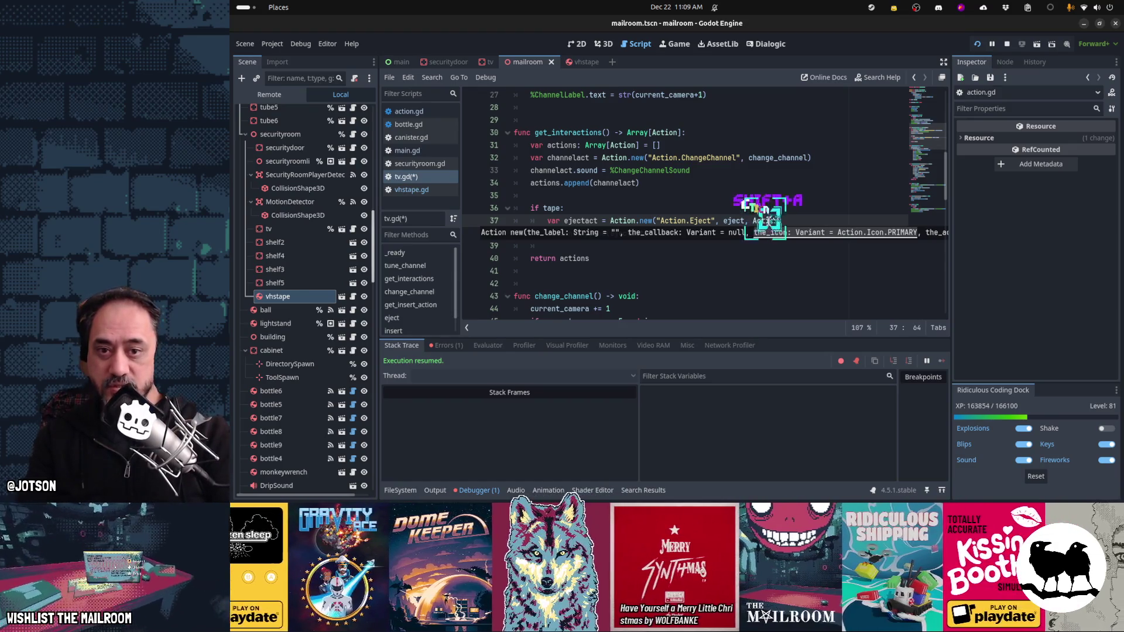
type("DARY, .")
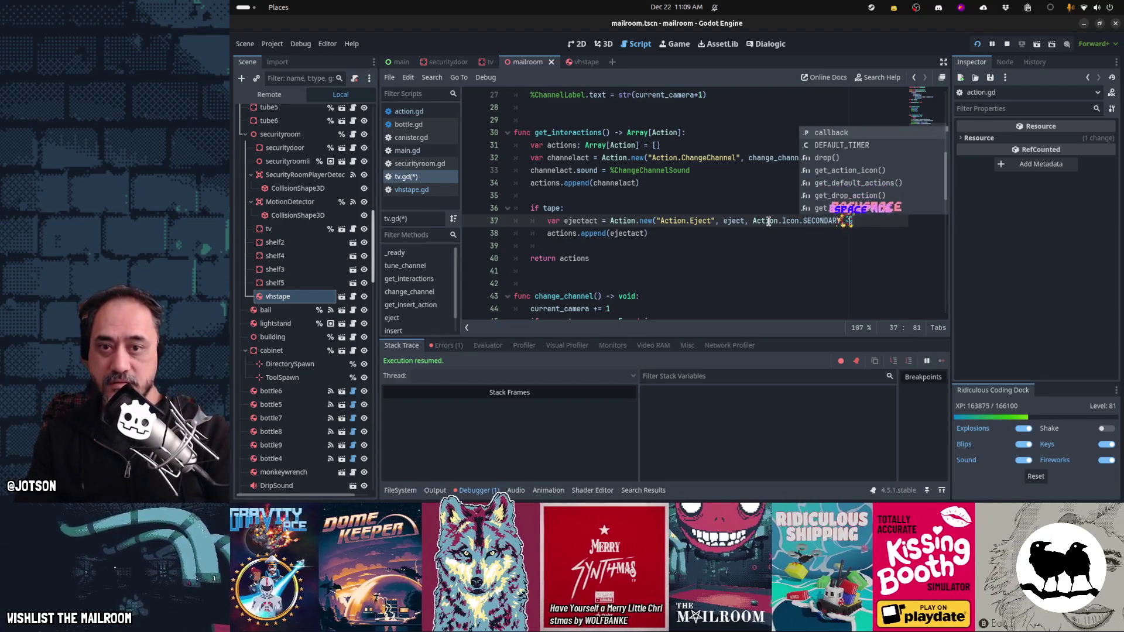
key("BackSpace")
type("\"secondary")
key("Escape")
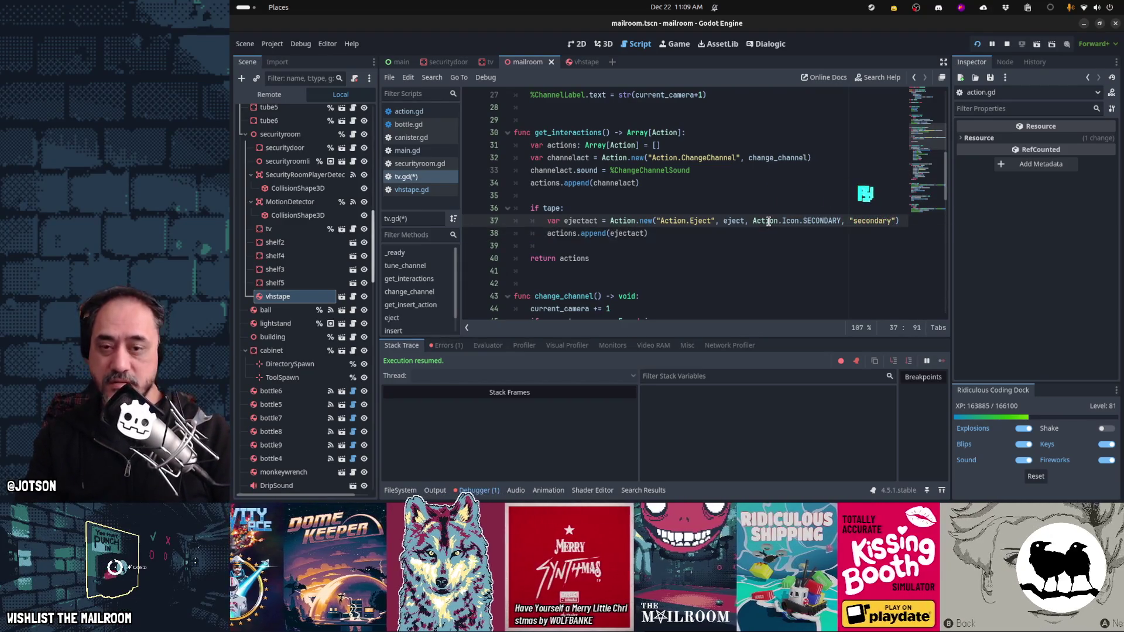
key("Down")
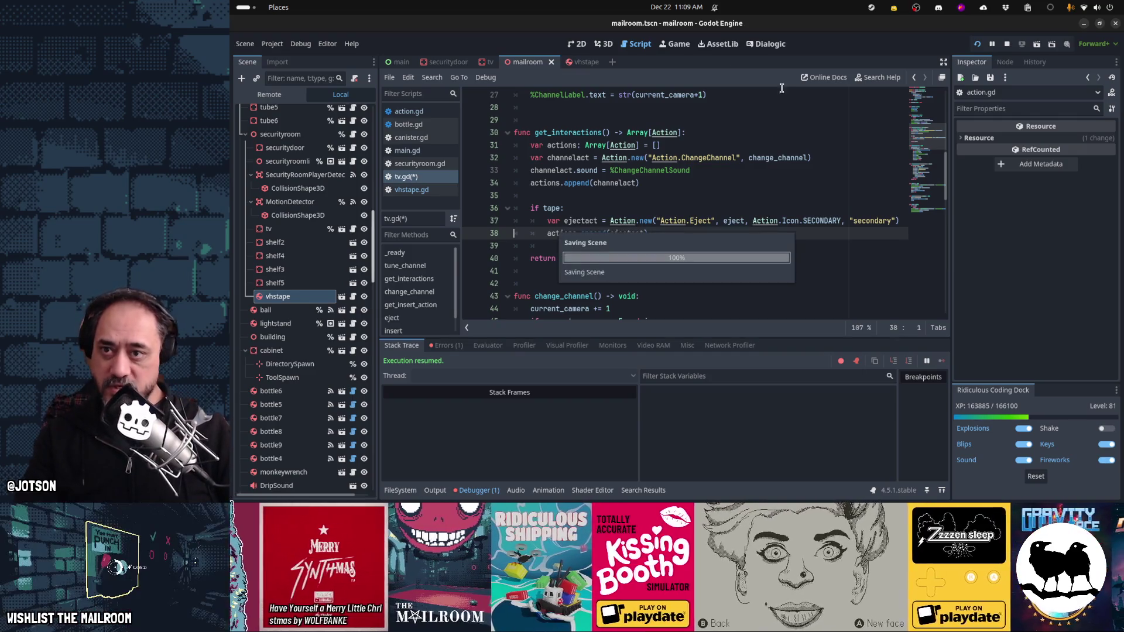
key("ctrl+s")
left_click(590, 62)
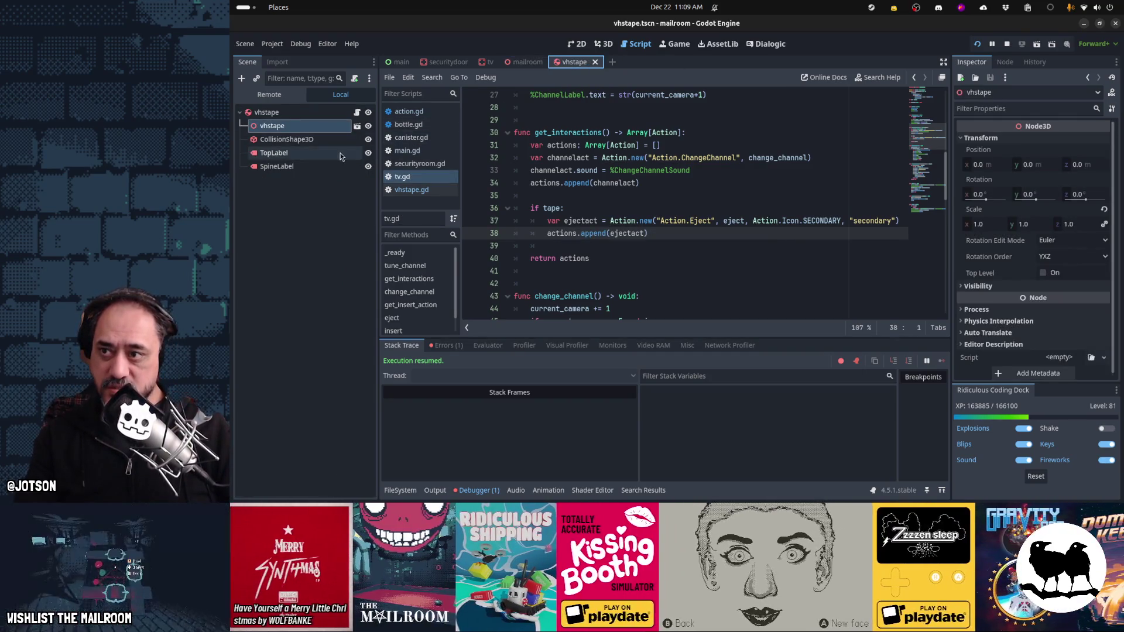
Step: In the tv scene, view CollisionShape3D from the right orthogonal side and duplicate it as CollisionShape3D2
left_click(489, 62)
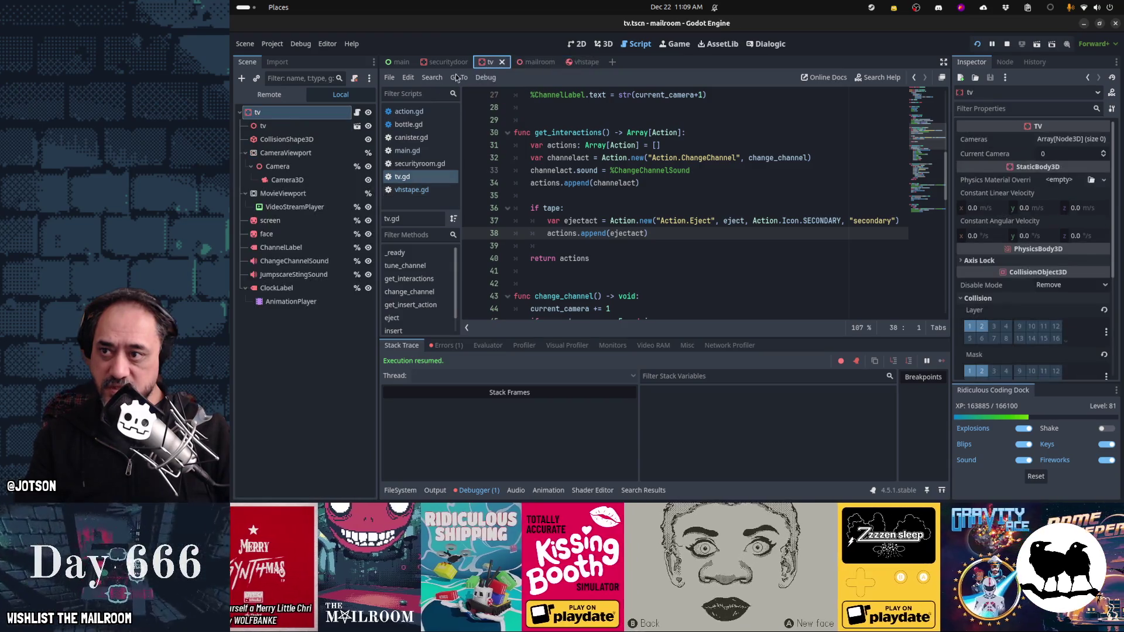
left_click(287, 139)
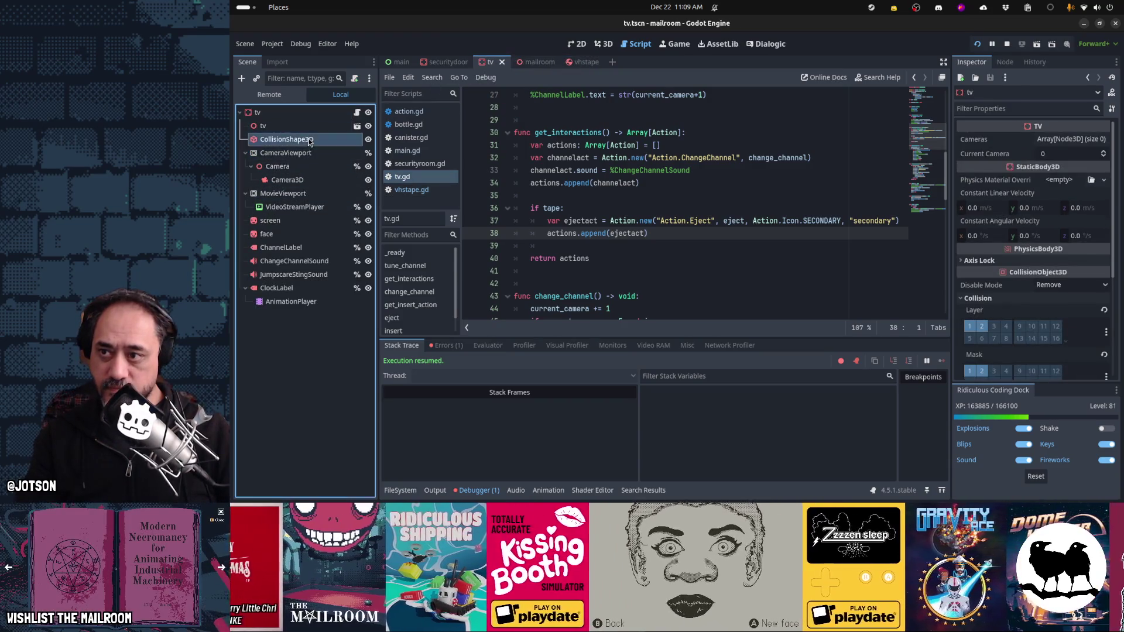
key("ctrl+F2")
key("KP_3")
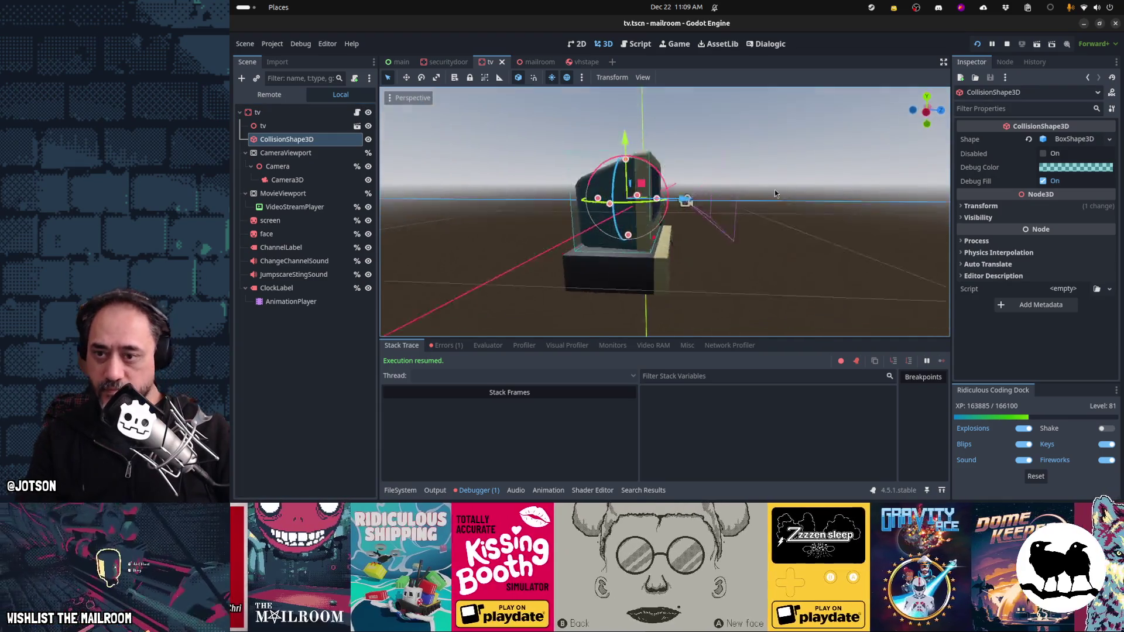
scroll(638, 254, "up", 1)
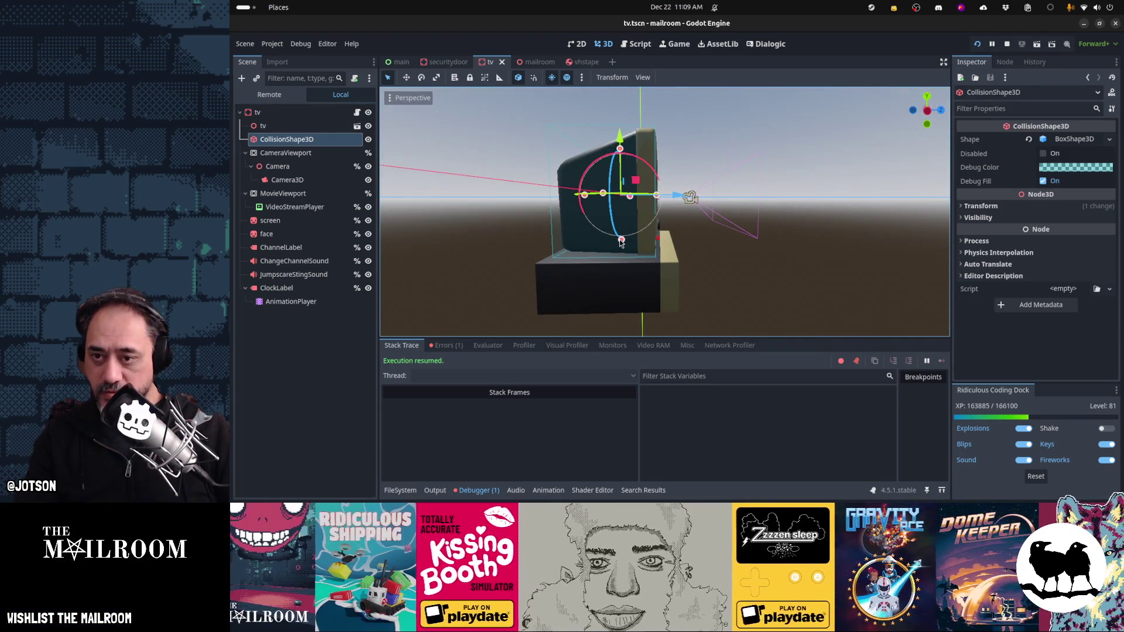
key("KP_3")
left_click_drag(706, 247, 712, 276)
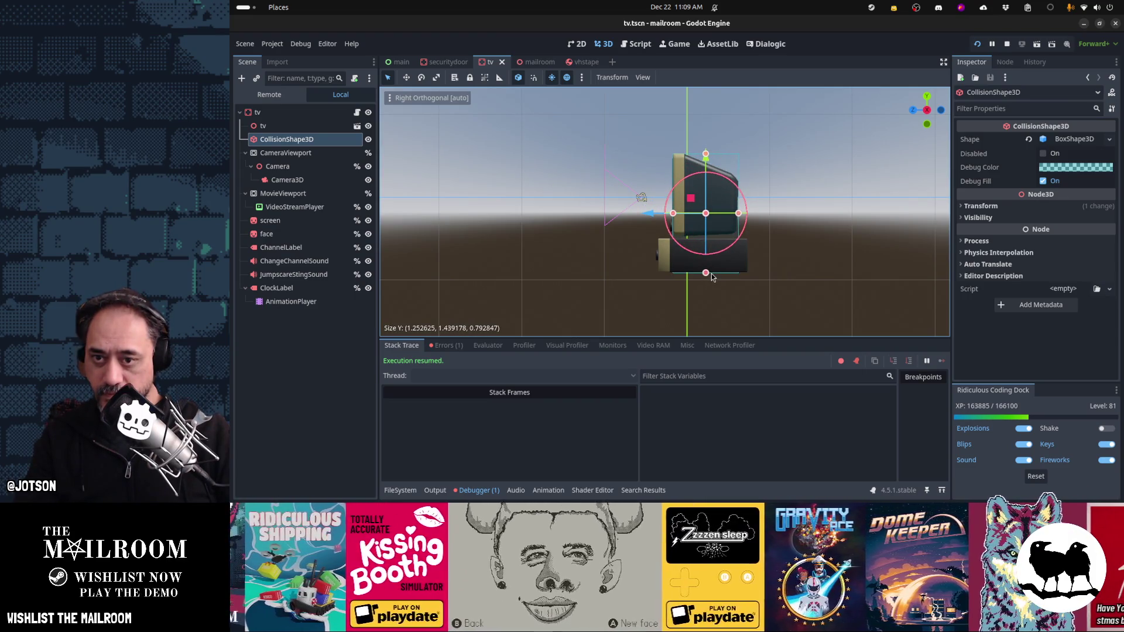
key("ctrl+z")
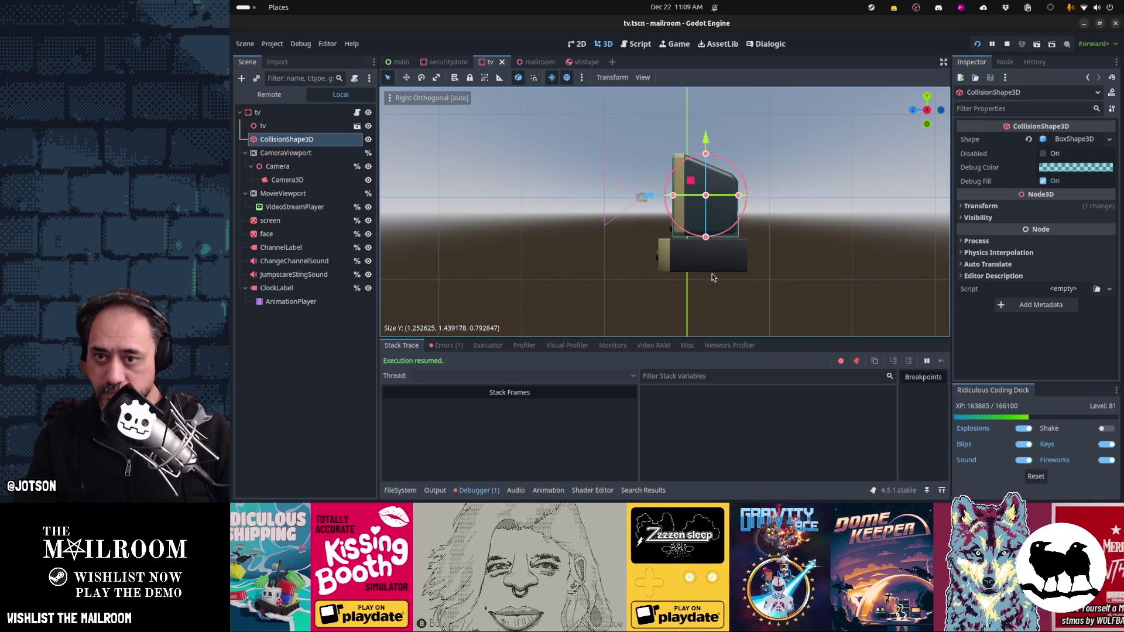
key("ctrl+d")
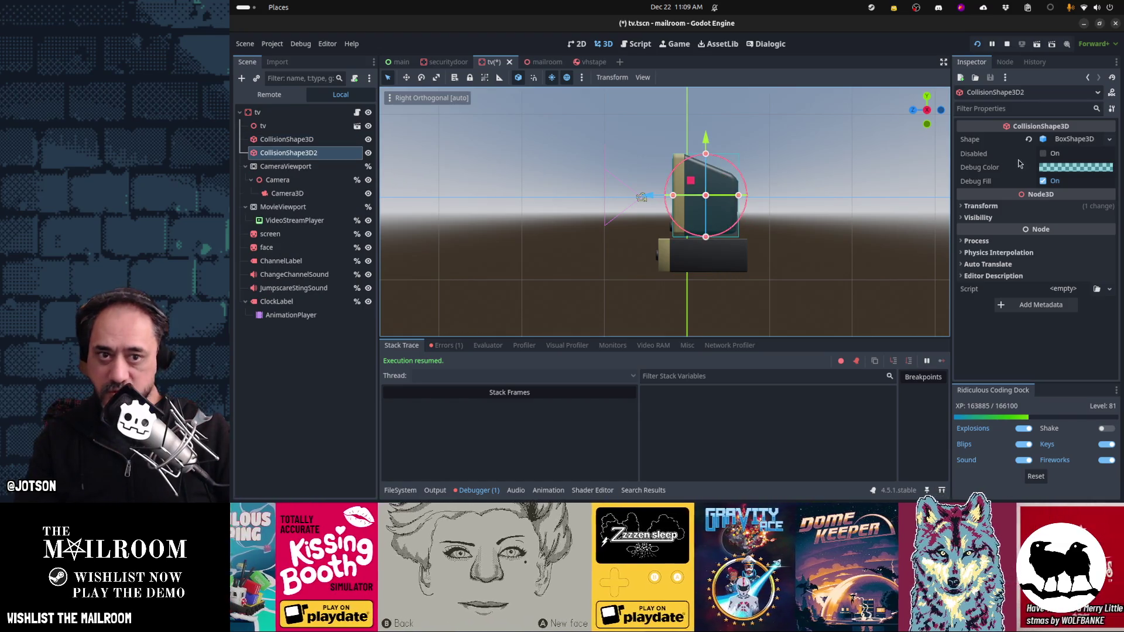
Step: Make CollisionShape3D2's box shape unique and reshape it to cover the TV's stand, slightly wider
left_click(1028, 140)
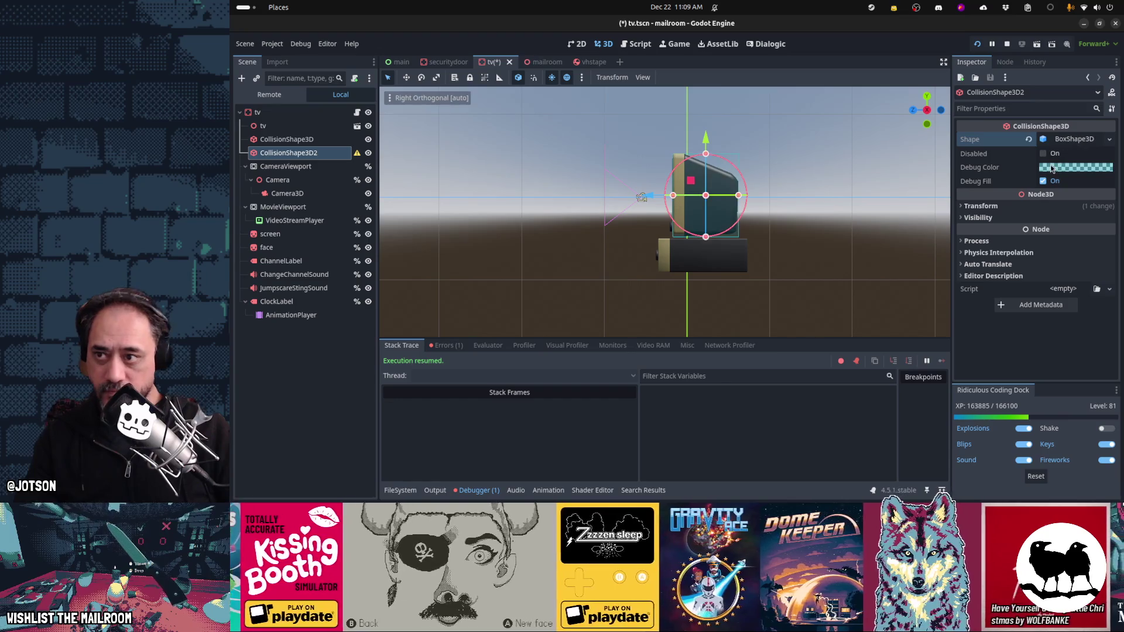
left_click(1109, 140)
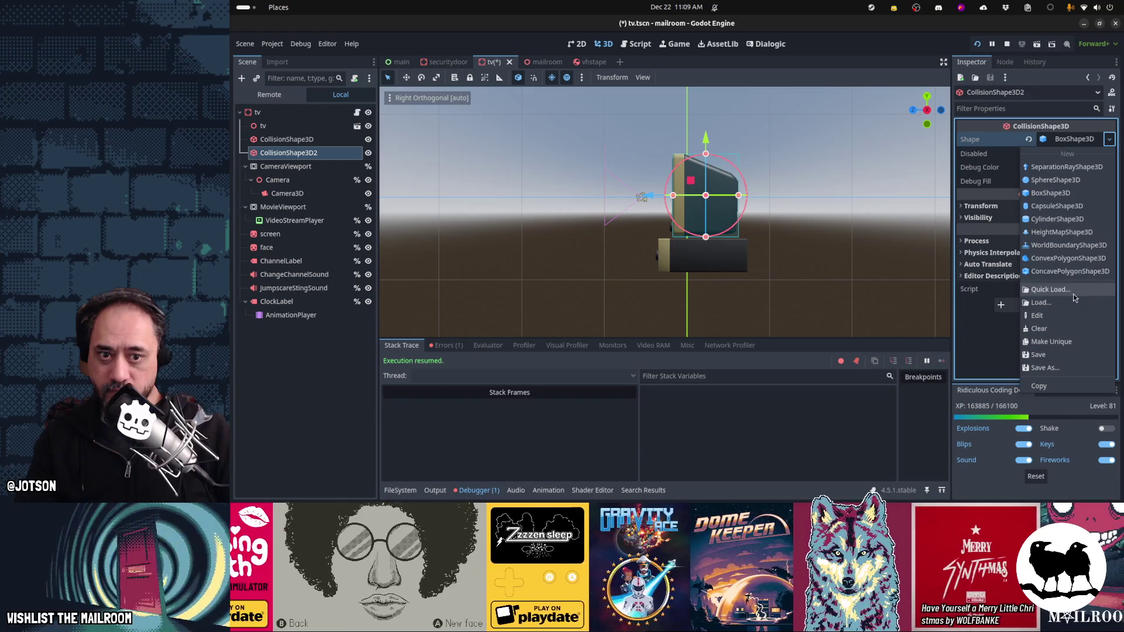
left_click(1052, 341)
left_click_drag(706, 236, 707, 276)
mouse_move(706, 155)
left_mouse_down()
mouse_move(715, 248)
mouse_move(720, 241)
mouse_move(659, 258)
left_mouse_up()
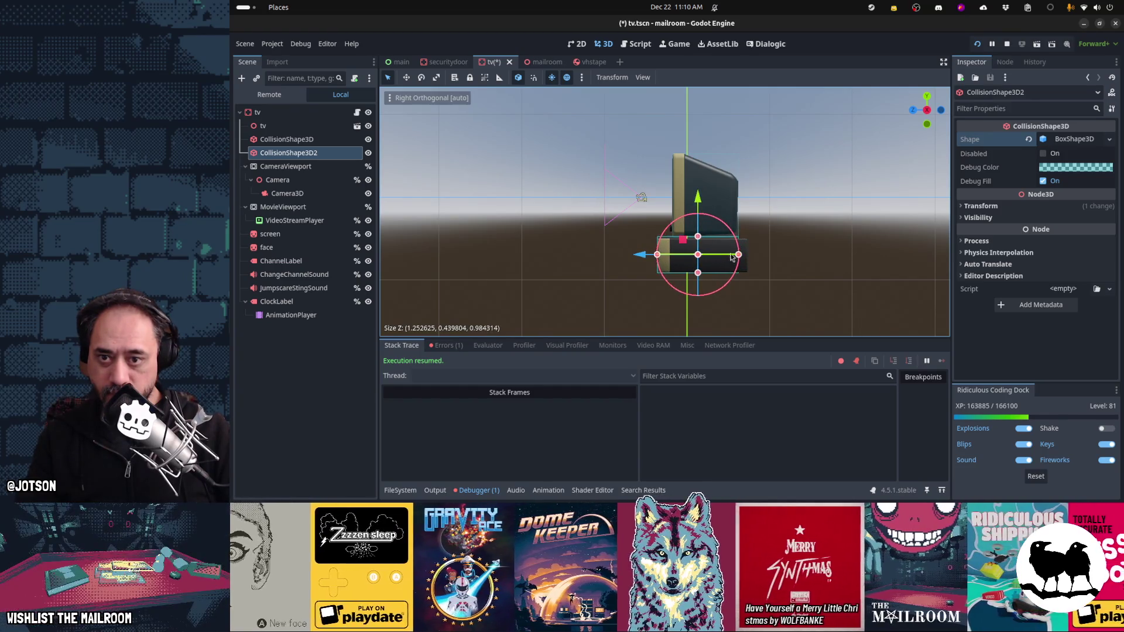
left_click_drag(739, 255, 749, 261)
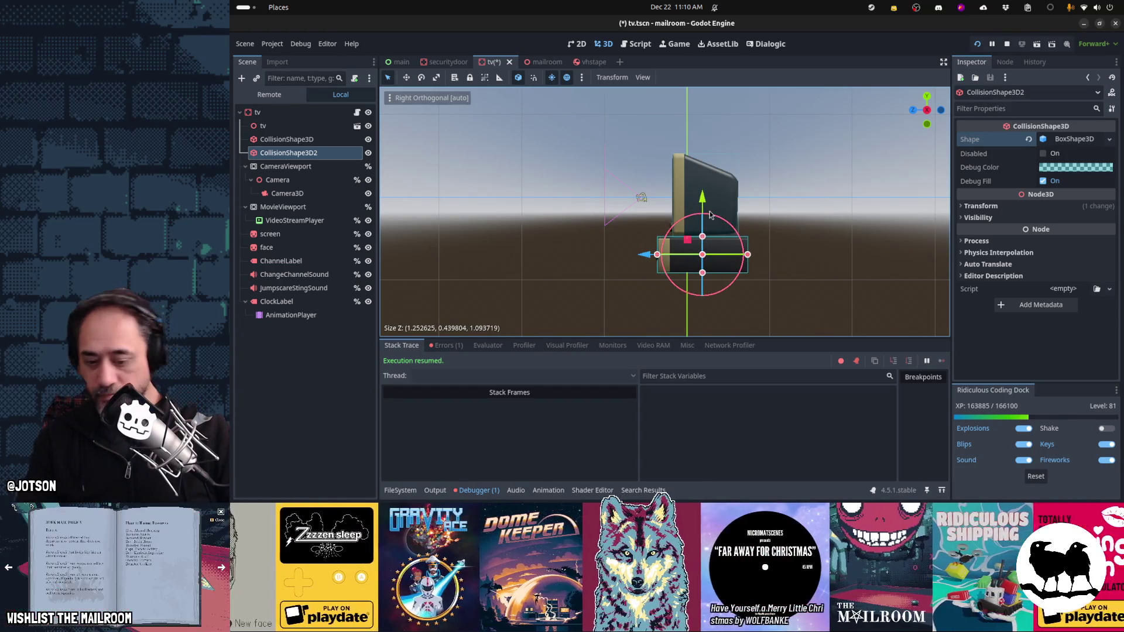
key("KP_7")
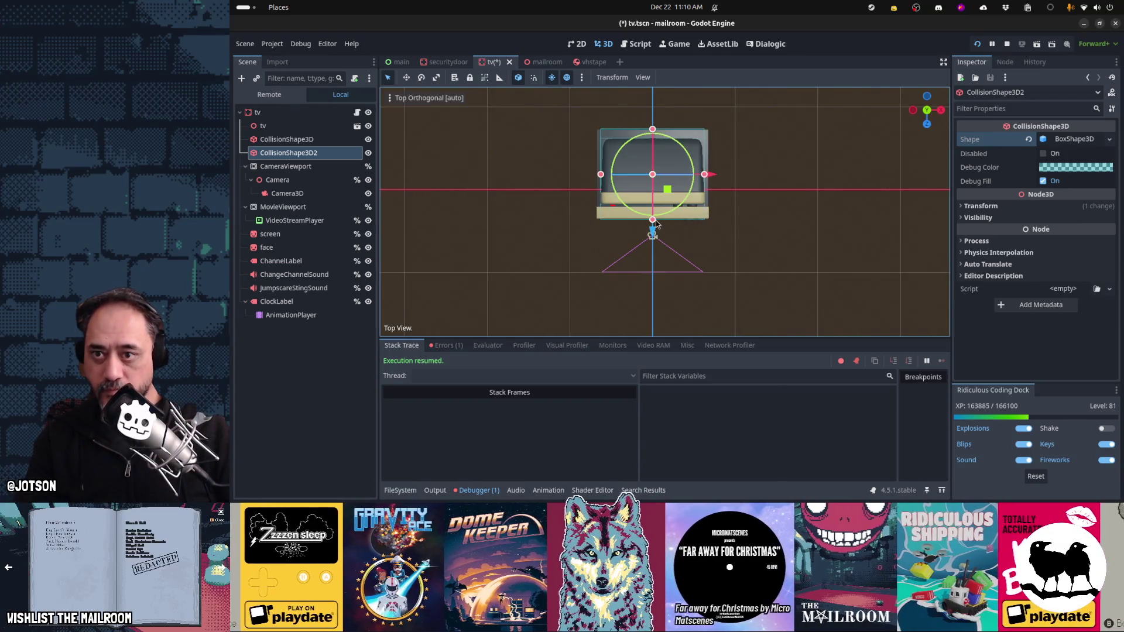
left_click_drag(601, 178, 598, 179)
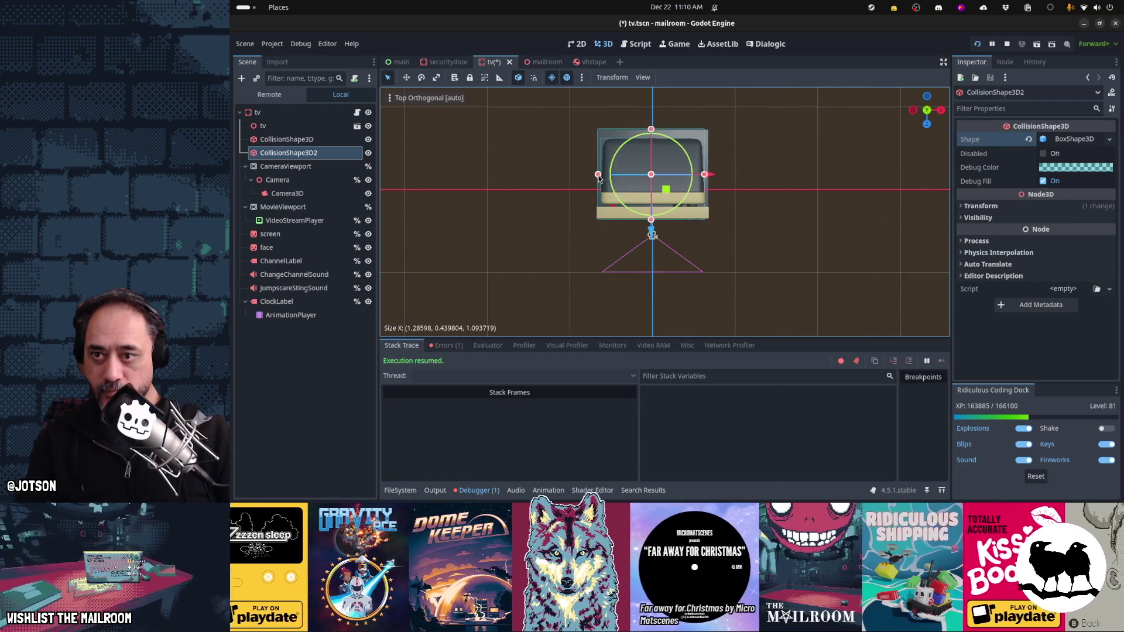
mouse_move(704, 178)
left_mouse_down()
mouse_move(777, 225)
mouse_move(755, 304)
left_mouse_up()
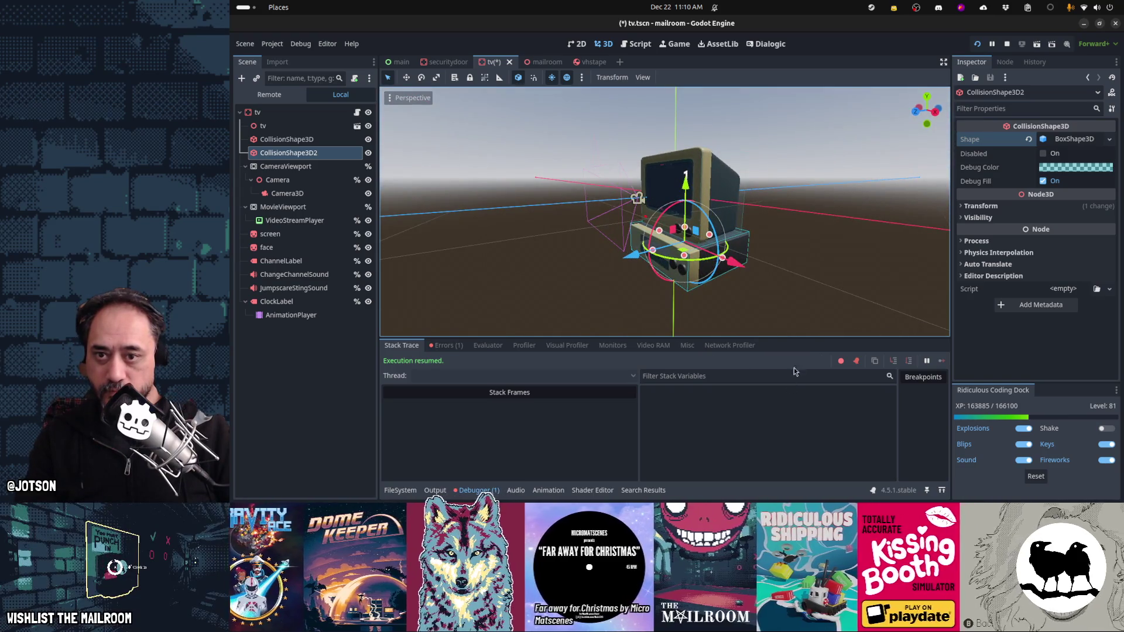
Step: Save the tv scene and open the tv node's tv.gd script
key("ctrl+s")
scroll(673, 264, "up", 3)
left_click_drag(673, 263, 581, 202)
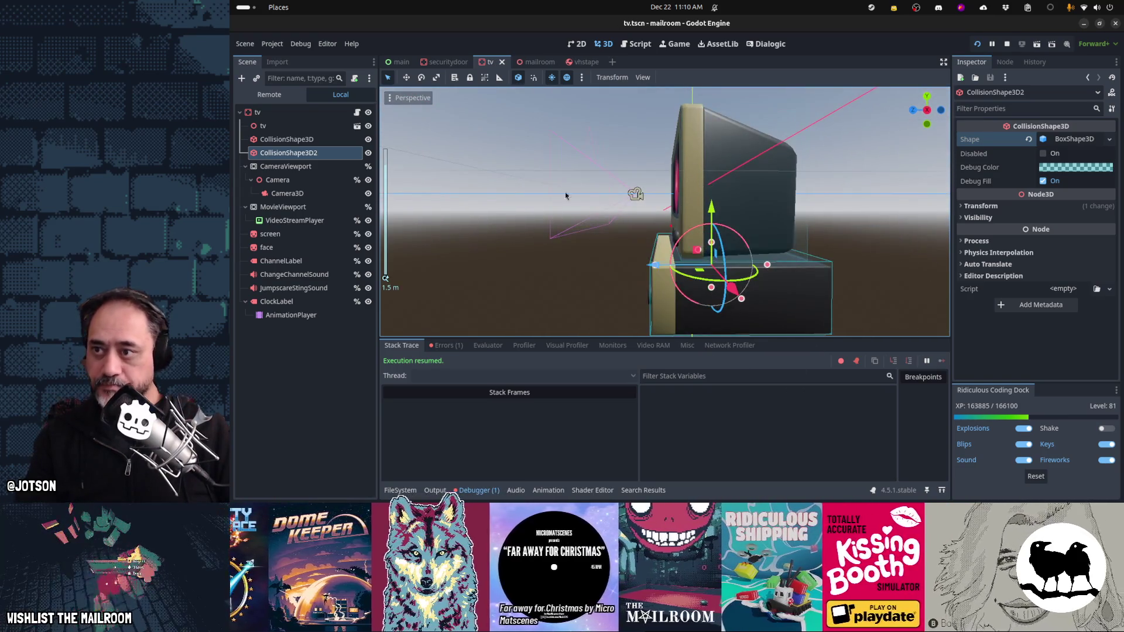
left_click(358, 113)
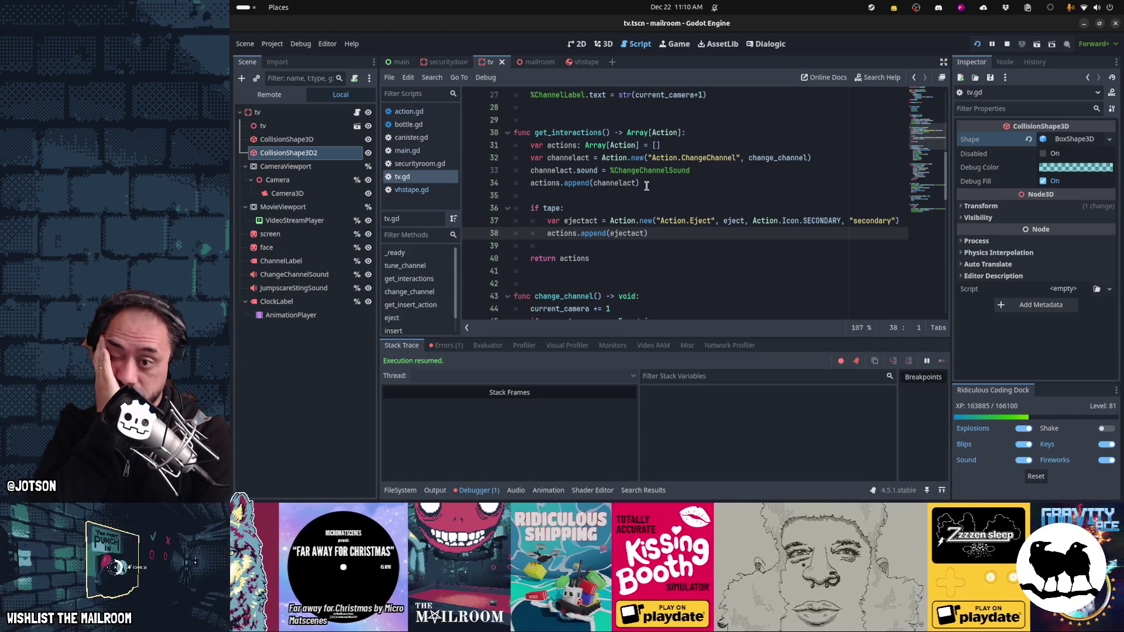
Step: Change the eject icon to Action.Icon.SECONDARY_HOLD, add 'ejectact.timer = 2' below, and save tv.gd
left_click(873, 226)
type("_HOLD")
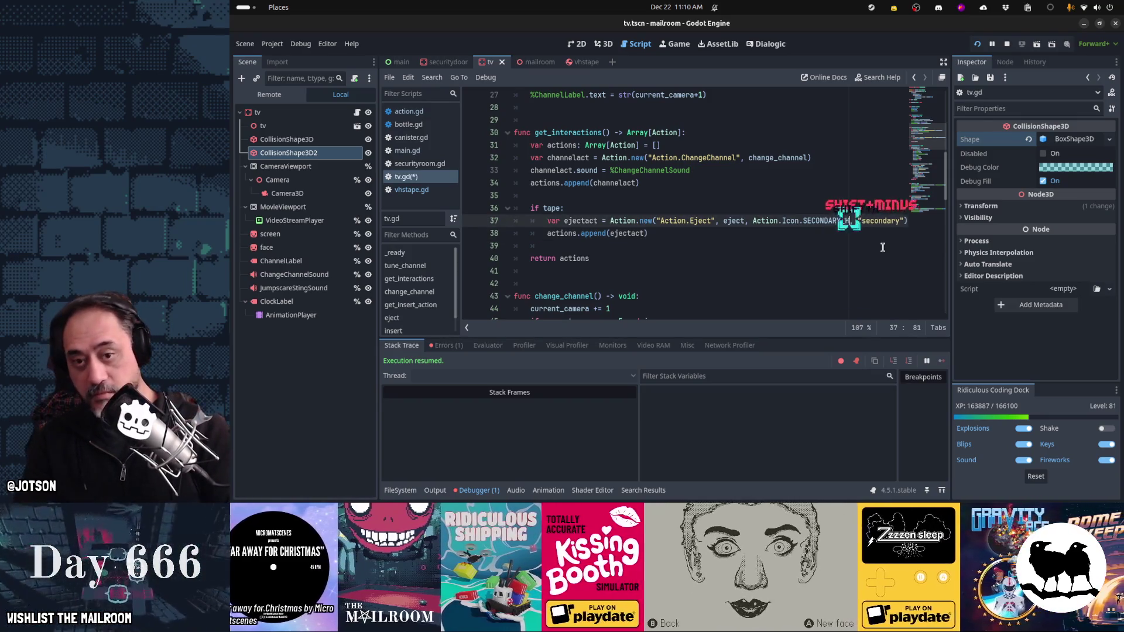
key("End")
key("Return")
type("ejectact.timer = 2")
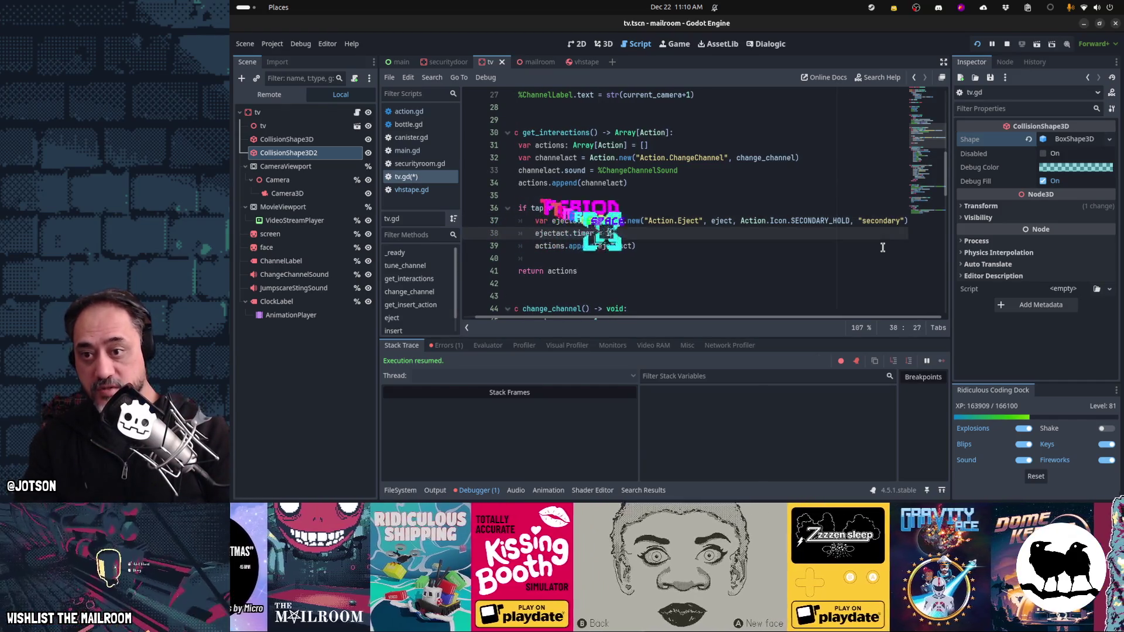
key("Home")
key("Home")
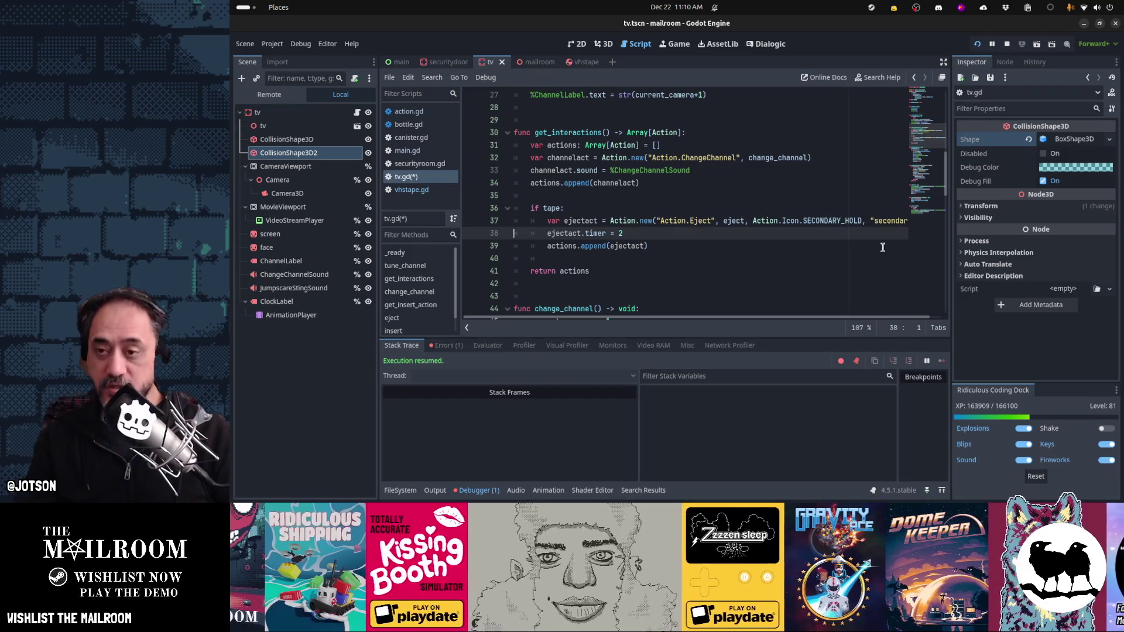
key("Down")
key("Down")
key("Down")
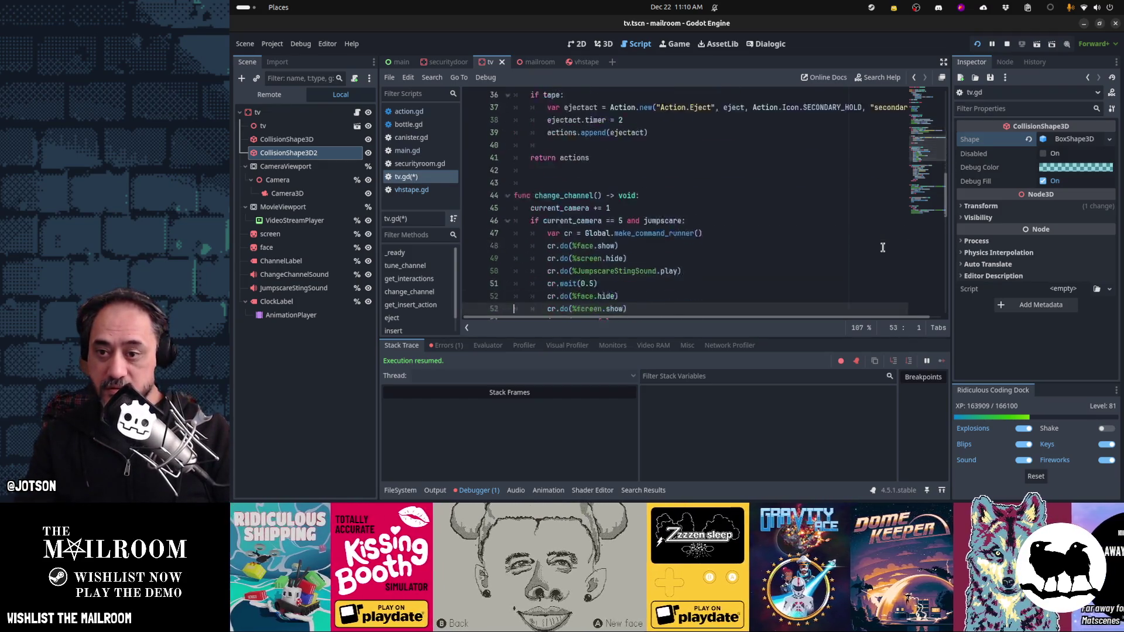
key("Up")
key("Up")
key("Up")
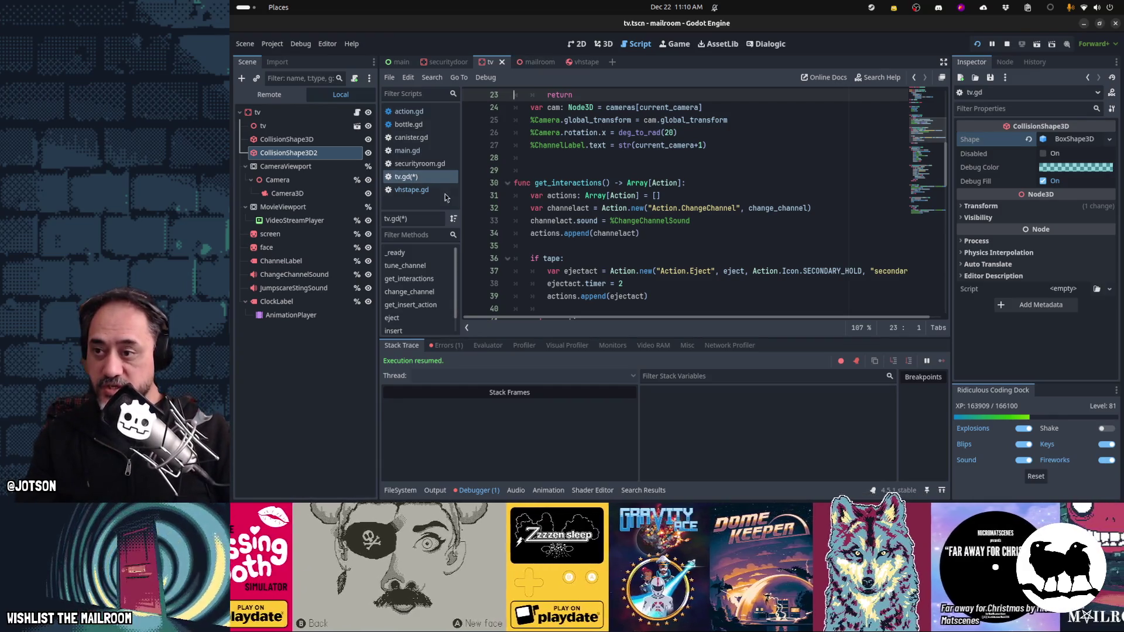
key("ctrl+s")
Step: Select the VideoStreamPlayer and expand its Layout > Transform properties, checking MovieViewport's size
left_click(315, 221)
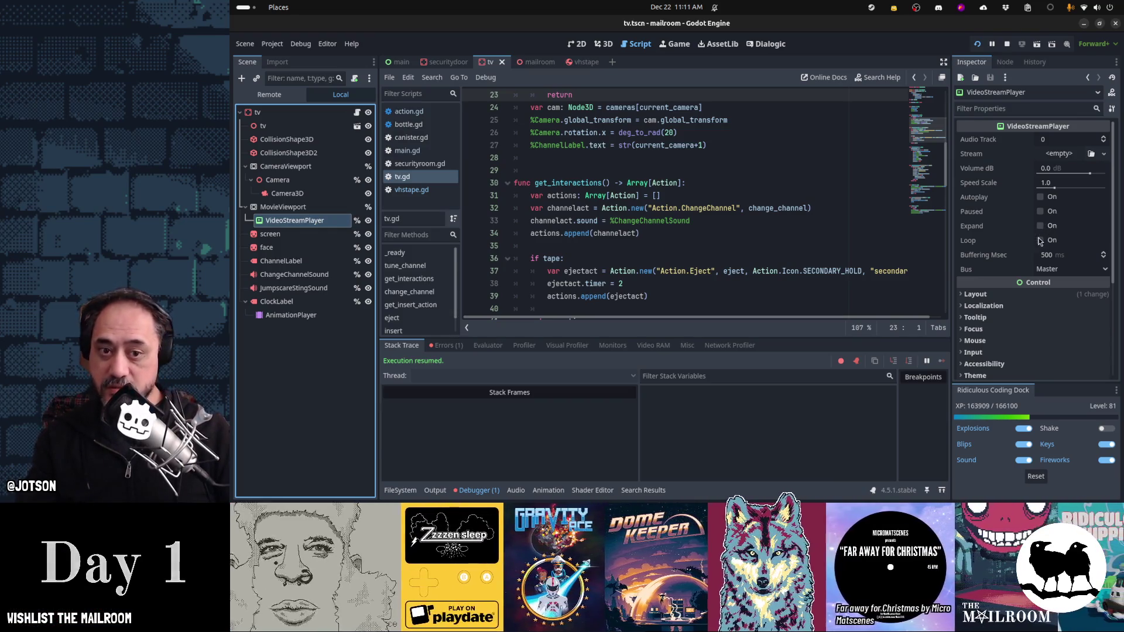
left_click(1016, 294)
scroll(1014, 290, "down", 2)
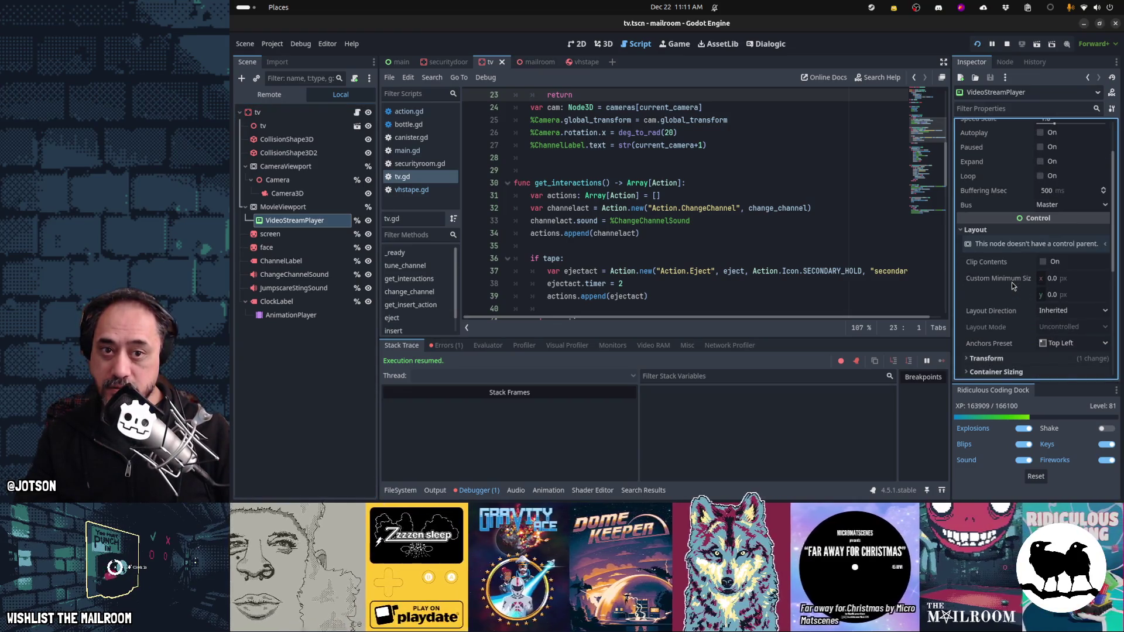
left_click(314, 208)
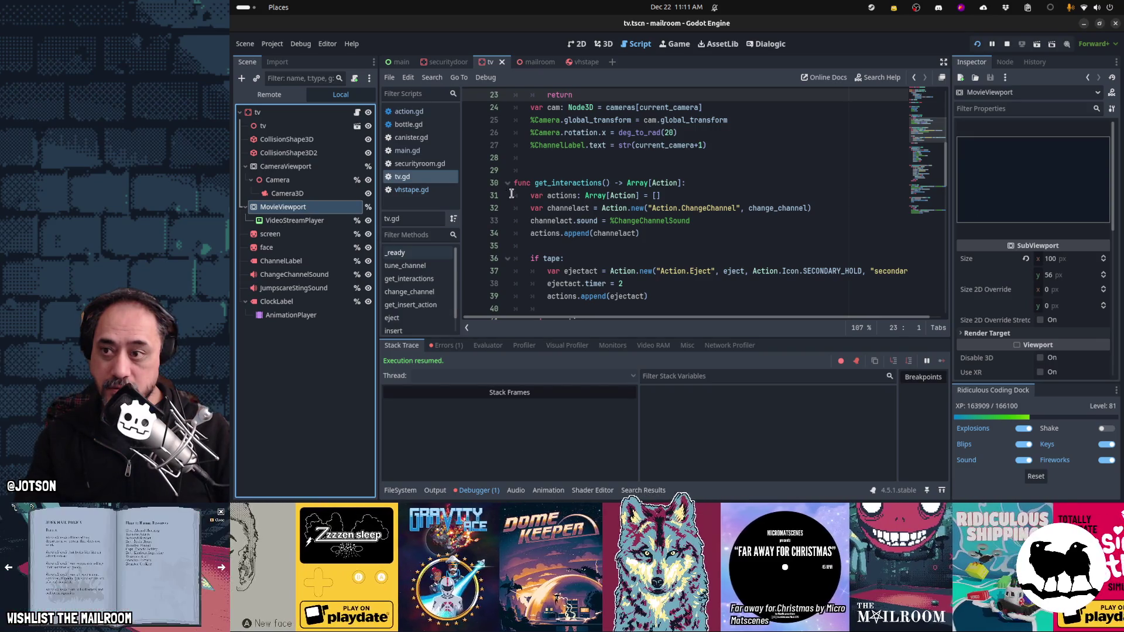
left_click(294, 221)
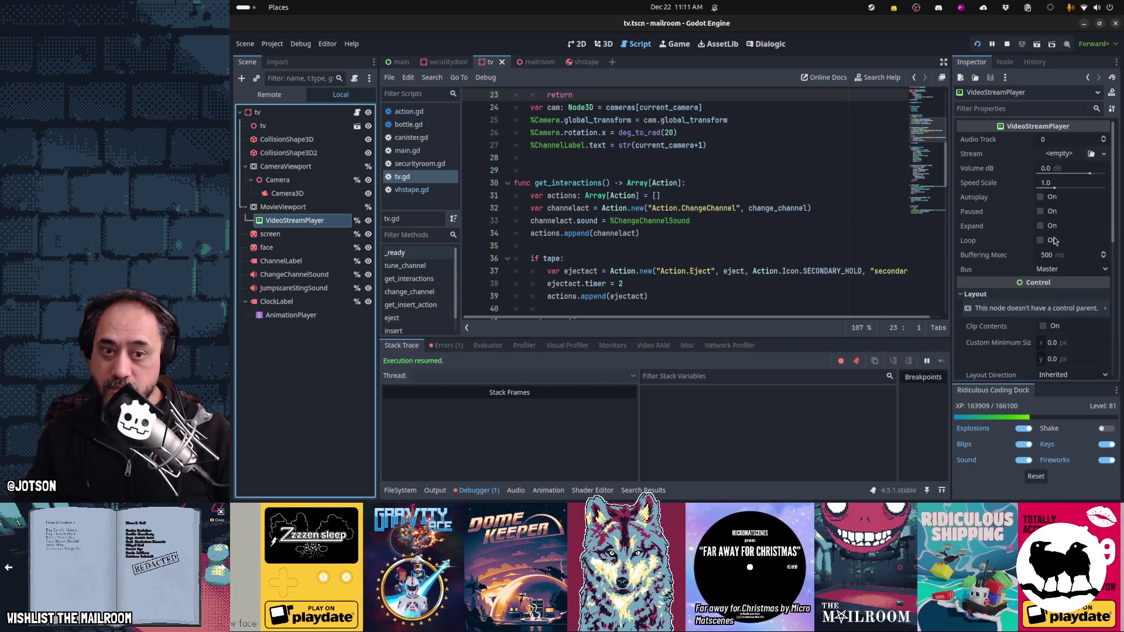
scroll(1054, 240, "down", 3)
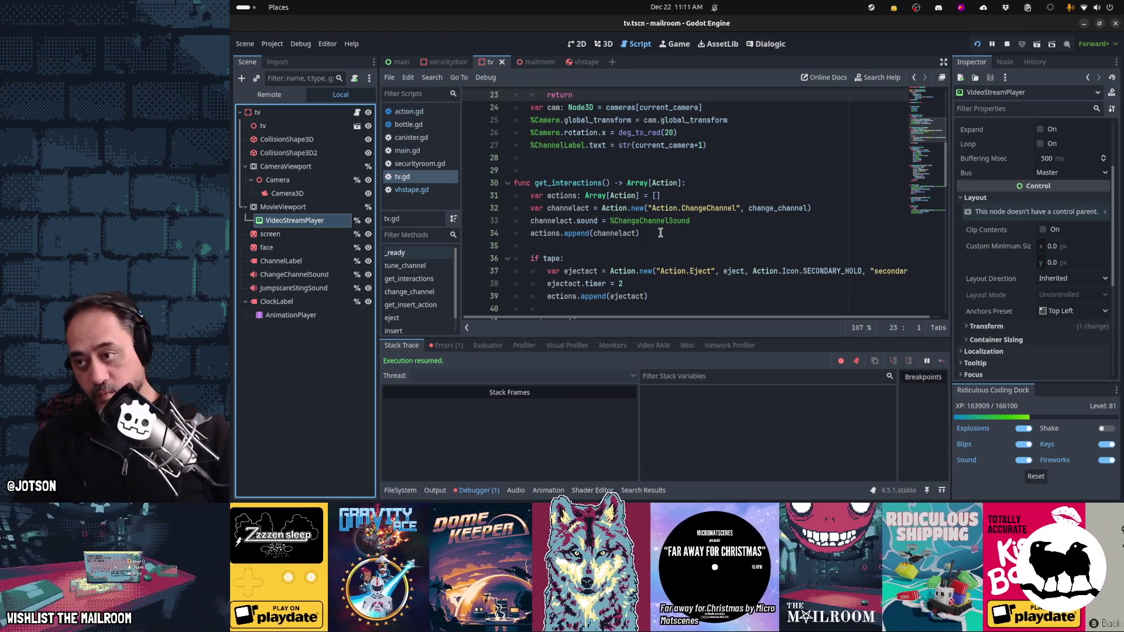
left_click(1048, 325)
scroll(1047, 309, "down", 3)
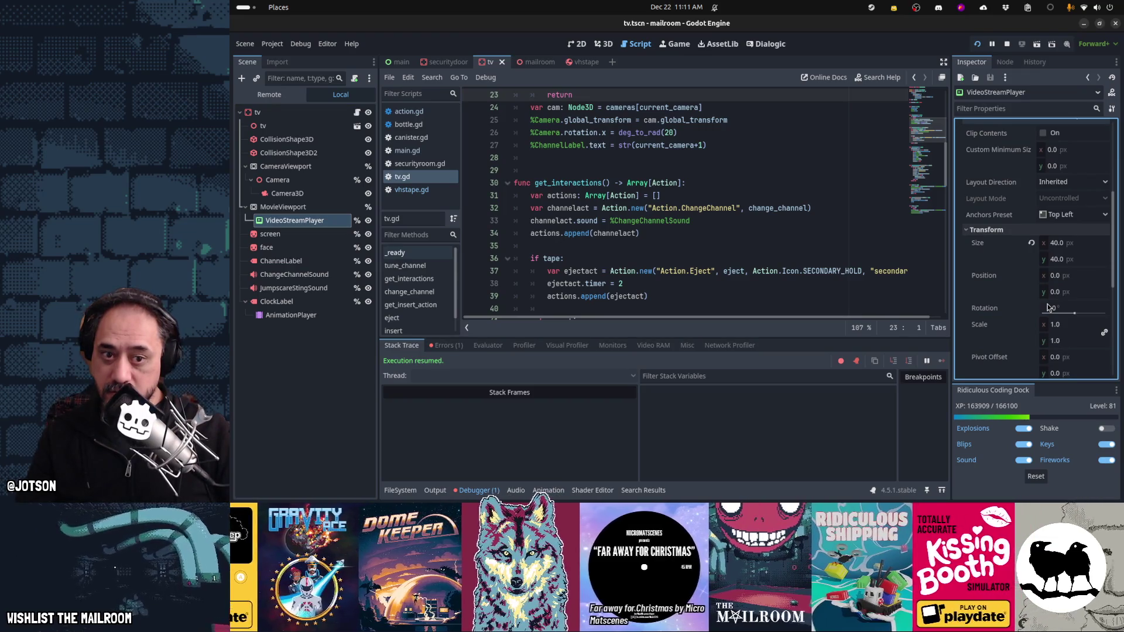
scroll(1087, 341, "down", 2)
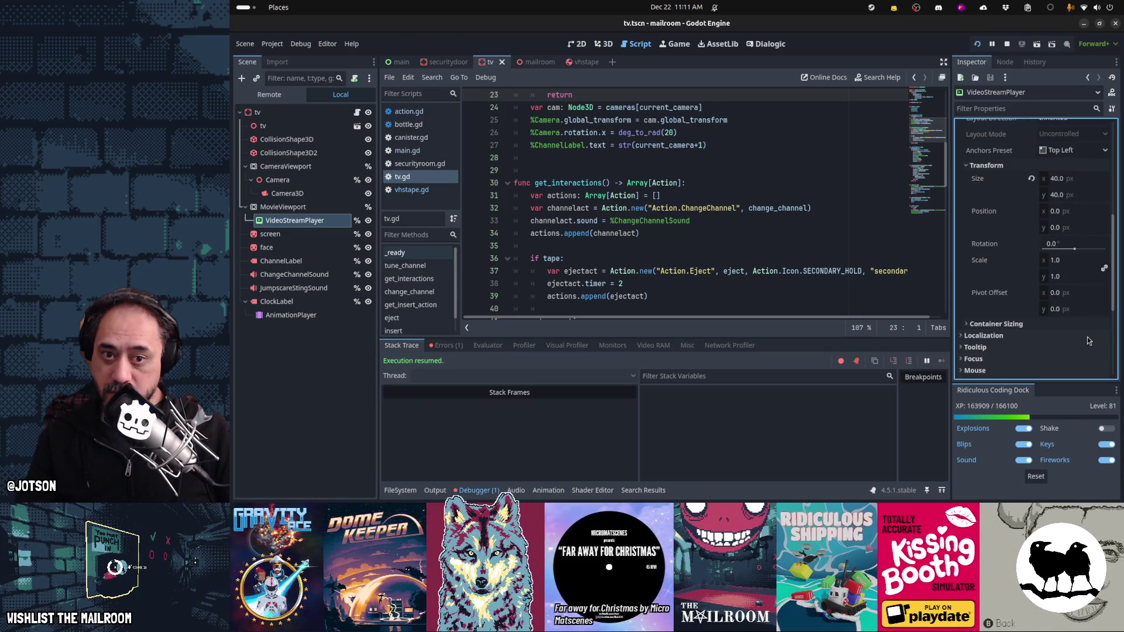
Step: Set the VideoStreamPlayer's Size to 200 × 112 px, after first trying 100 × 56
left_click(1081, 180)
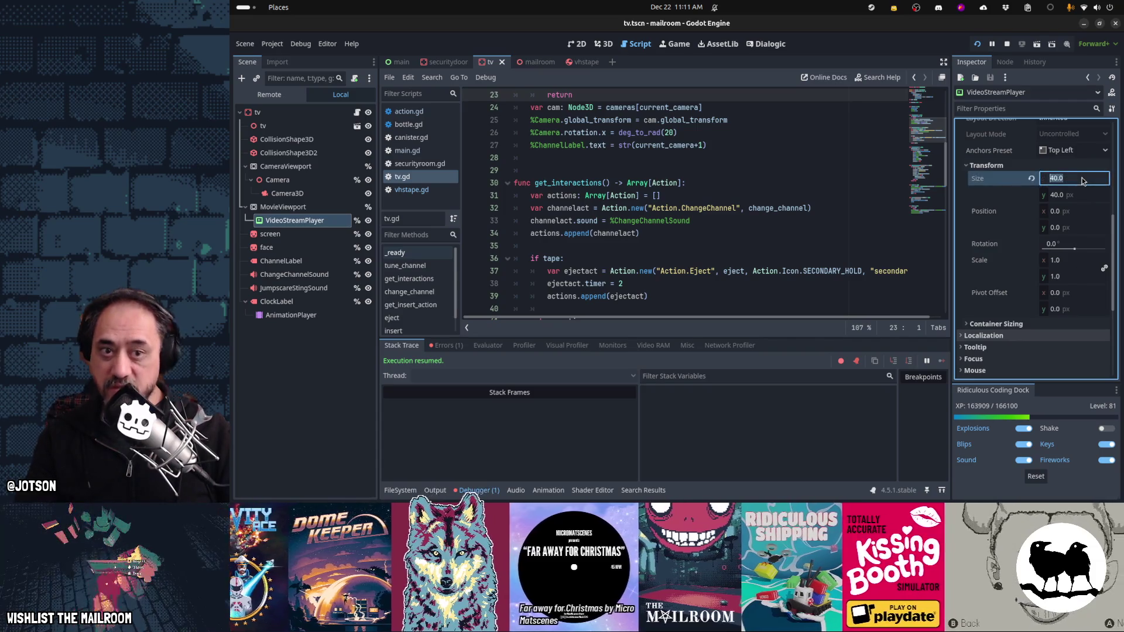
left_click(1031, 179)
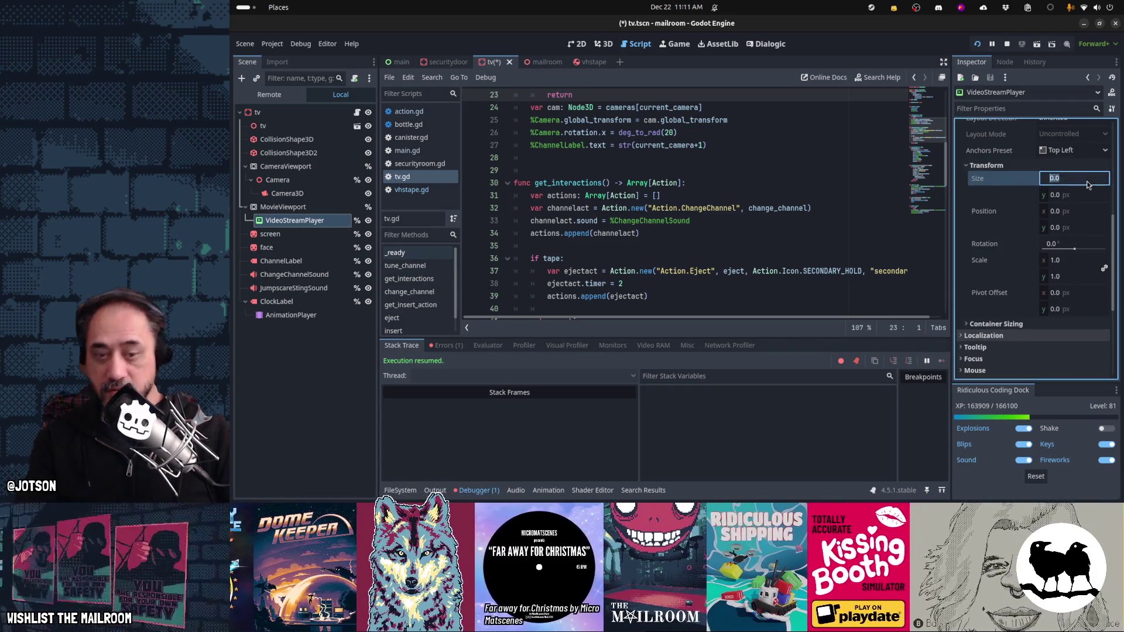
type("100")
key("Tab")
type("56")
key("Return")
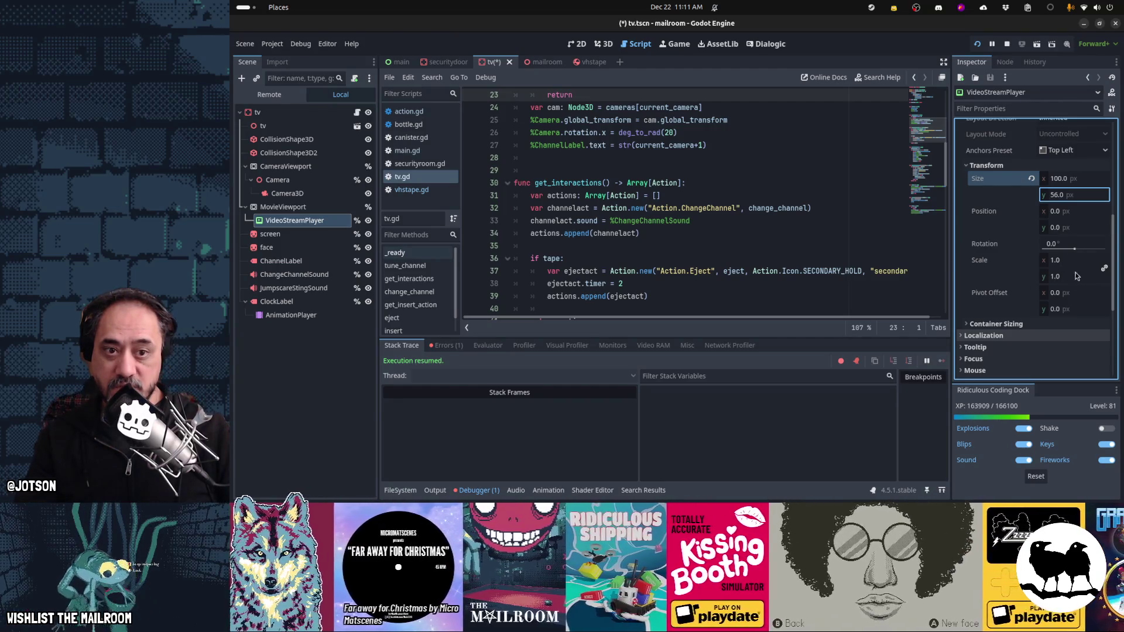
left_click(1085, 181)
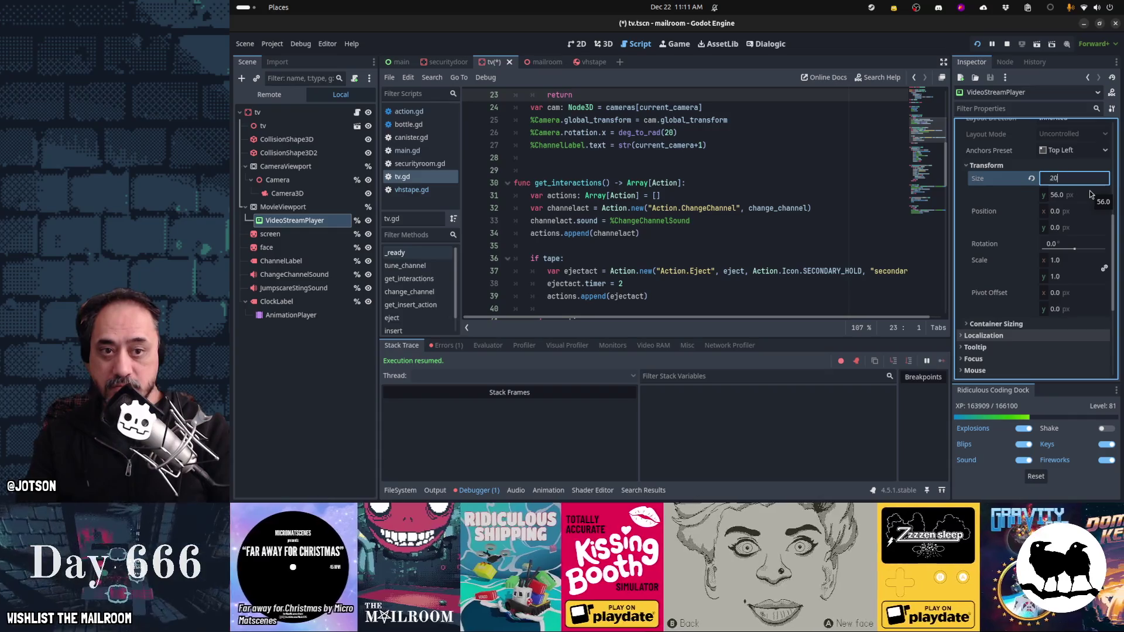
type("200")
key("Tab")
type("5")
type("*2")
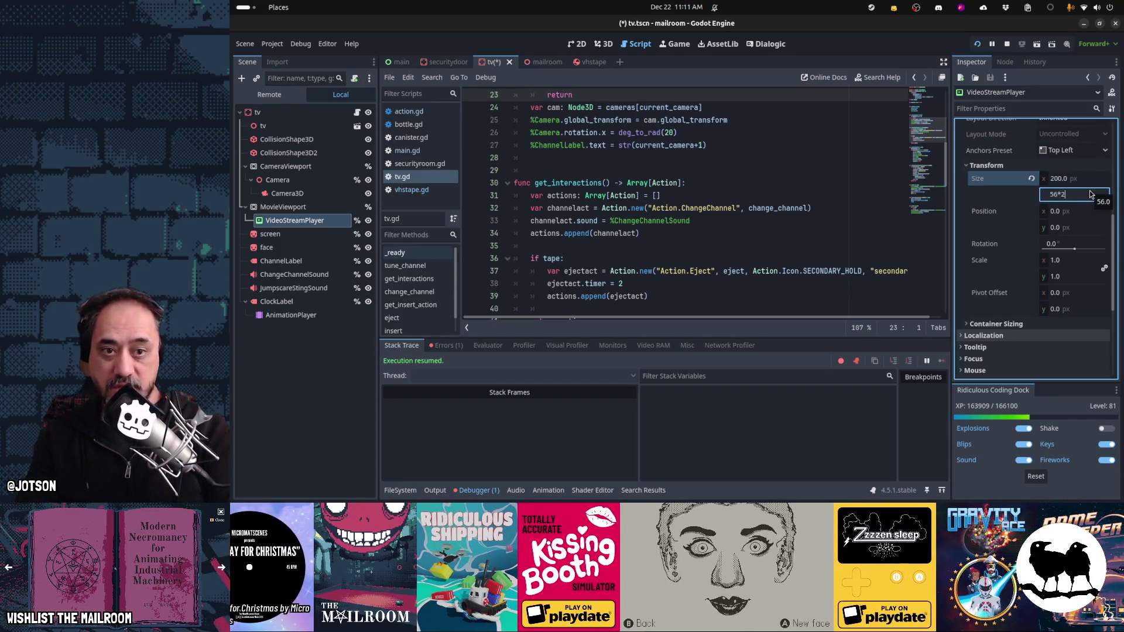
key("Return")
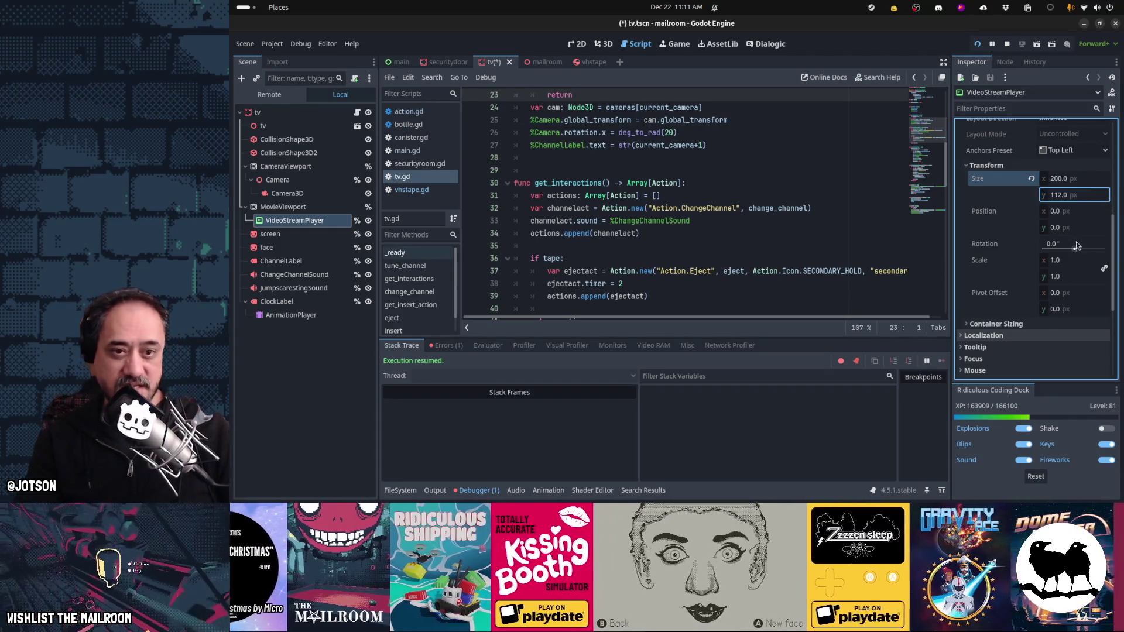
Step: Set the player's Scale to 0.5 × 0.5 and save the tv scene
left_click(1080, 260)
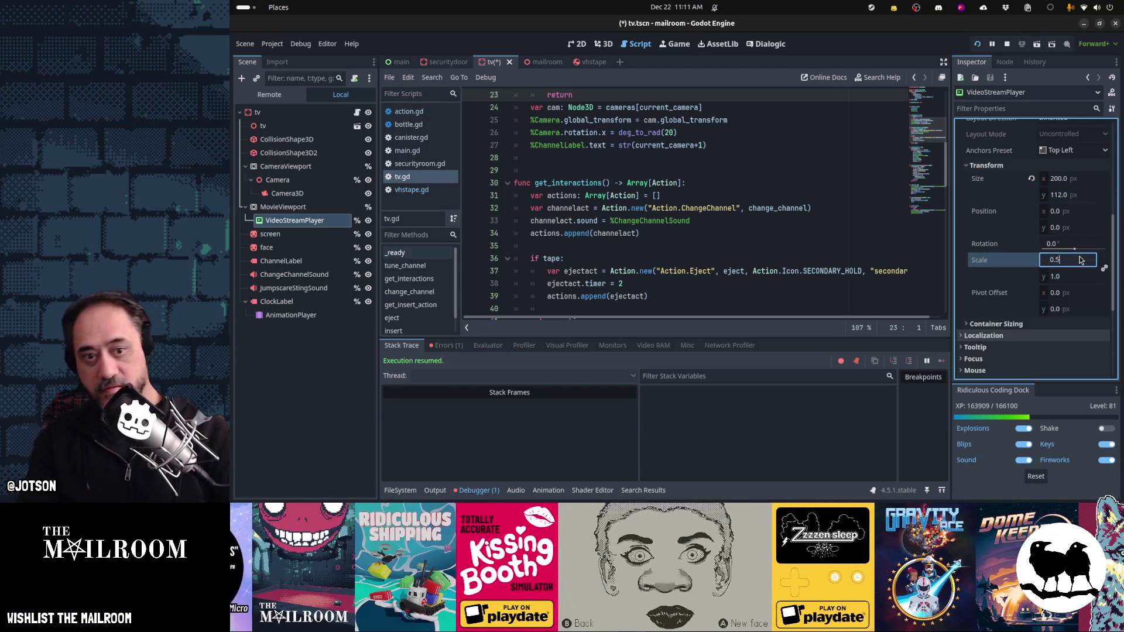
key("Tab")
key("ctrl+s")
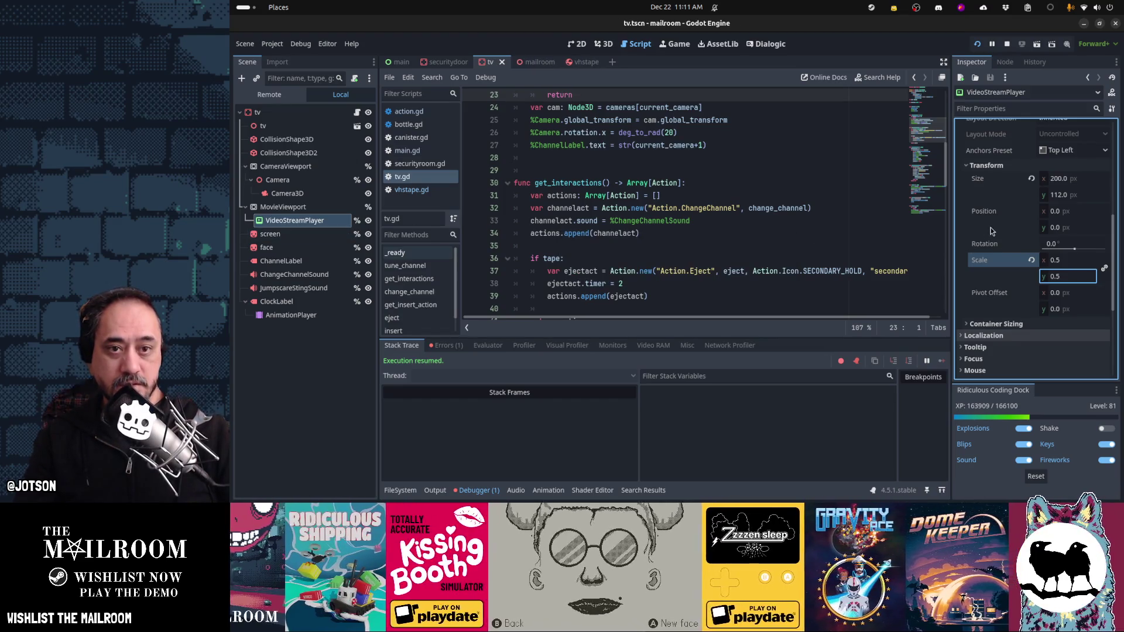
scroll(990, 228, "up", 5)
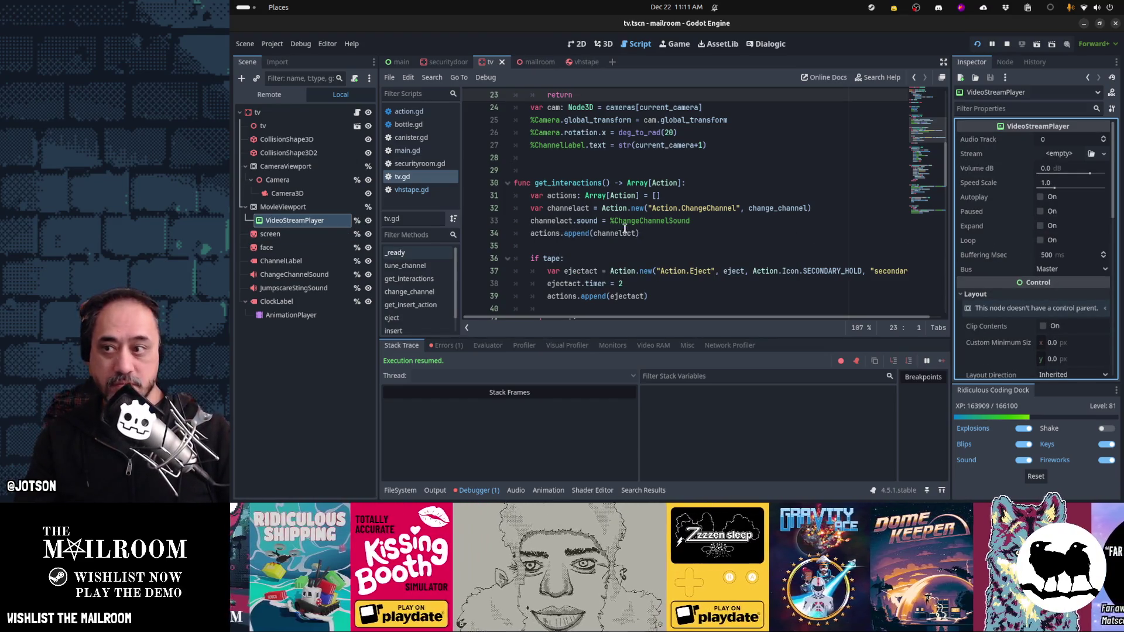
mouse_move(631, 497)
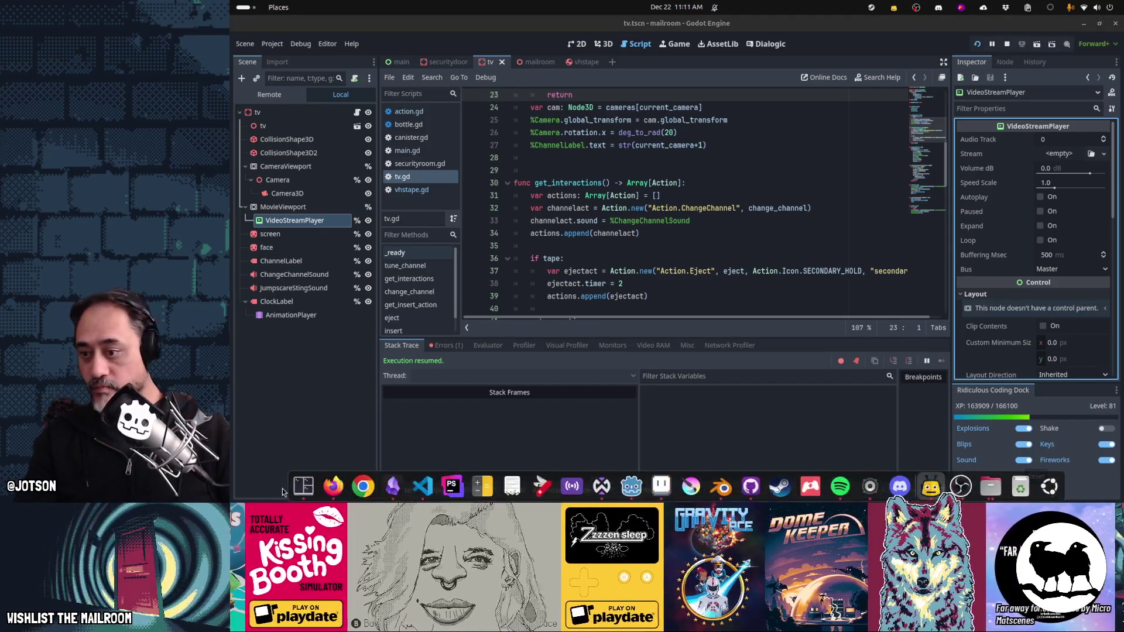
Step: In a new Firefox tab, search Google for 'scopecreep game youtube'
left_click(369, 485)
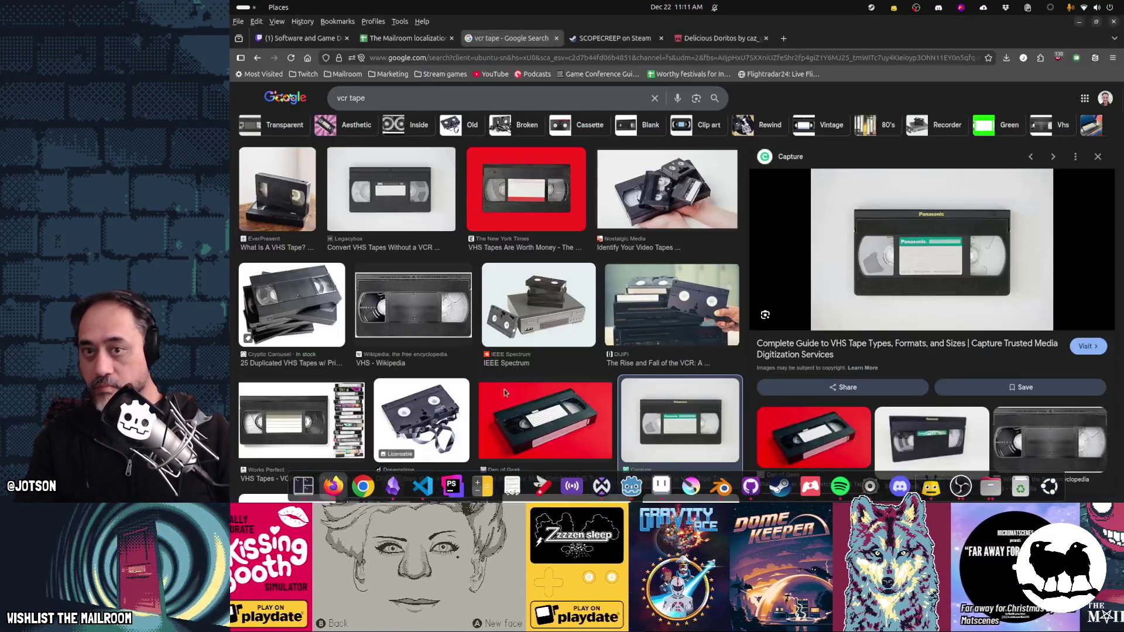
key("ctrl+t")
type("scope")
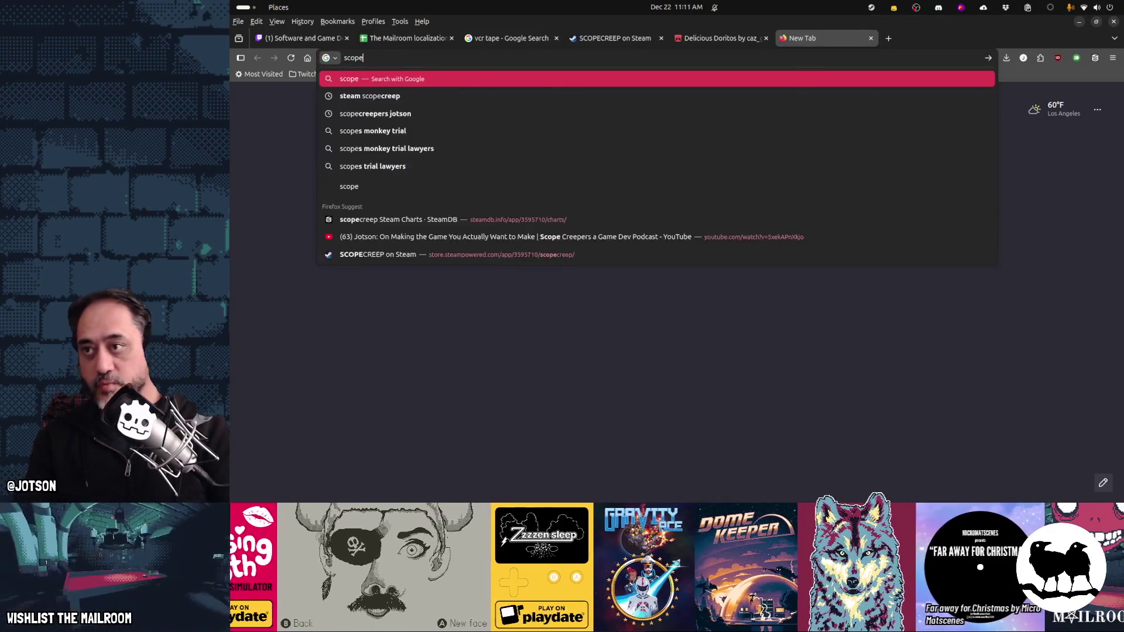
type("creep youtube'")
key("Return")
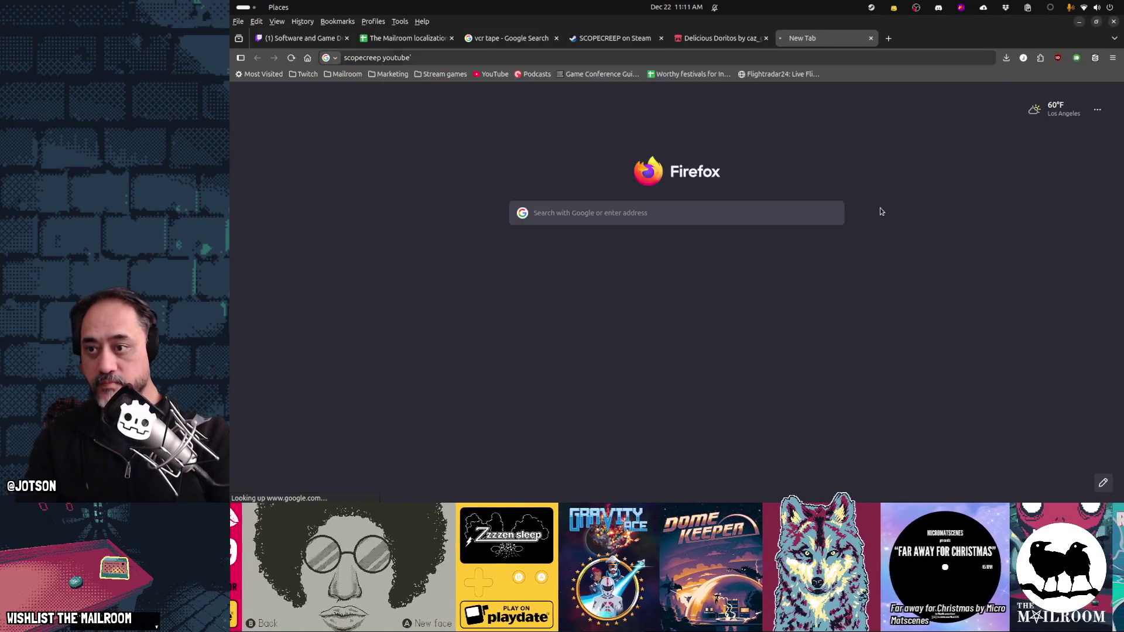
left_click(494, 59)
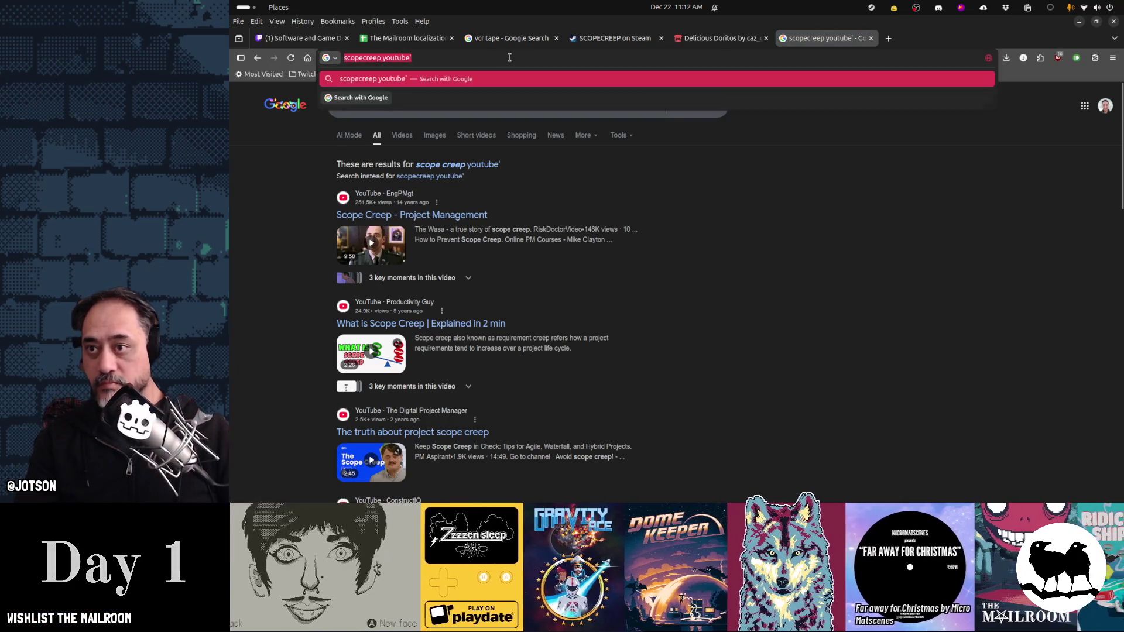
key("BackSpace")
key("Return")
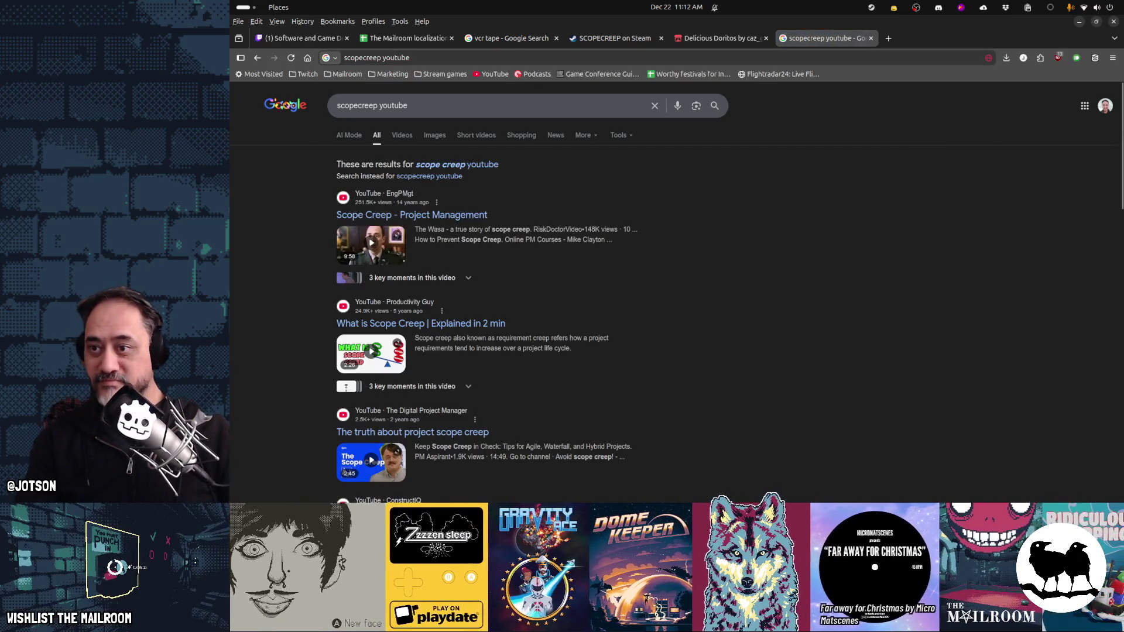
left_click(483, 108)
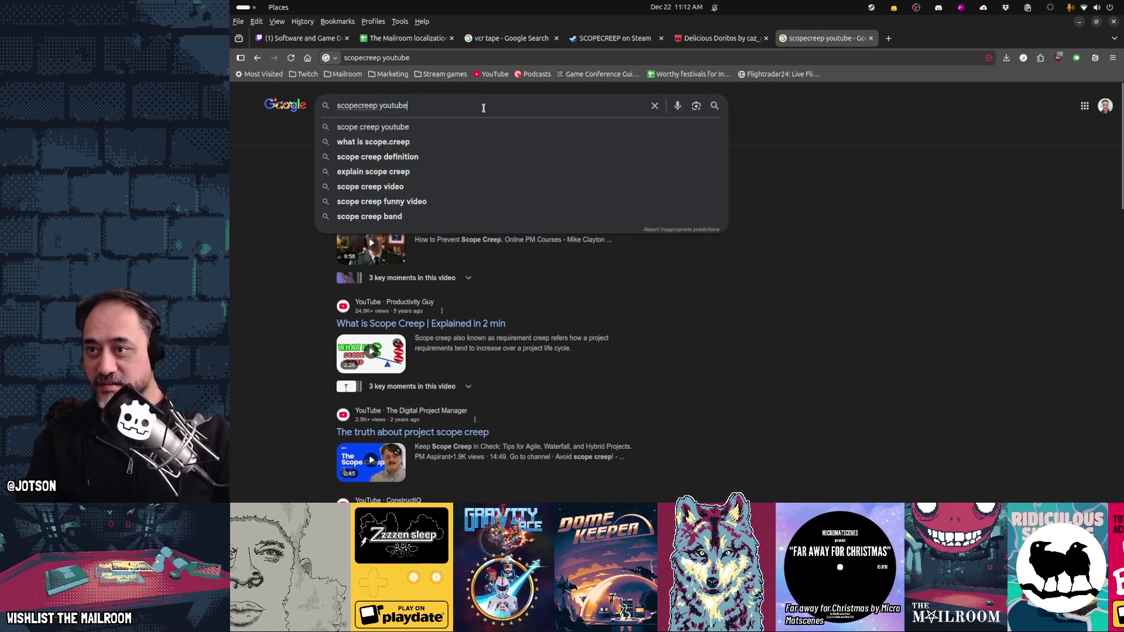
type("game")
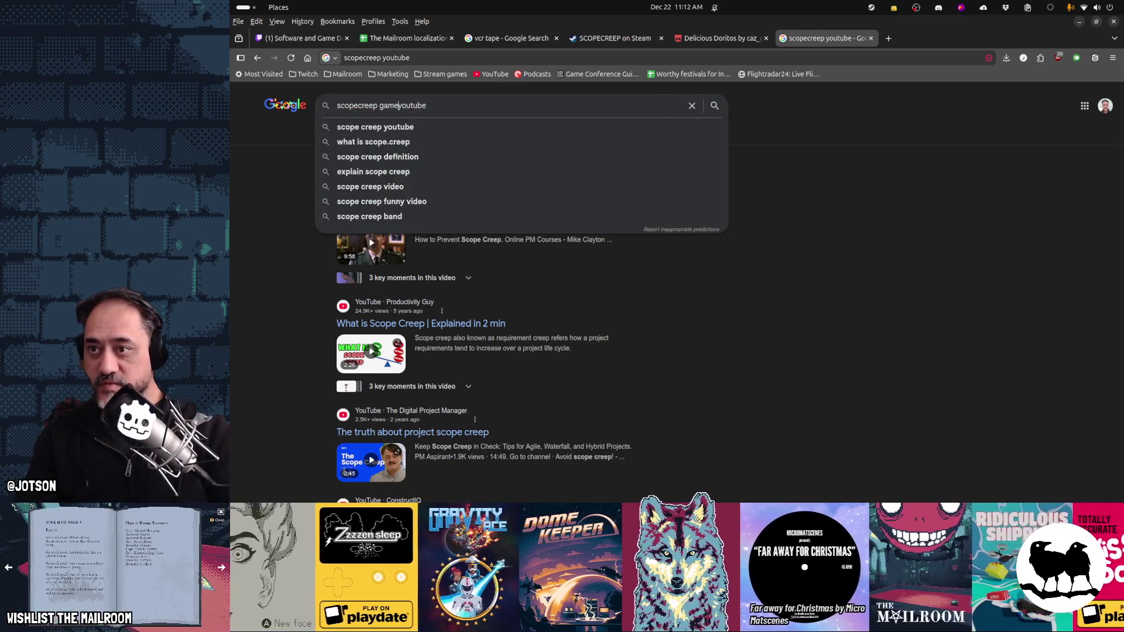
key("Return")
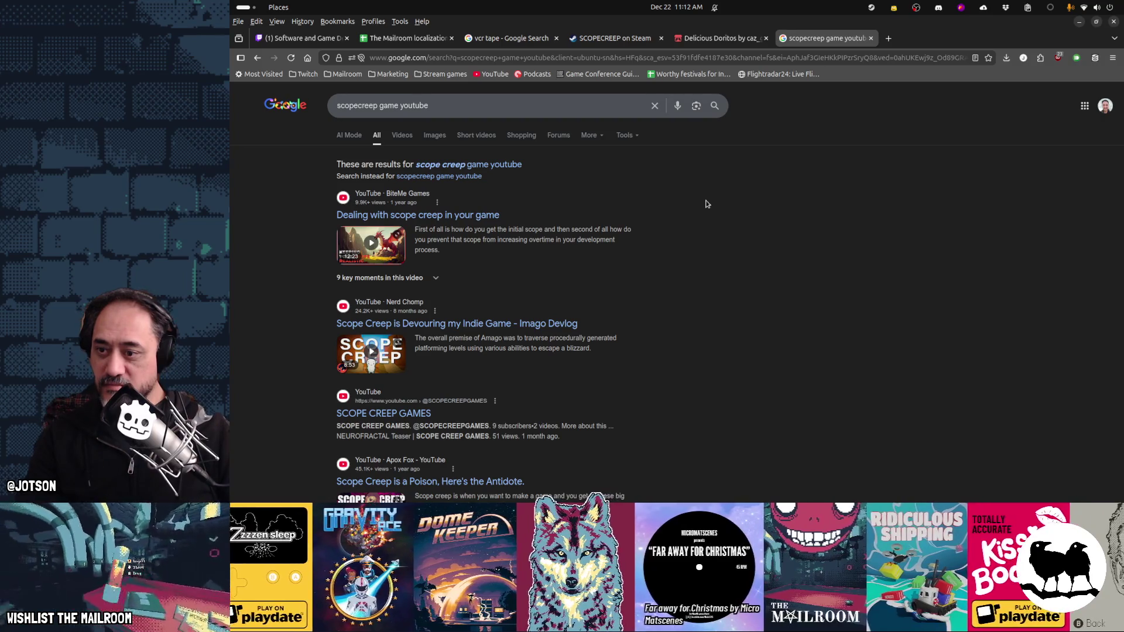
scroll(706, 204, "down", 5)
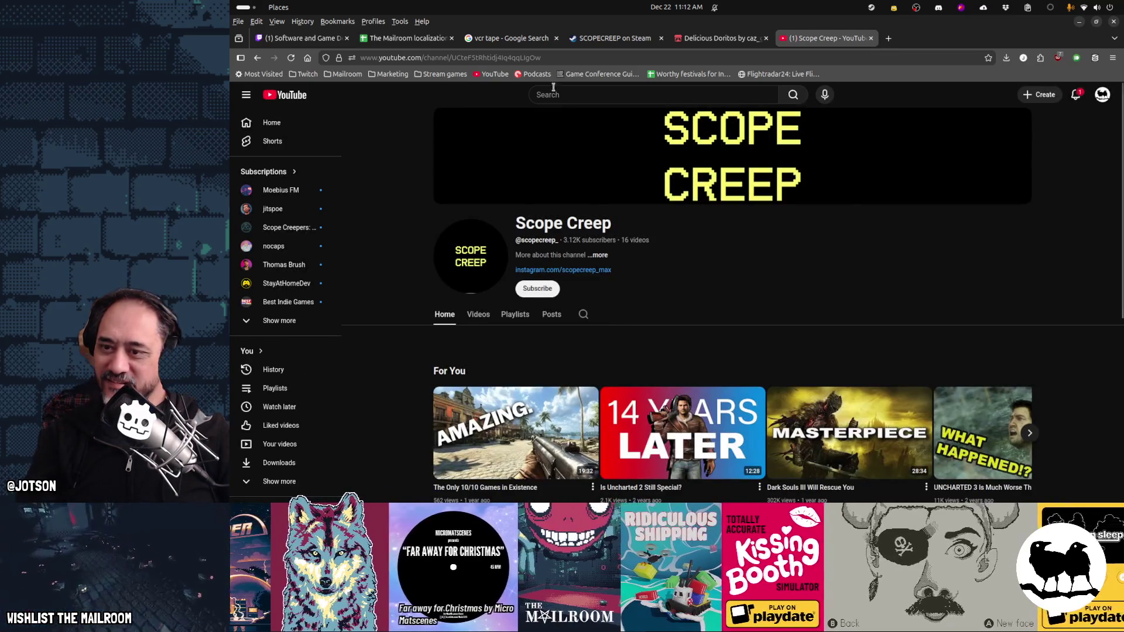
Step: Search for 'steam scopecreep' and open the SCOPECREEP store page on Steam
left_click(543, 56)
type("steam scopecreep")
key("Return")
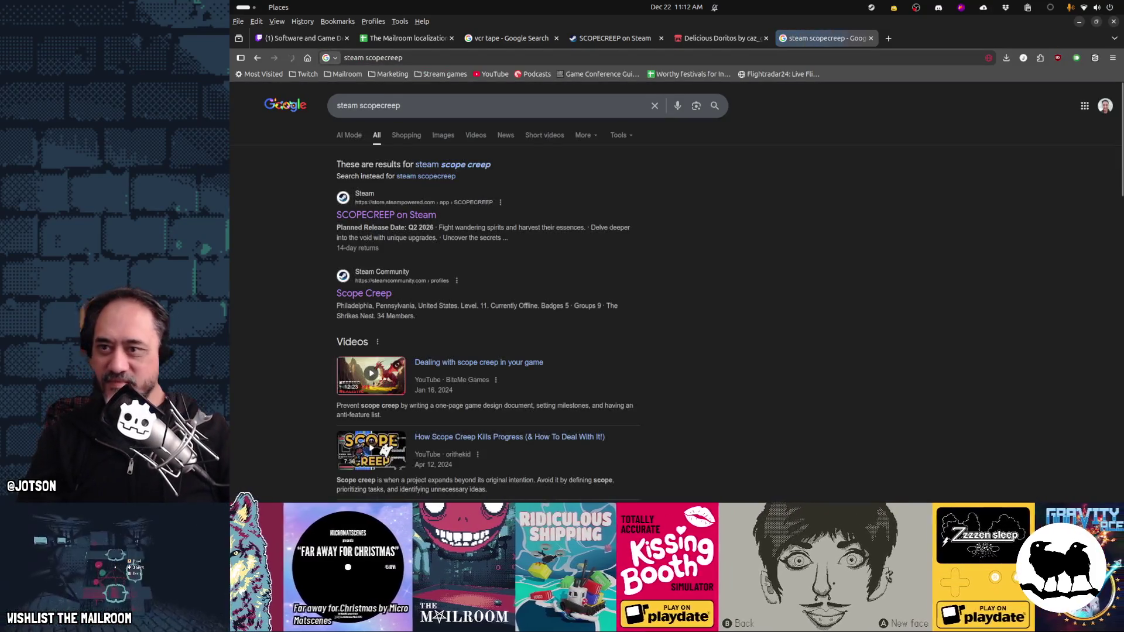
left_click(410, 215)
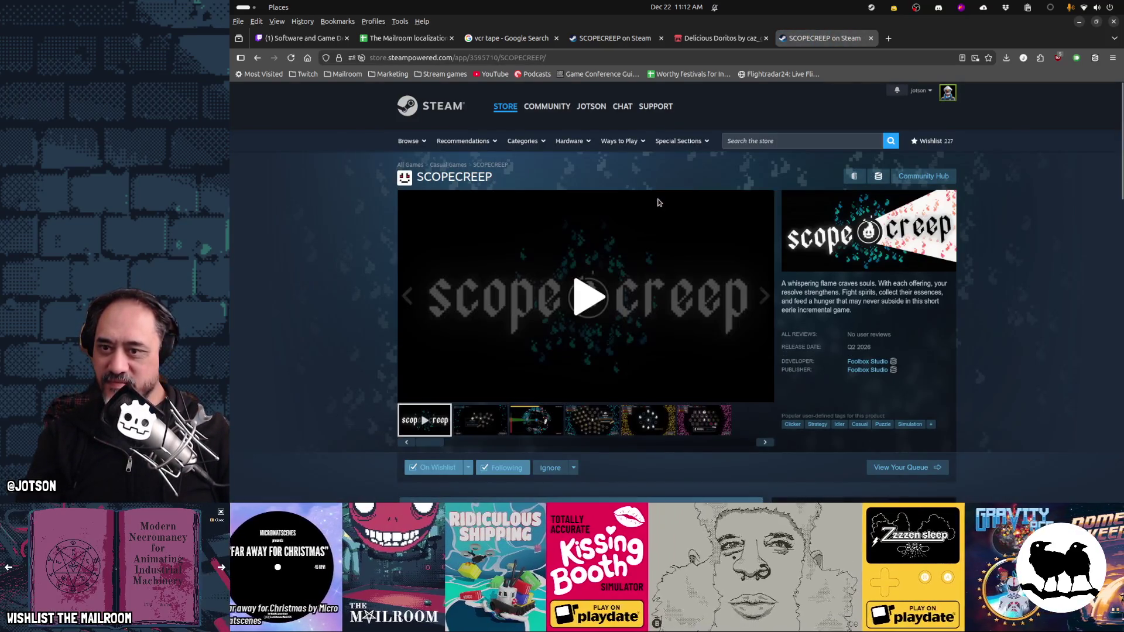
right_click(530, 252)
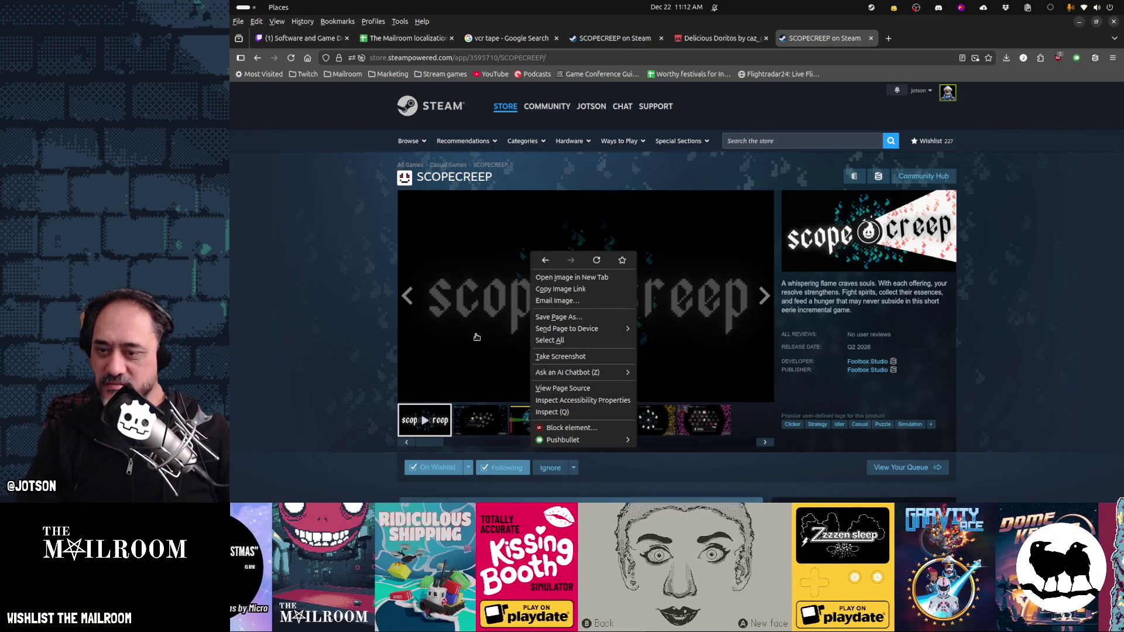
key("q")
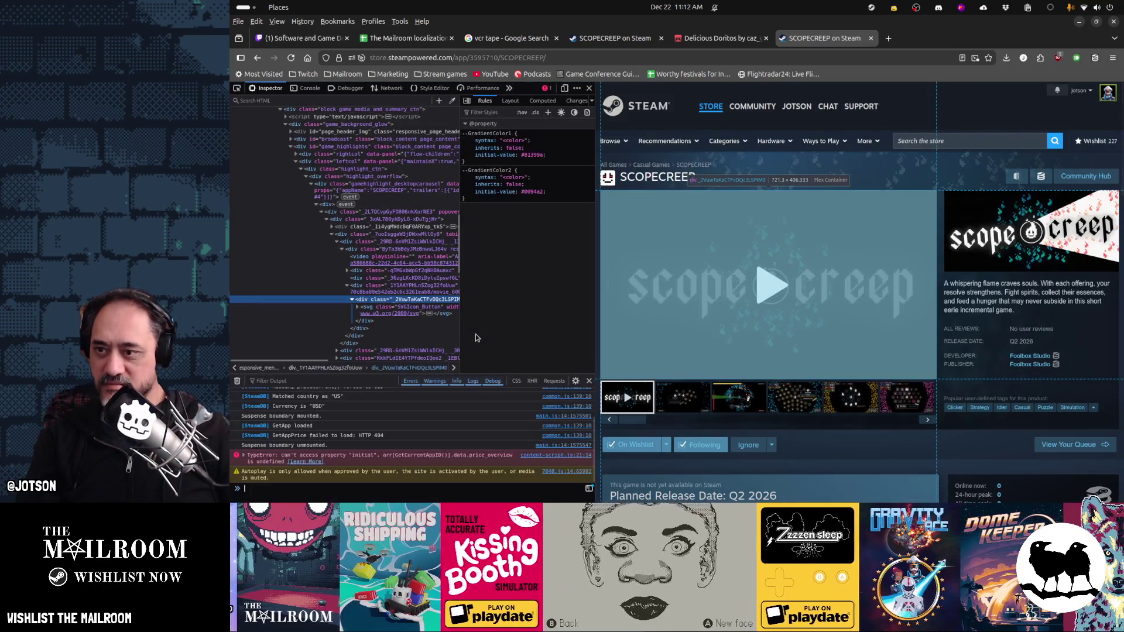
left_click(358, 308)
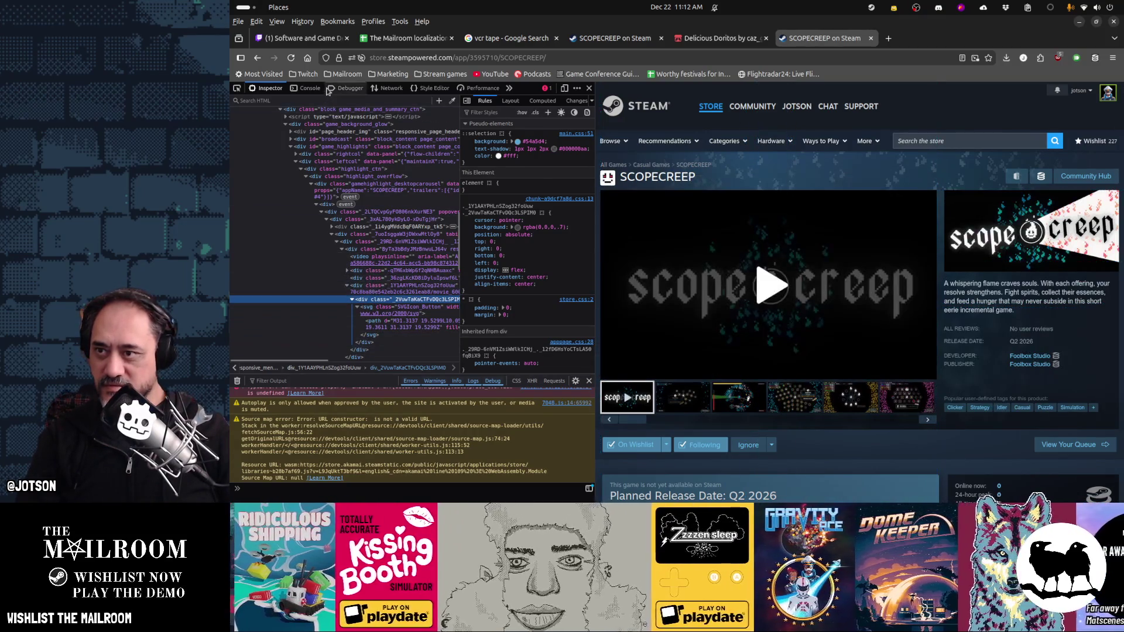
left_click(386, 88)
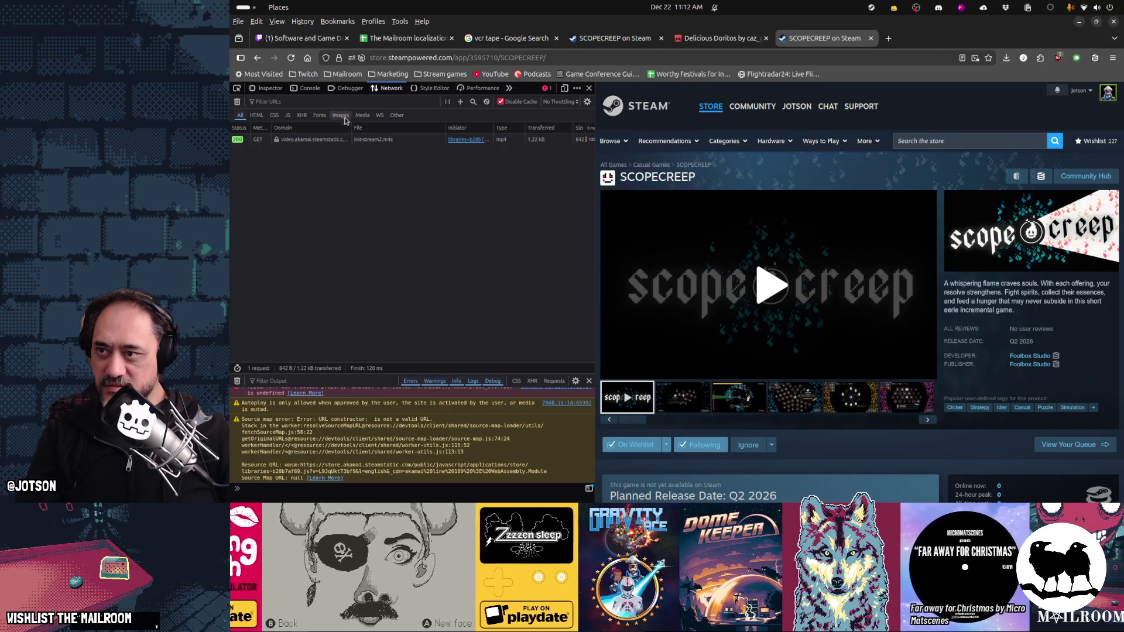
key("F5")
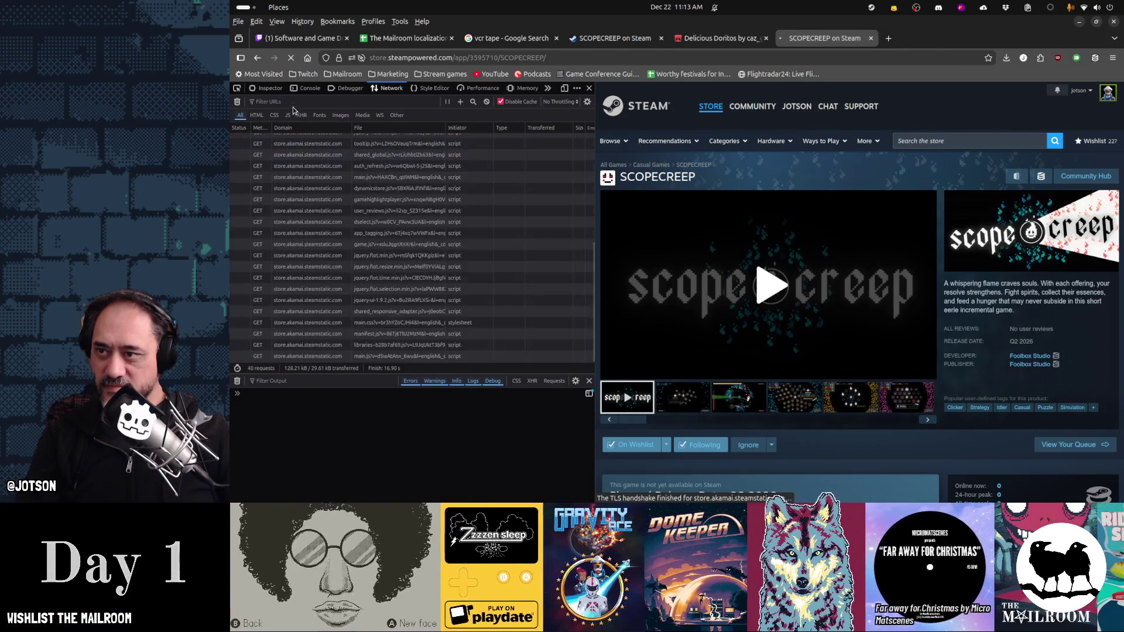
left_click(290, 103)
type("mp4")
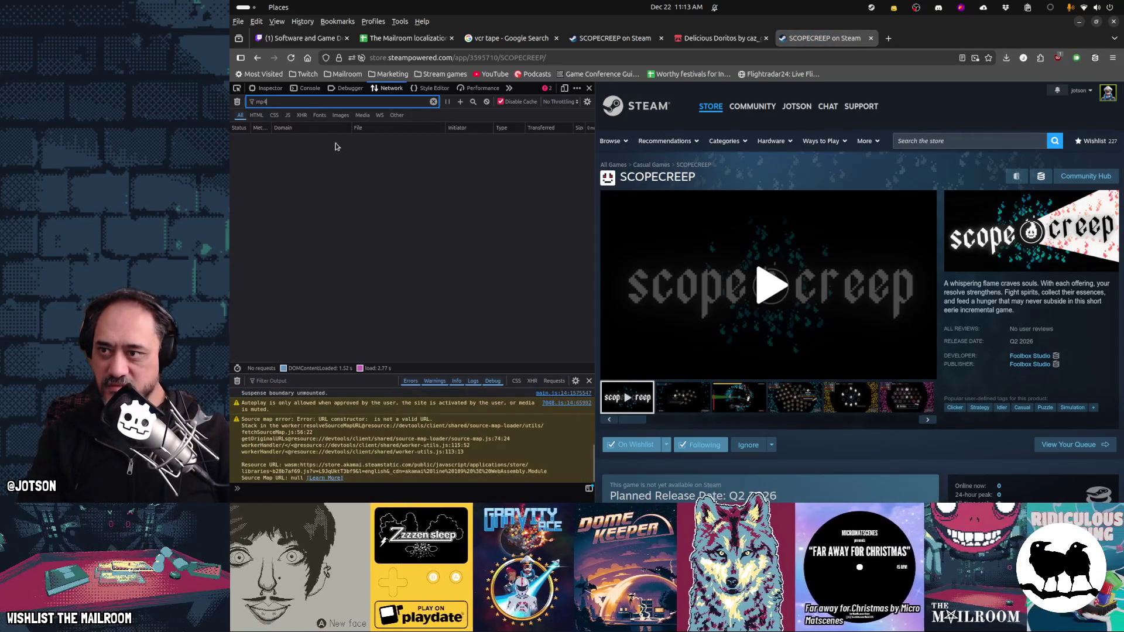
key("BackSpace")
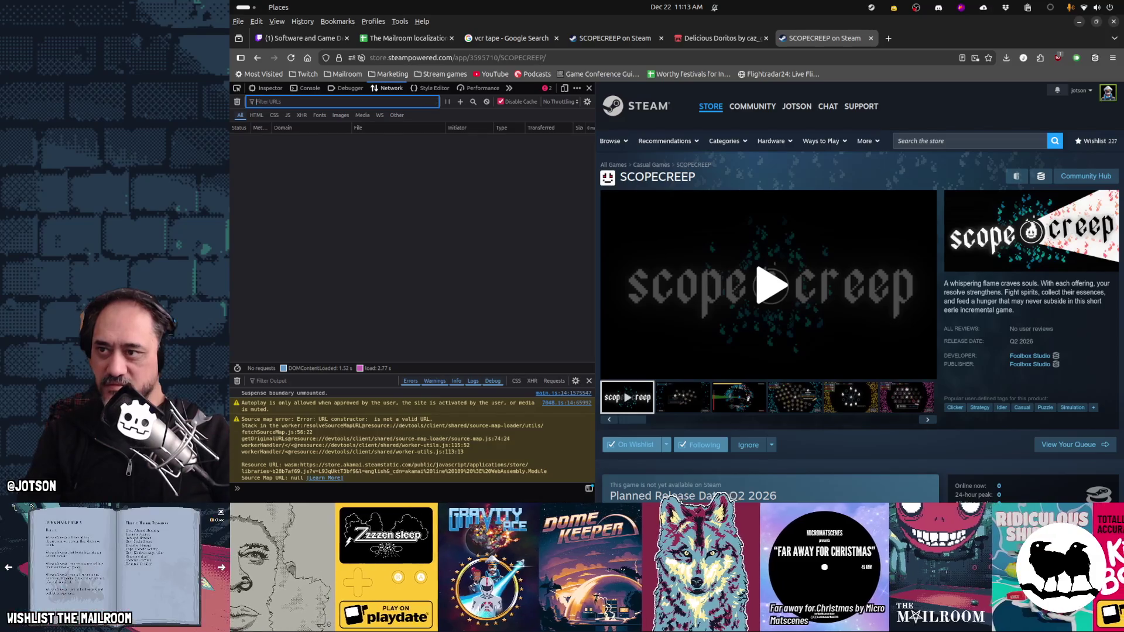
type("mp4")
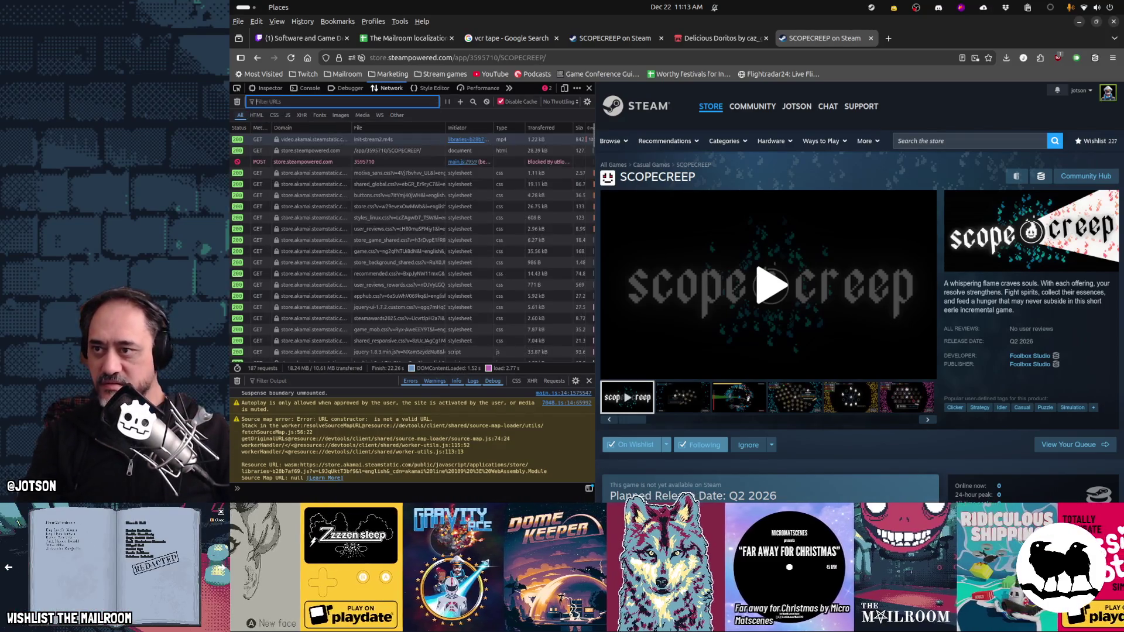
left_click(363, 115)
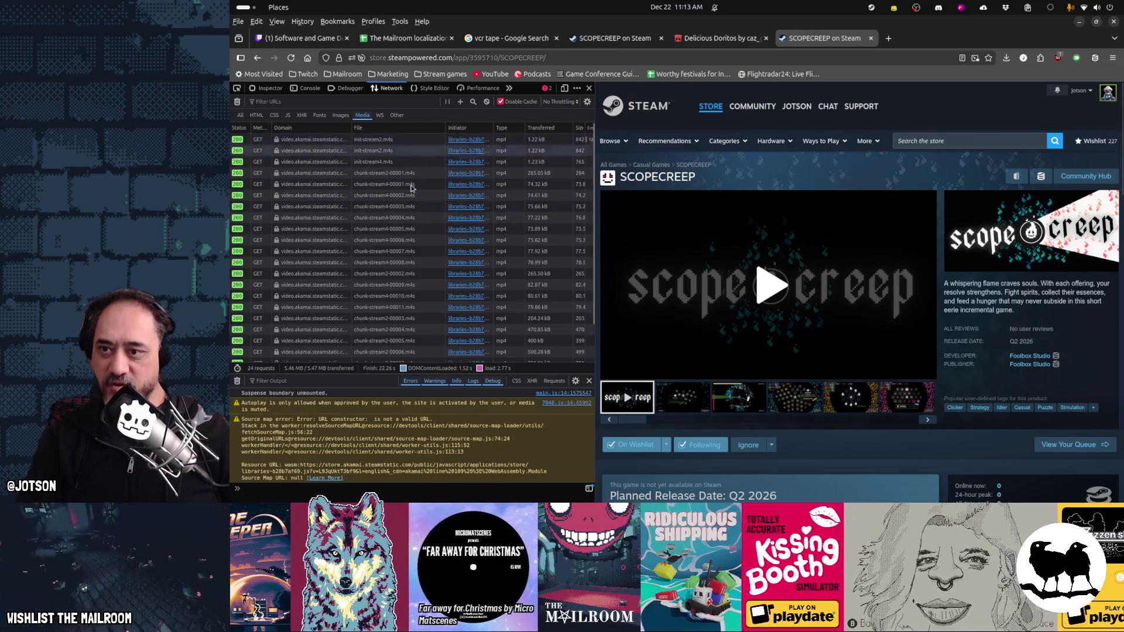
right_click(855, 352)
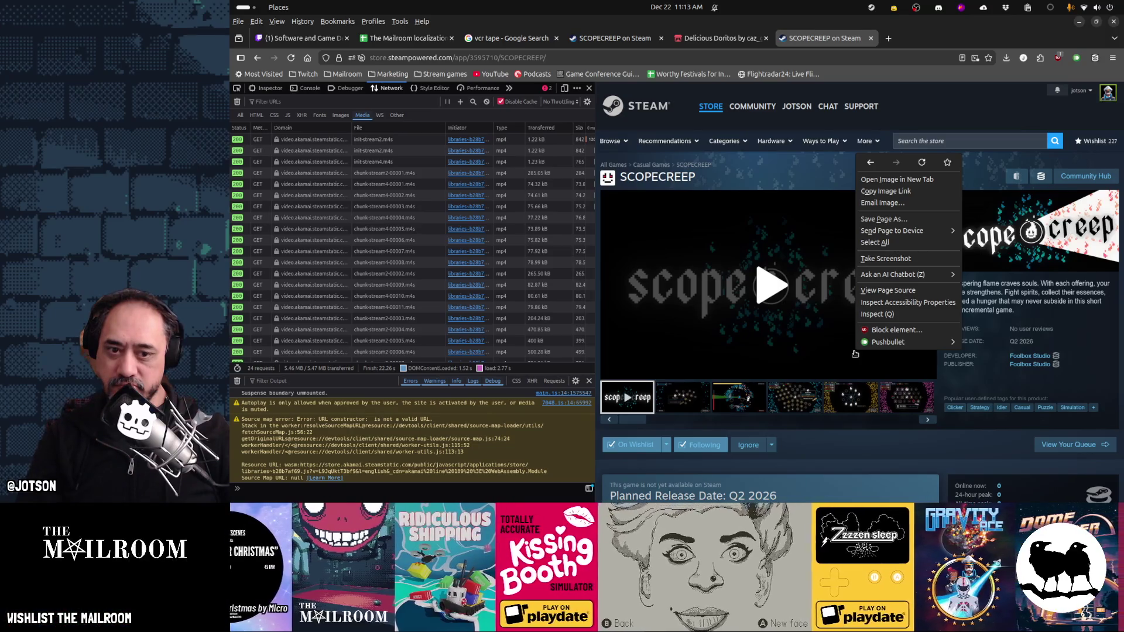
key("Escape")
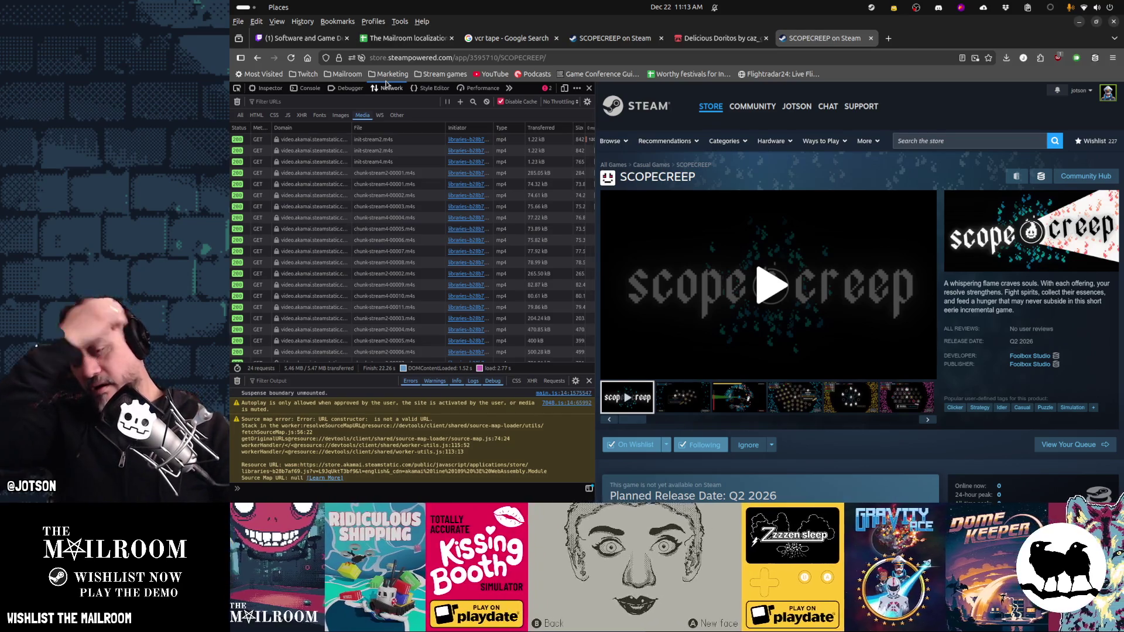
key("F12")
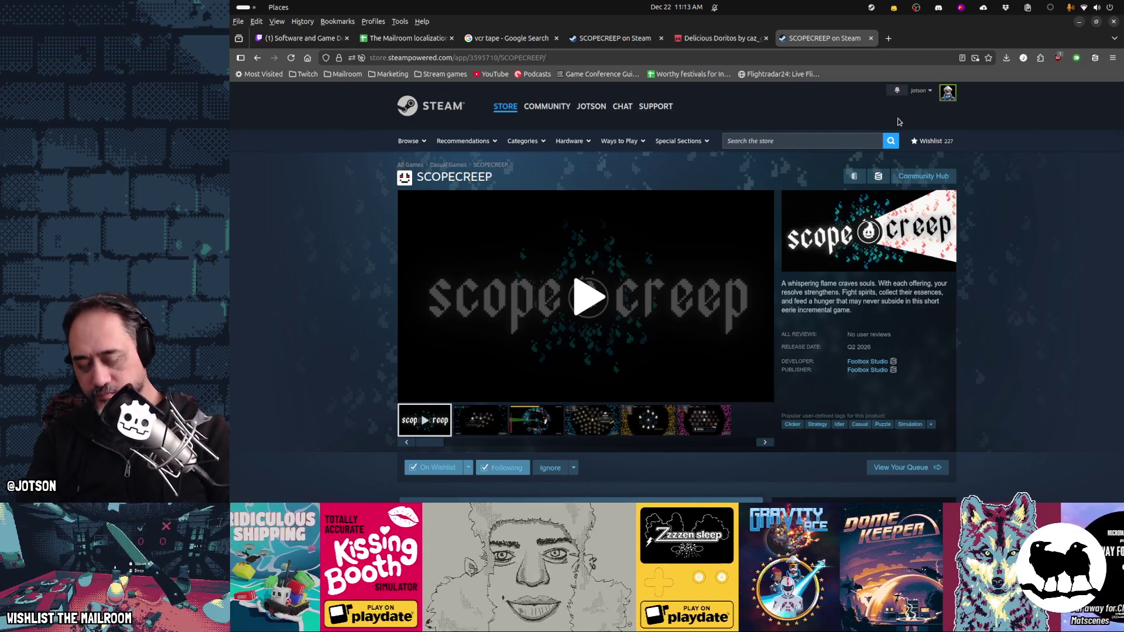
Step: Search 'youtube foolbox studio' and open the Foolbox YouTube channel
key("ctrl+l")
type("you")
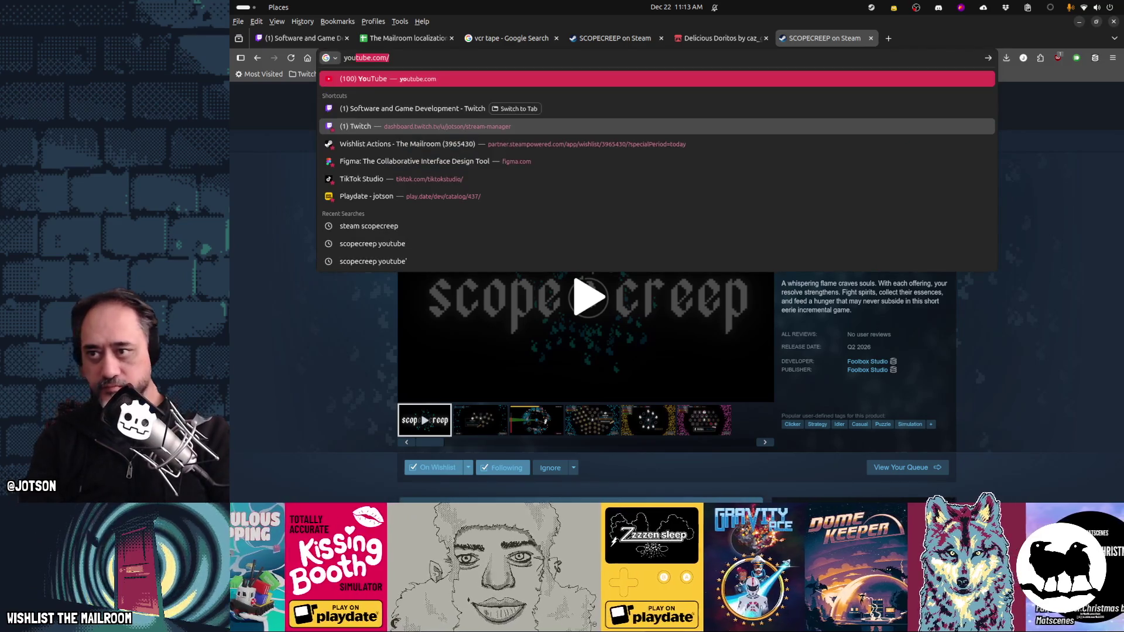
type("tube foolbox studio")
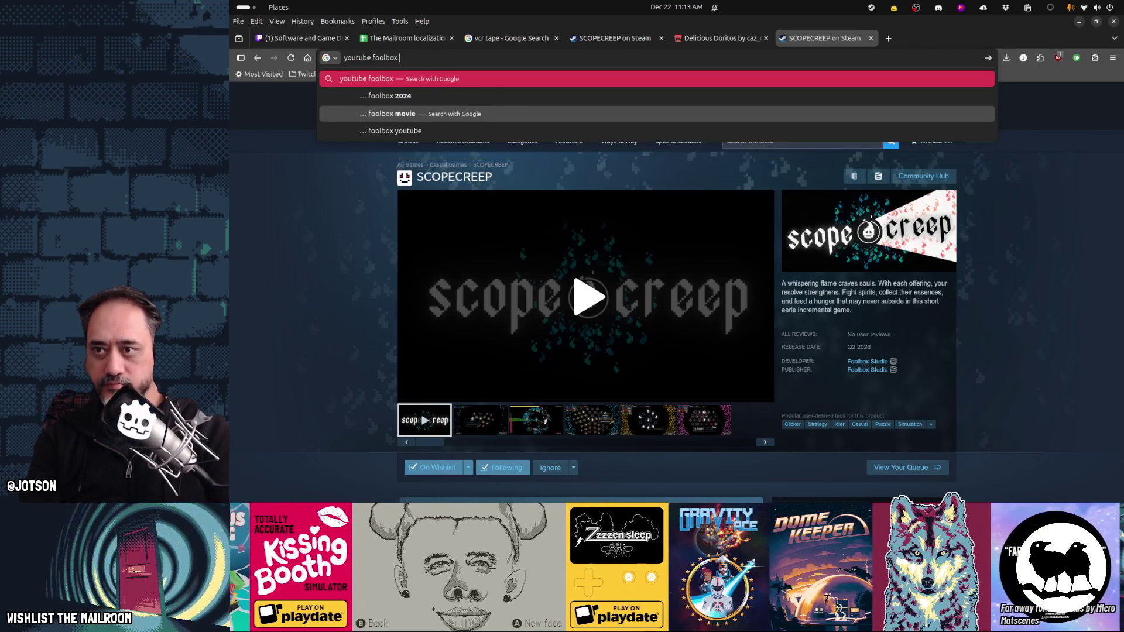
key("Return")
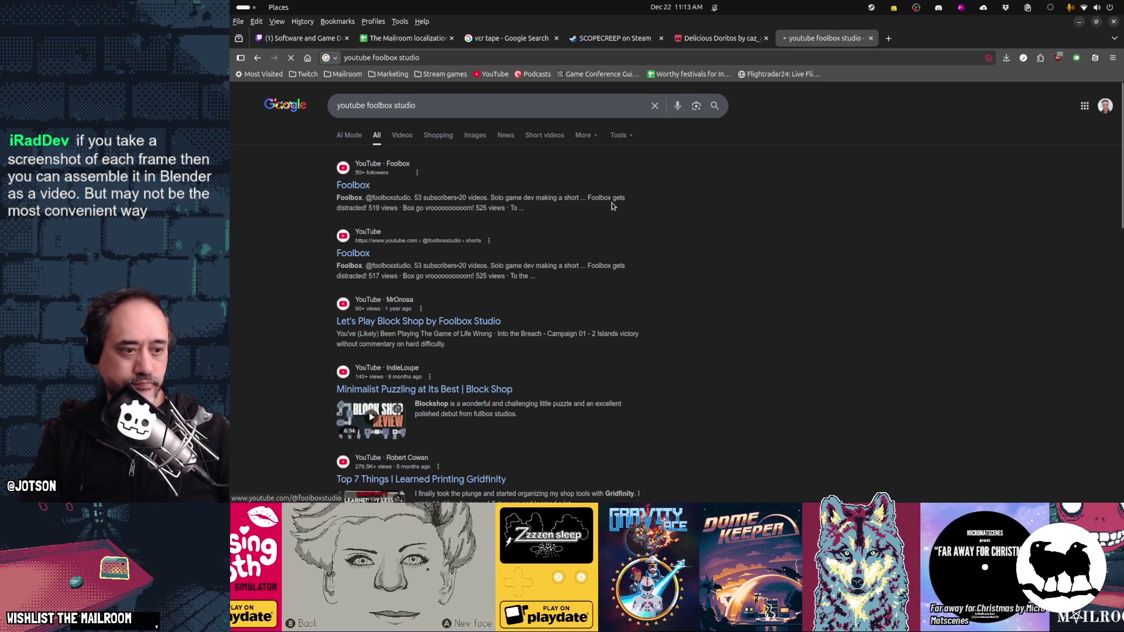
left_click(612, 206)
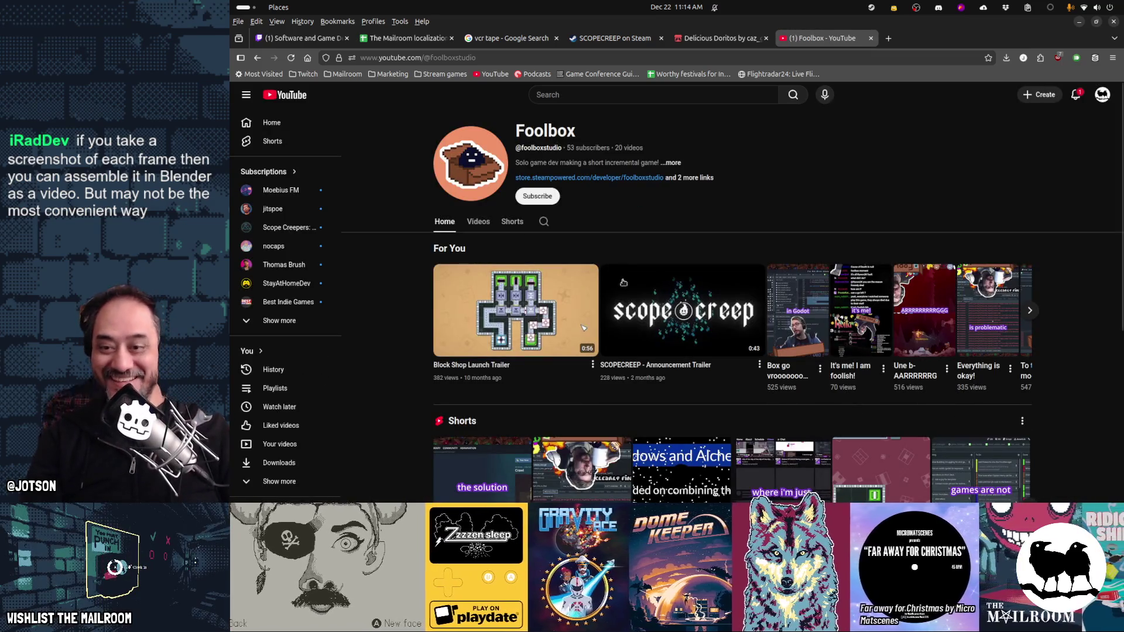
Step: Play the SCOPECREEP Announcement Trailer, select its URL, and open a blank new tab
left_click(635, 312)
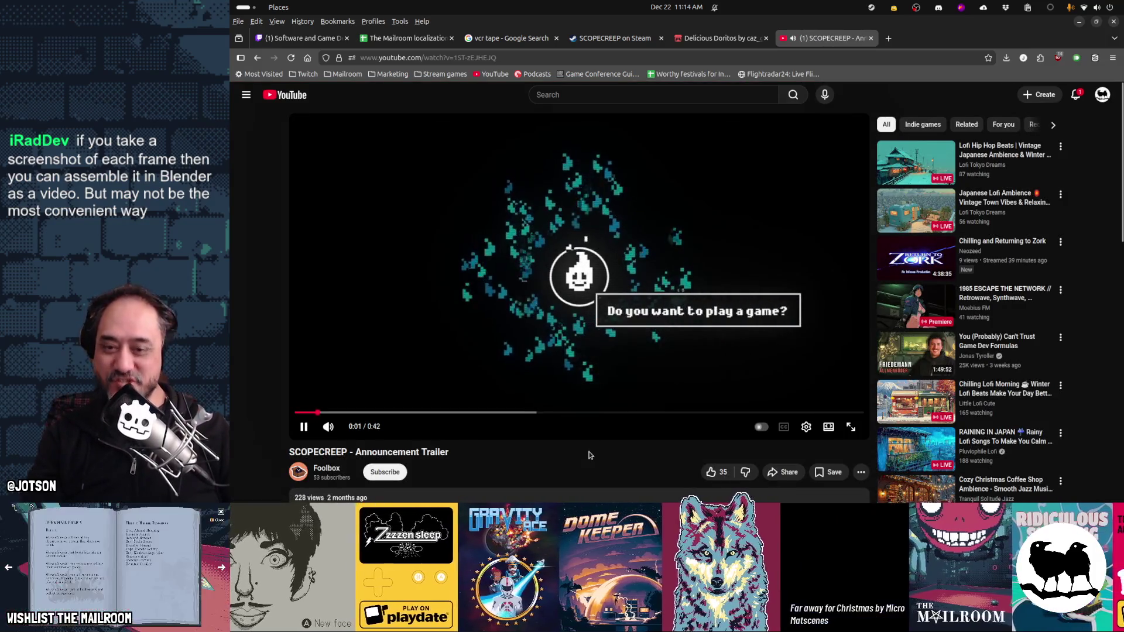
scroll(589, 451, "down", 2)
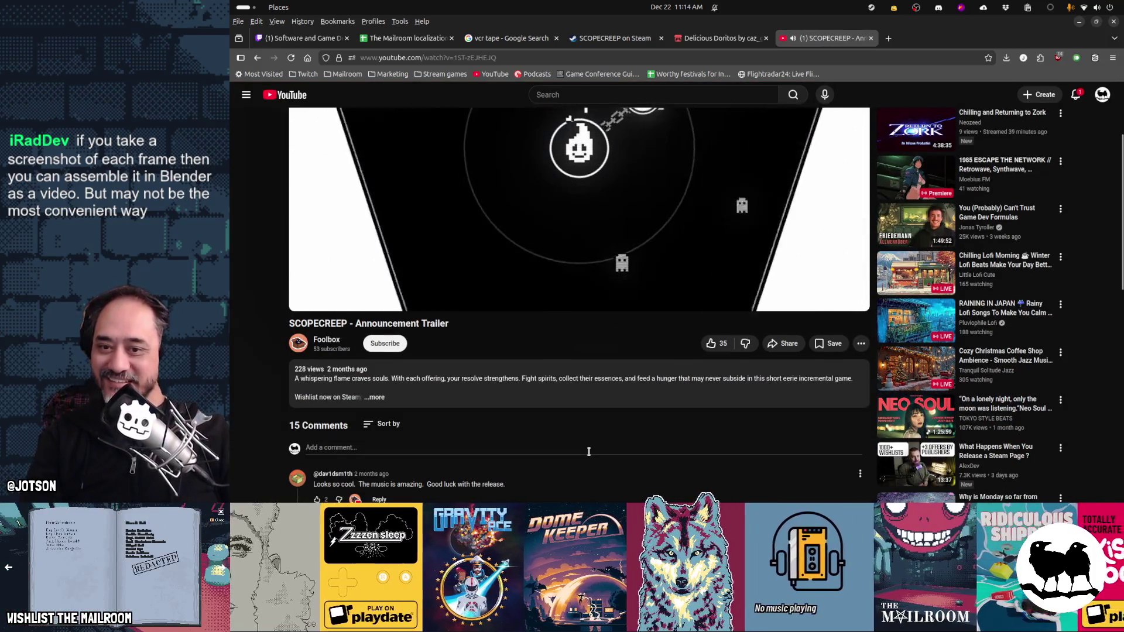
scroll(589, 451, "up", 2)
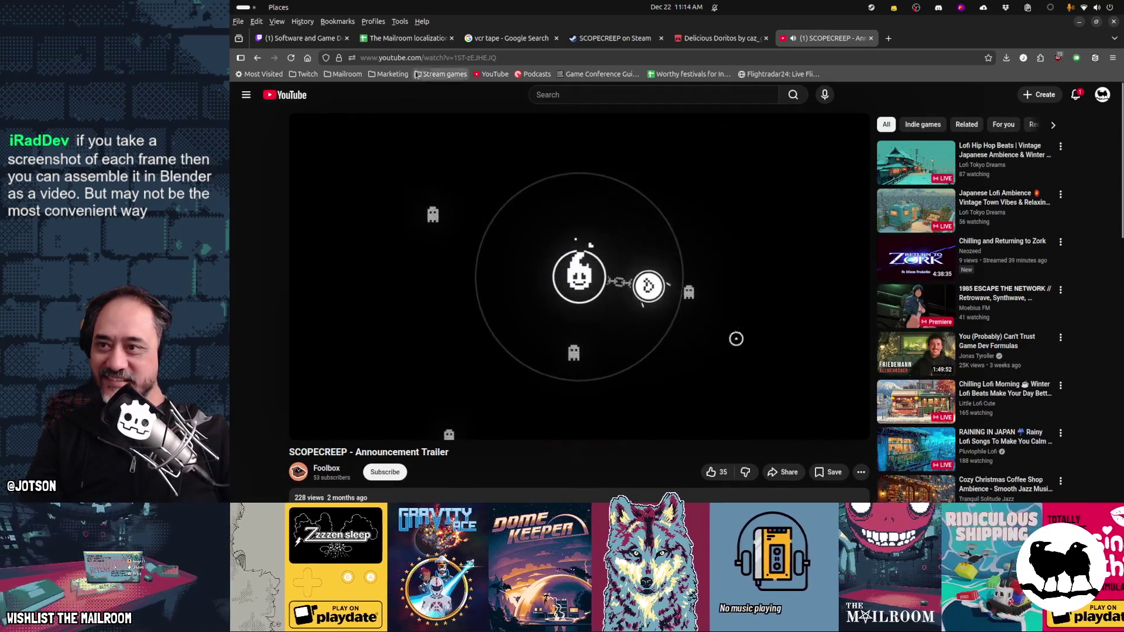
left_click(581, 59)
key("ctrl+t")
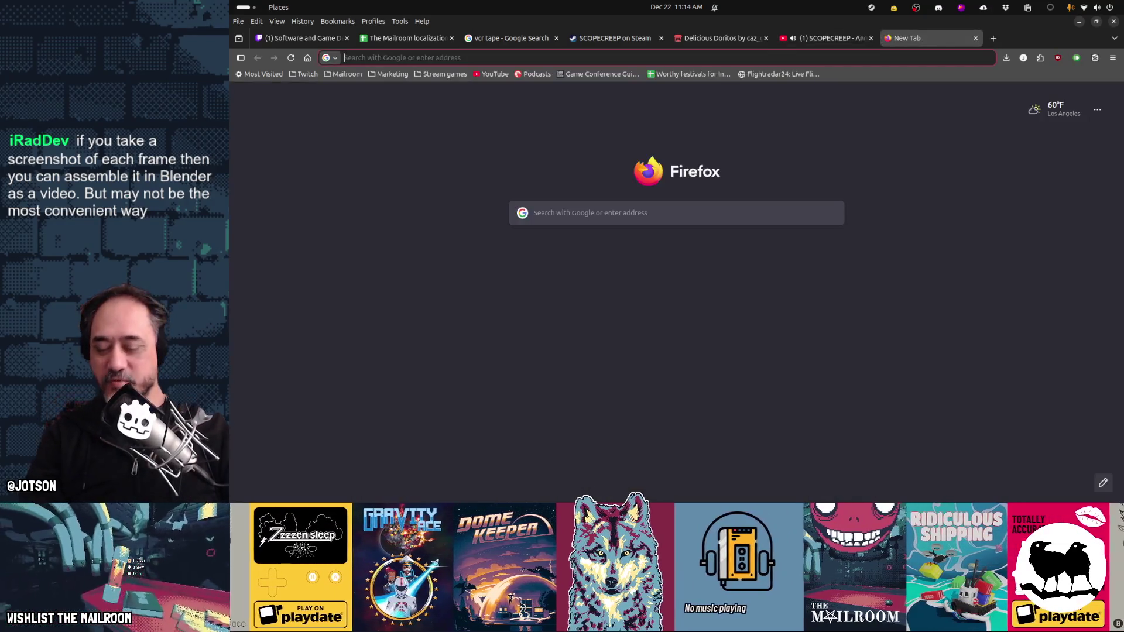
Step: Close the trailer tab, search the web for 'youtube download' and open YTDown
left_click(870, 38)
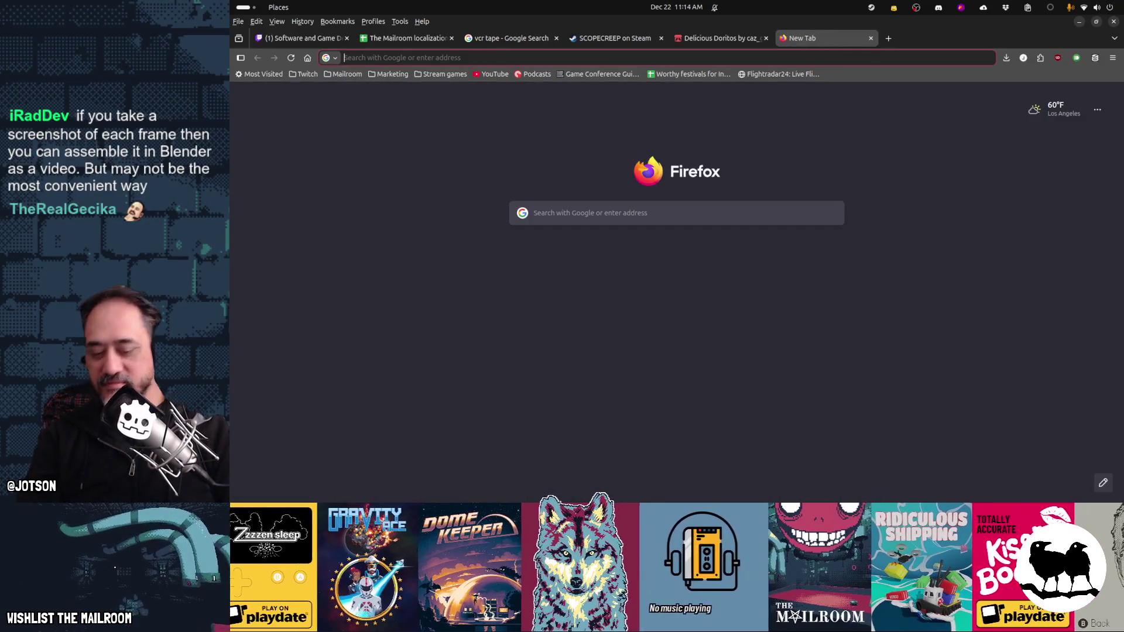
type("youtube downloa")
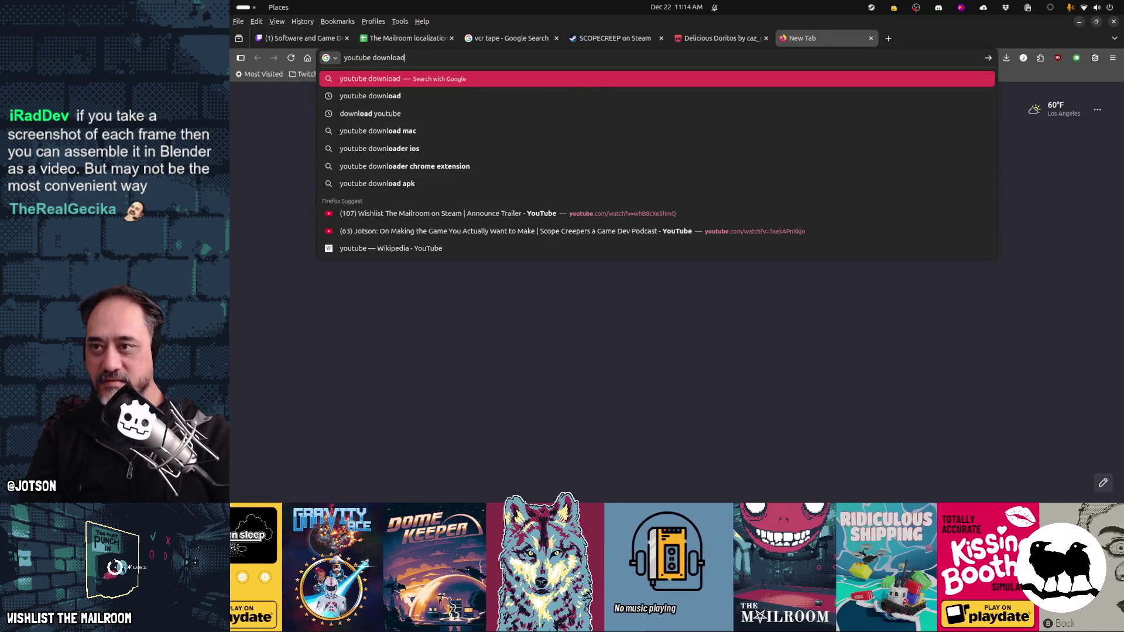
type("d")
key("Return")
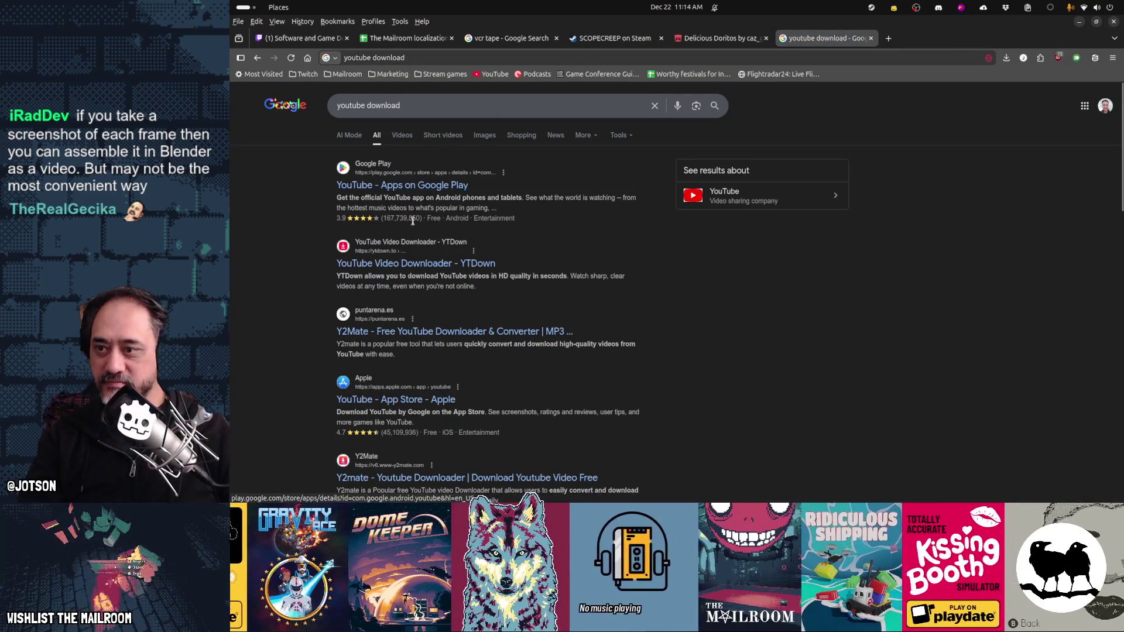
left_click(403, 263)
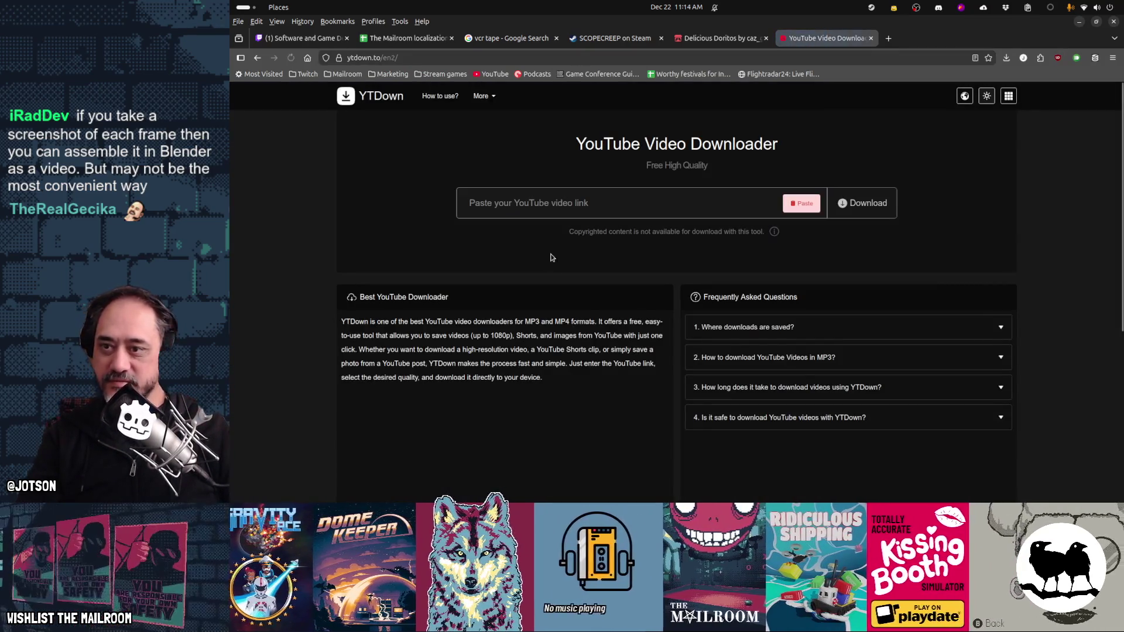
Step: Paste the trailer's YouTube link into YTDown and attempt the download, which reports an invalid URL
left_click(811, 203)
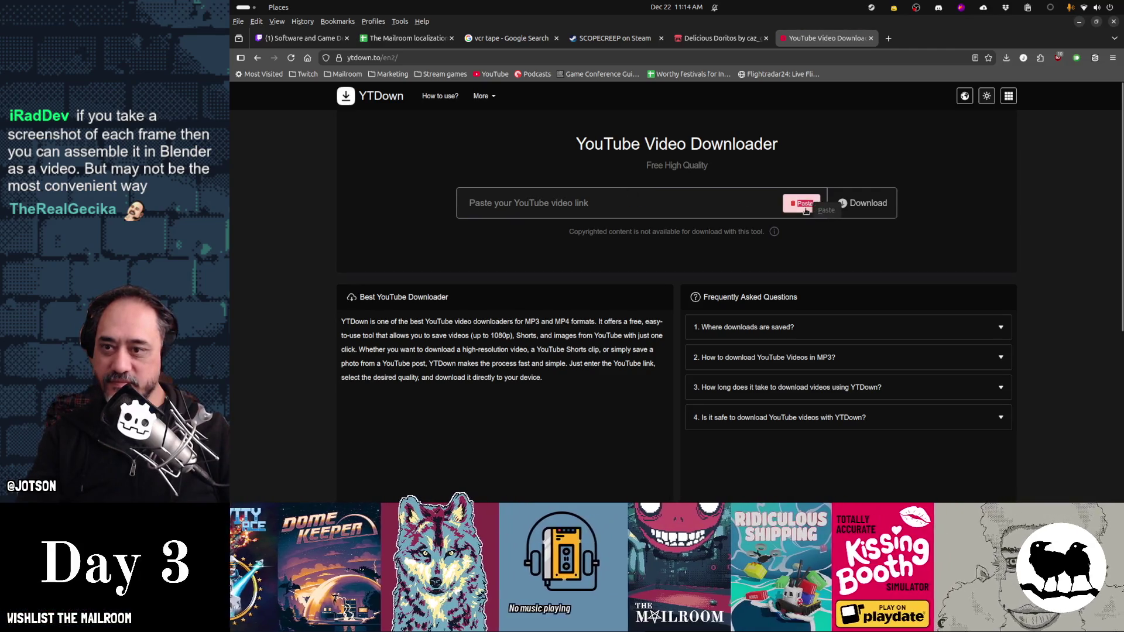
left_click(872, 204)
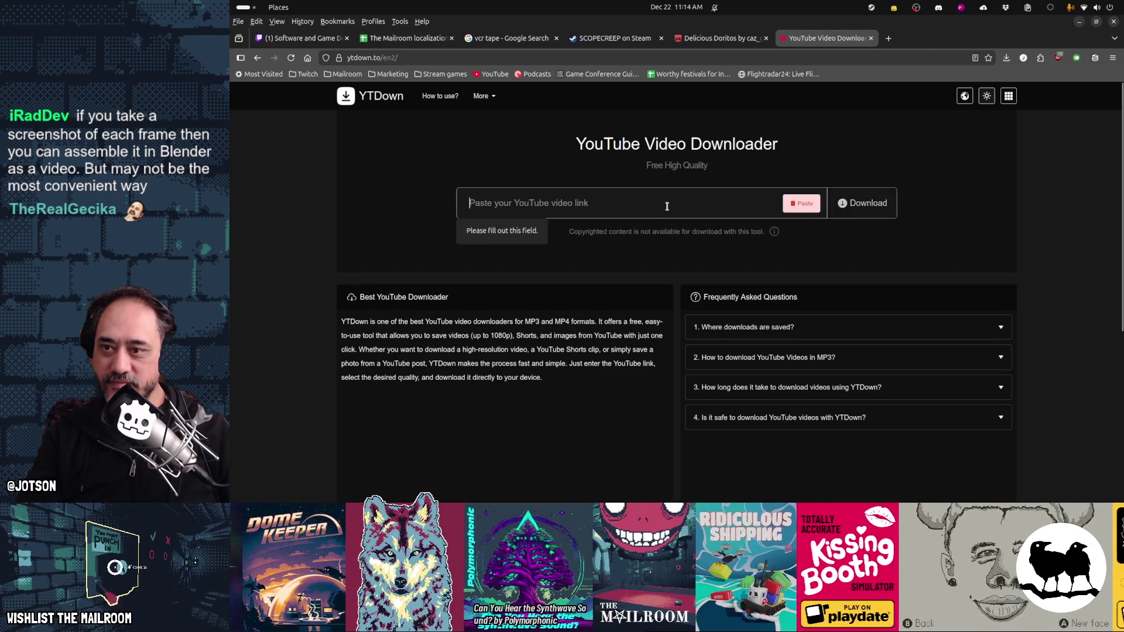
type("https://www.youtube.com/watch?v=1ST-zEJHEJQ")
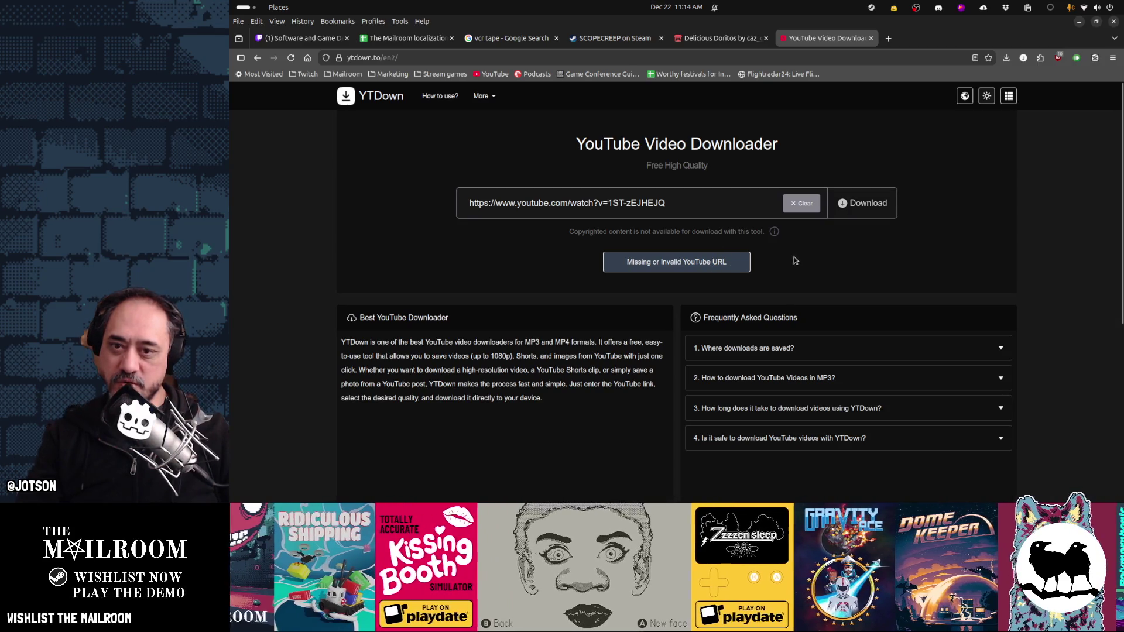
key("alt+Left")
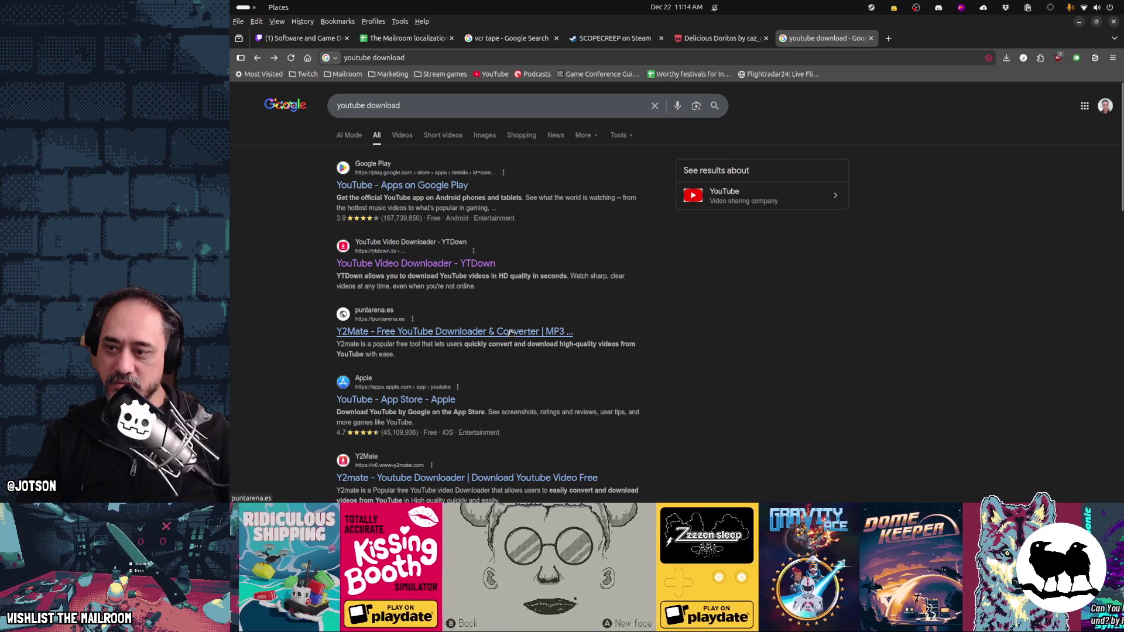
Step: Convert the trailer link in Y2Mate and request the 360 kbps MP4 download
left_click(511, 332)
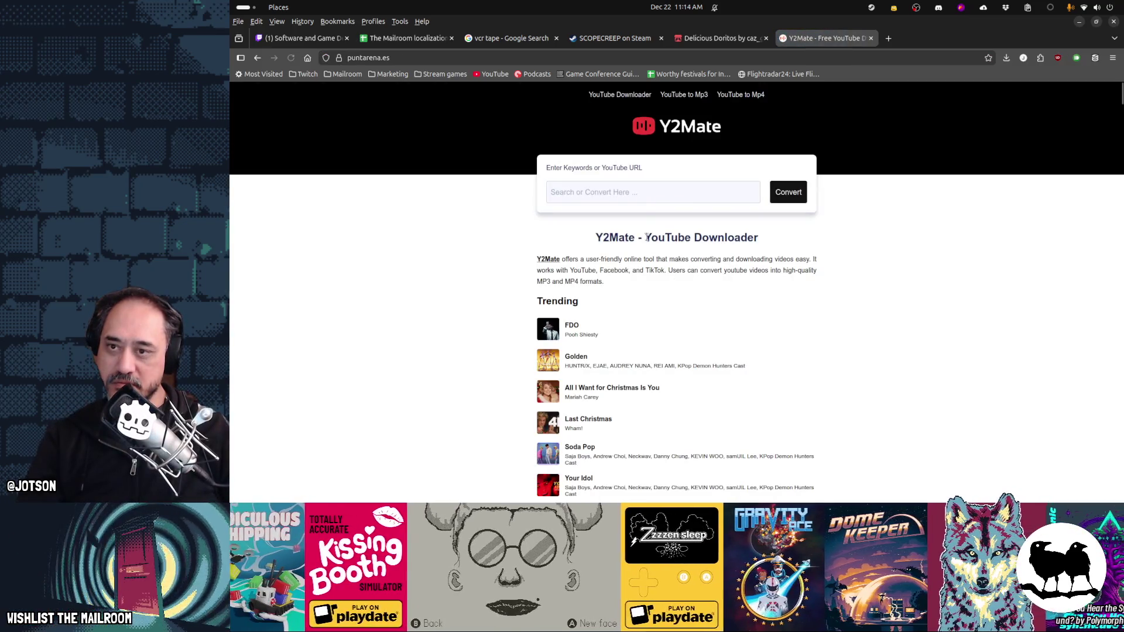
type("https://www.youtube.com/watch?v=1ST-zEJHEJQ")
key("Return")
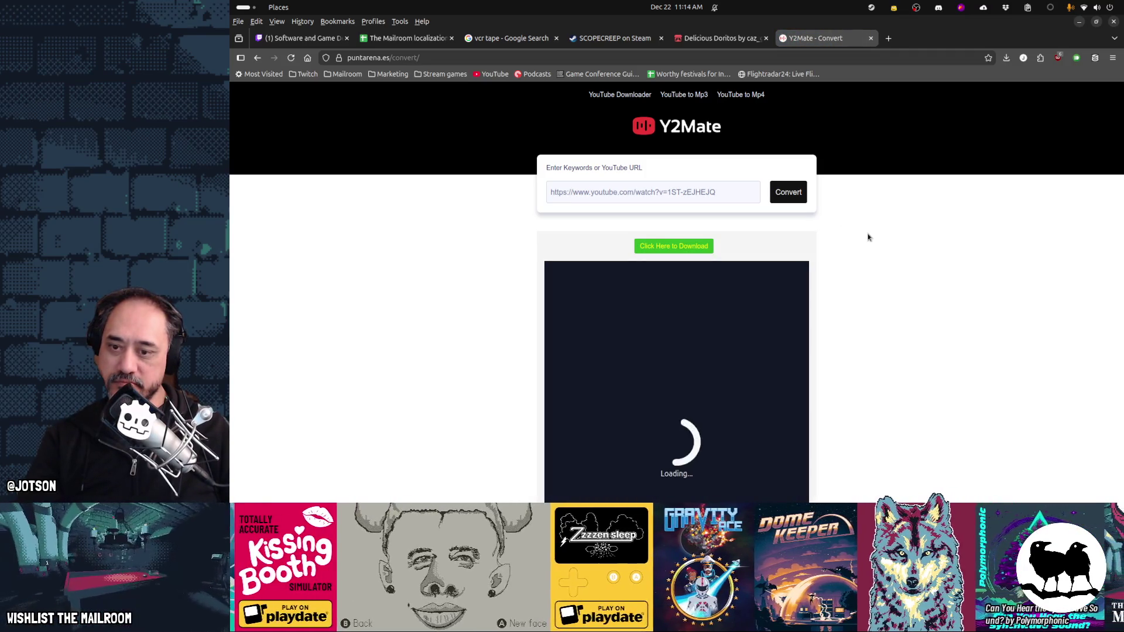
scroll(868, 237, "down", 5)
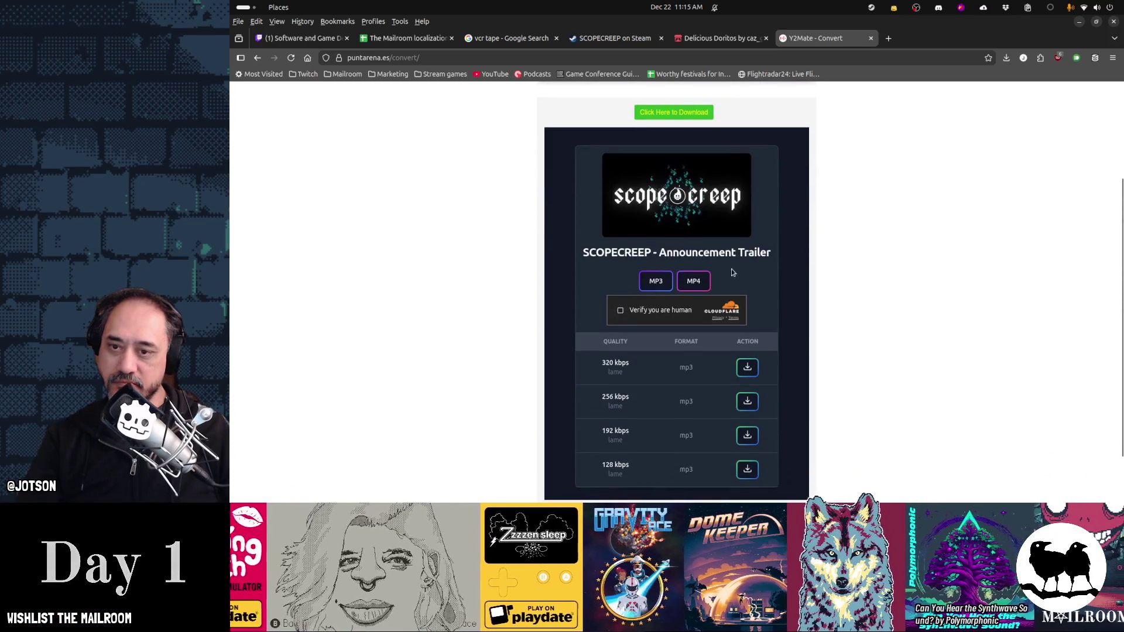
left_click(693, 281)
scroll(863, 286, "down", 1)
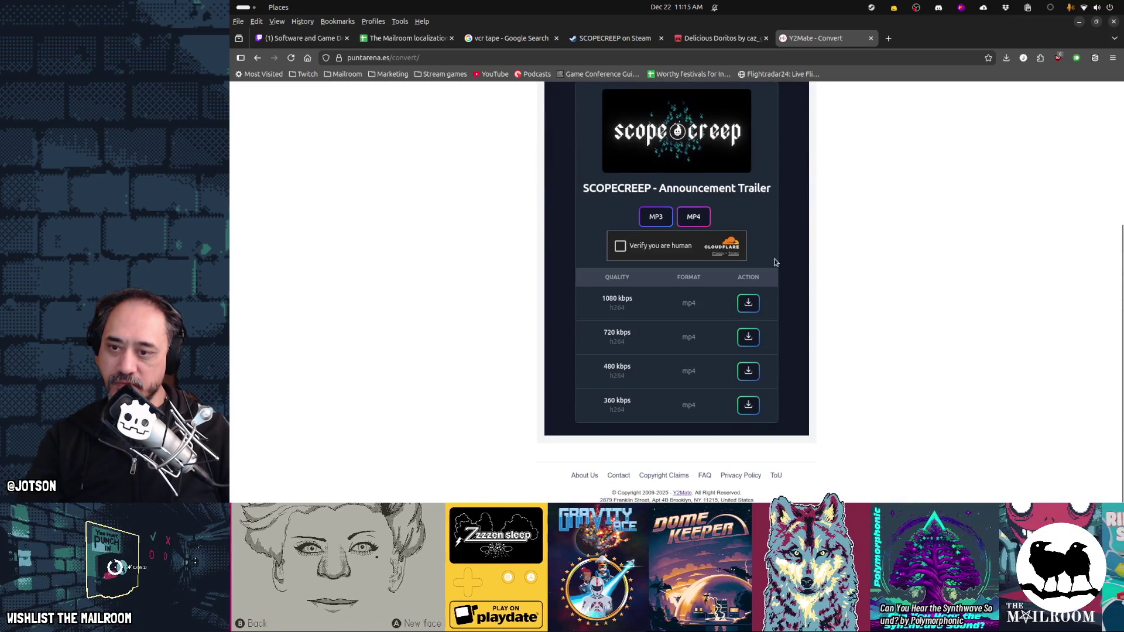
left_click(751, 405)
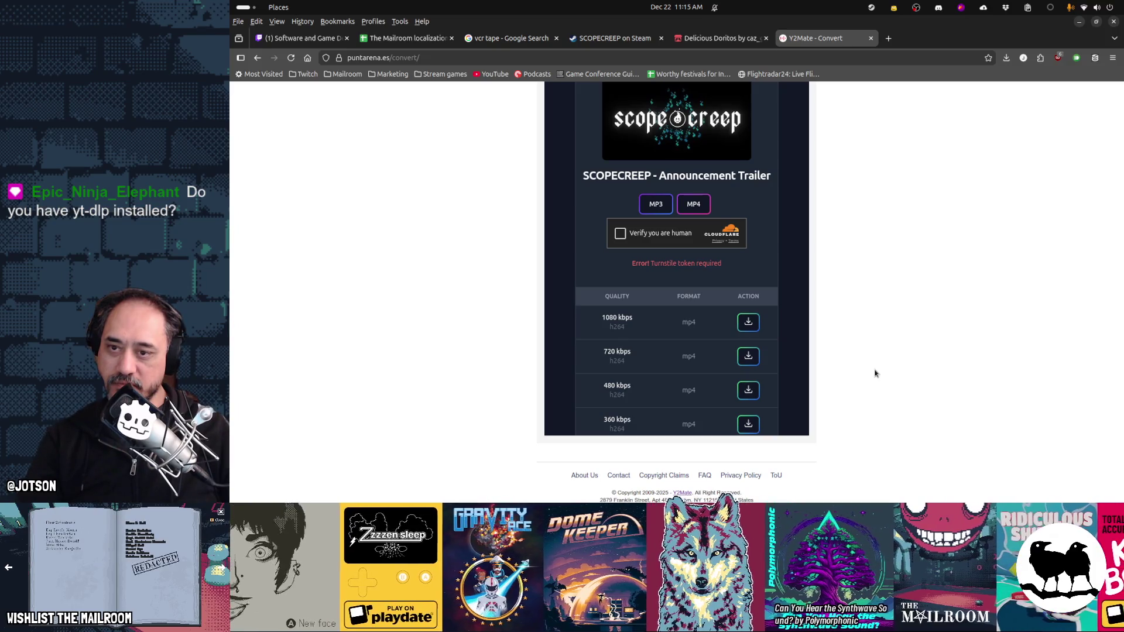
Step: Pass the human verification, reload and retry the 360 kbps MP4 download, then close Y2Mate
left_click(647, 235)
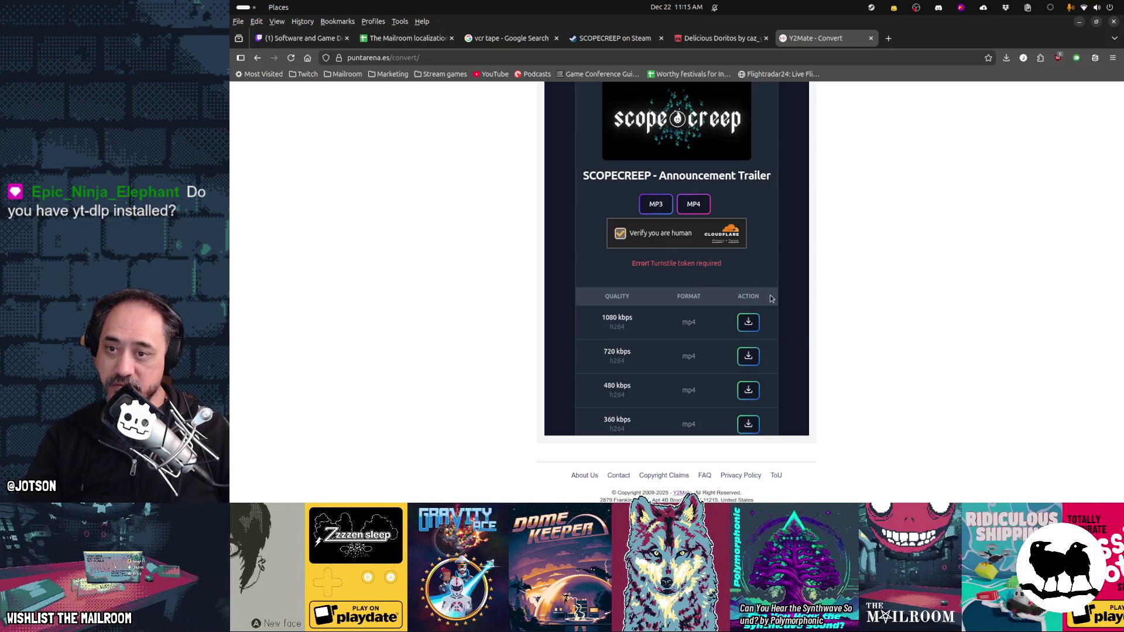
left_click(749, 426)
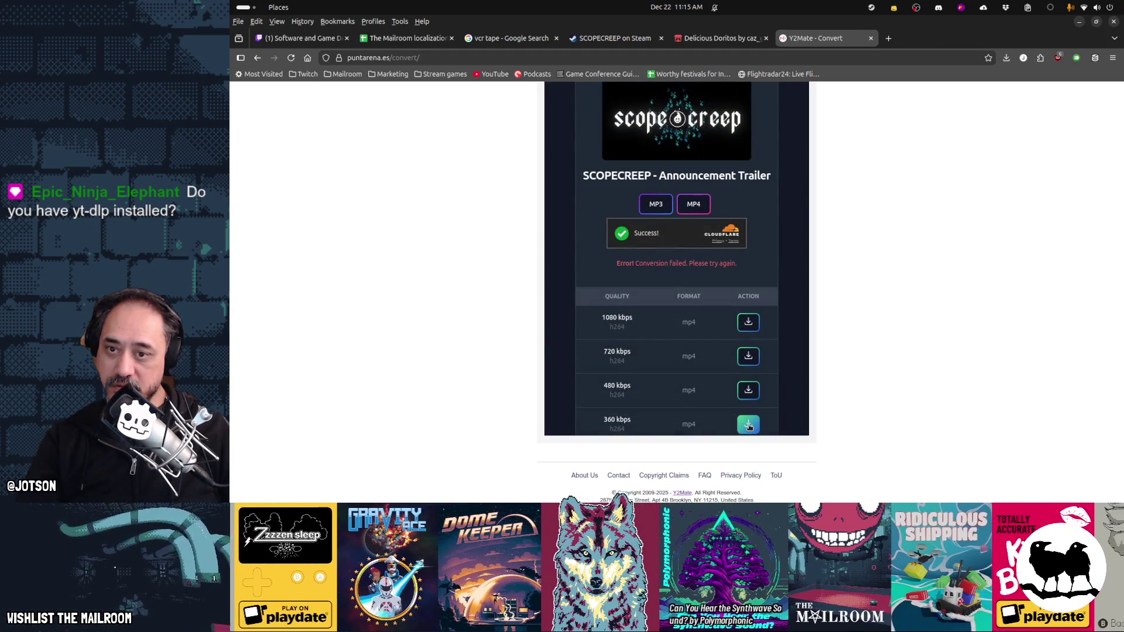
scroll(746, 342, "up", 3)
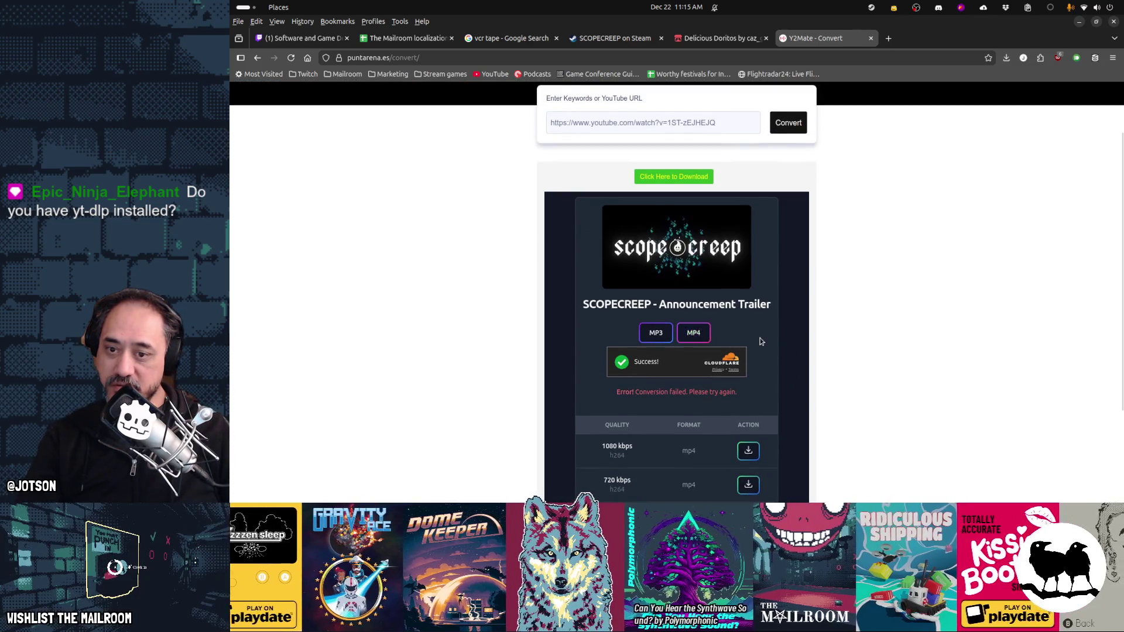
scroll(760, 338, "down", 3)
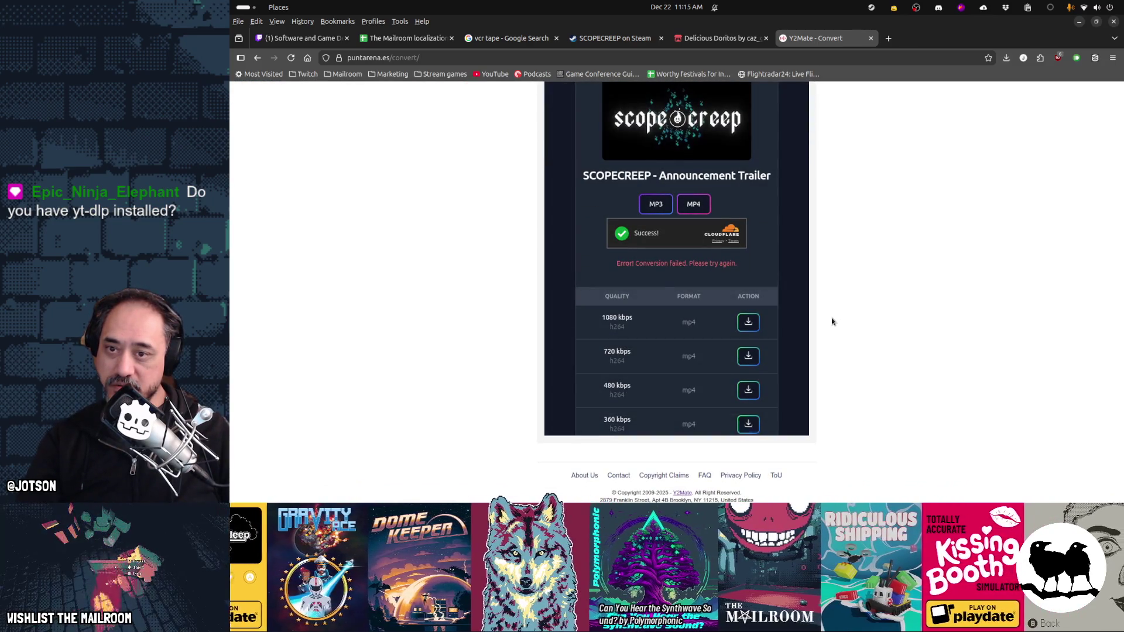
key("F5")
left_click(761, 319)
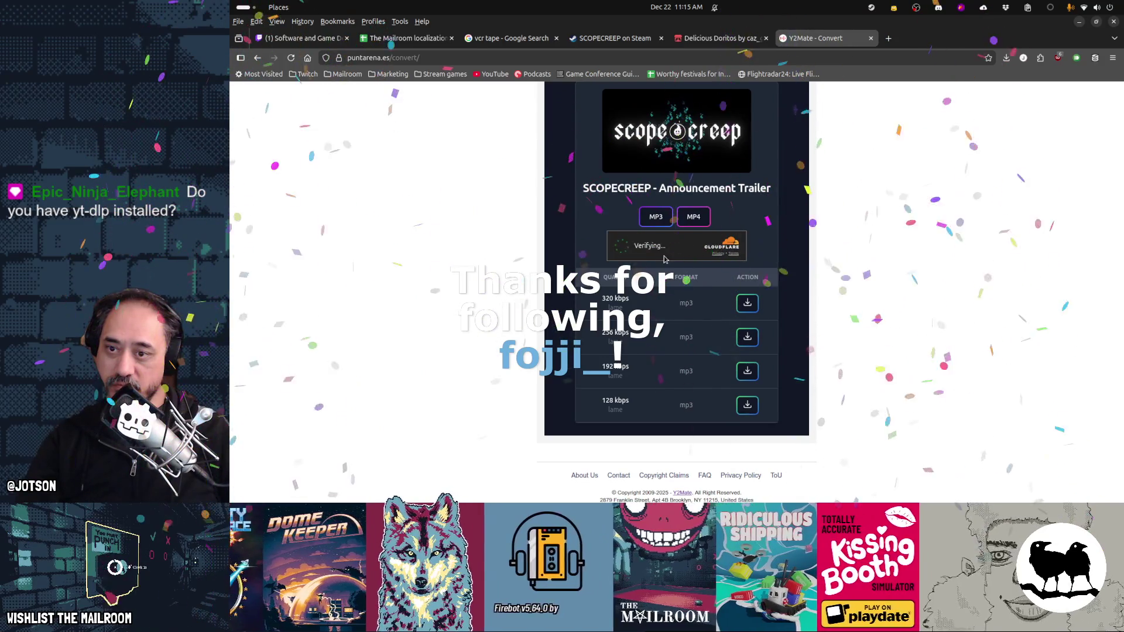
left_click(693, 216)
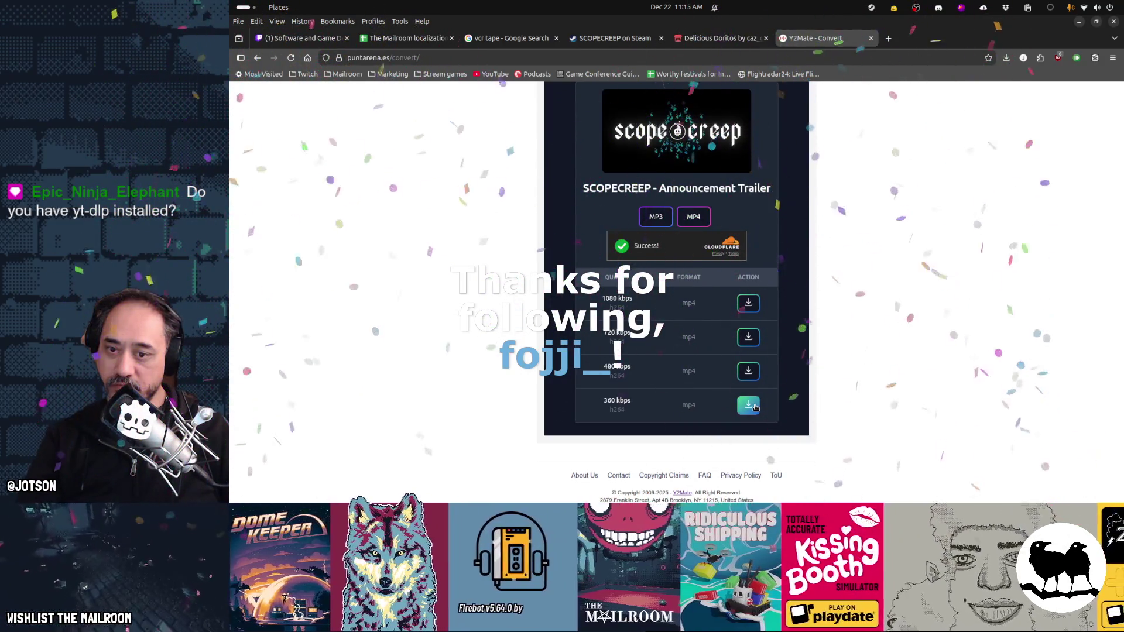
left_click(748, 405)
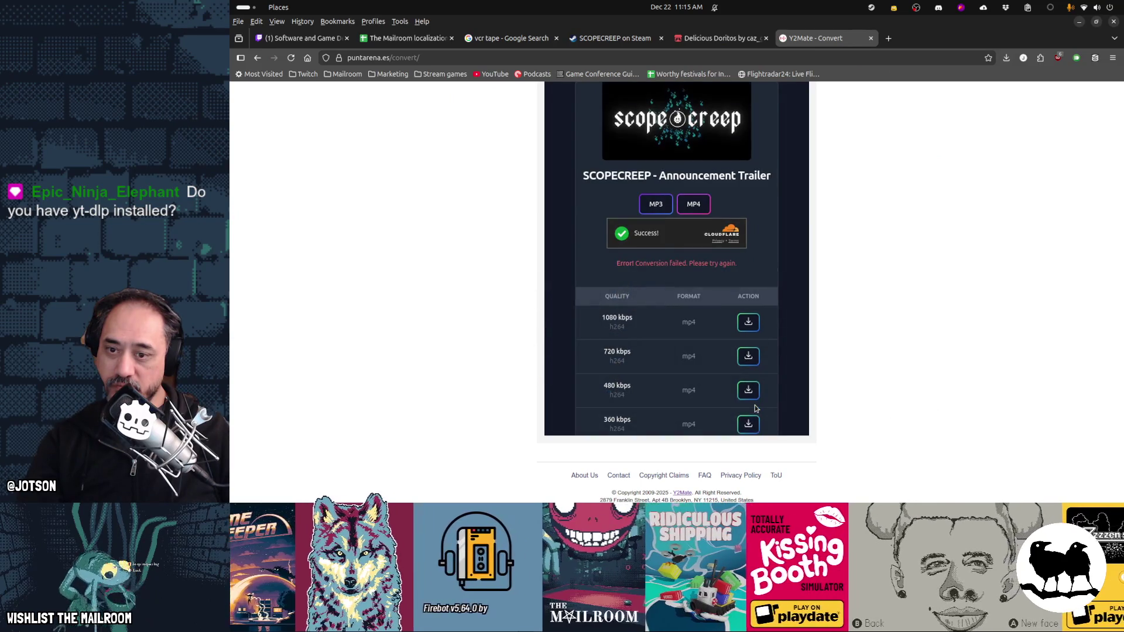
scroll(837, 303, "up", 3)
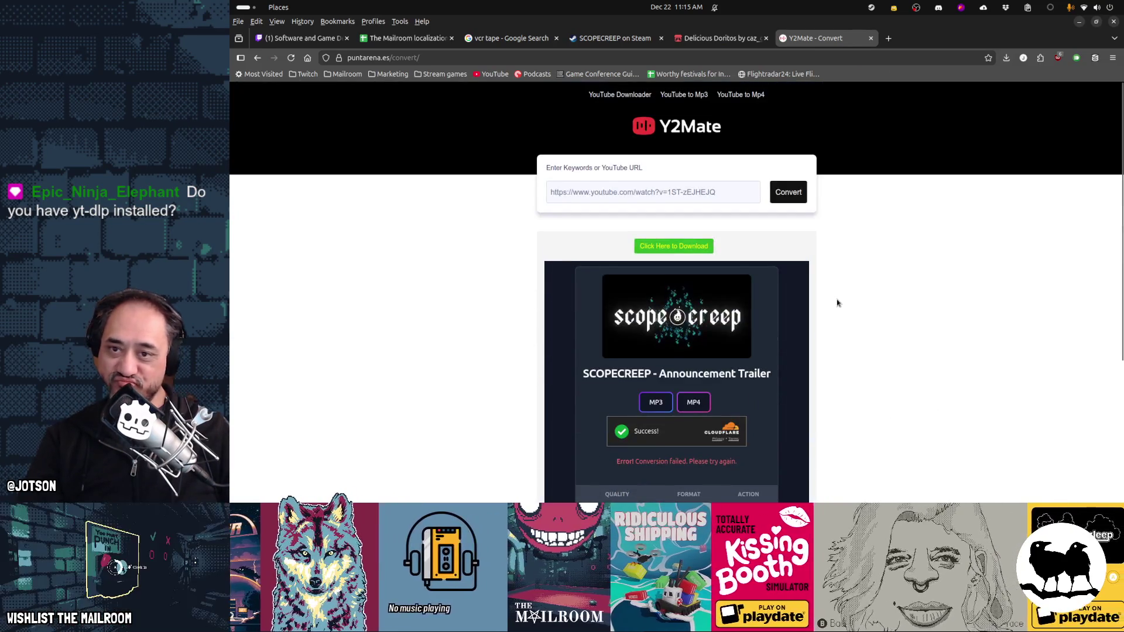
key("ctrl+w")
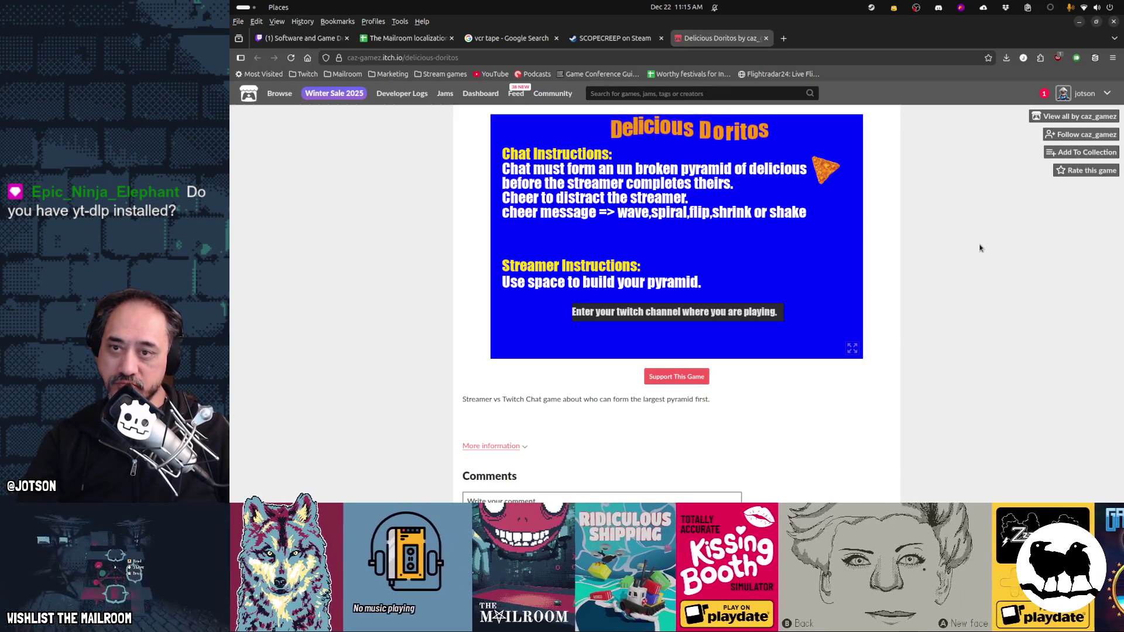
Step: Switch back to the 'vcr tape' Google Images tab showing the Panasonic tape preview
key("ctrl+Tab")
key("ctrl+Tab")
key("ctrl+Tab")
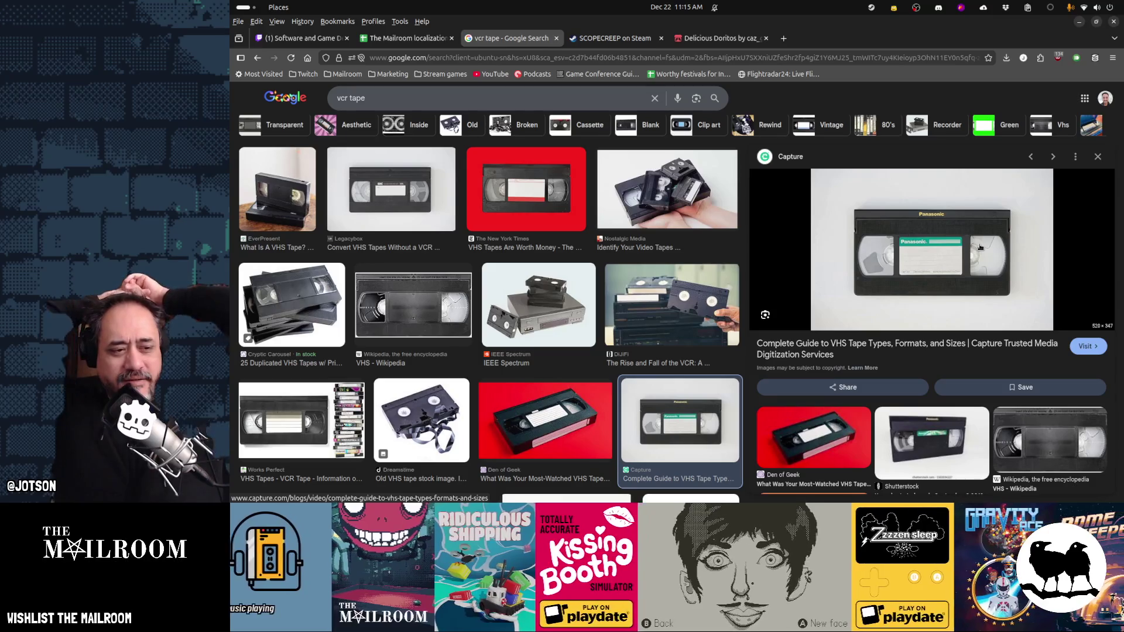
mouse_move(966, 501)
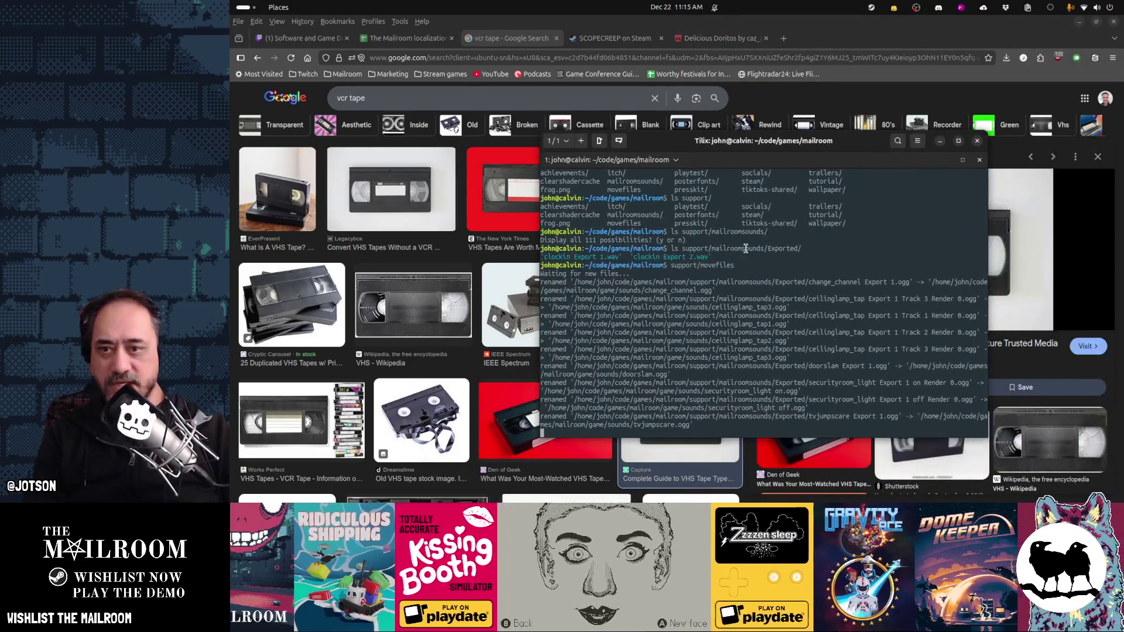
Step: Run yt-dlp on the trailer's YouTube link in the Tilix terminal
key("ctrl+l")
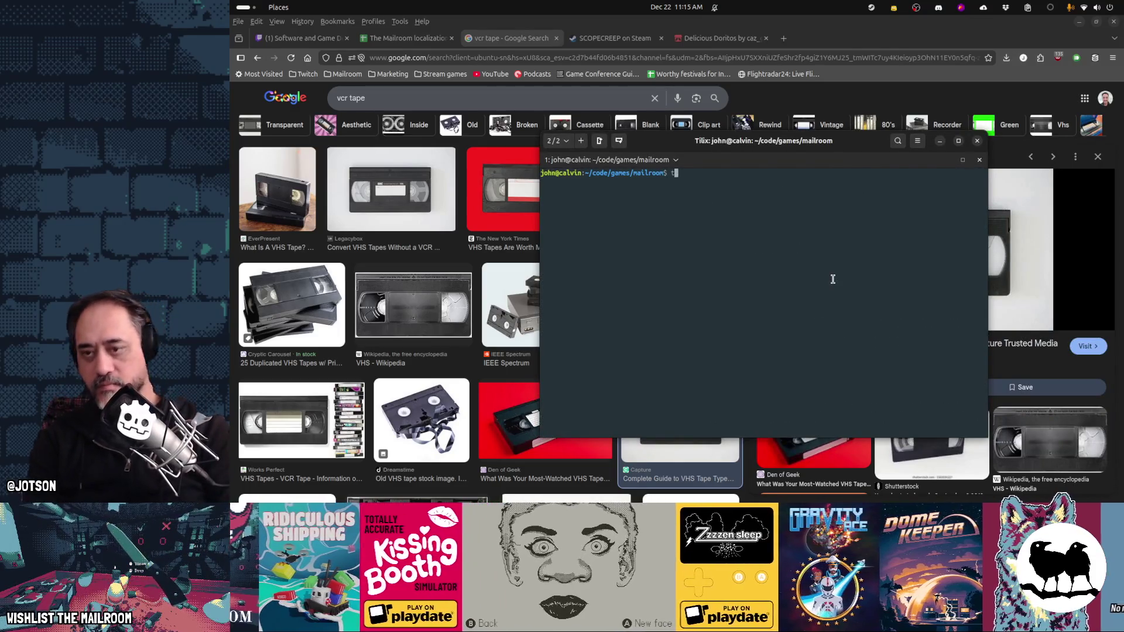
type("t")
key("Tab")
key("Tab")
key("Tab")
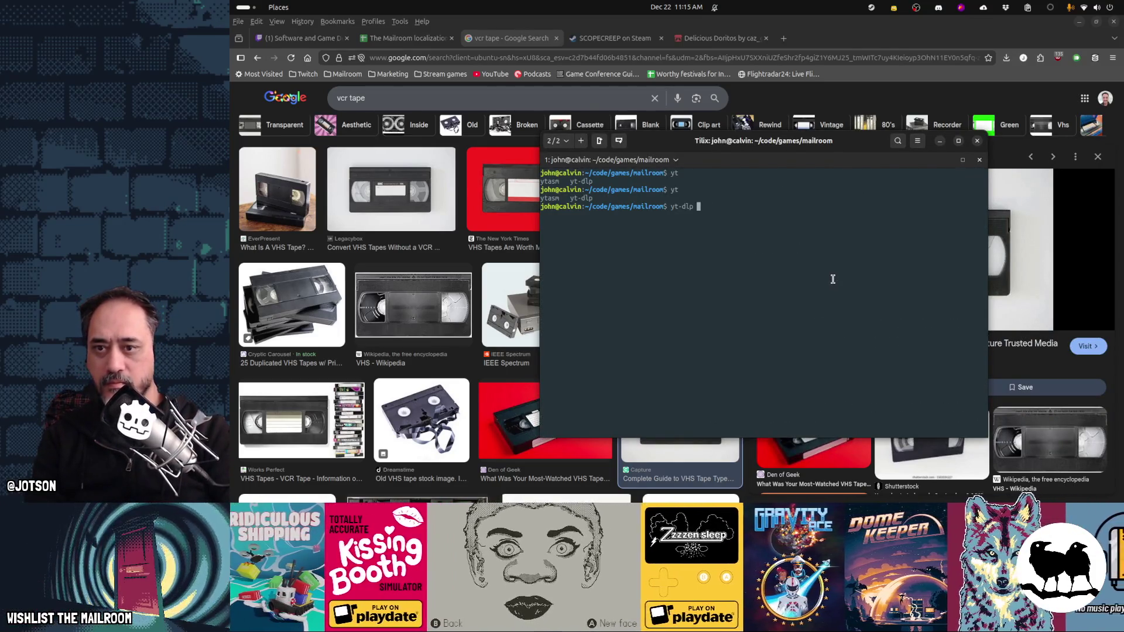
key("ctrl+shift+v")
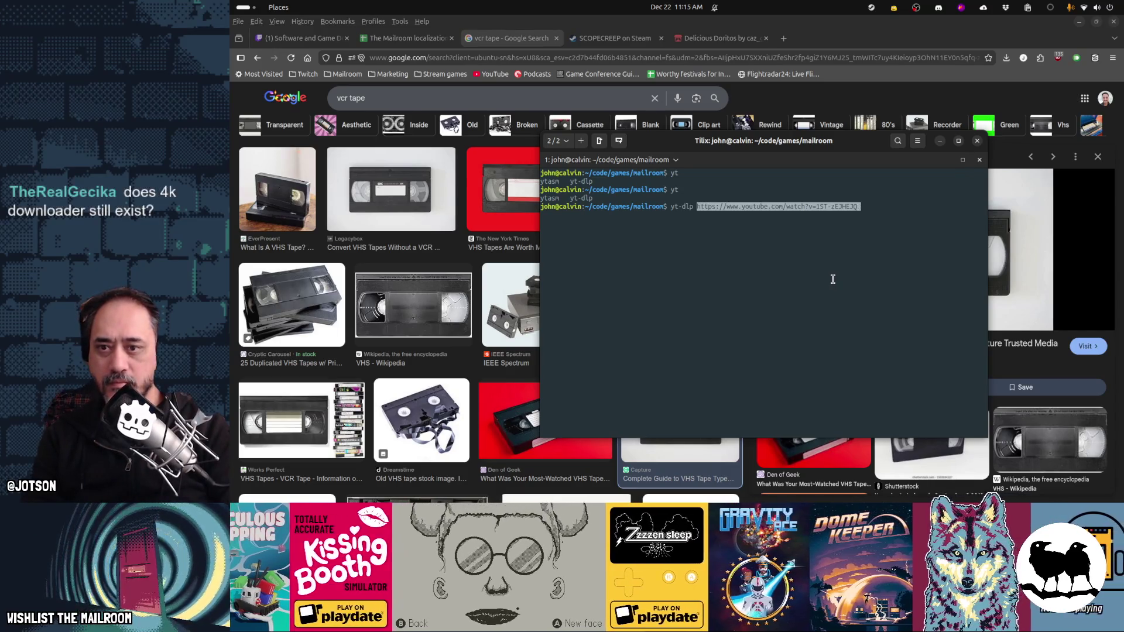
key("Return")
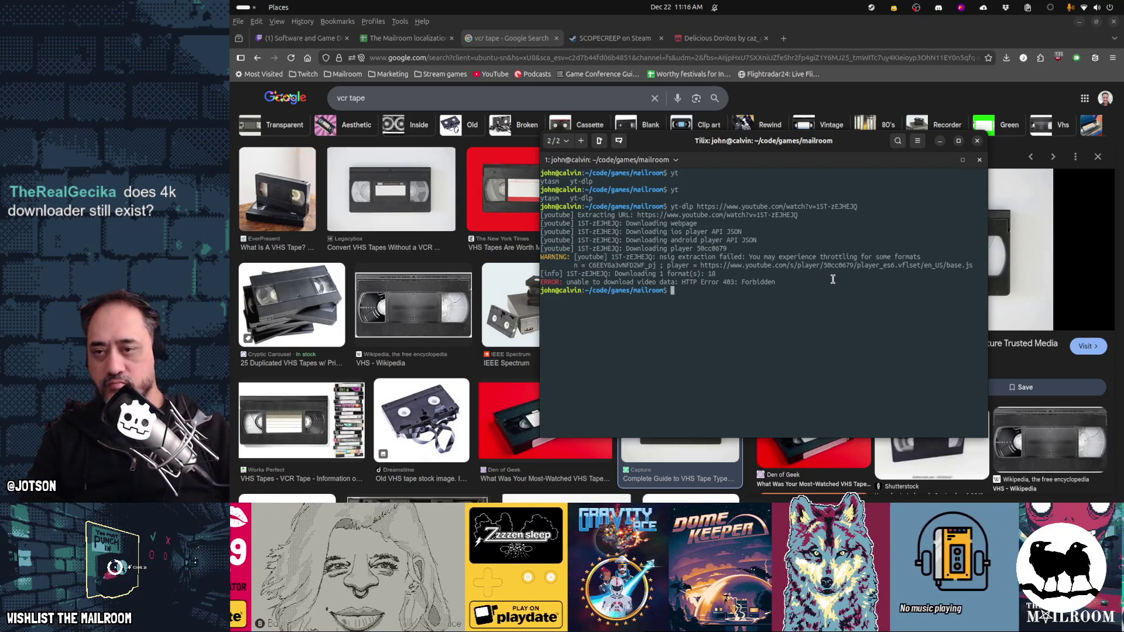
Step: Hide the terminal and bring up Blender with the VHS tape model
key("alt+Tab")
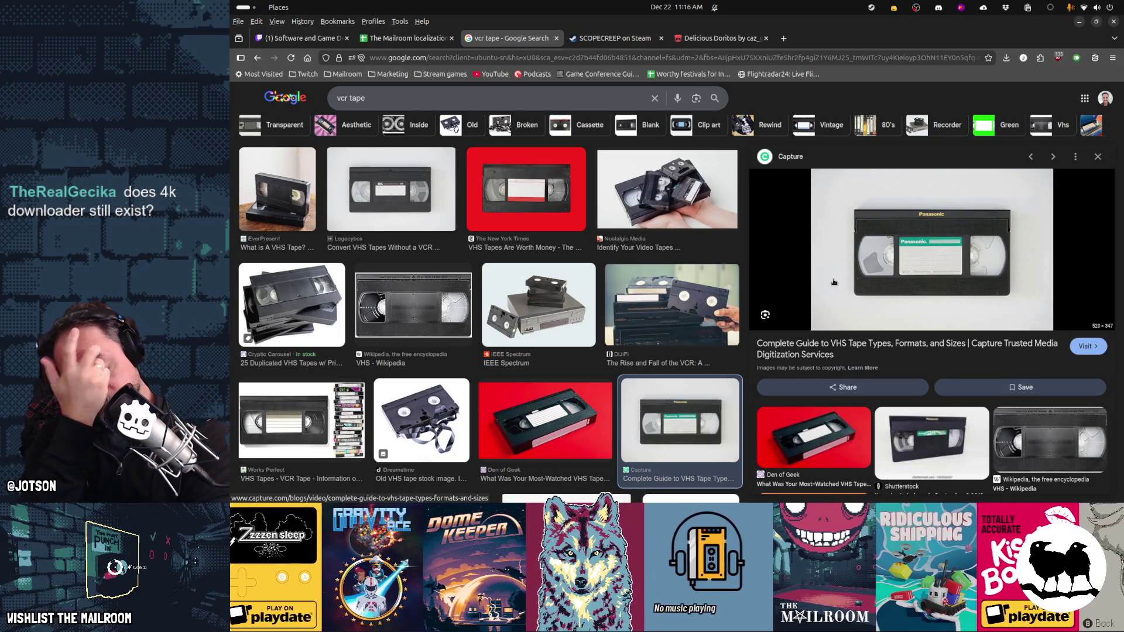
mouse_move(585, 502)
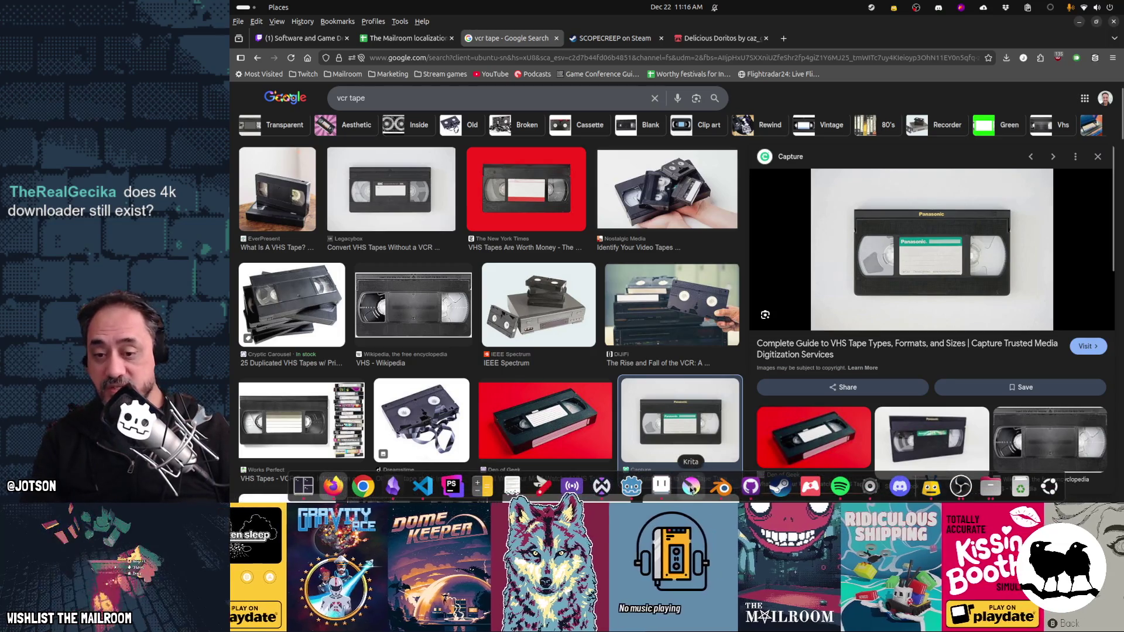
left_click(722, 486)
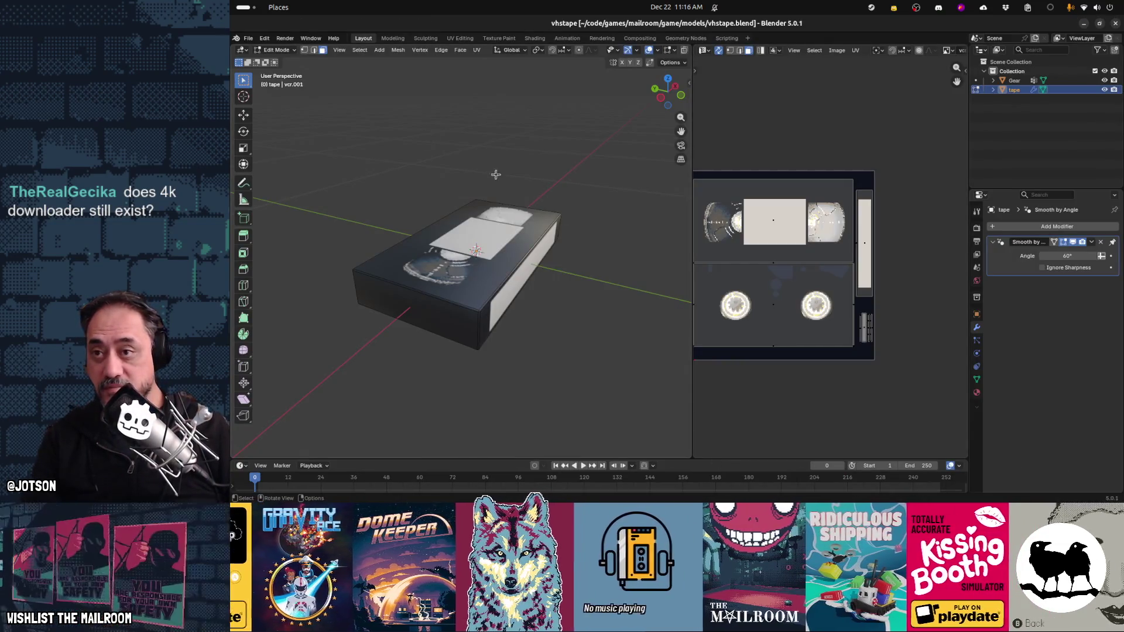
Step: Browse to the mailroom support/trailers folder and open themailroom-demotrailer.blend
left_click(249, 39)
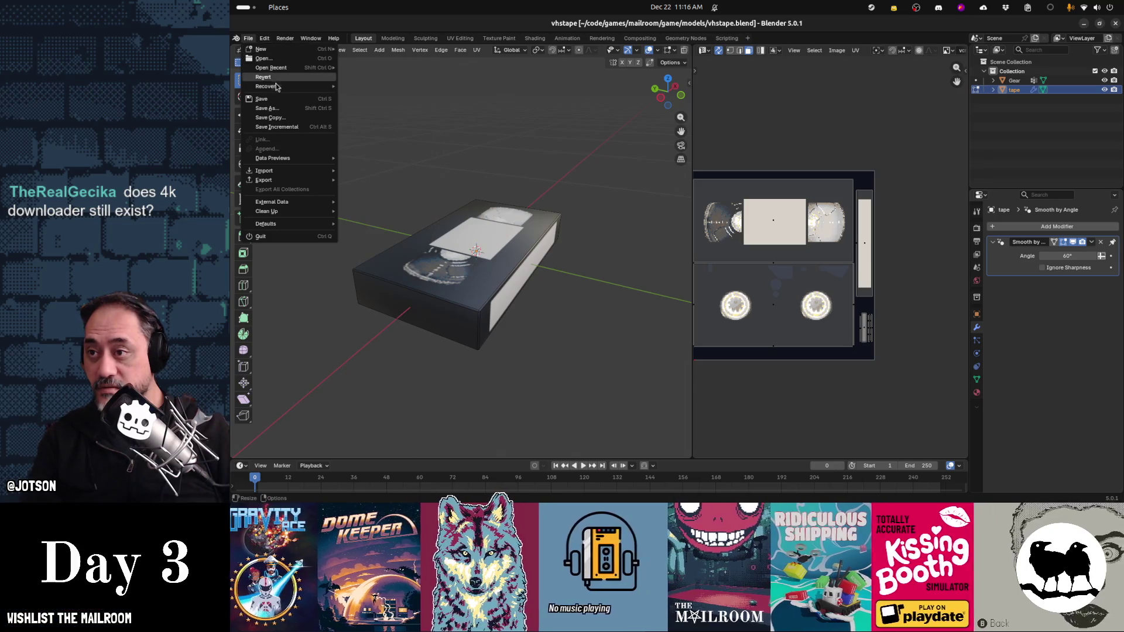
mouse_move(278, 89)
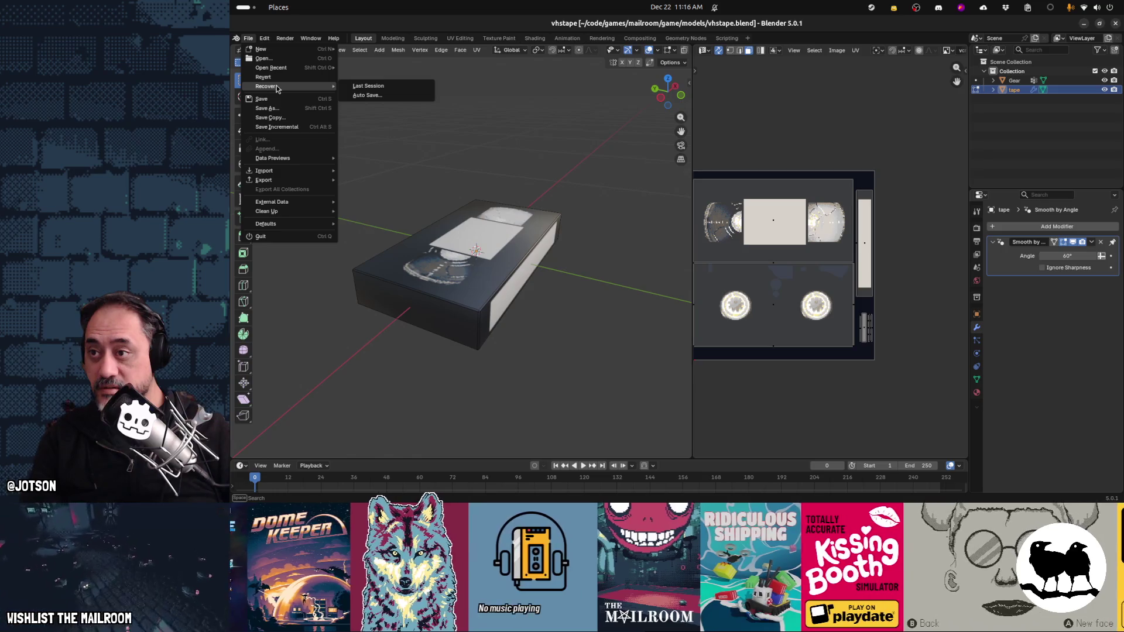
left_click(271, 60)
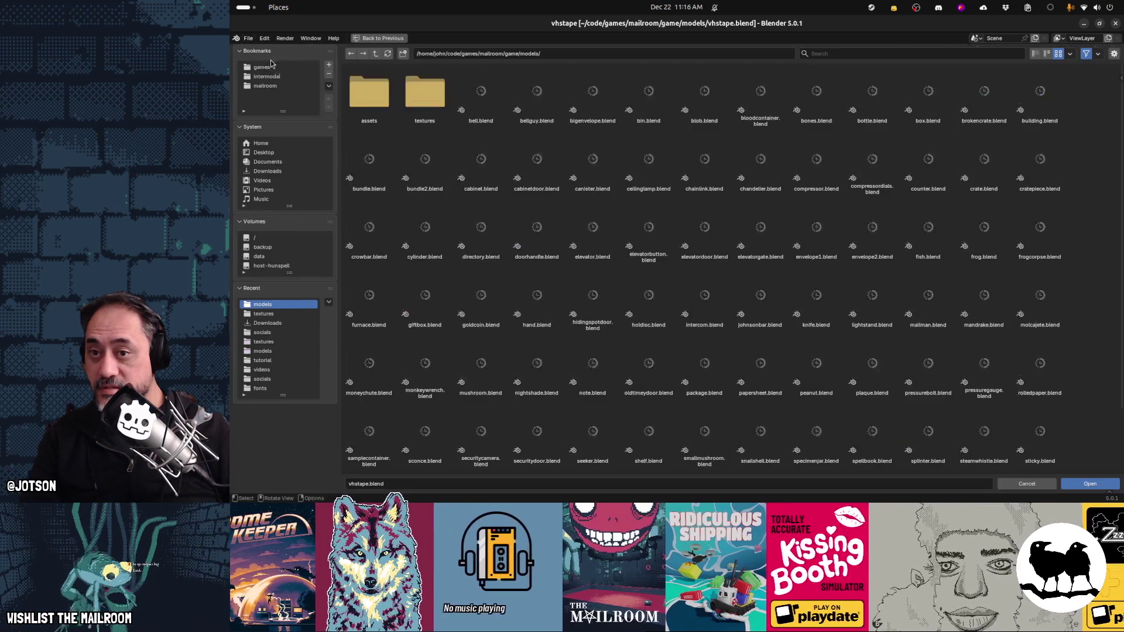
left_click(377, 55)
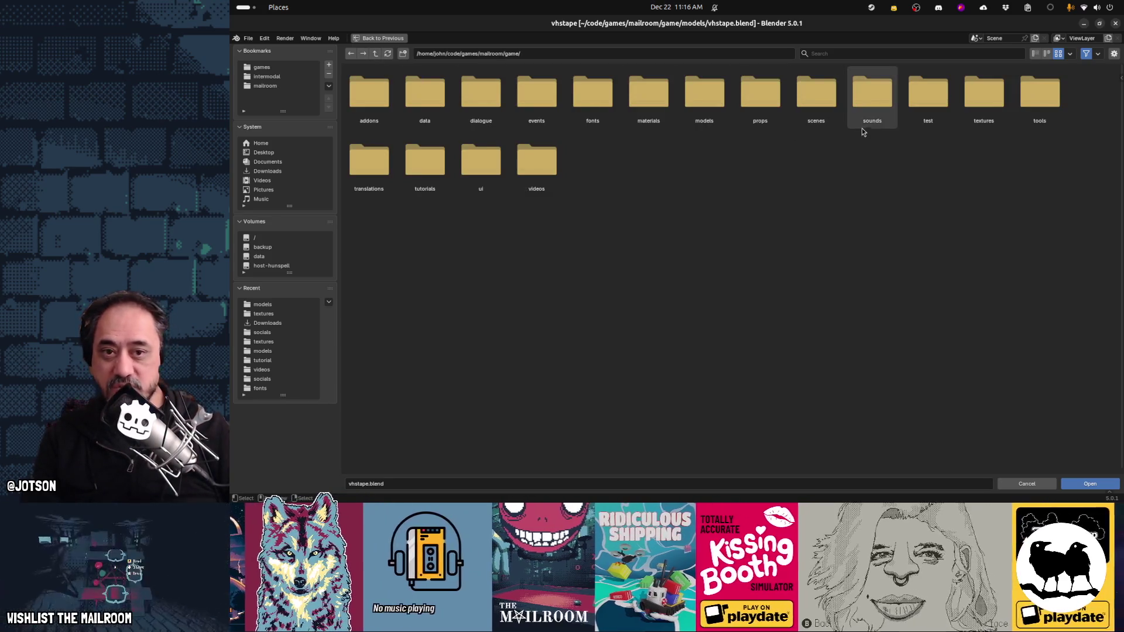
left_click(547, 157)
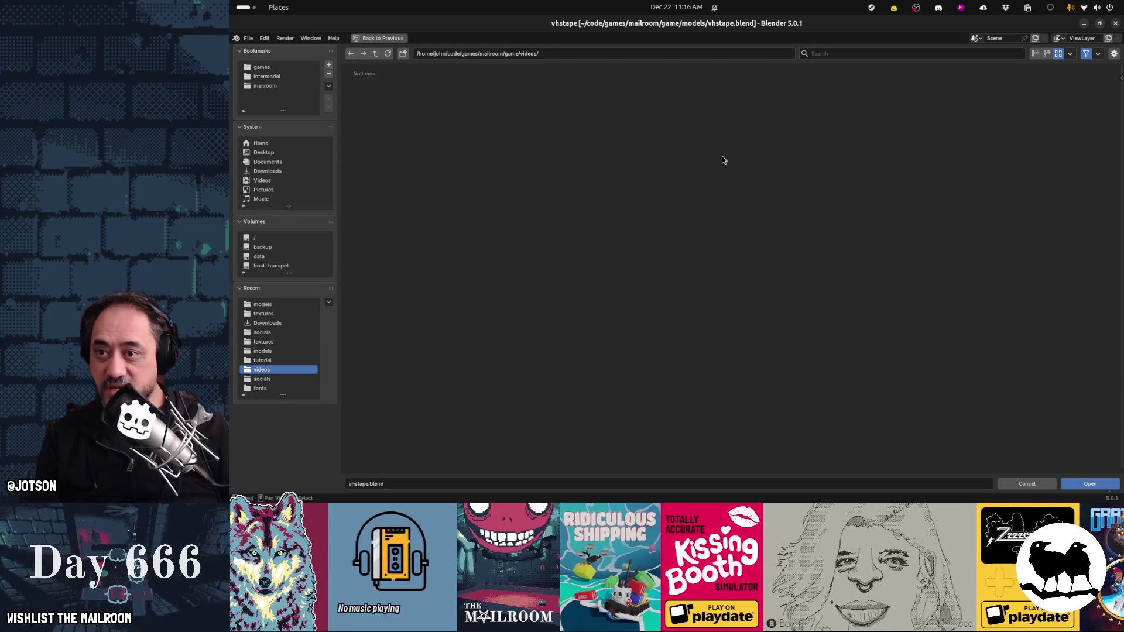
left_click(376, 53)
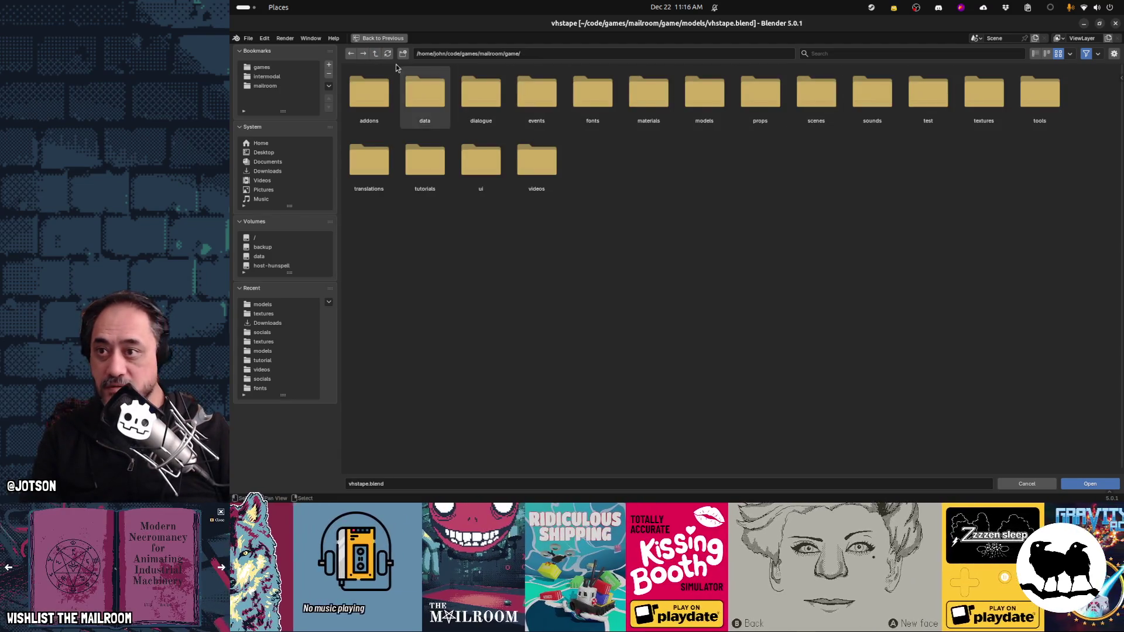
left_click(375, 53)
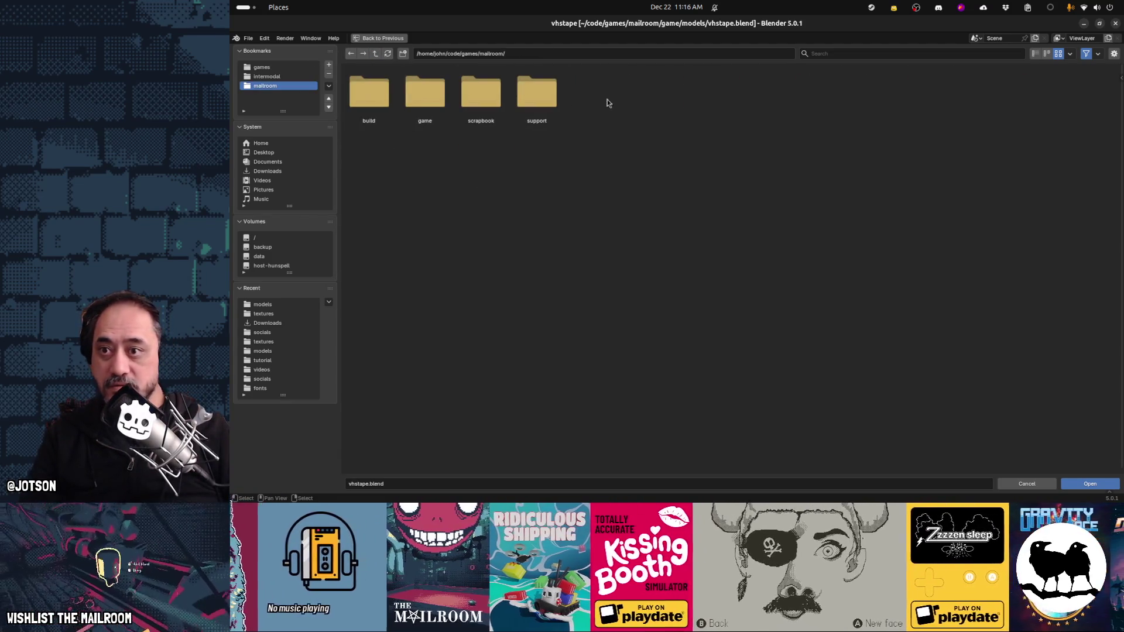
left_click(536, 93)
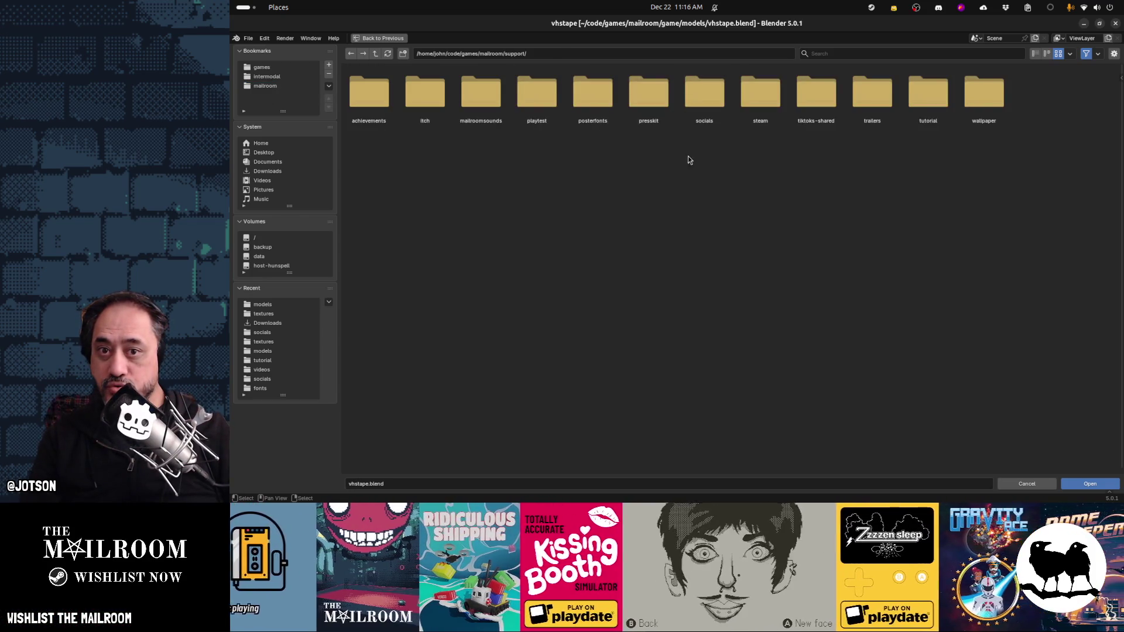
left_click(872, 93)
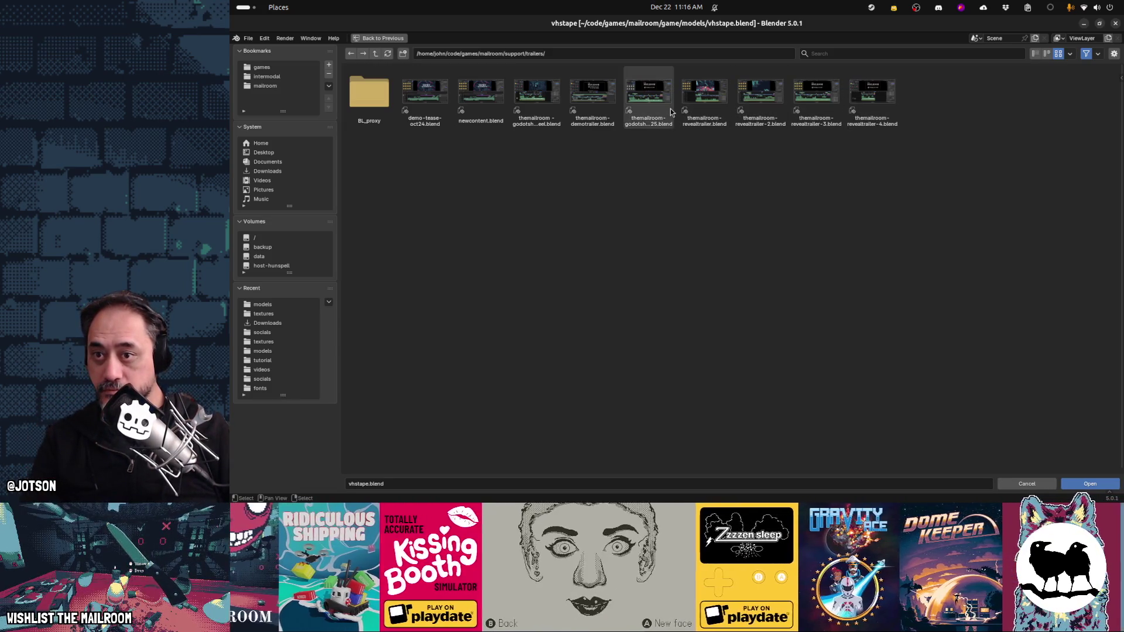
double_click(582, 94)
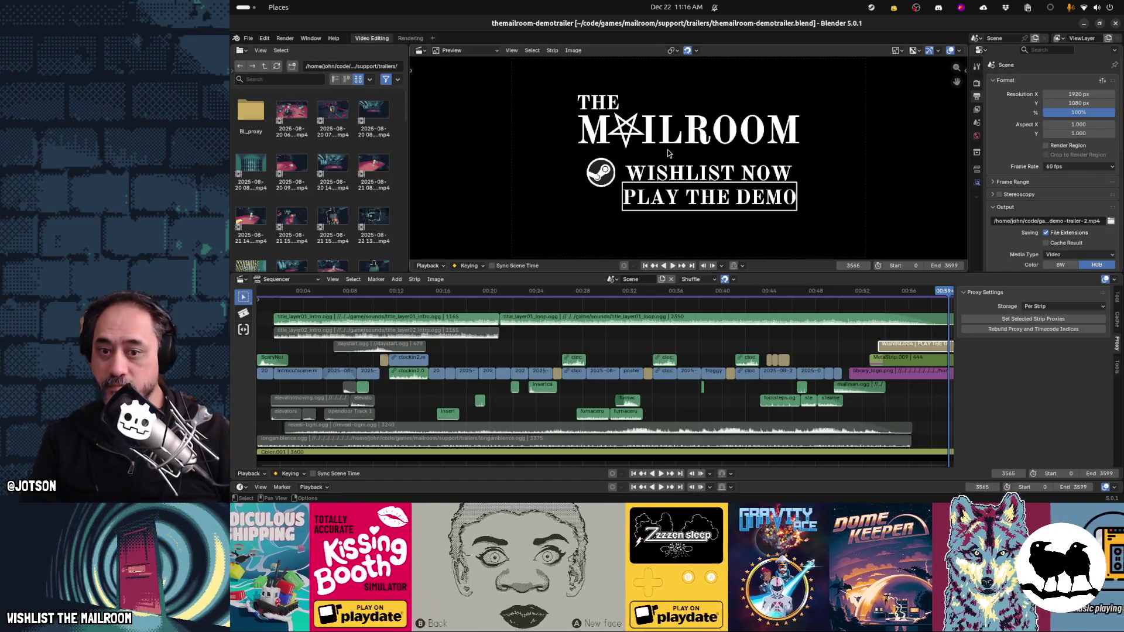
Step: Play the trailer timeline briefly, stop it, and close Blender
key("space")
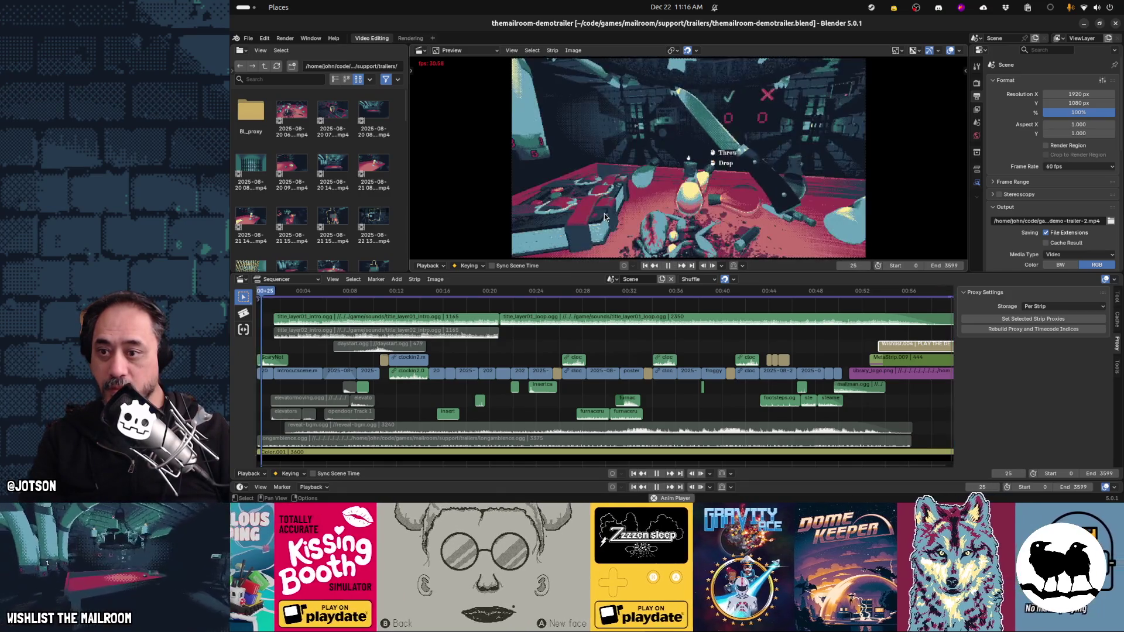
key("space")
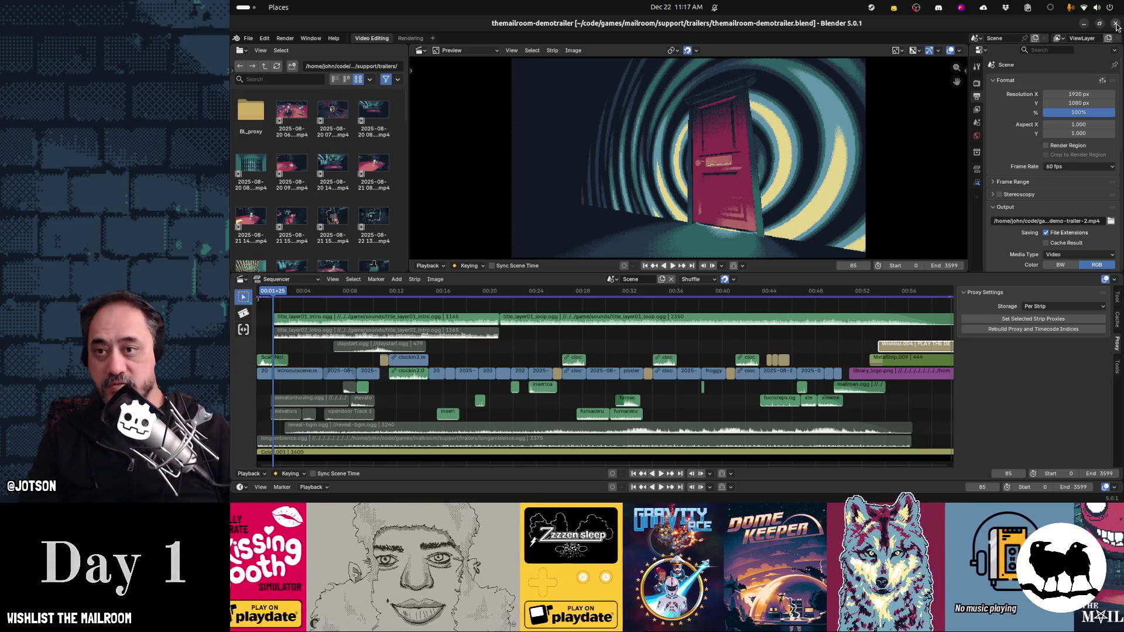
left_click(1116, 25)
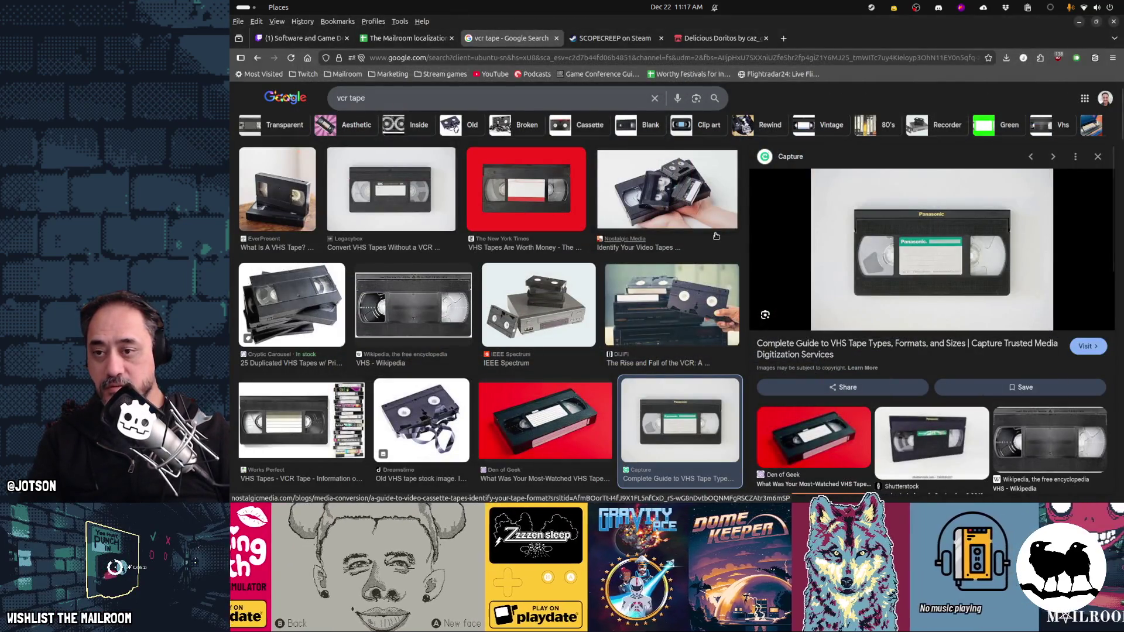
Step: Navigate in Files to the mailroom project's support/trailers folder
key("alt+Tab")
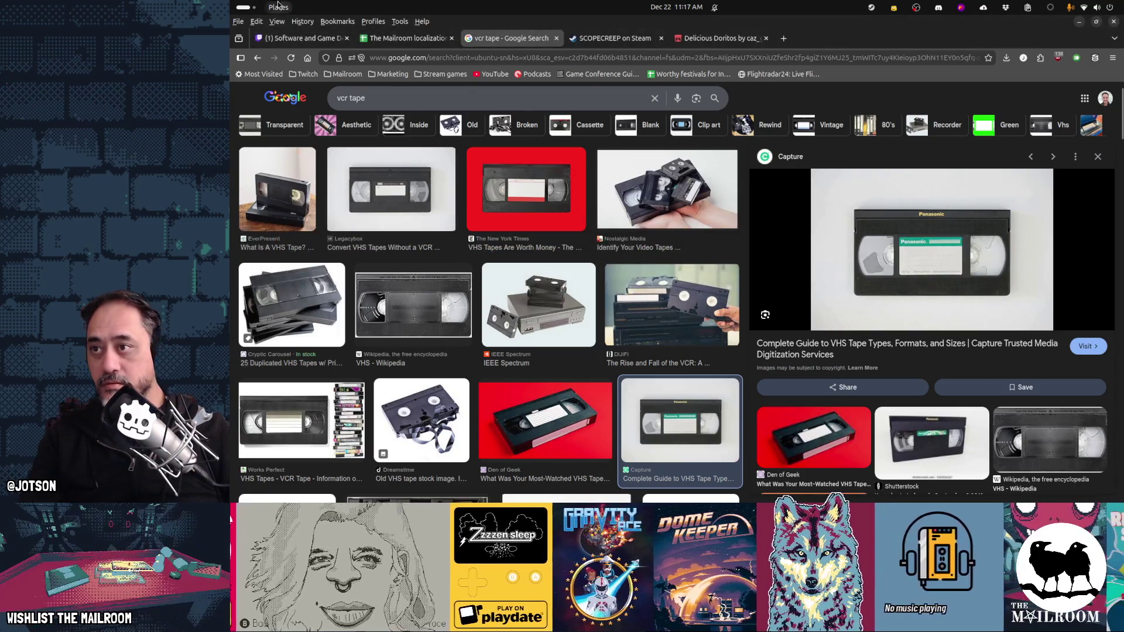
left_click(278, 7)
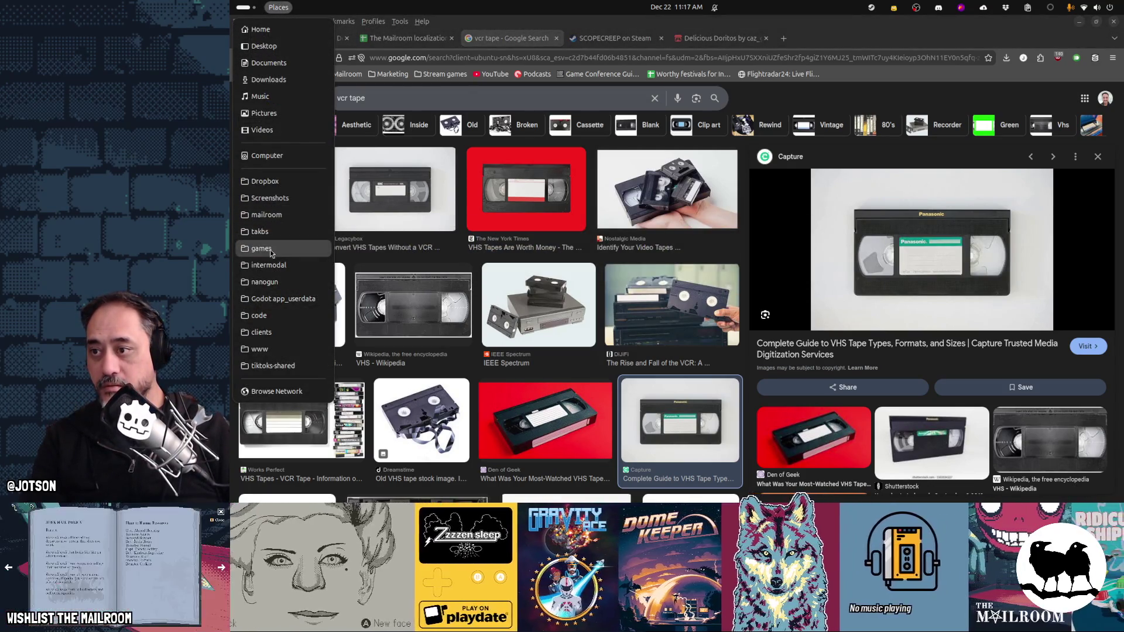
left_click(671, 225)
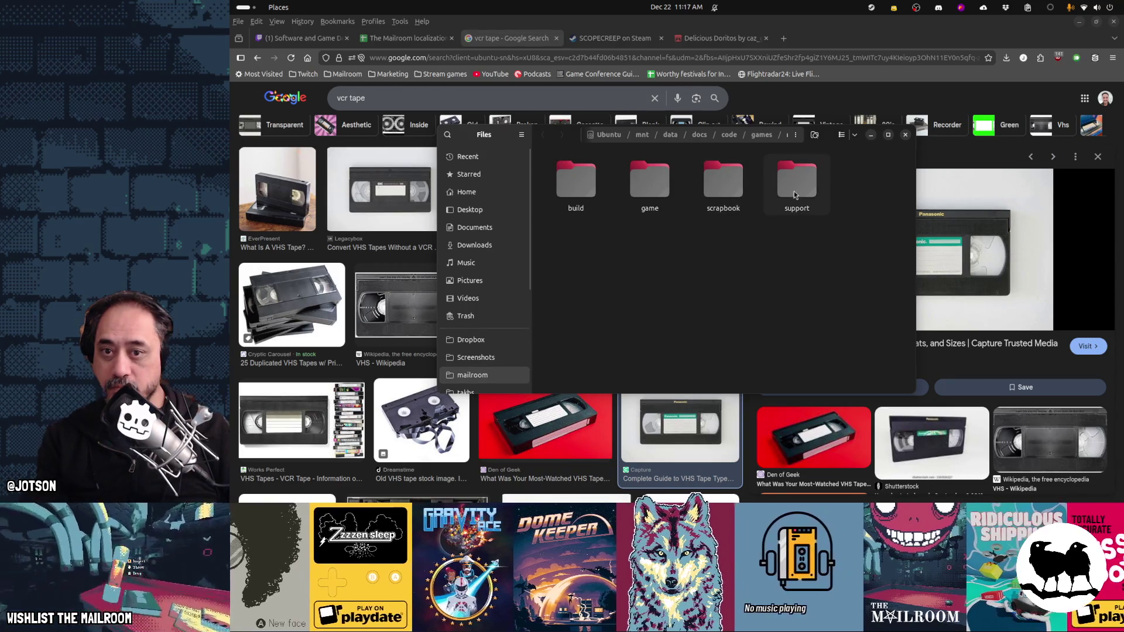
double_click(800, 190)
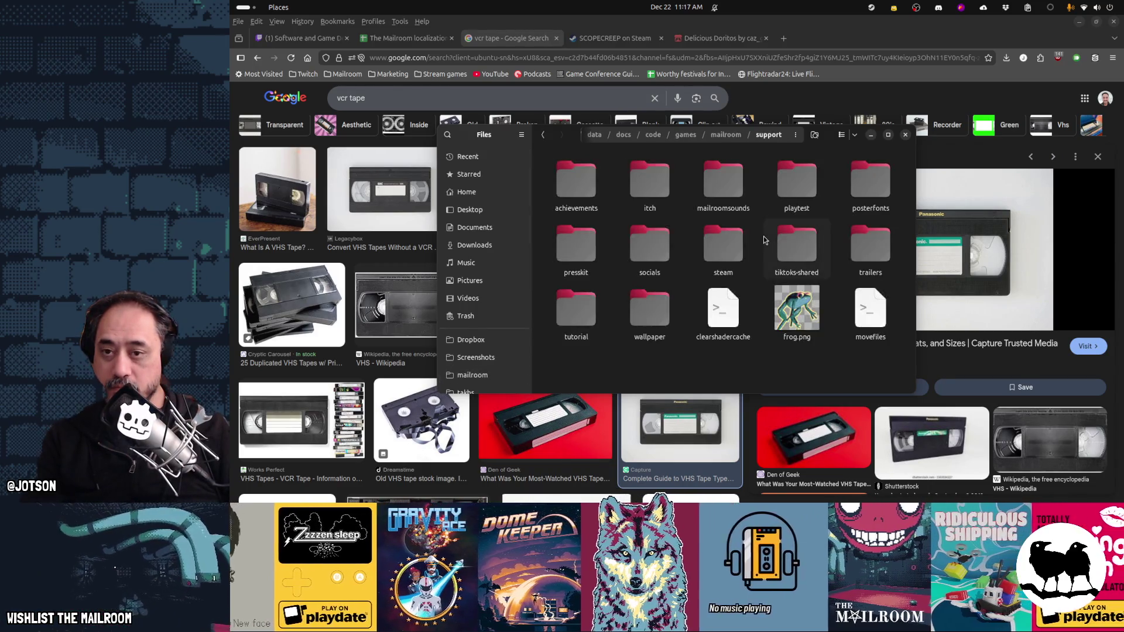
double_click(864, 257)
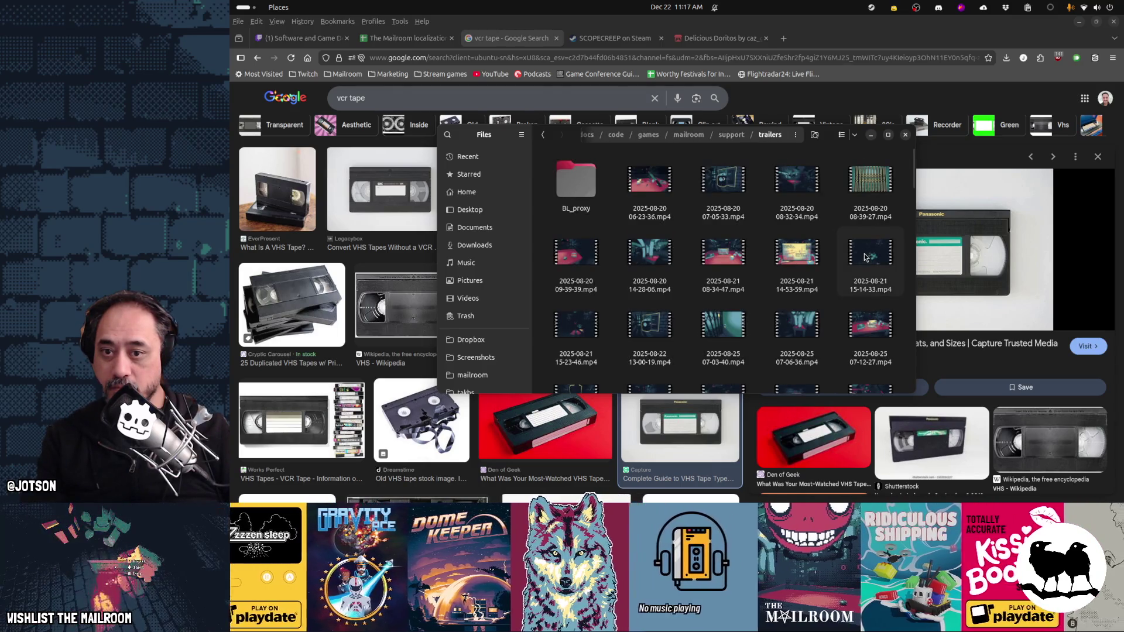
scroll(748, 265, "down", 3)
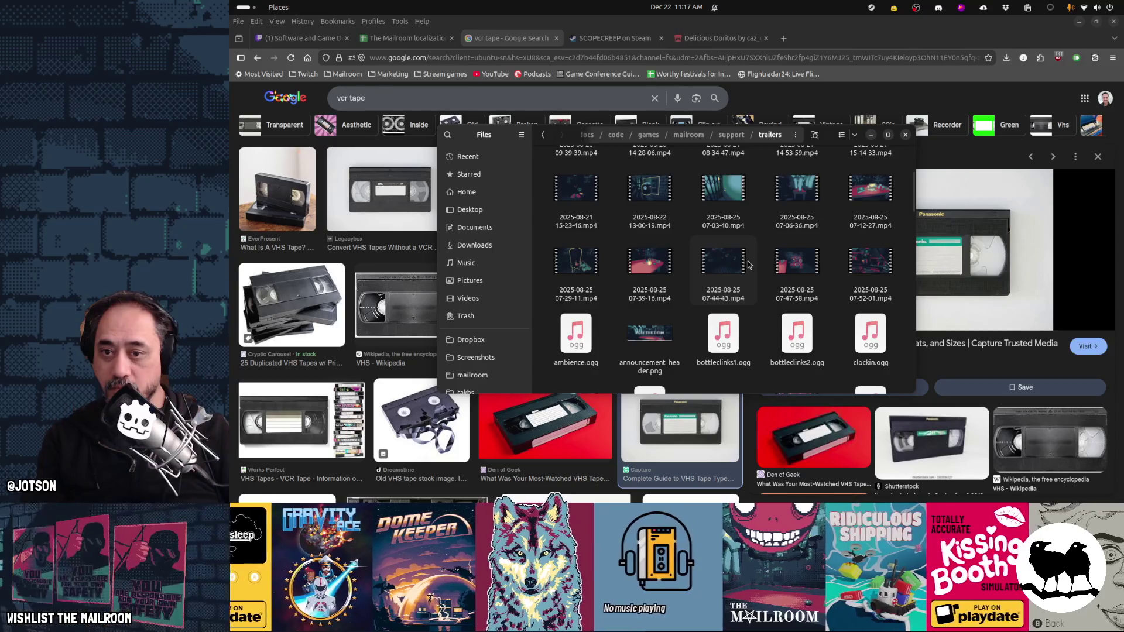
scroll(748, 265, "down", 10)
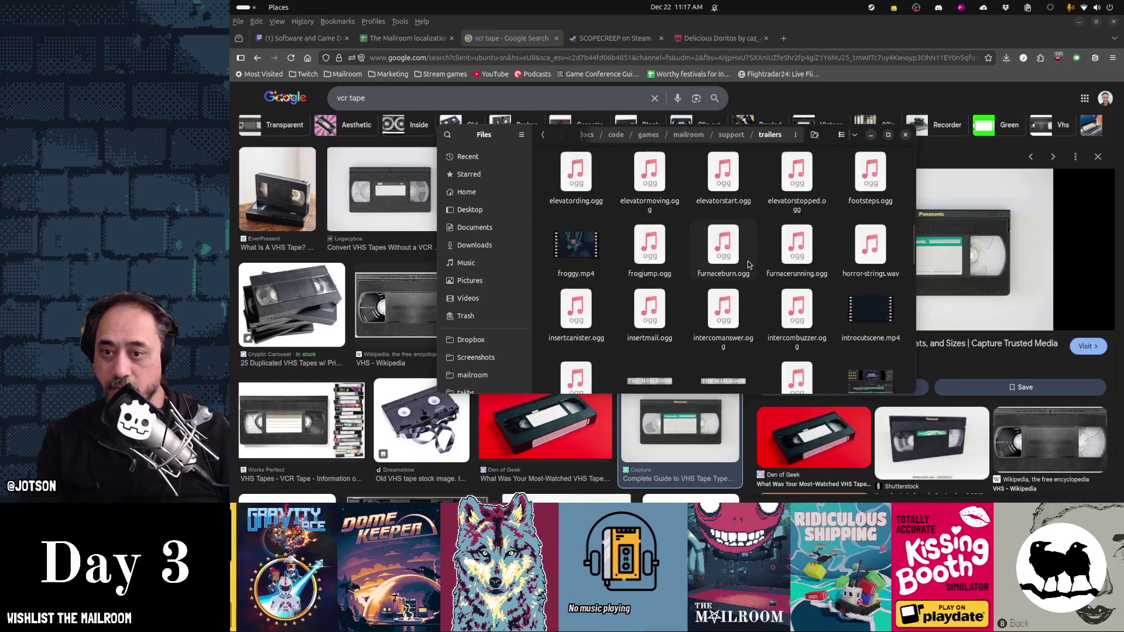
scroll(748, 265, "down", 4)
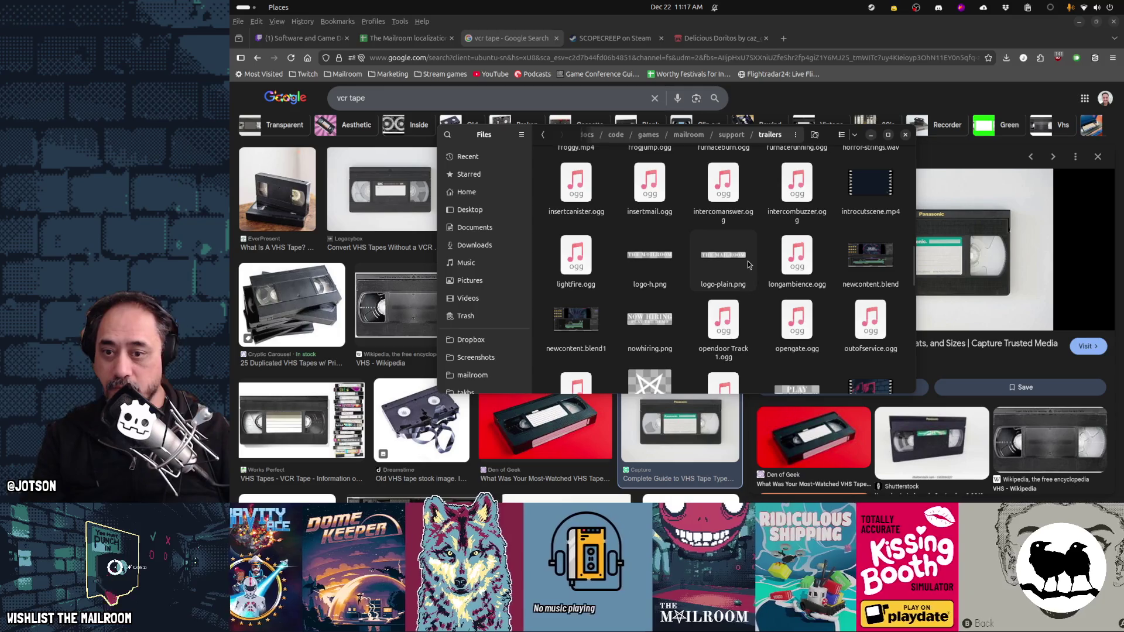
scroll(749, 266, "down", 3)
scroll(749, 265, "down", 10)
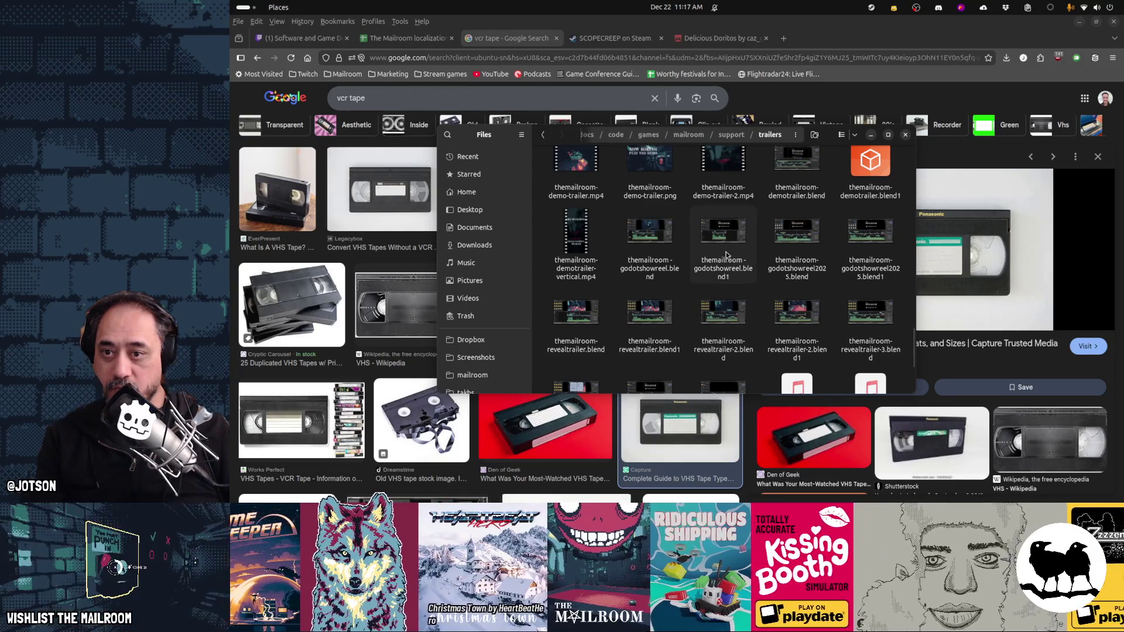
Step: Select themailroom-demo-trailer-2.mp4, preview it, and choose another app to open it
left_click(719, 193)
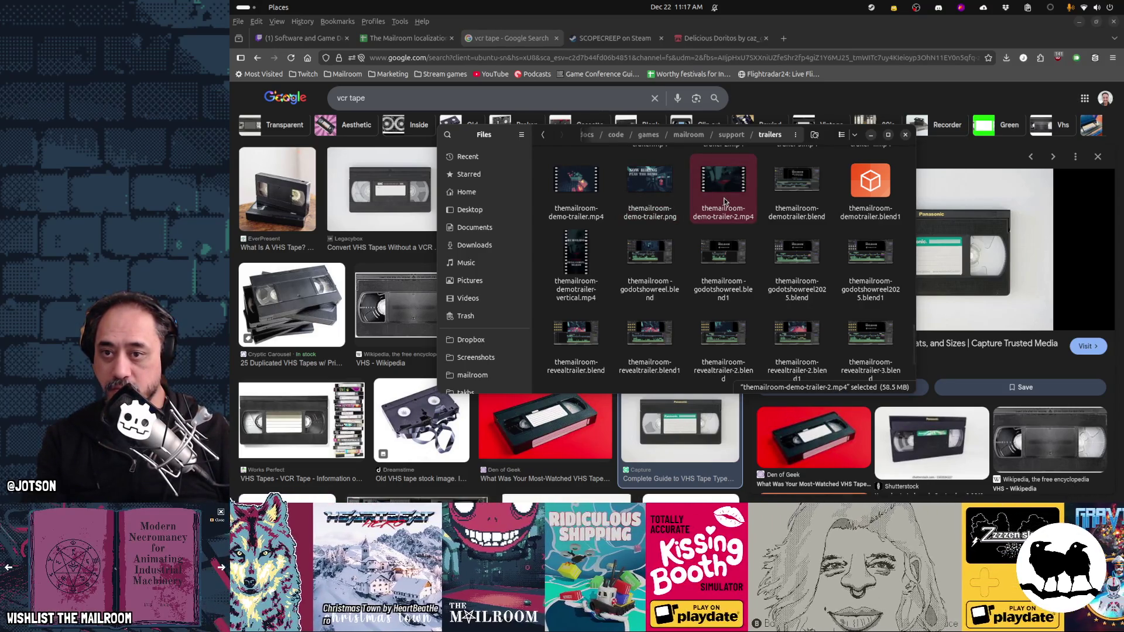
key("space")
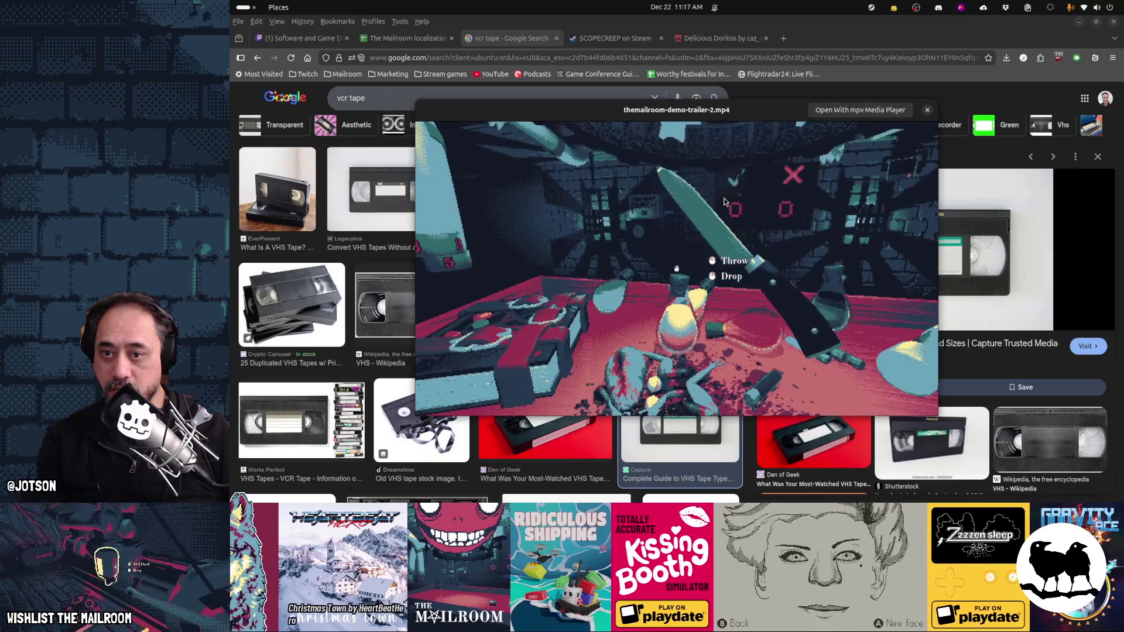
key("space")
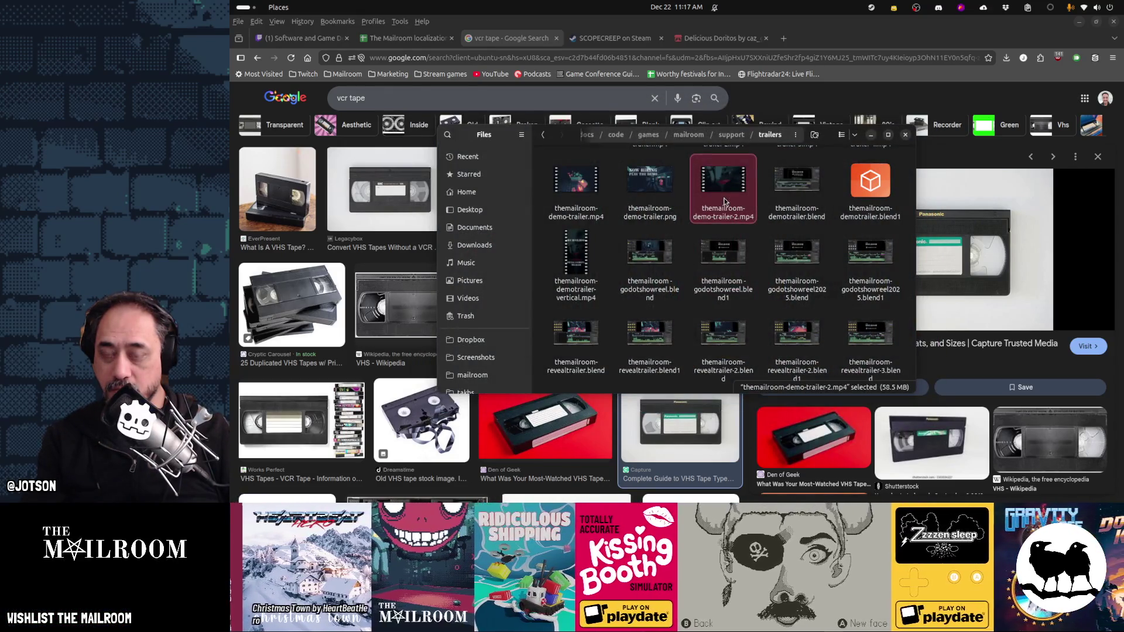
right_click(724, 201)
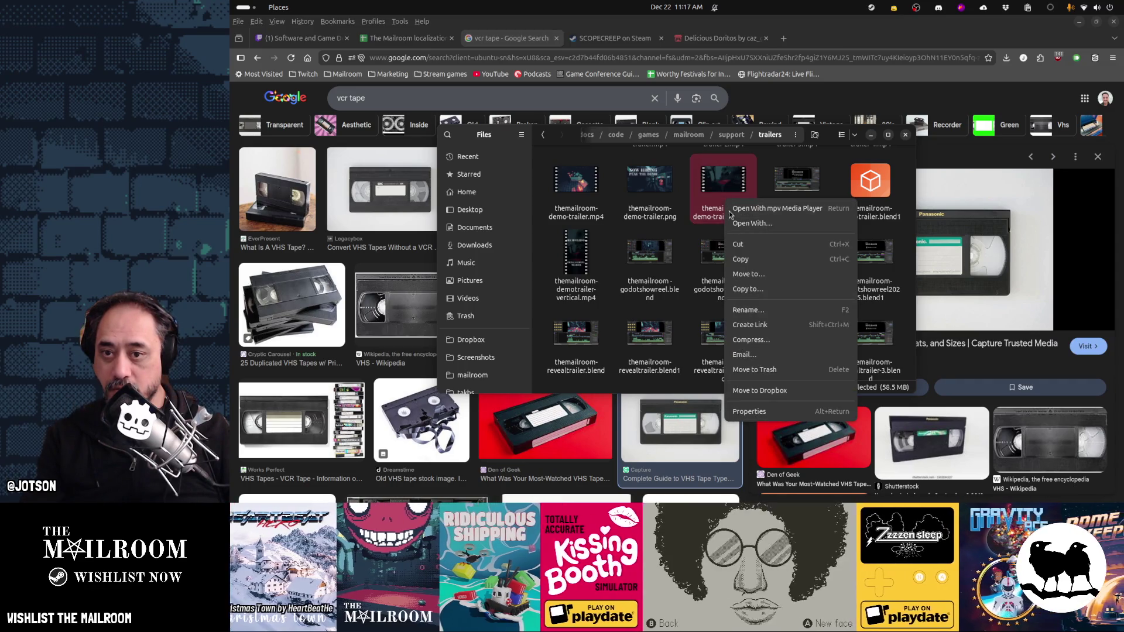
left_click(739, 224)
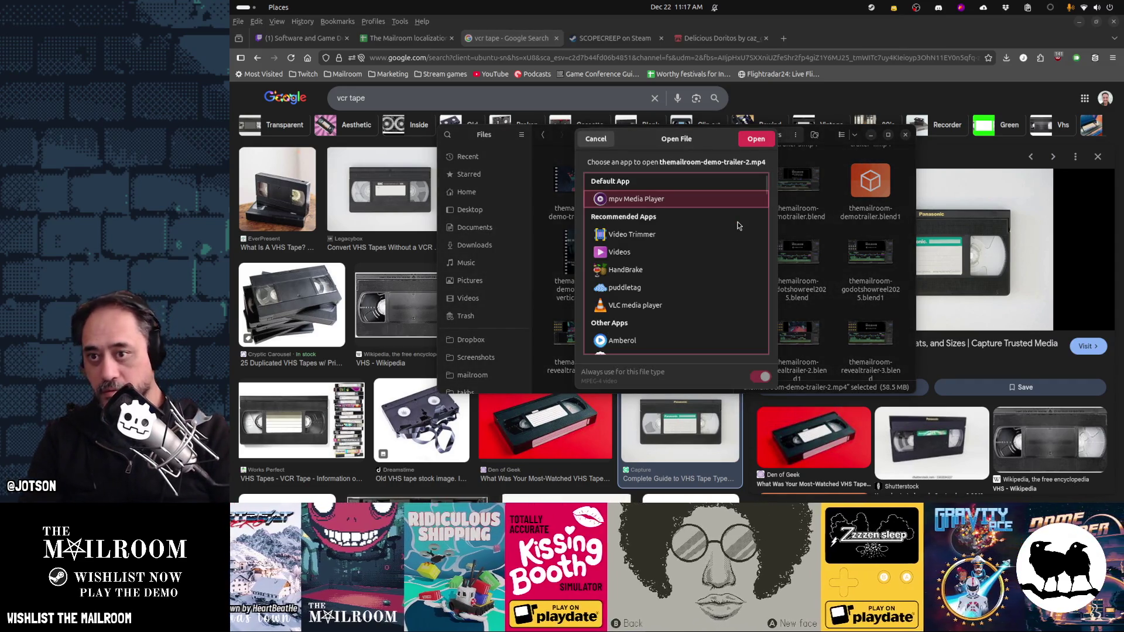
Step: Open the trailer in HandBrake and set the Resolution Limit to Custom
key("Down")
key("Down")
key("Down")
key("Escape")
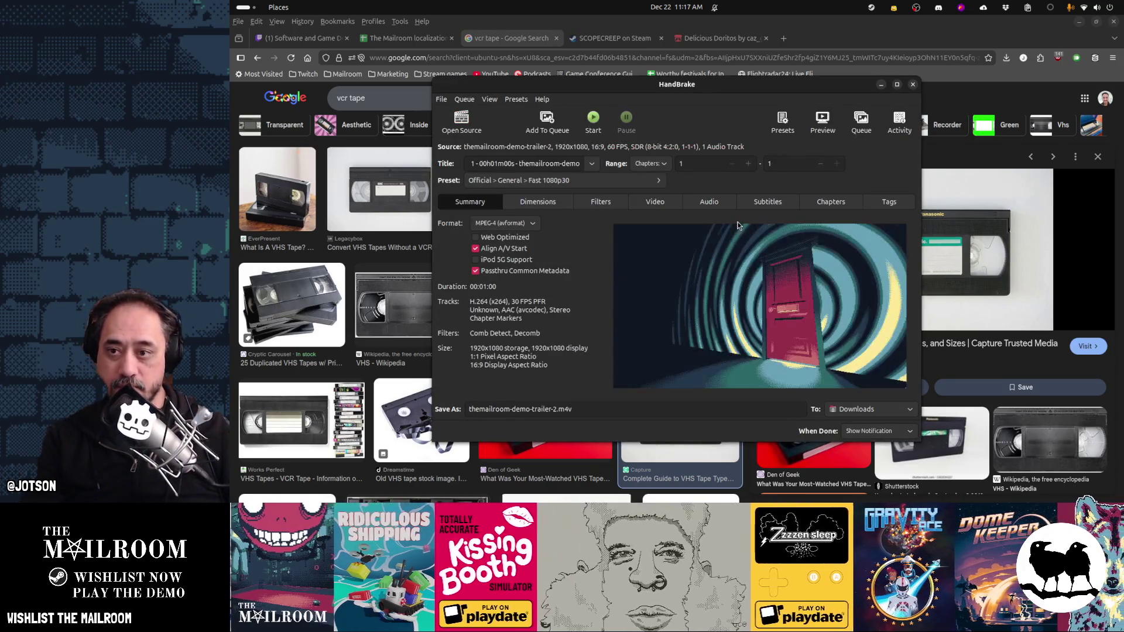
left_click(537, 199)
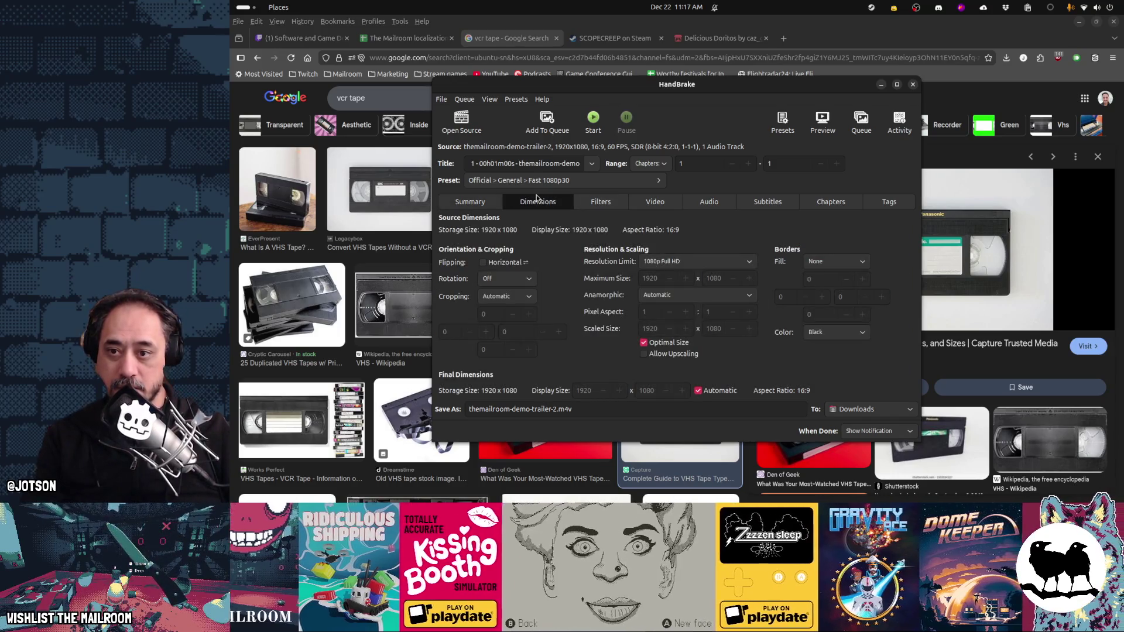
left_click(696, 264)
left_click(673, 327)
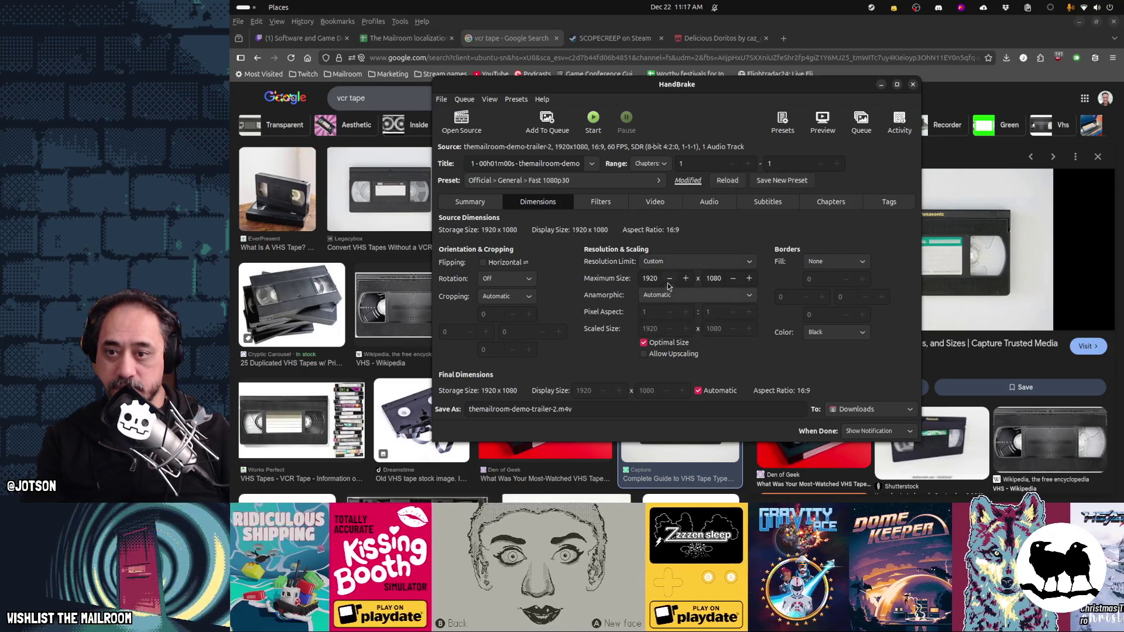
Step: Set the maximum size to 200 × 112, computing the height as 200/1.7777
double_click(650, 279)
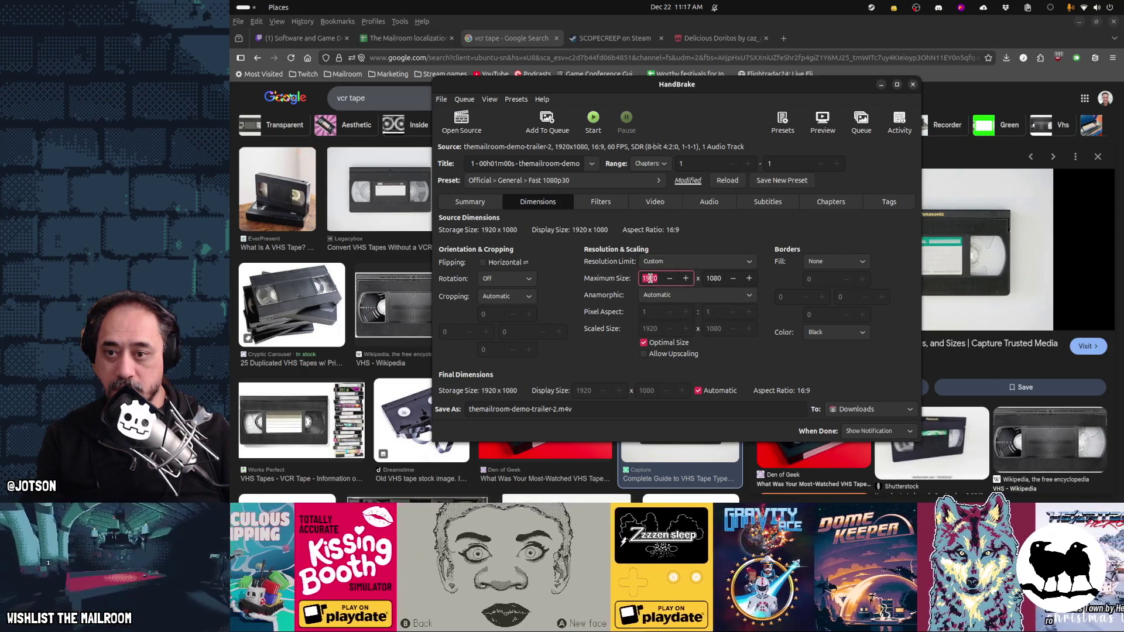
type("200")
key("Tab")
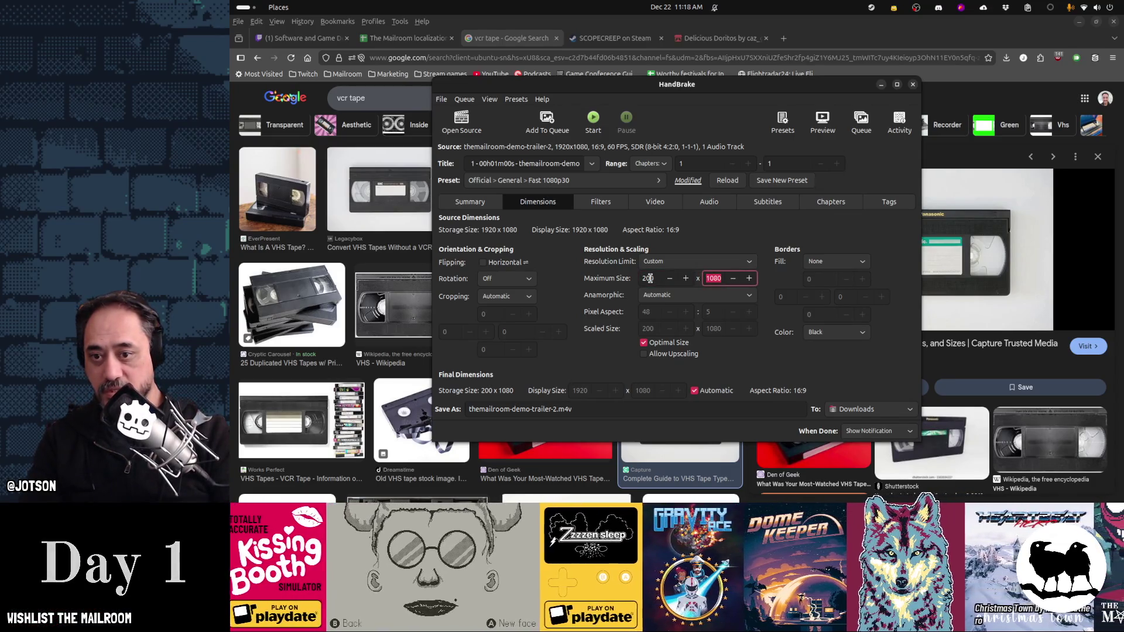
key("super")
type("200/")
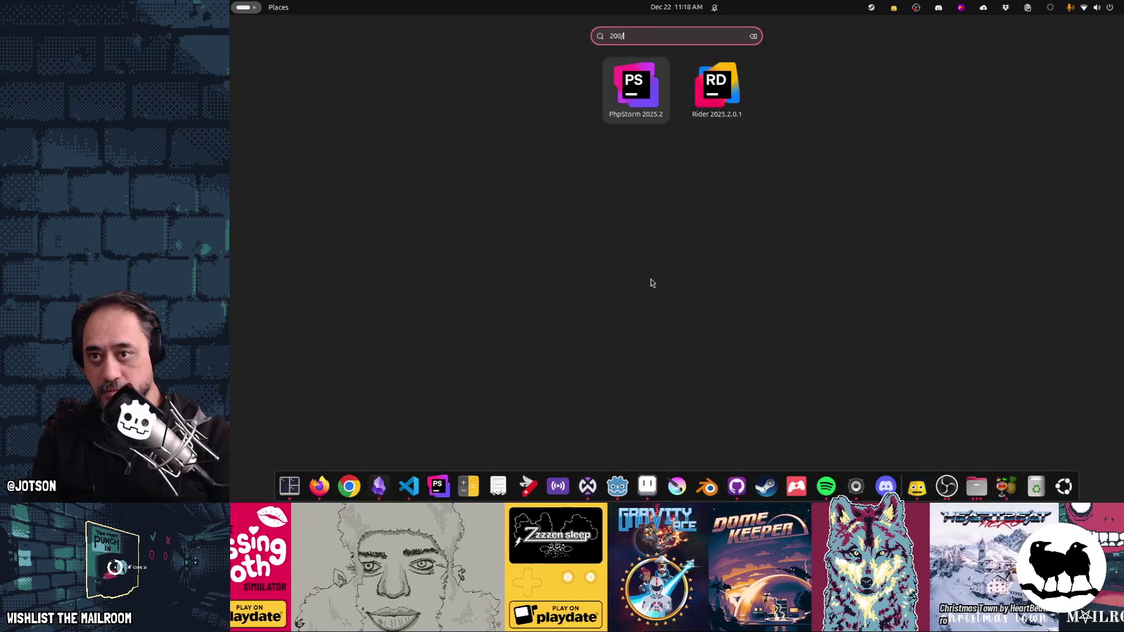
type("1.7777")
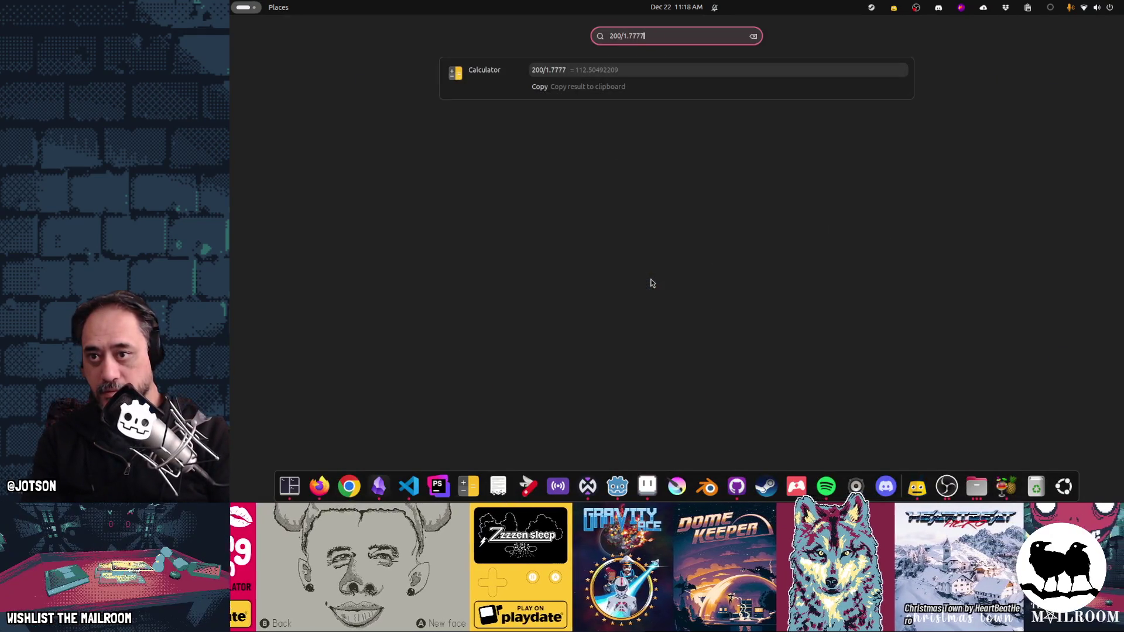
key("Escape")
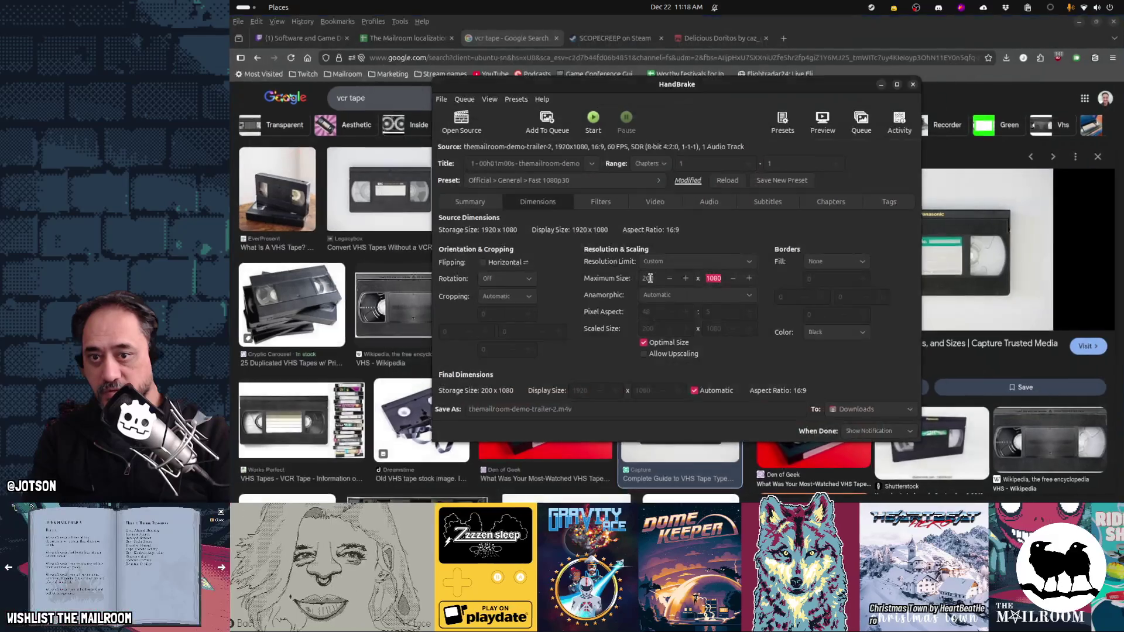
type("112")
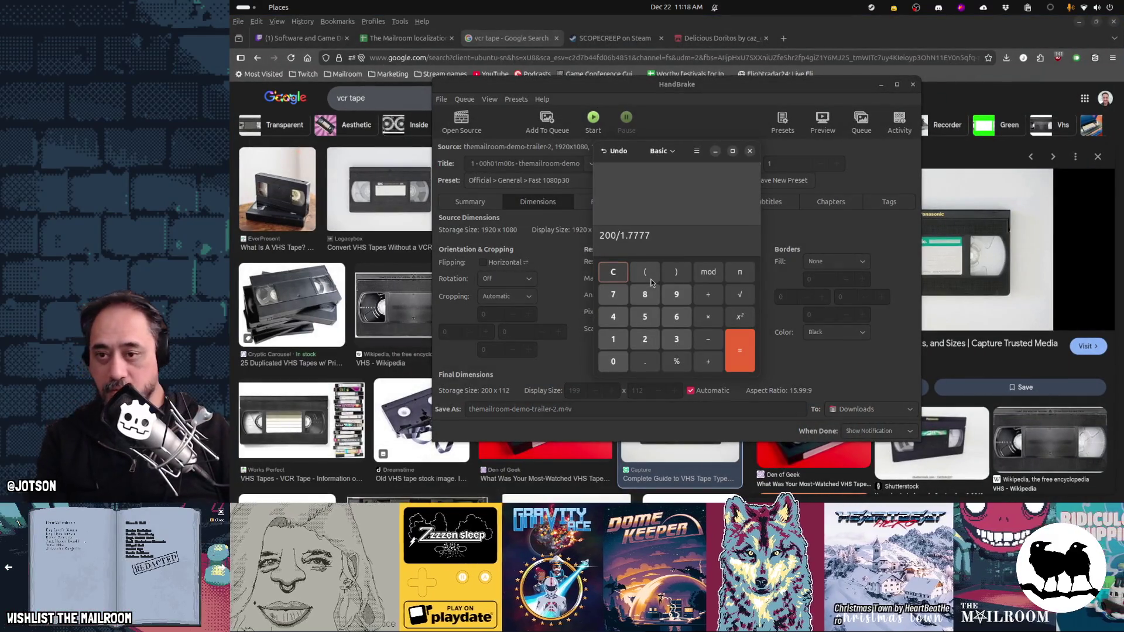
left_click(750, 151)
key("Tab")
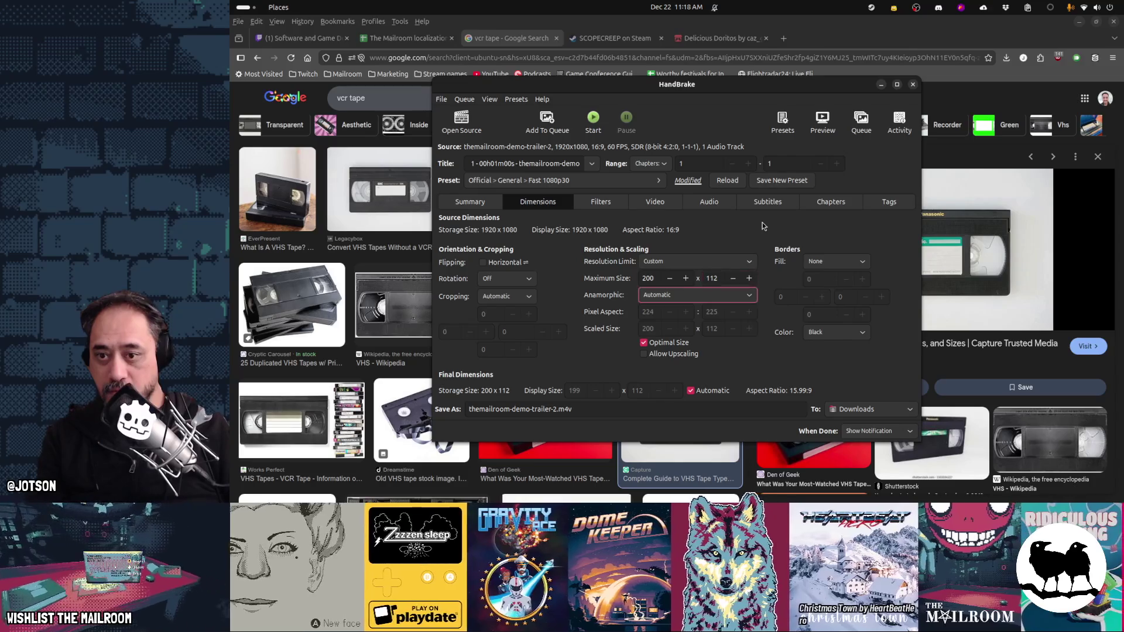
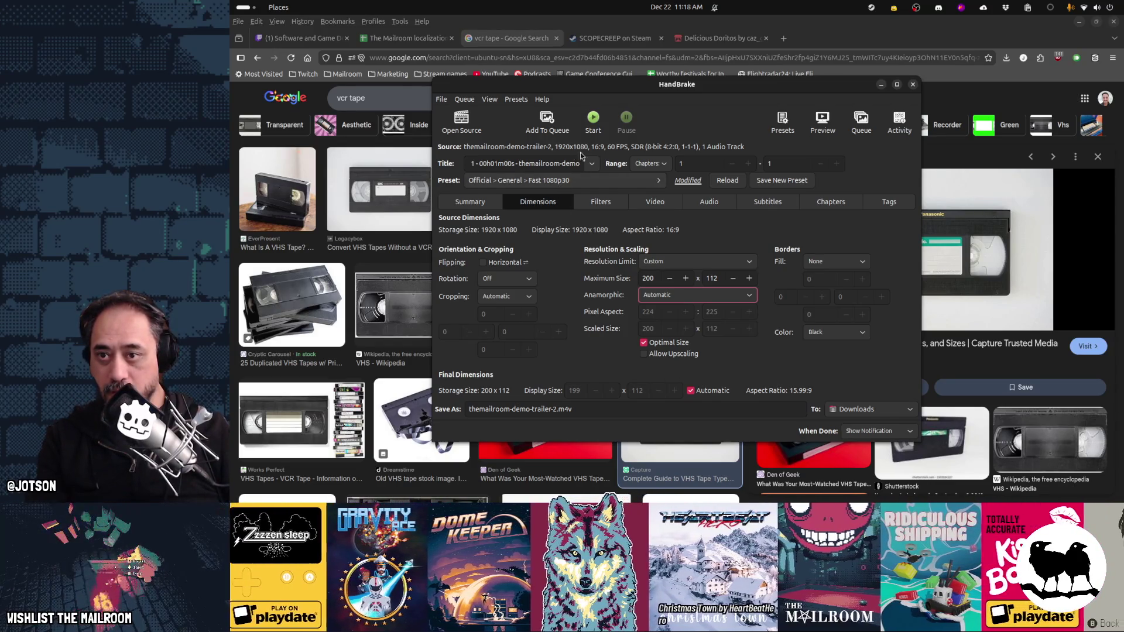
Step: Start encoding the 200×112 trailer and glance through the trailers folder in Files
left_click(593, 120)
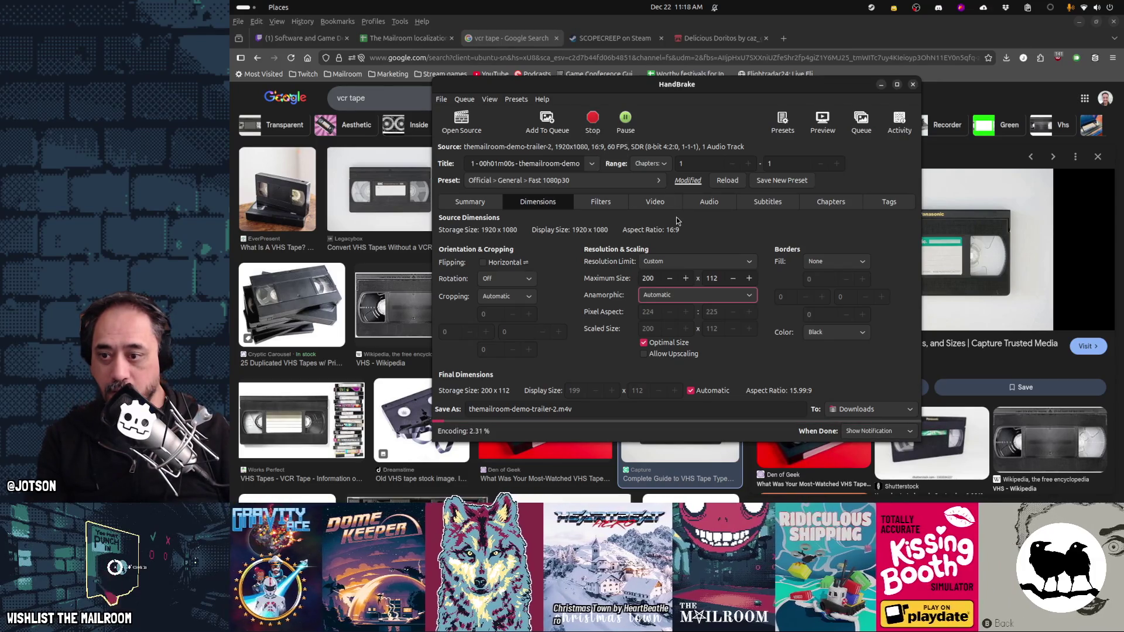
mouse_move(677, 629)
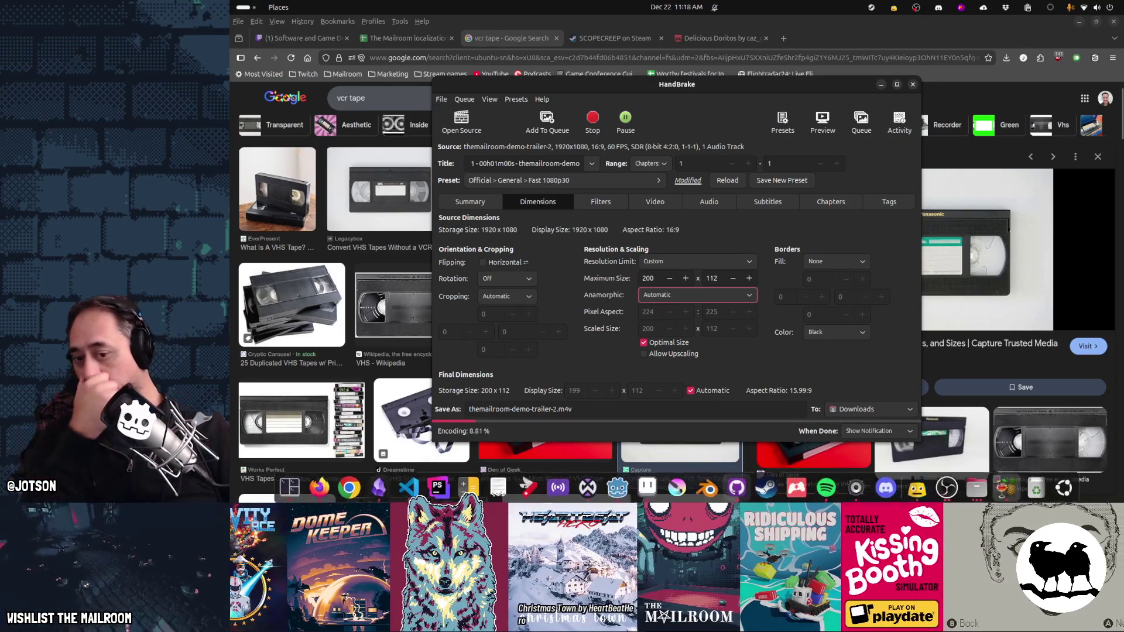
left_click(975, 497)
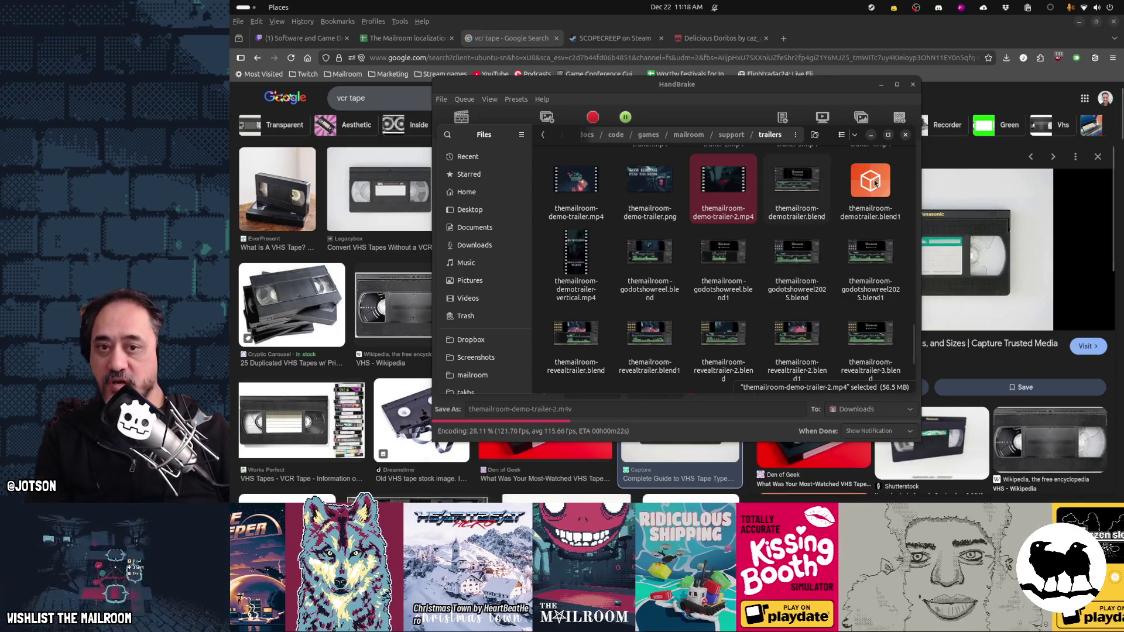
left_click(906, 136)
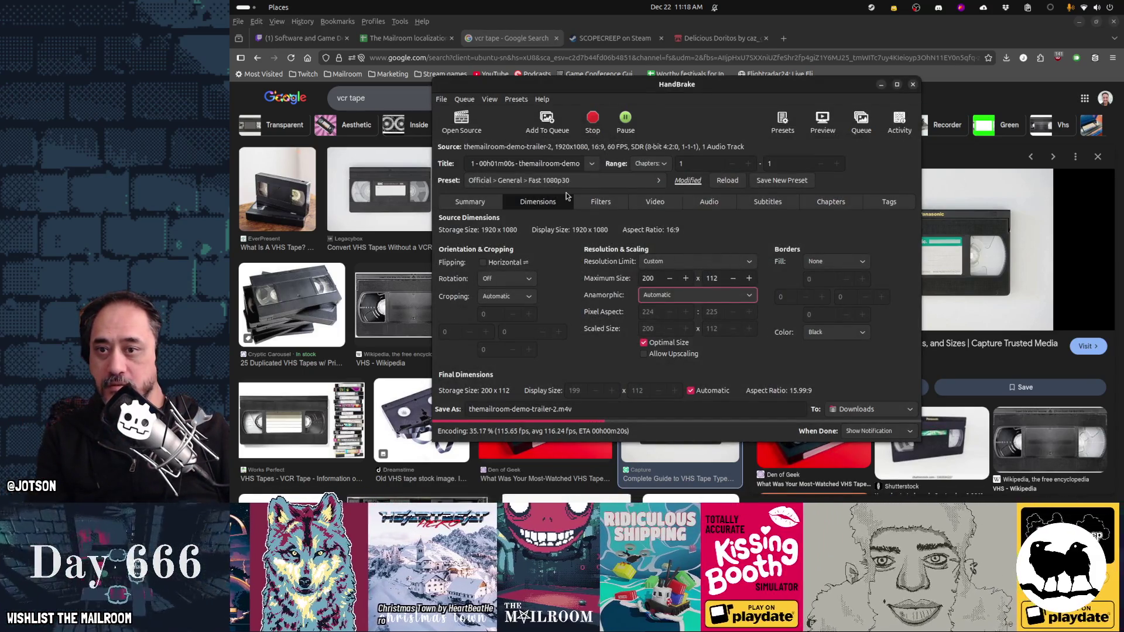
Step: Review the Video (H.264 x264), Dimensions and Summary tabs until Encode Done appears
left_click(654, 201)
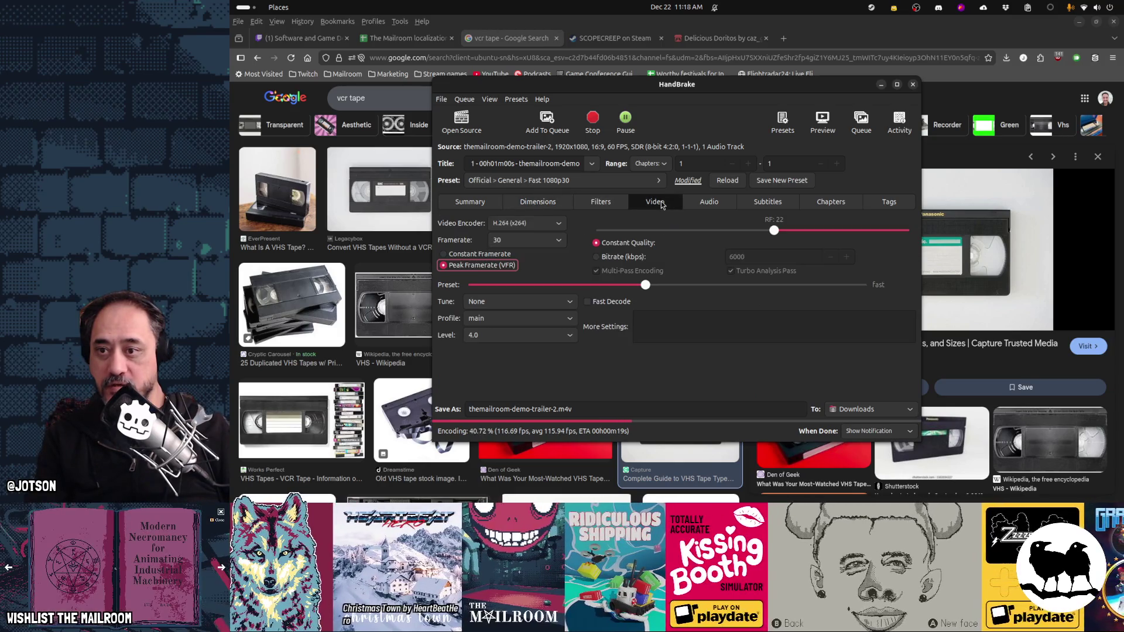
left_click(513, 224)
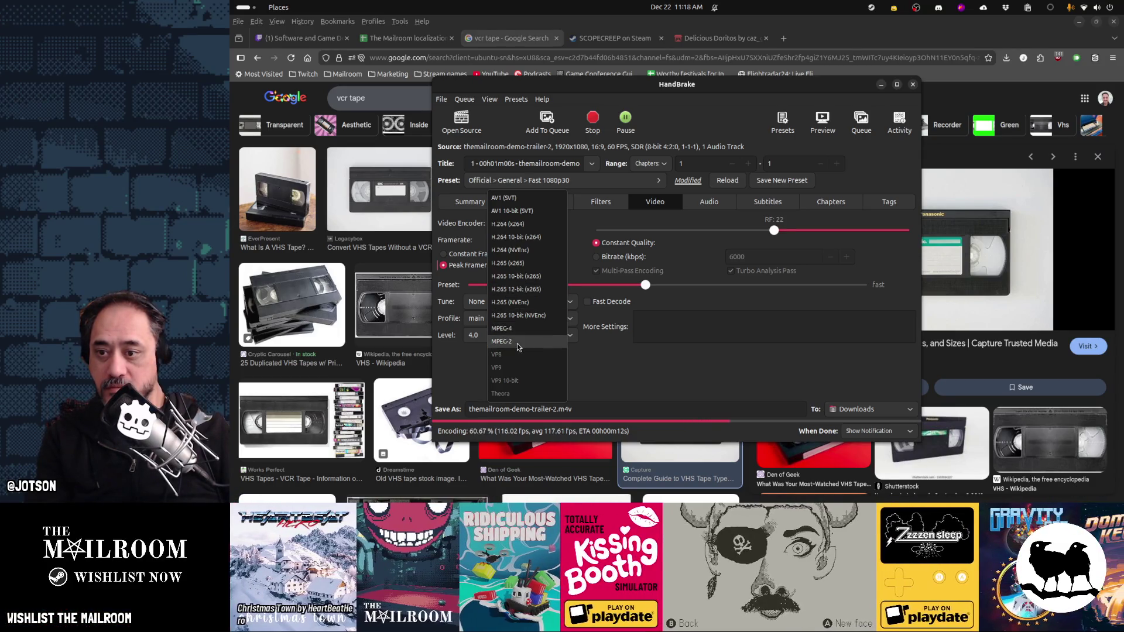
left_click(581, 283)
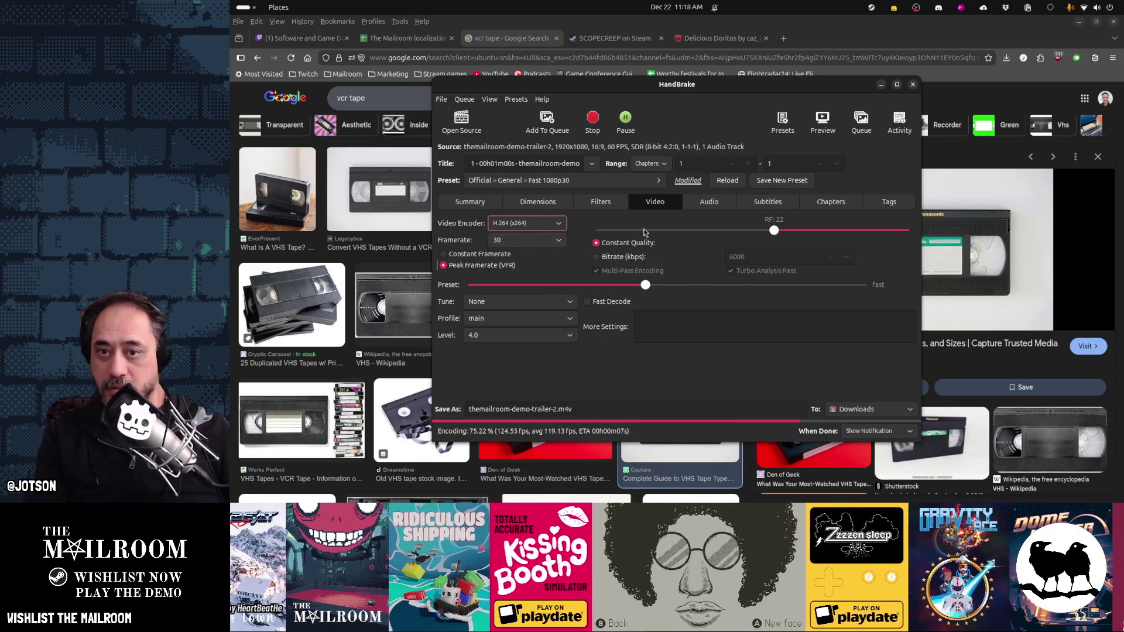
left_click(526, 204)
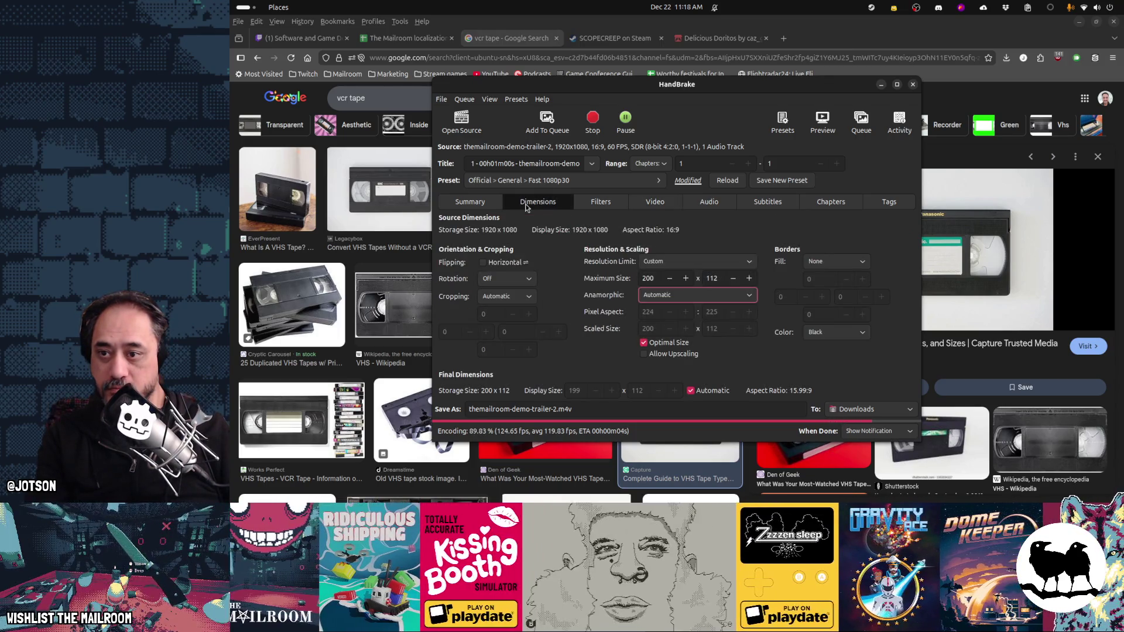
left_click(458, 202)
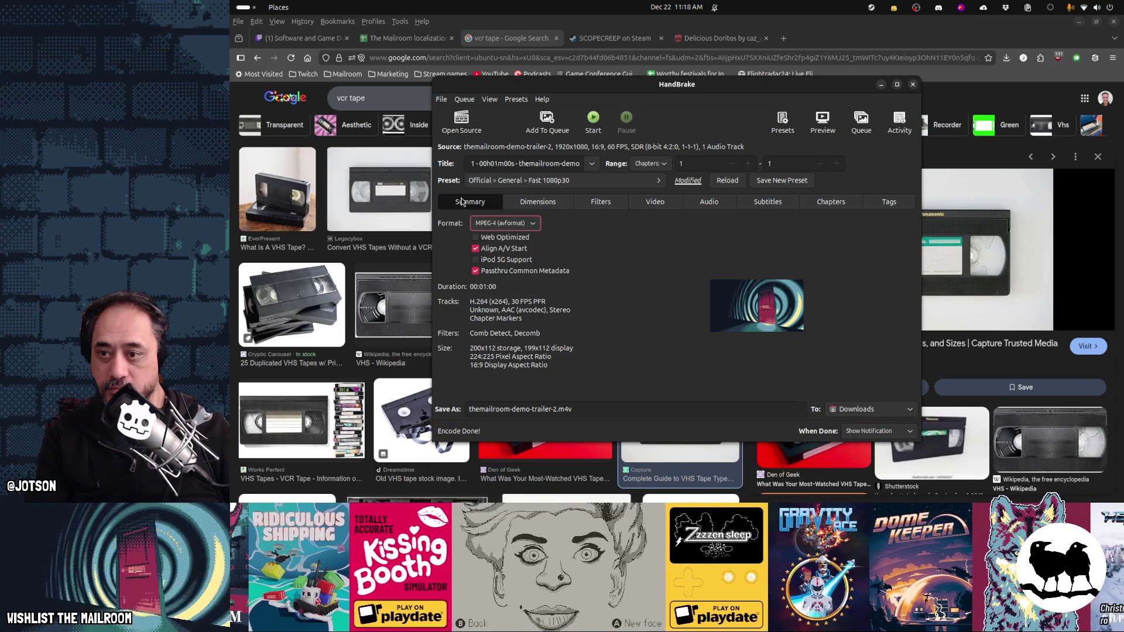
left_click(552, 183)
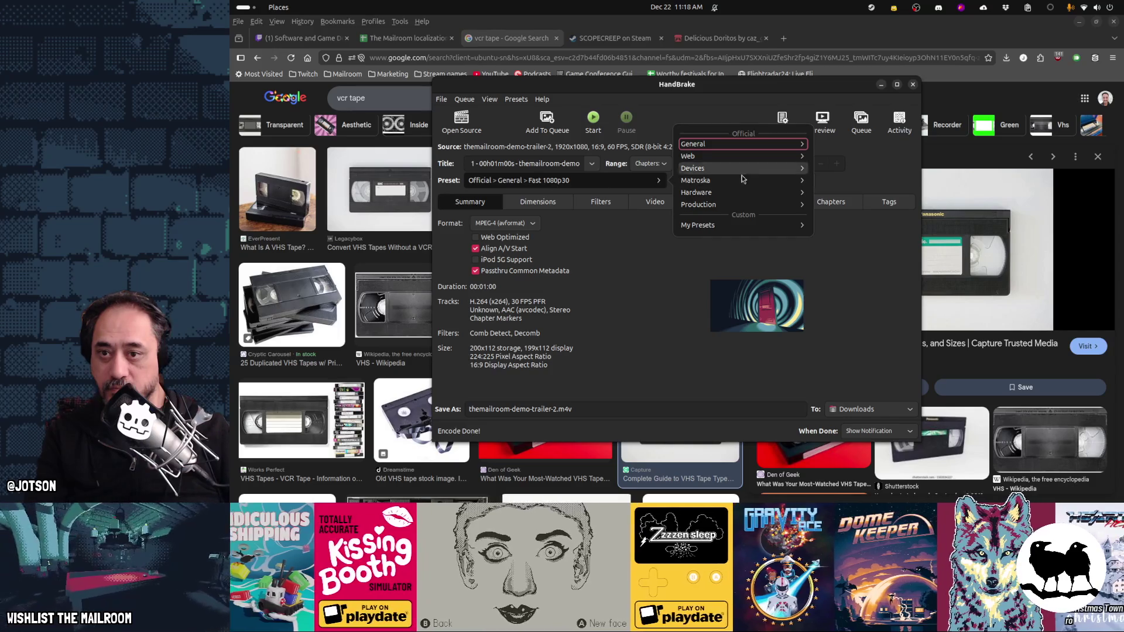
left_click(744, 180)
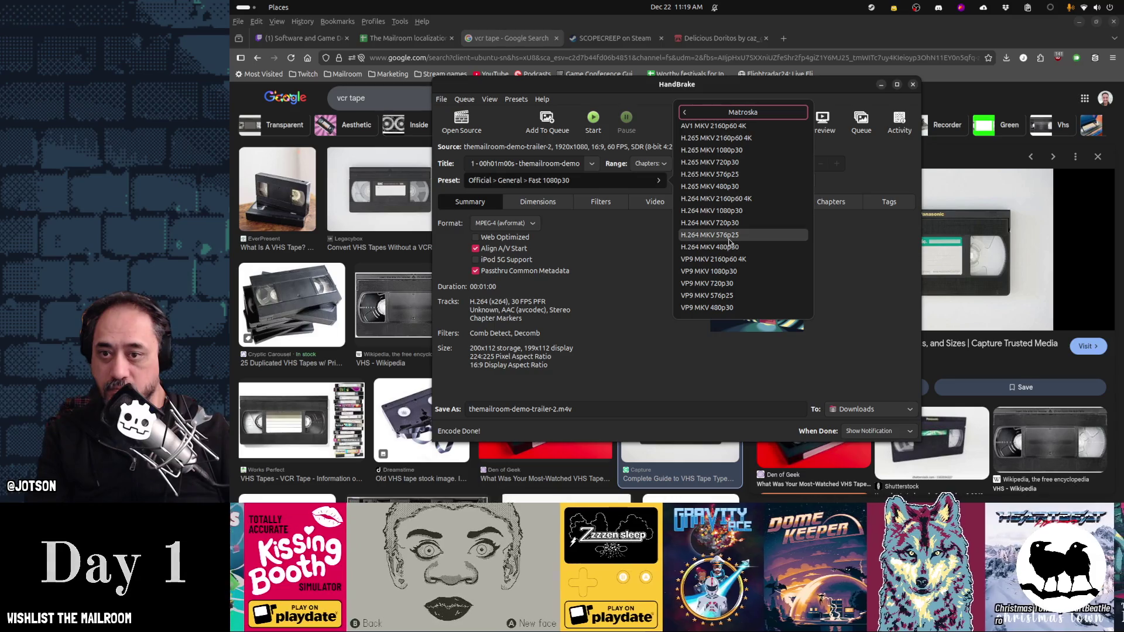
left_click(715, 112)
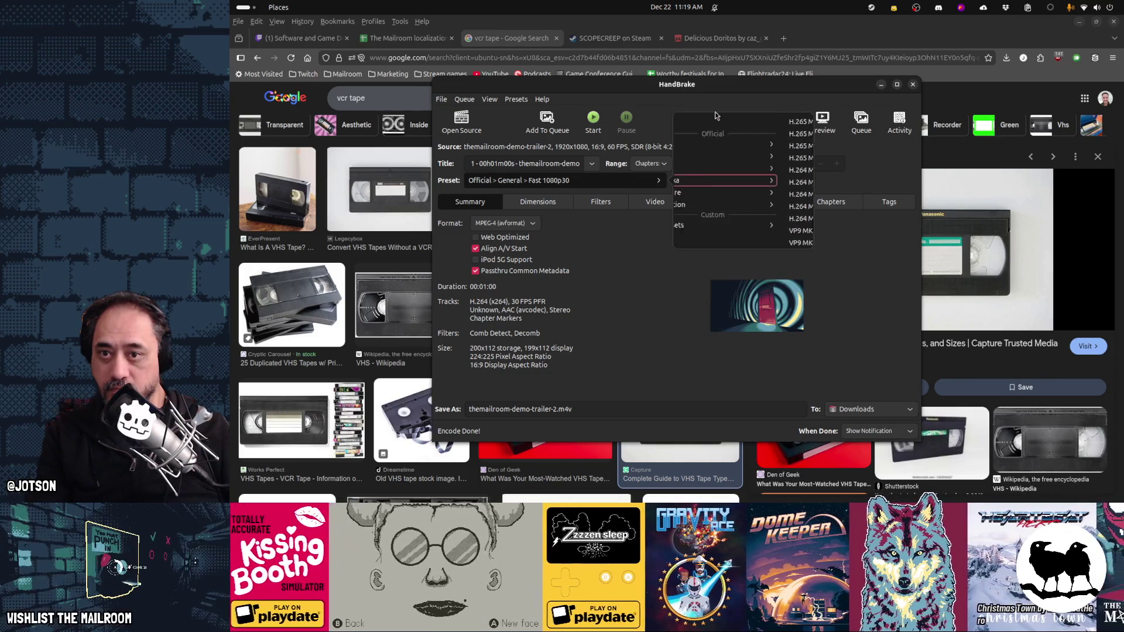
left_click(733, 144)
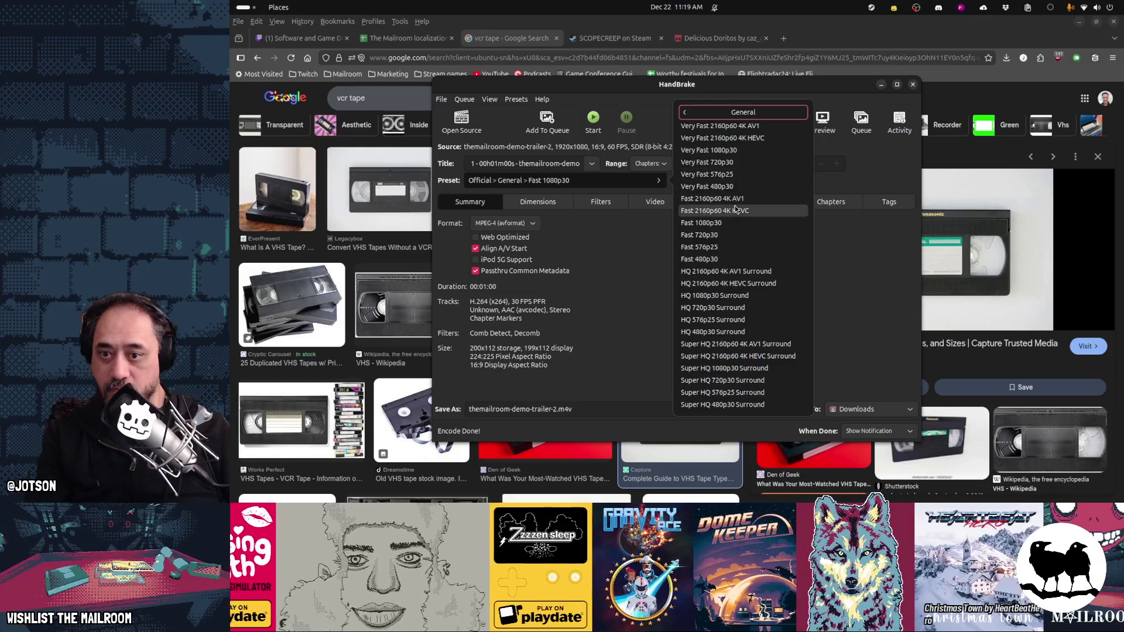
left_click(735, 112)
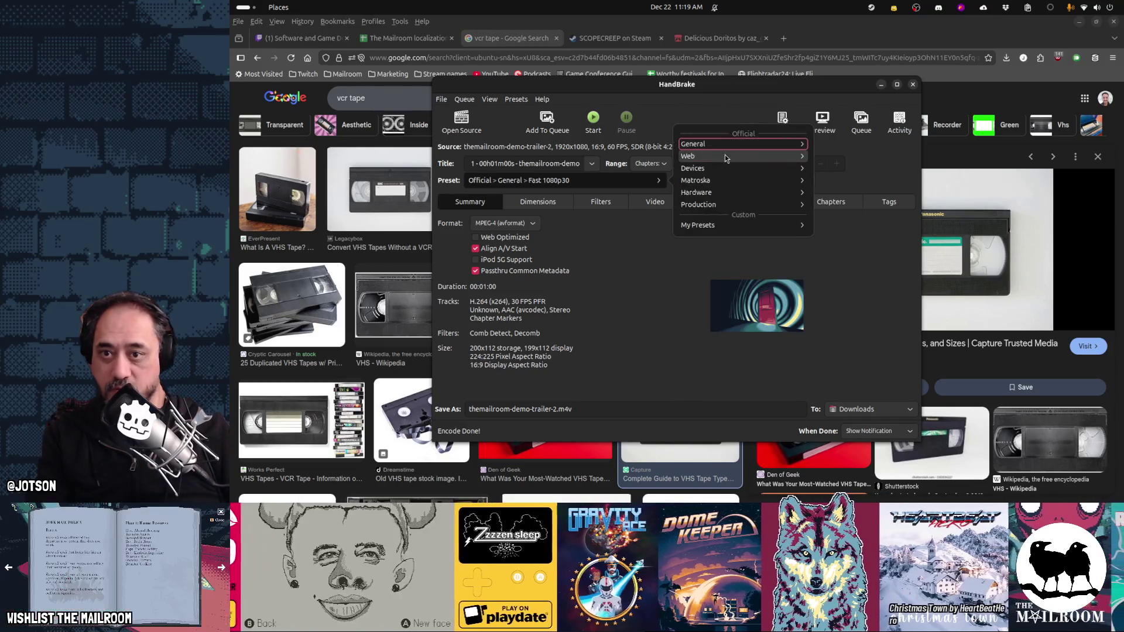
left_click(726, 157)
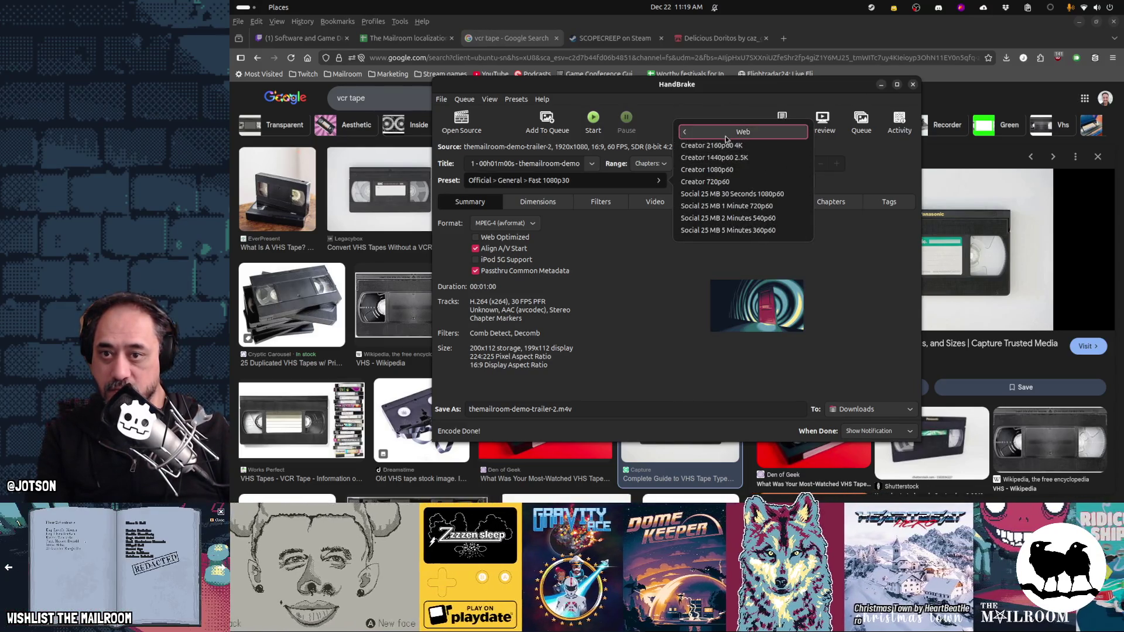
left_click(727, 132)
left_click(726, 169)
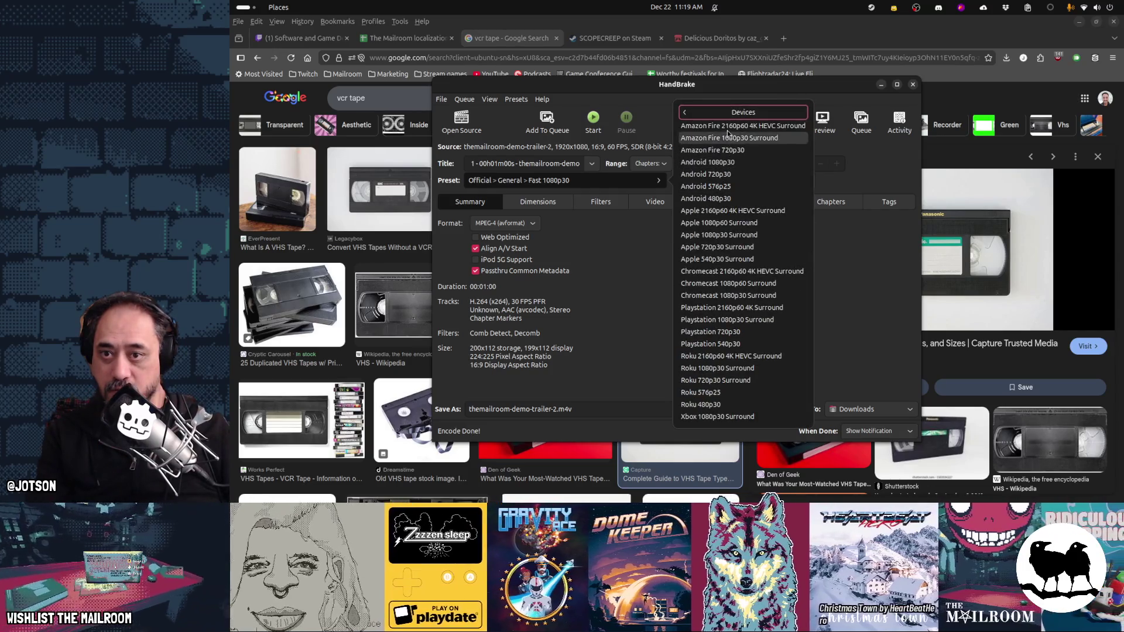
left_click(726, 117)
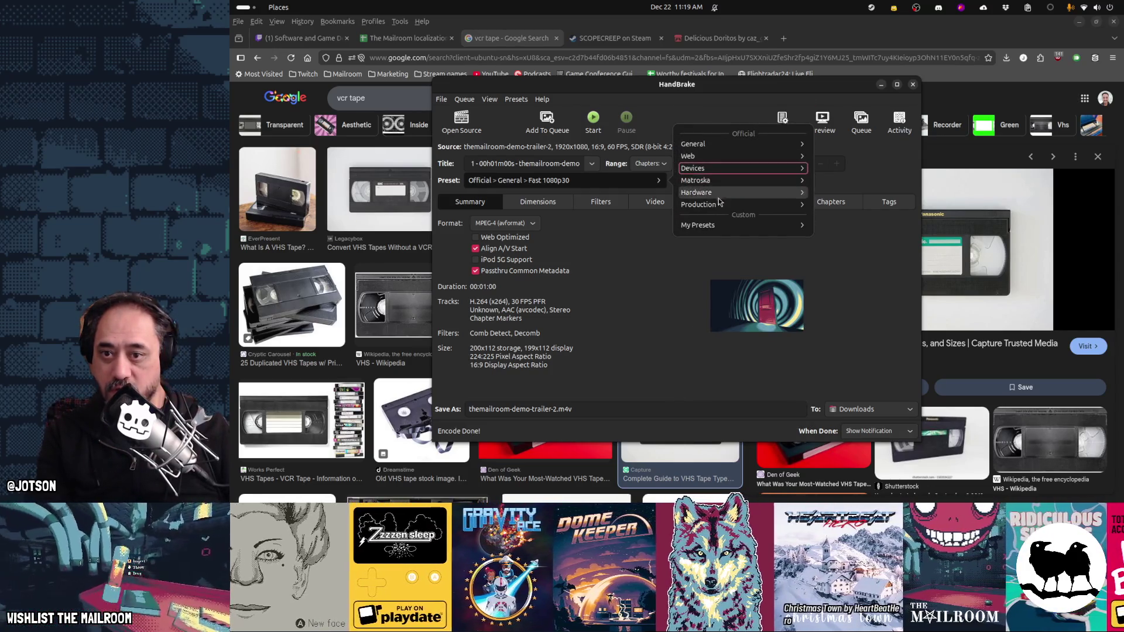
left_click(632, 282)
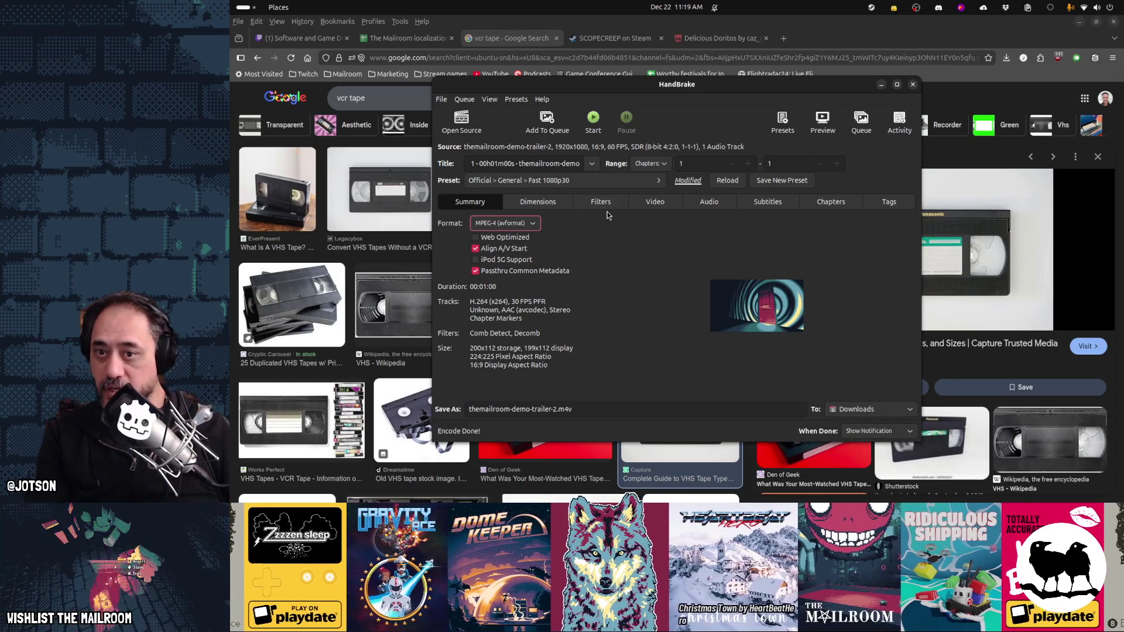
Step: Check the Filters and Video settings, keeping H.264 (x264), then hide HandBrake with Super+H
left_click(606, 204)
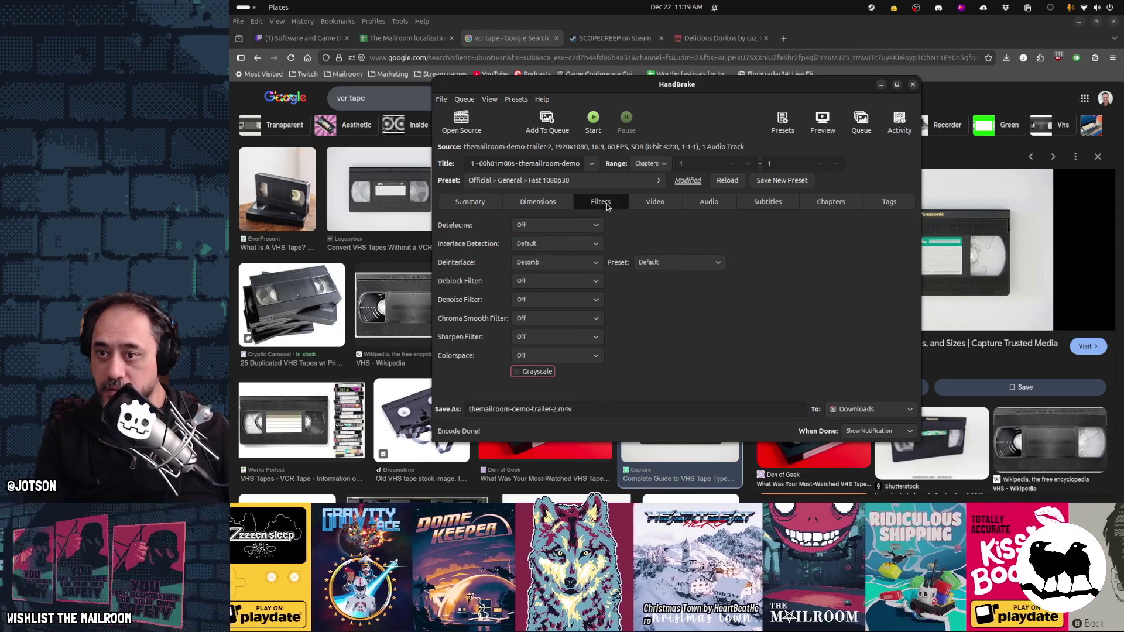
left_click(654, 205)
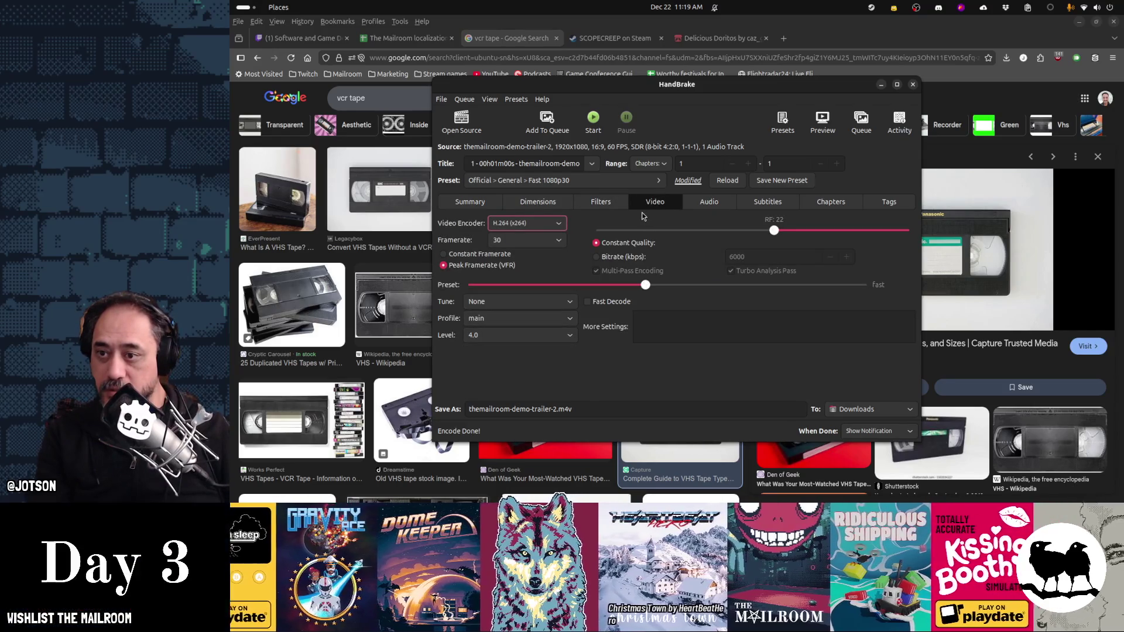
left_click(551, 225)
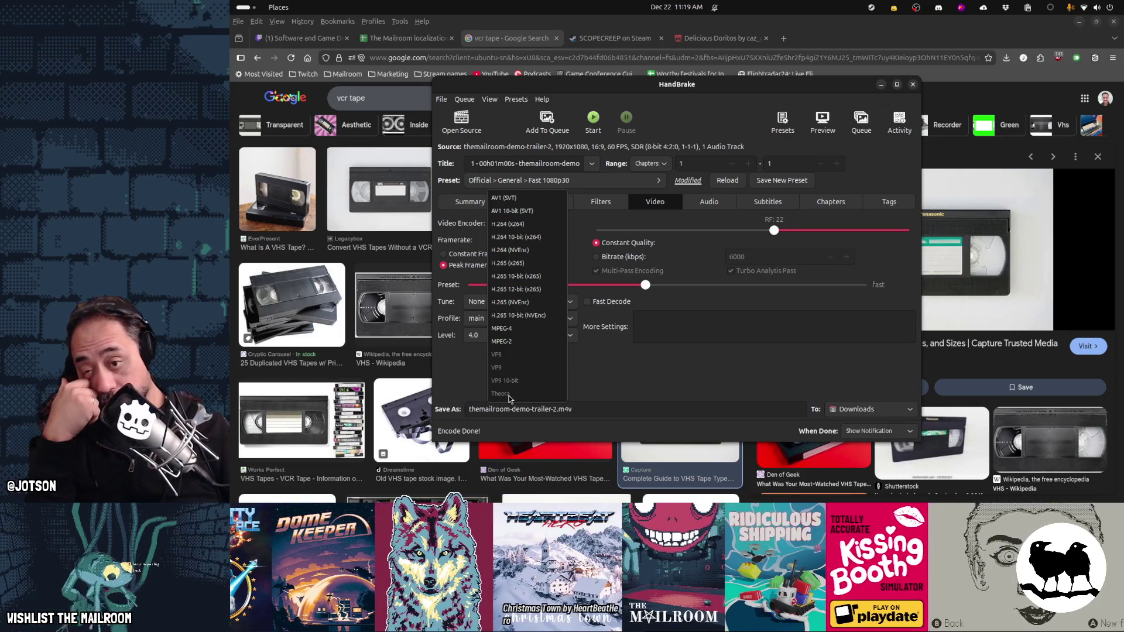
left_click(818, 240)
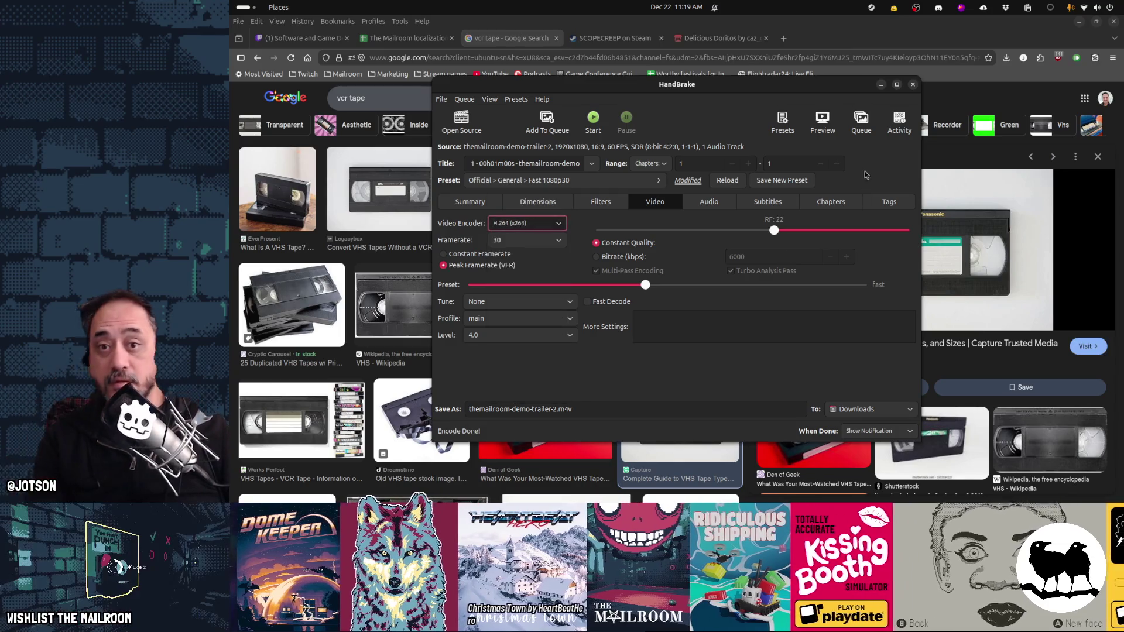
key("super+h")
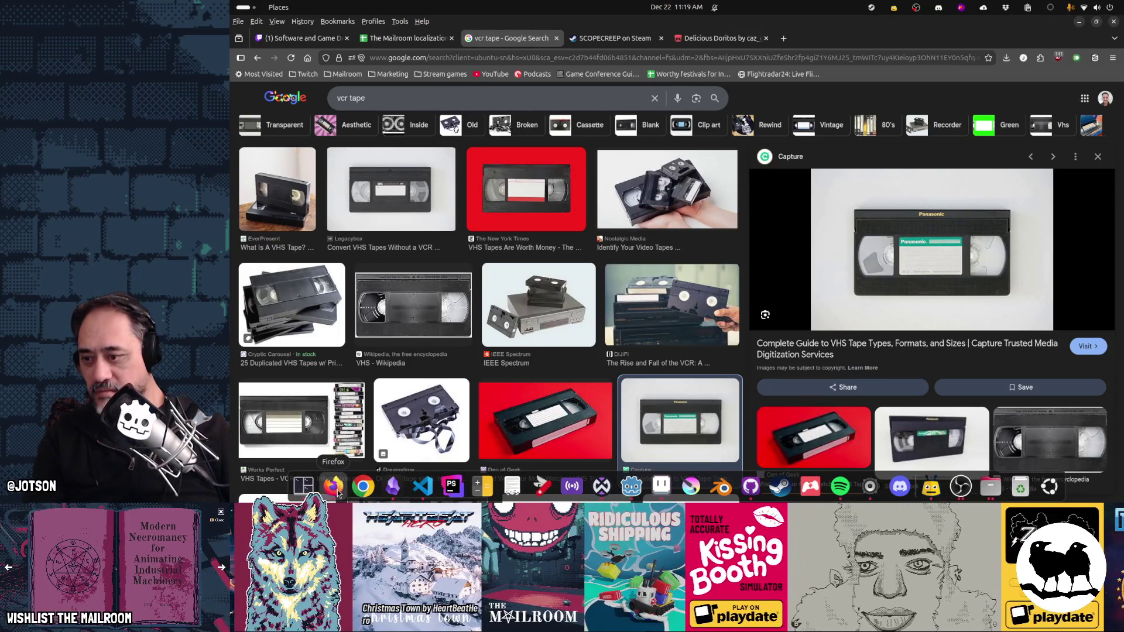
Step: Open Tilix split into two side-by-side panes, then return to Firefox
left_click(303, 486)
key("ctrl+alt+r")
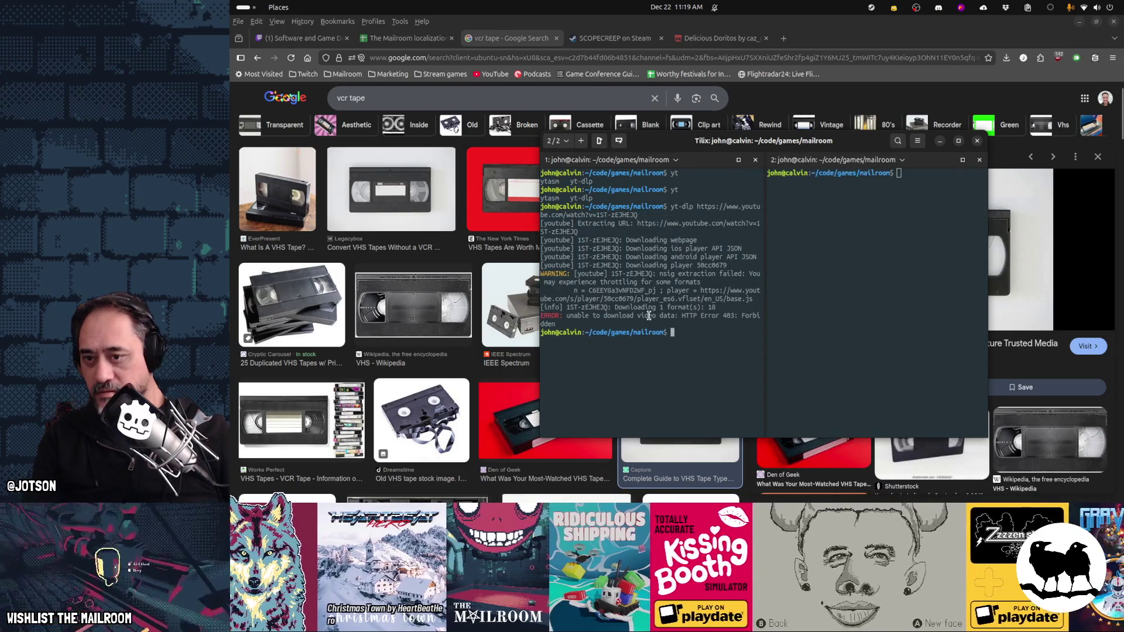
left_click(687, 68)
Step: Search 'ffmpeg convert and resize video' and select the basic command in the Super User answer
key("ctrl+t")
type("ffmpeg ")
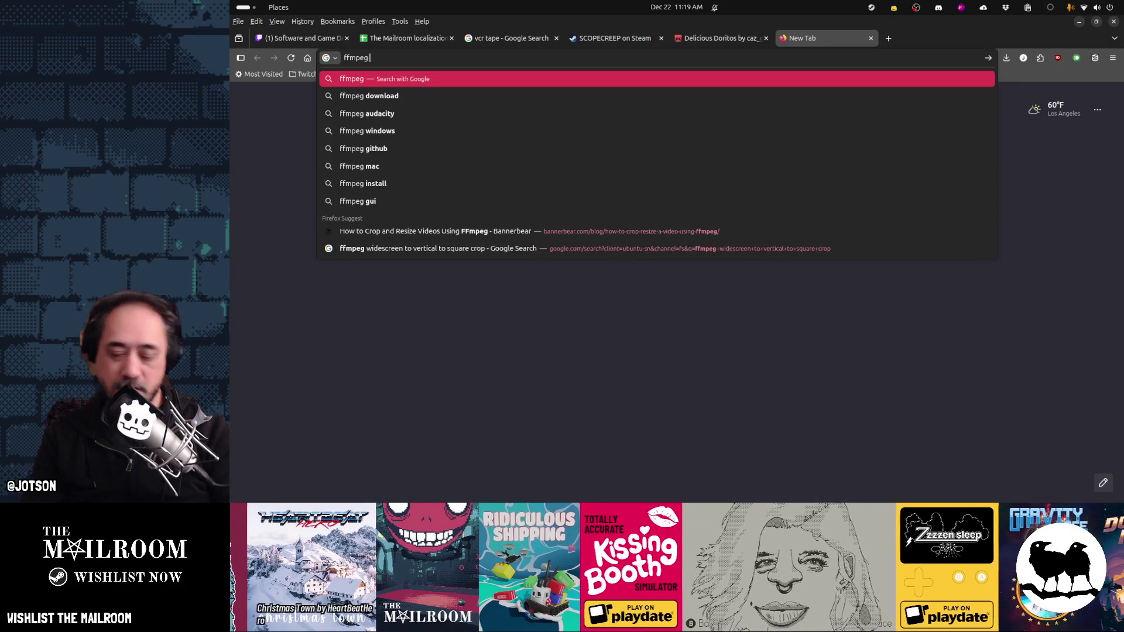
type("convert and resi")
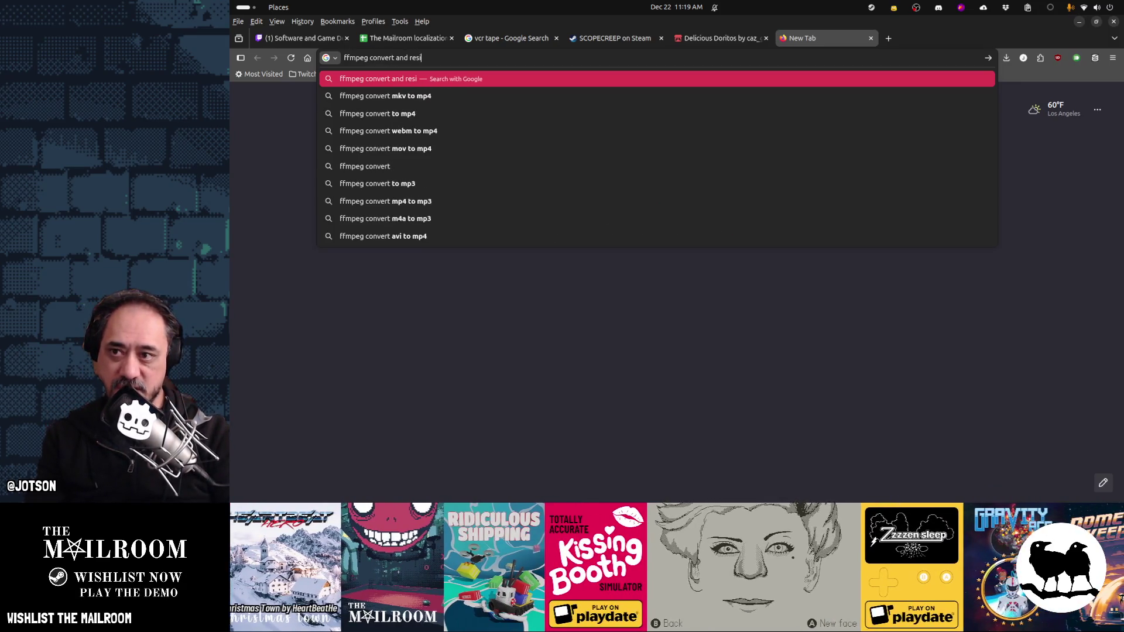
type("ze video")
key("Return")
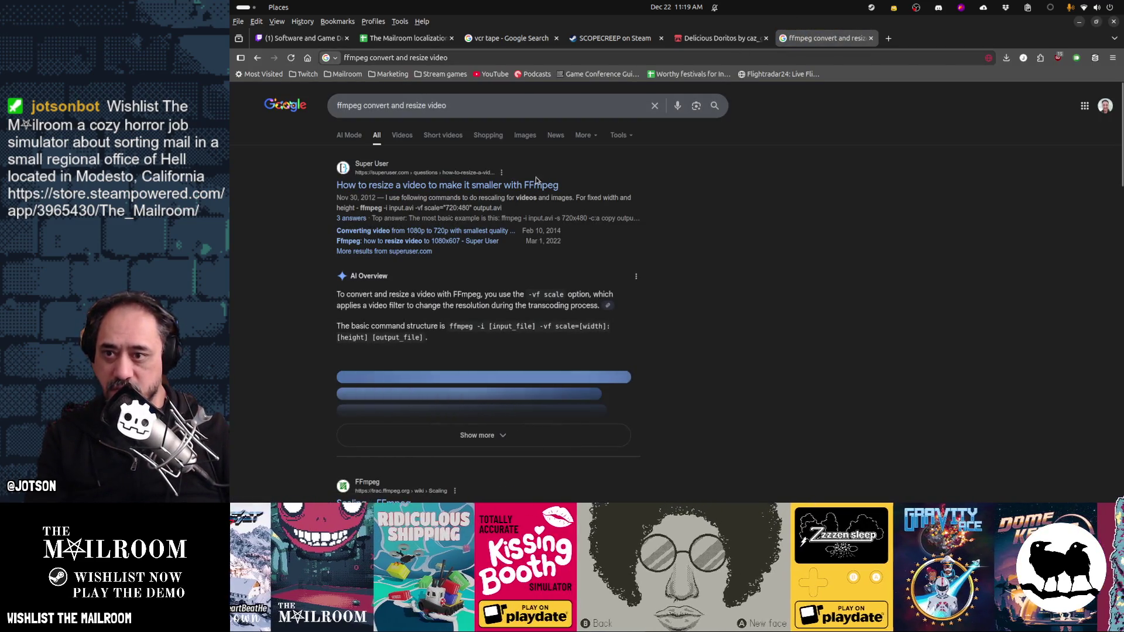
left_click(544, 185)
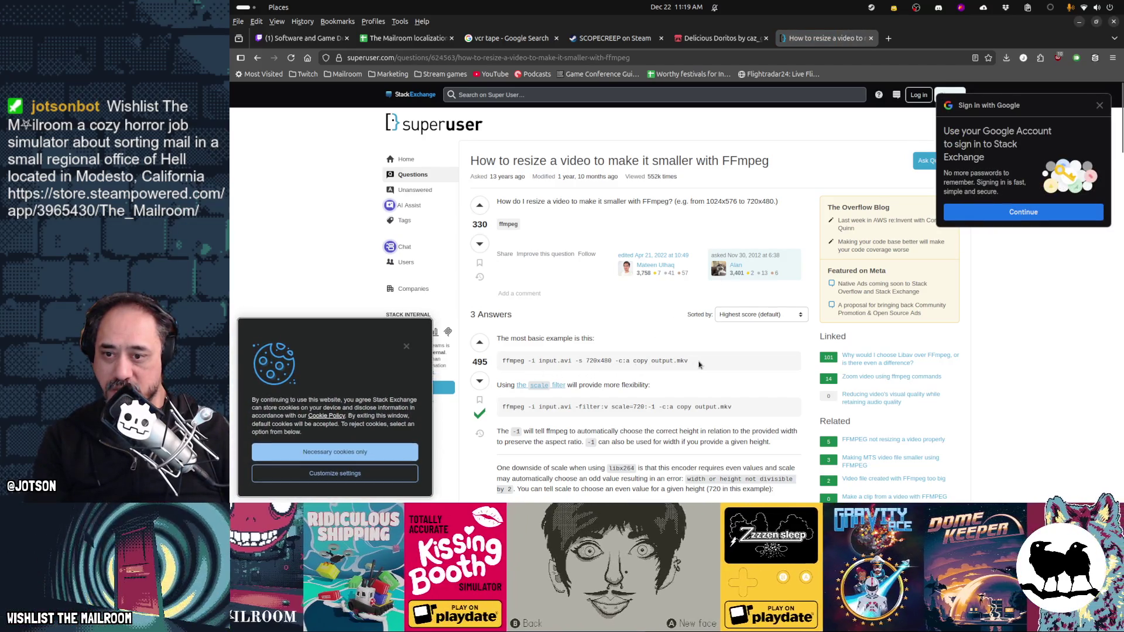
left_click_drag(688, 360, 501, 360)
key("ctrl+c")
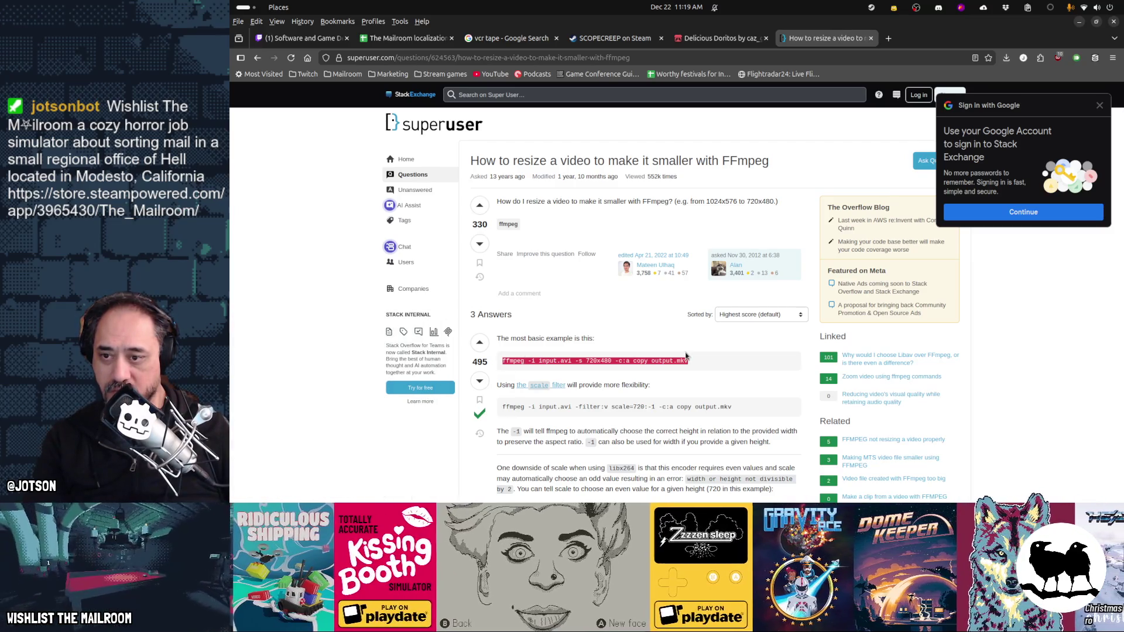
key("alt+Tab")
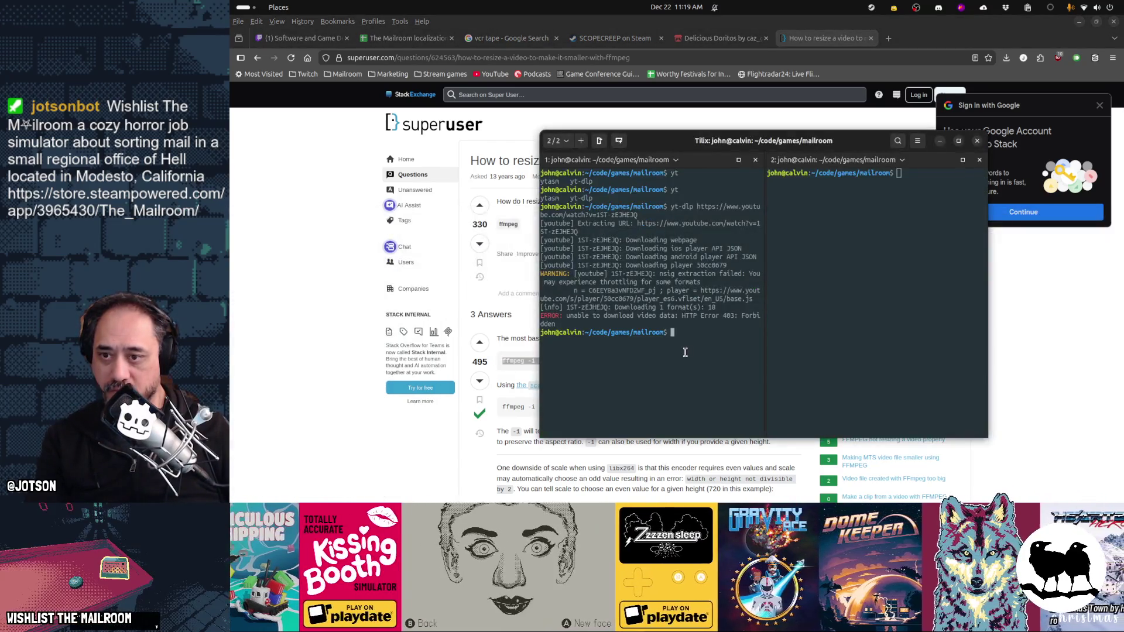
Step: Discard the pasted example command, change into support/trailers/ and list its files
key("ctrl+shift+v")
key("ctrl+c")
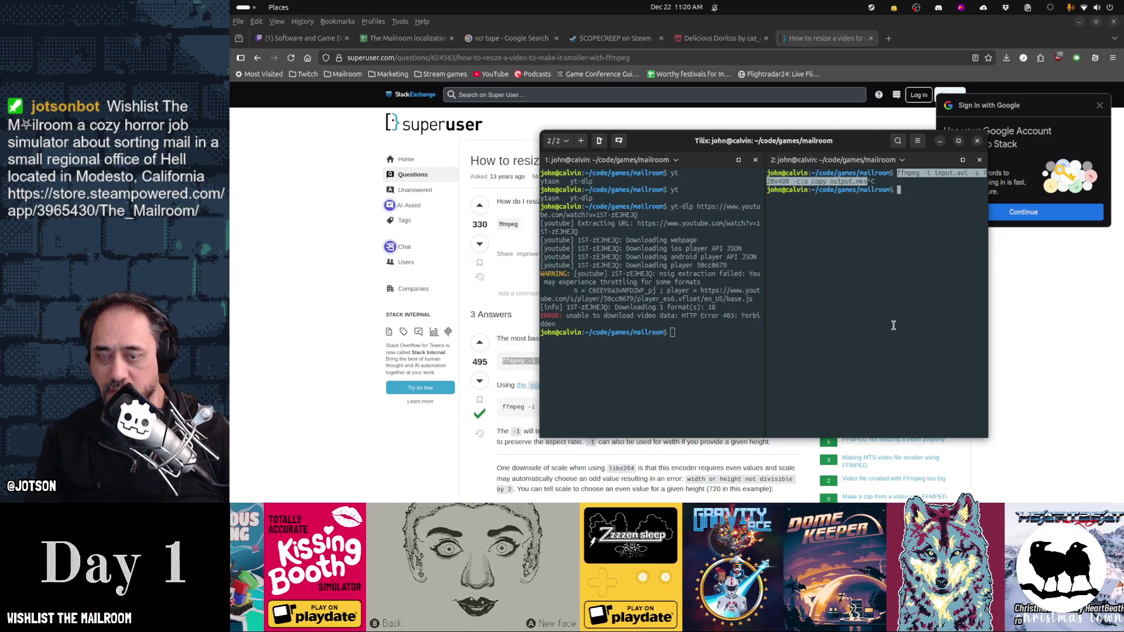
type("cd support/")
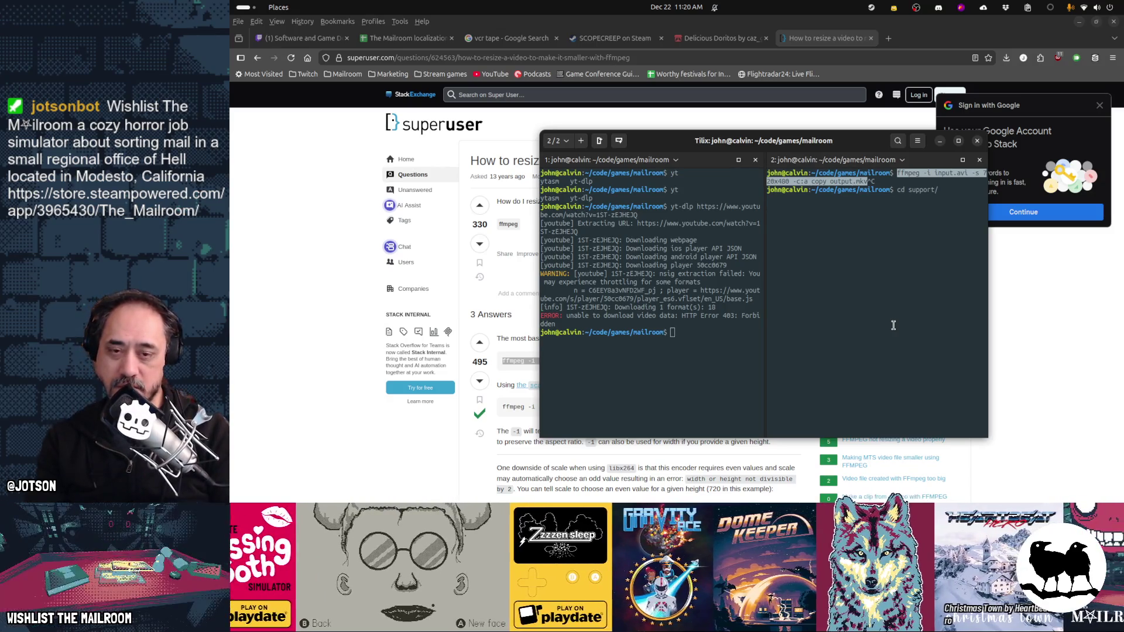
type("trailers/")
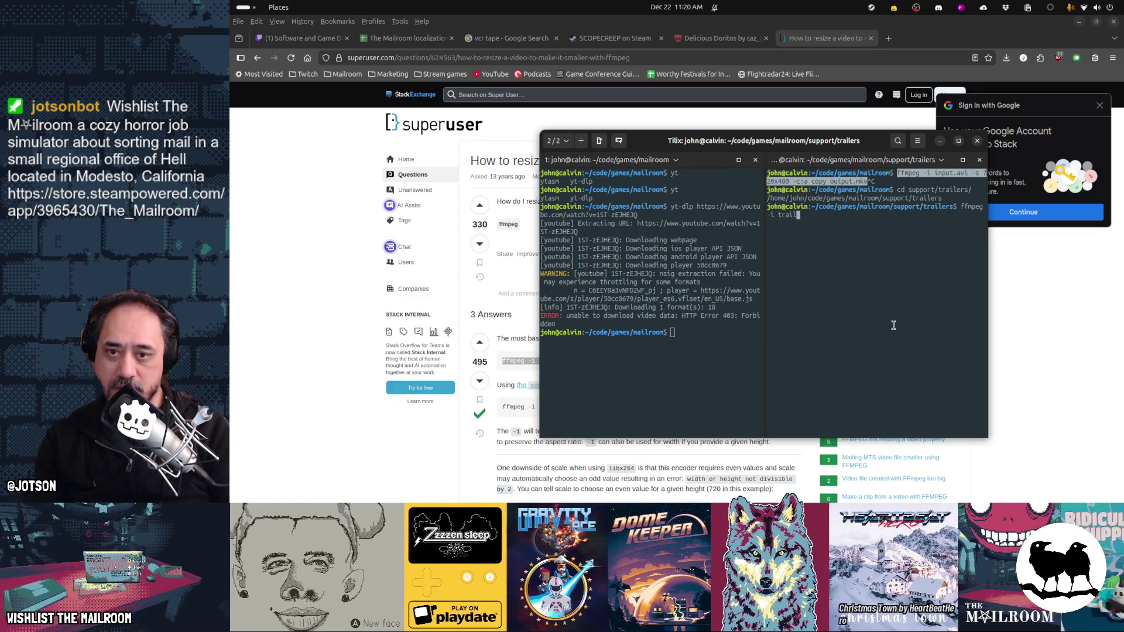
key("BackSpace")
key("BackSpace")
key("Tab")
key("Tab")
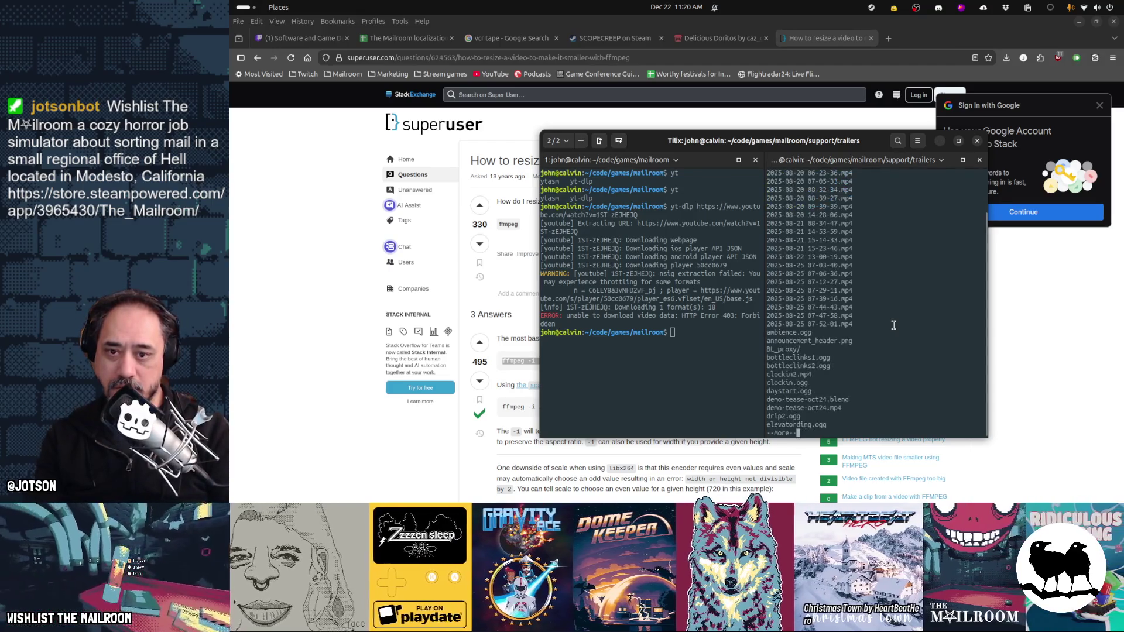
key("space")
key("space")
type("q")
type("ffmpeg -i")
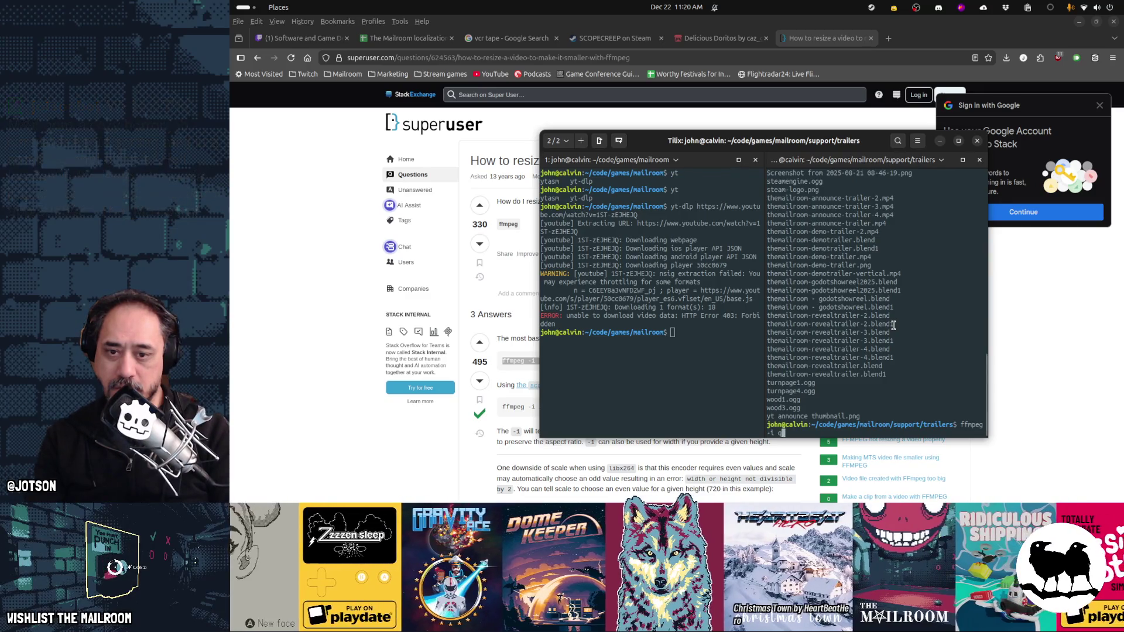
Step: Type ffmpeg -i themailroom-demo-trailer-2.mp4 -s 200x112 -c:a copy themailroom.ogv
key("BackSpace")
type("themailroom")
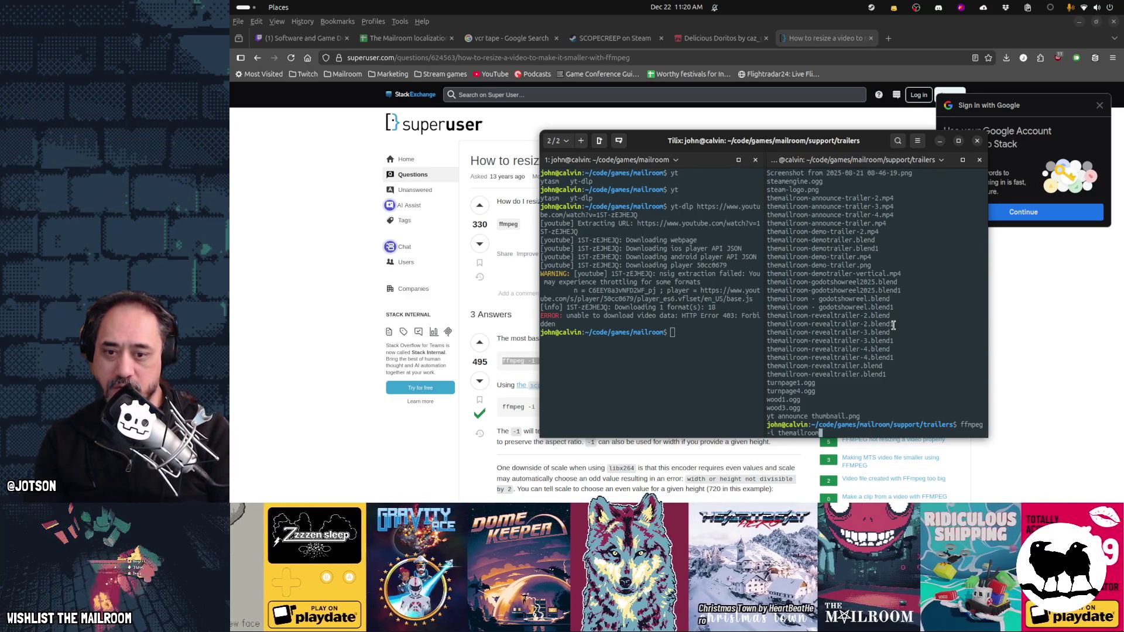
type("-demo-trailer-2")
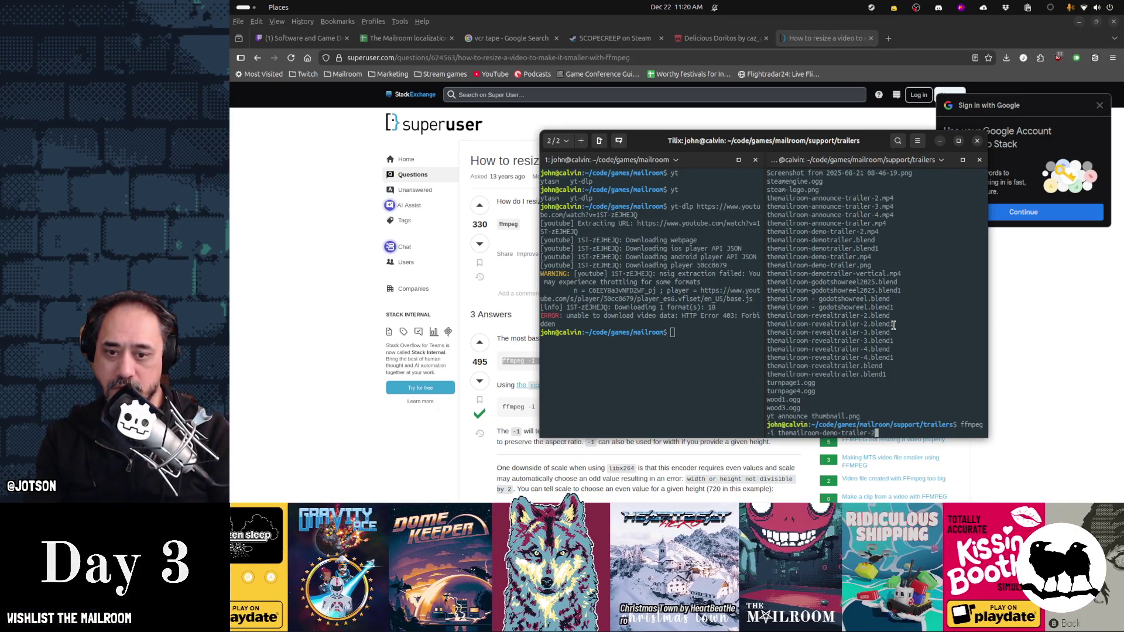
key("Tab")
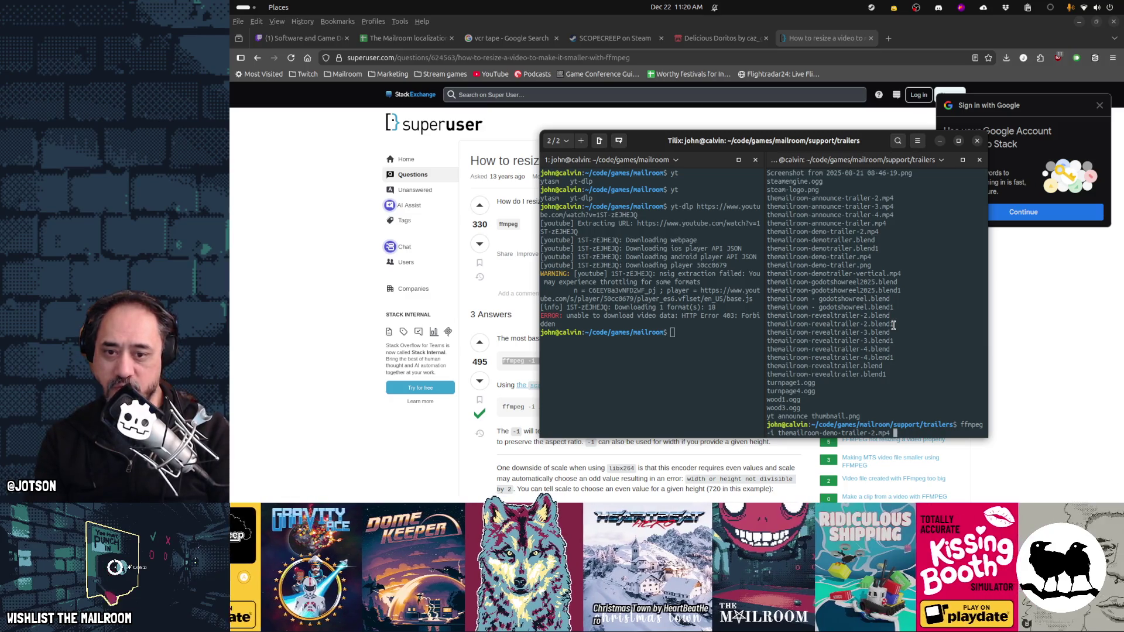
scroll(893, 325, "up", 15)
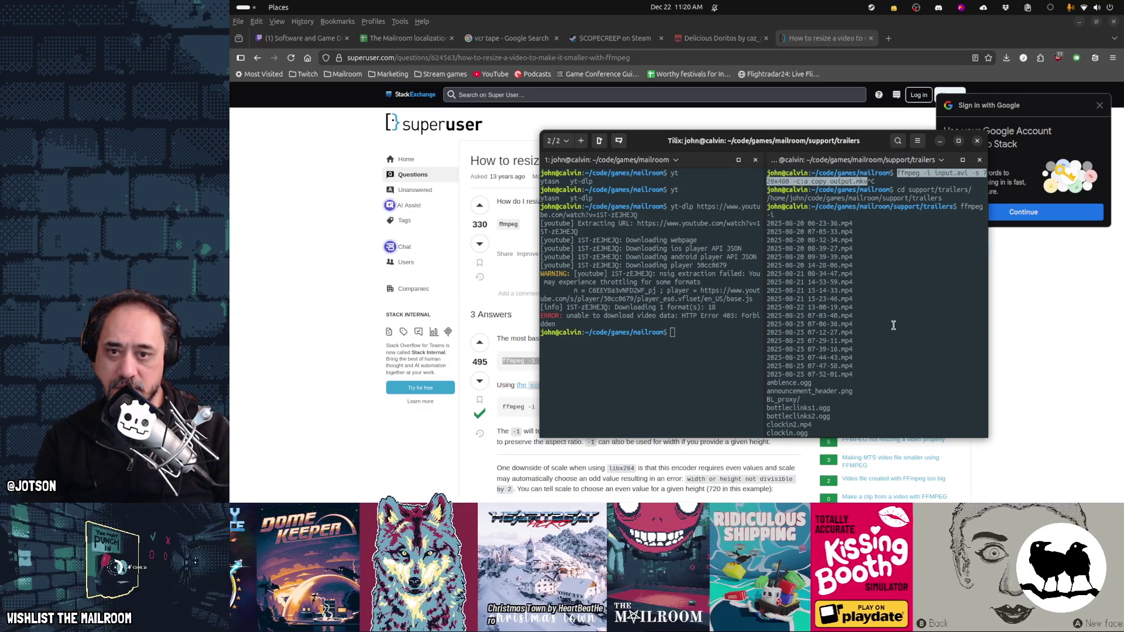
scroll(893, 325, "down", 15)
type("-s ")
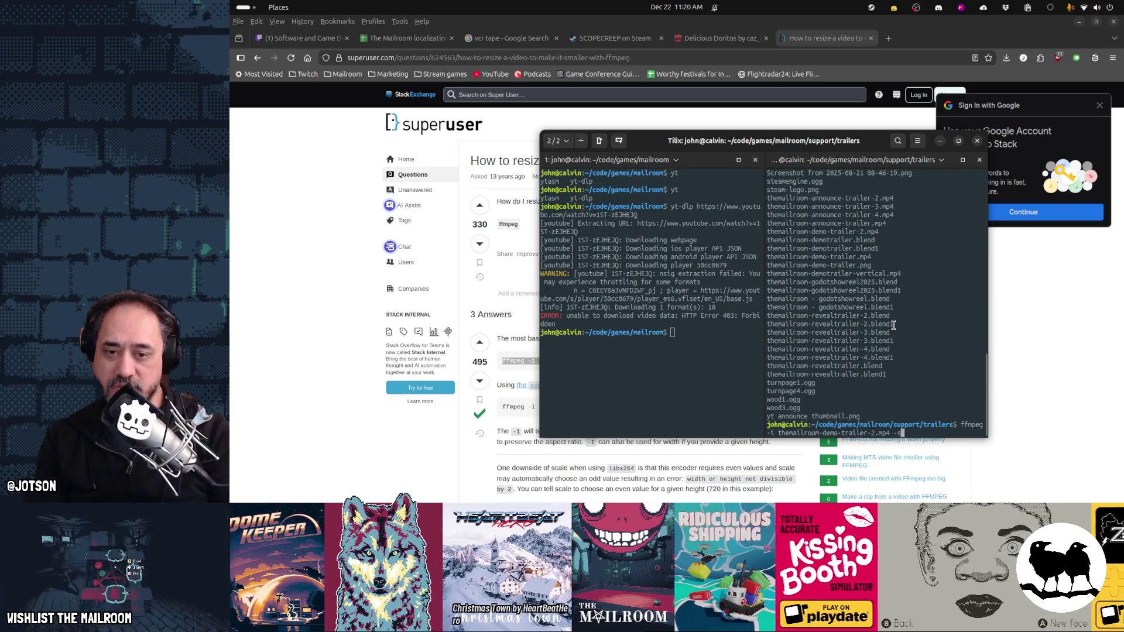
type("200x112 -c:a copy")
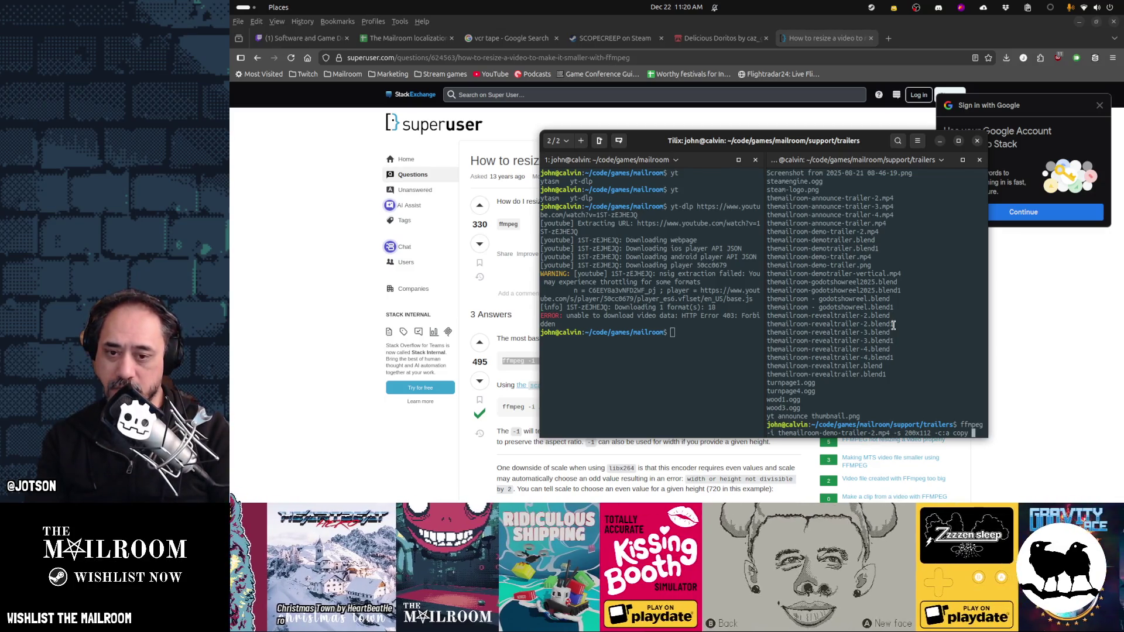
type("hemailroom.ogv")
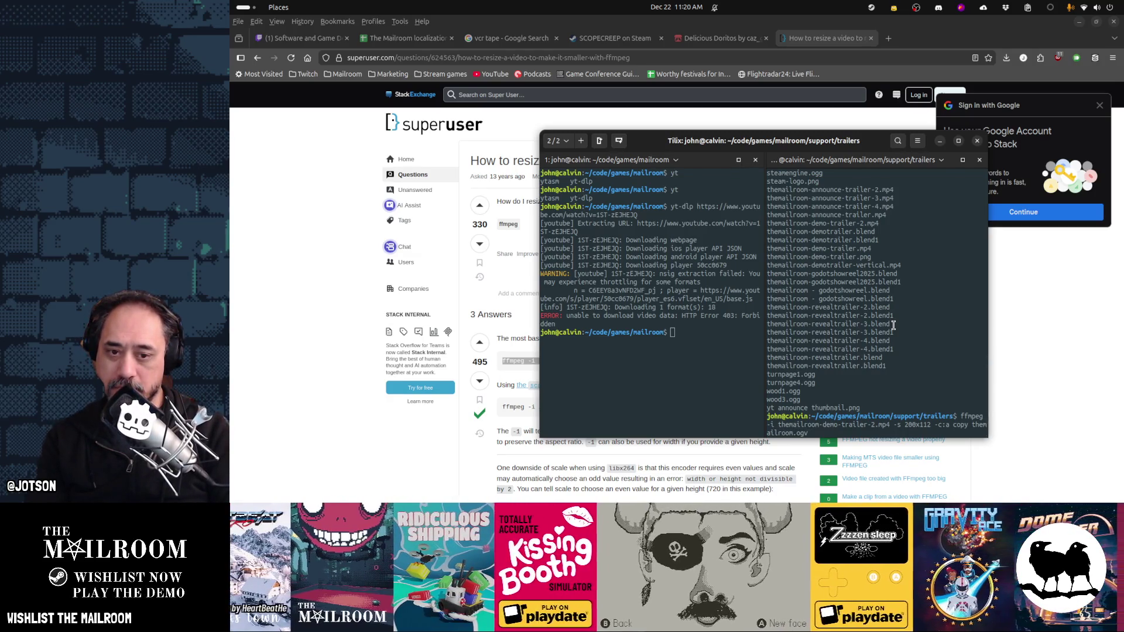
Step: Run the conversion, maximize Tilix, and rerun it with an added -vcodec theora option
key("Return")
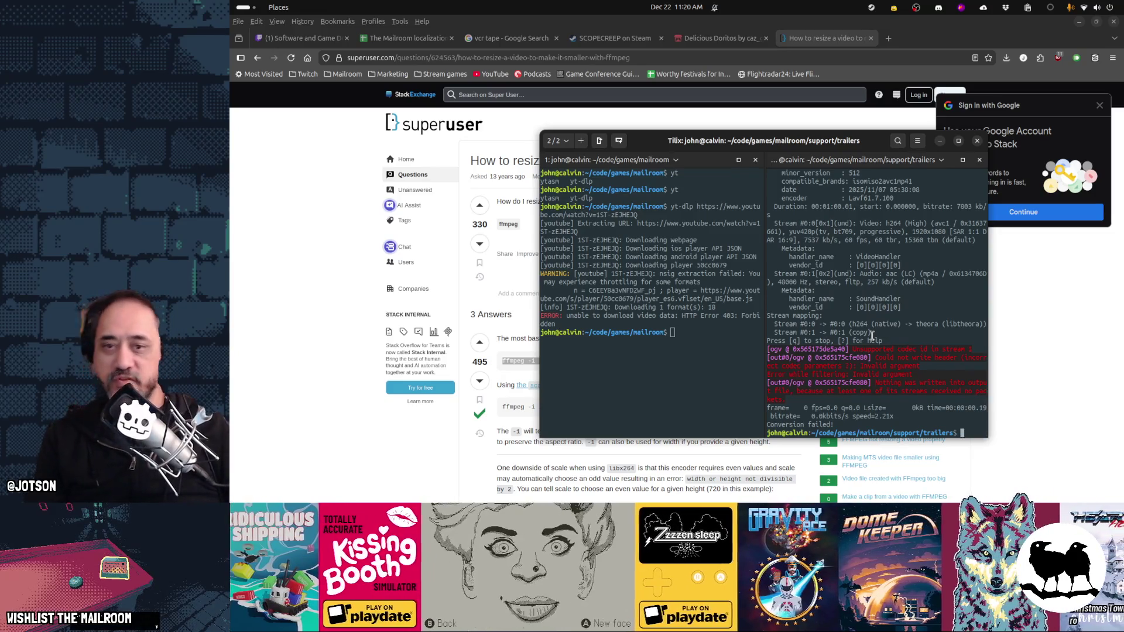
double_click(778, 143)
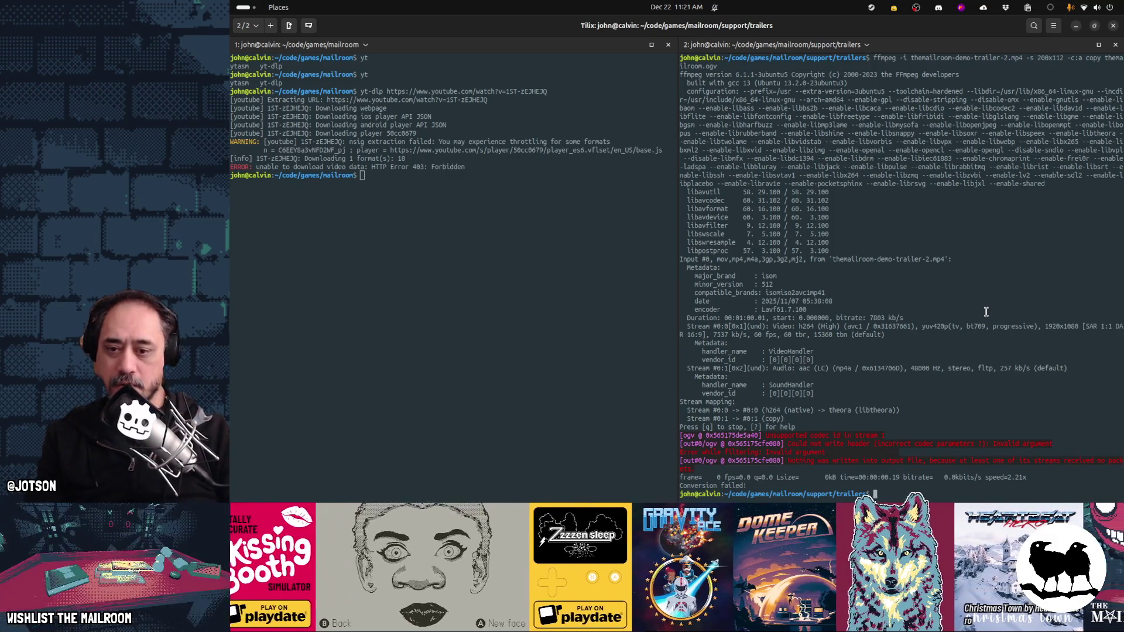
key("Up")
key("Left")
key("Left")
key("Left")
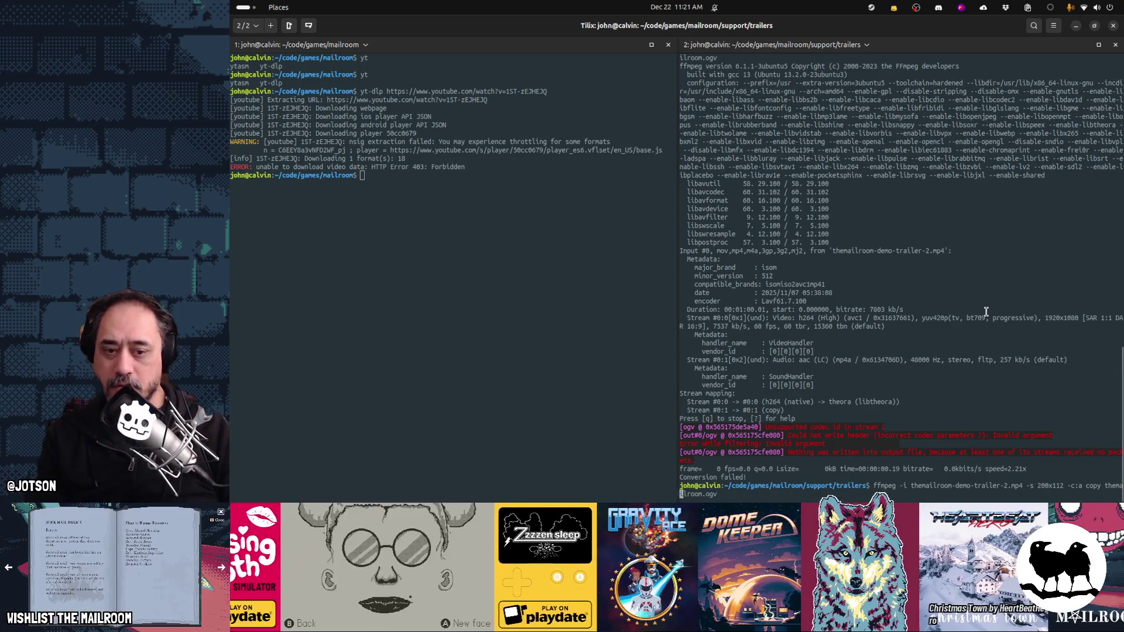
type("-")
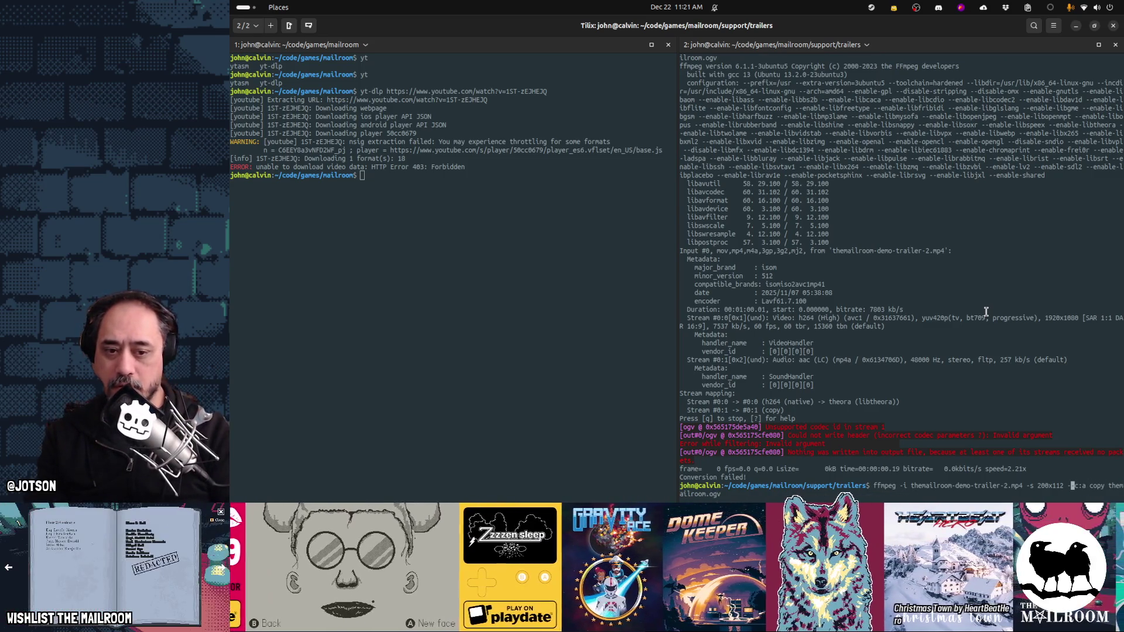
key("BackSpace")
type("vcode")
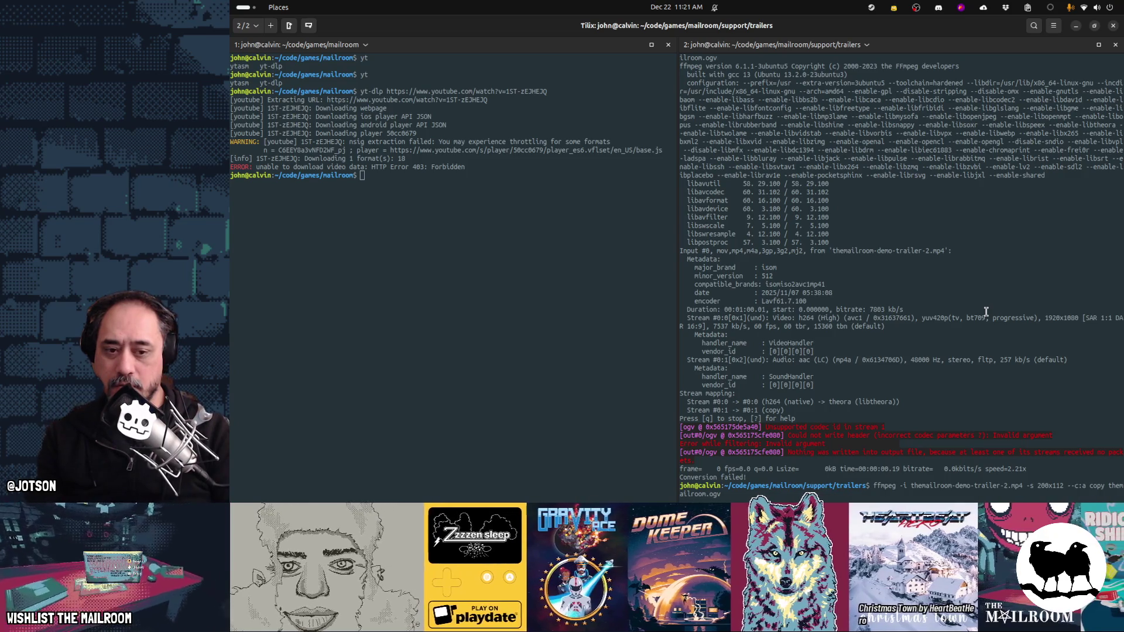
type("c theora -")
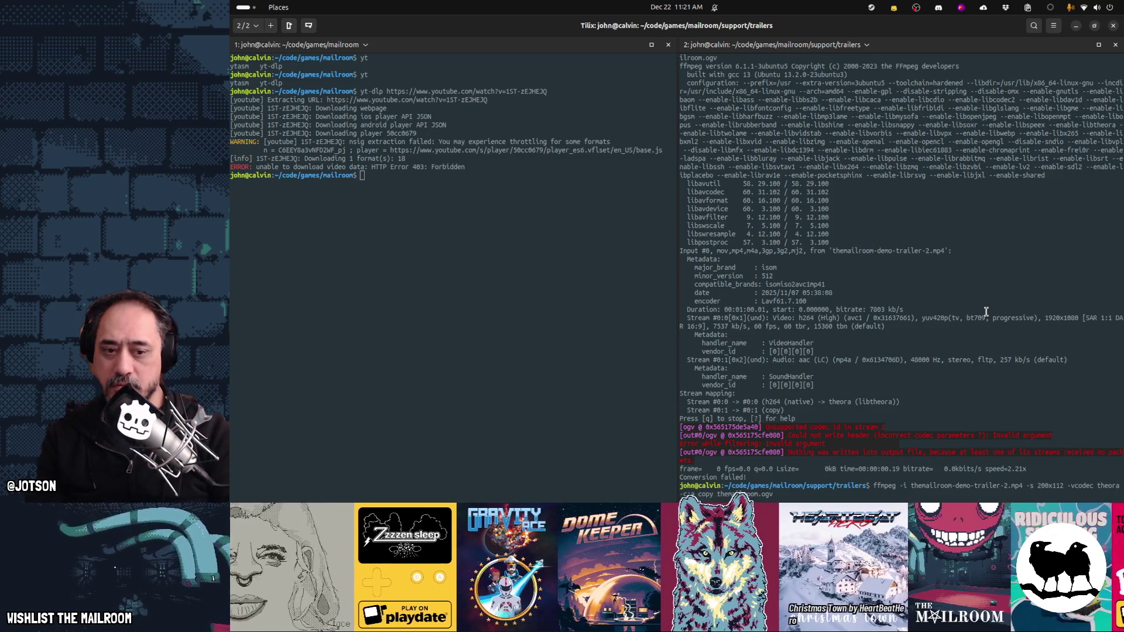
key("Return")
type("y")
key("Return")
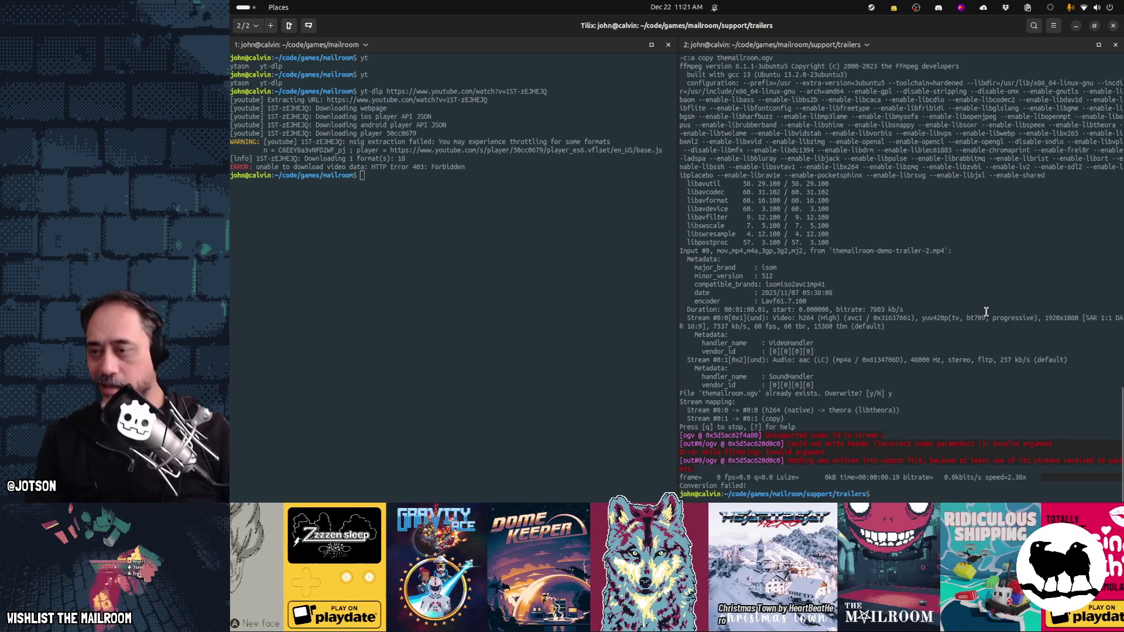
Step: After checking the web, change the codec to libtheora and run the conversion again
key("alt+Tab")
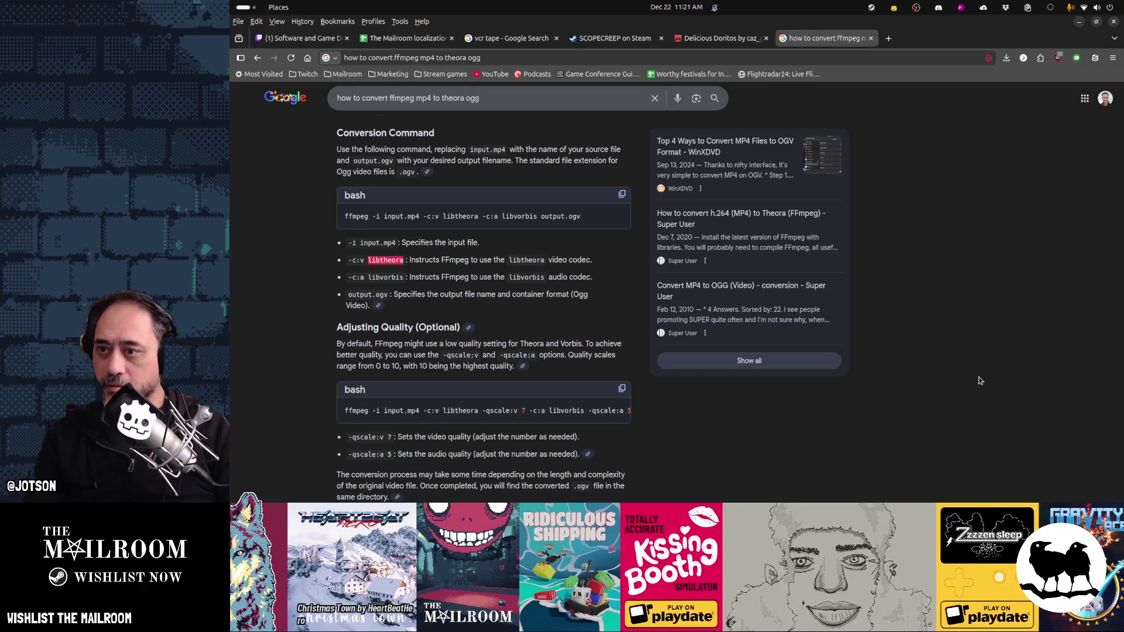
key("alt+Tab")
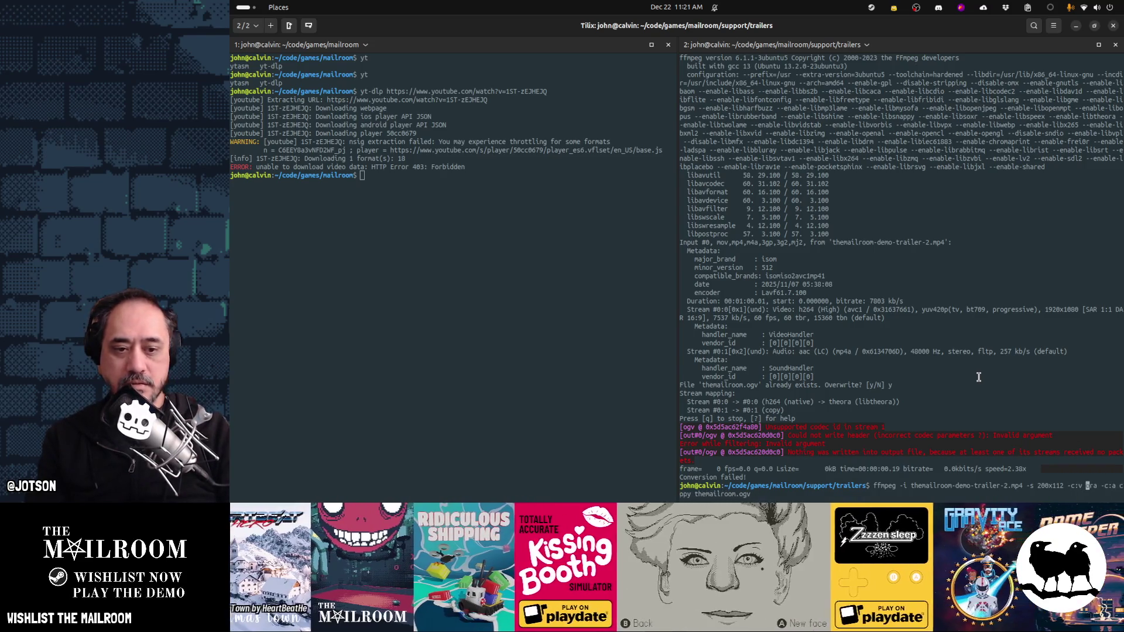
key("Delete")
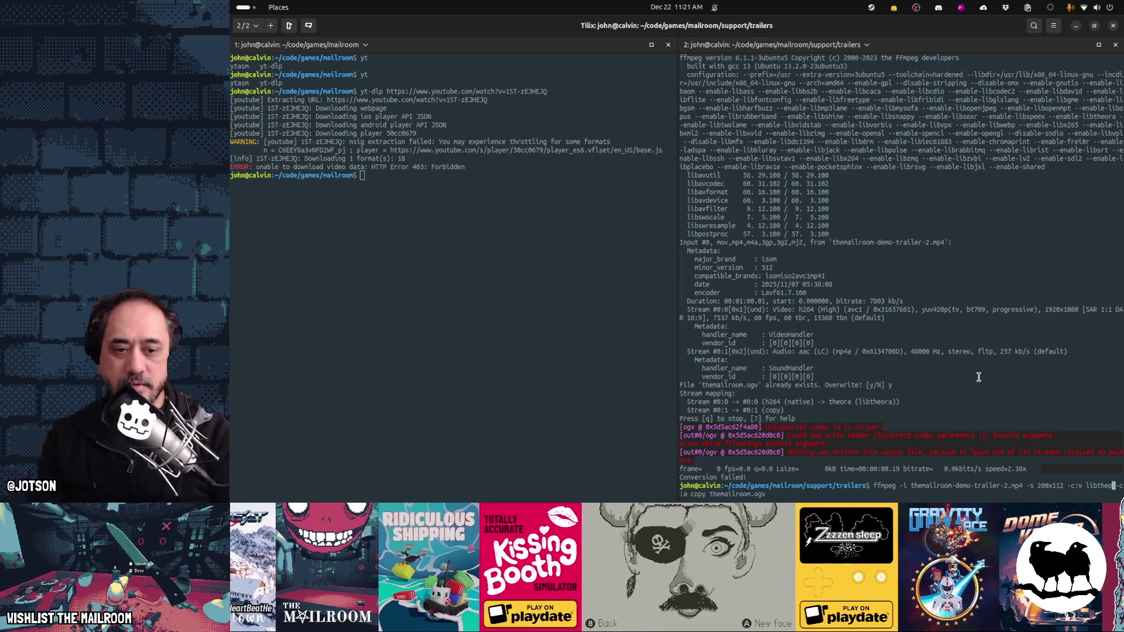
type("ra")
key("Return")
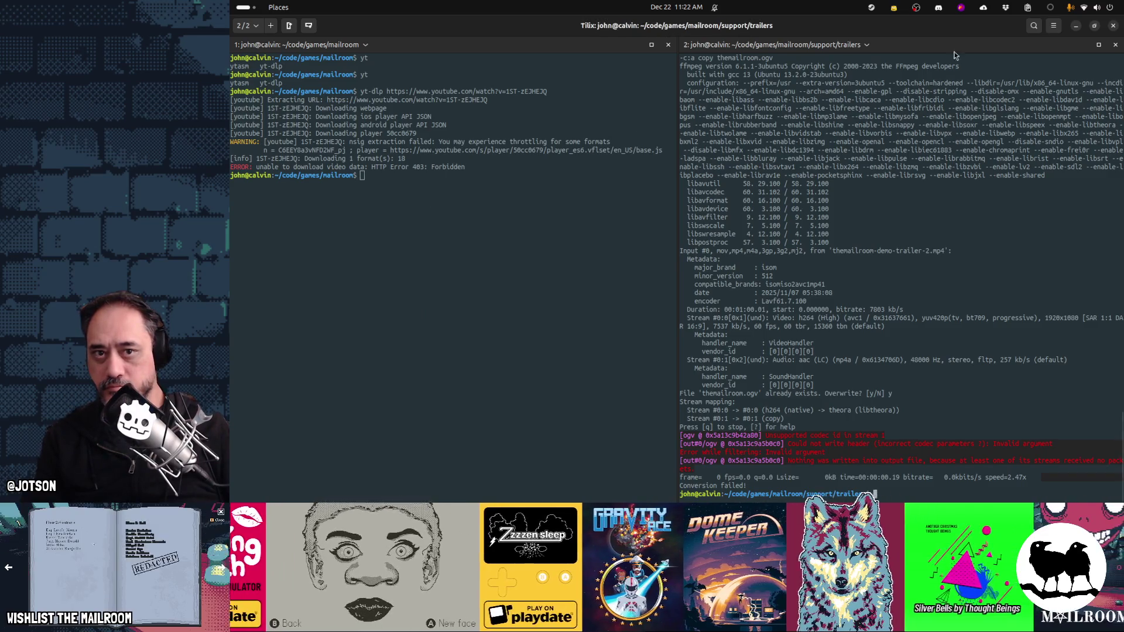
Step: Restore the side-by-side Tilix panes and widen the right pane
left_click(1098, 45)
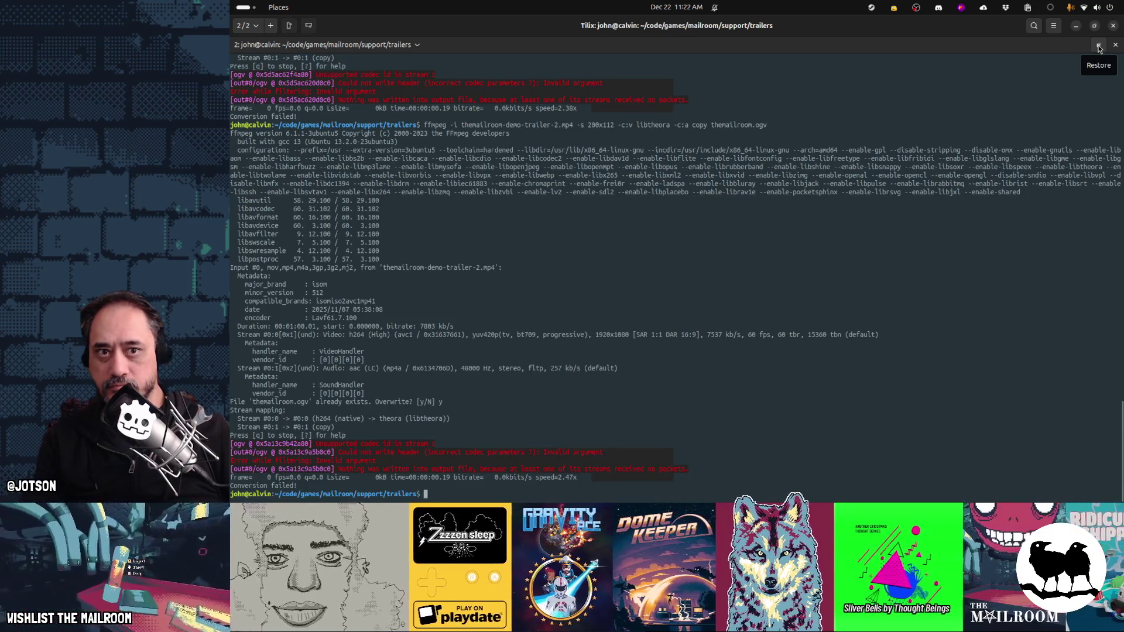
left_click(1099, 45)
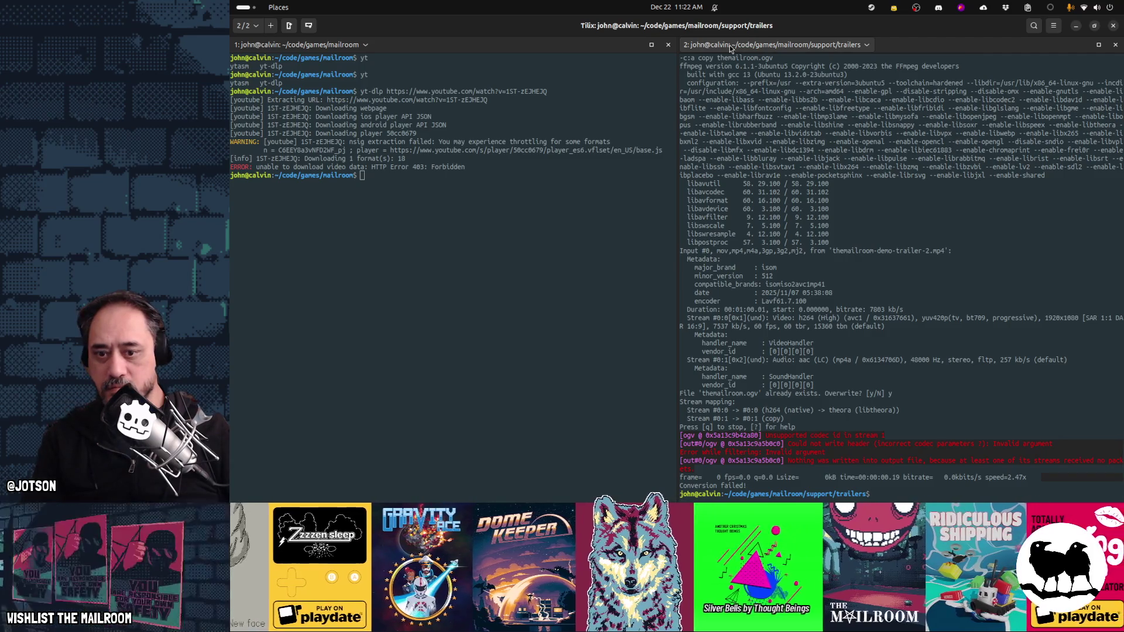
left_click_drag(677, 62, 541, 66)
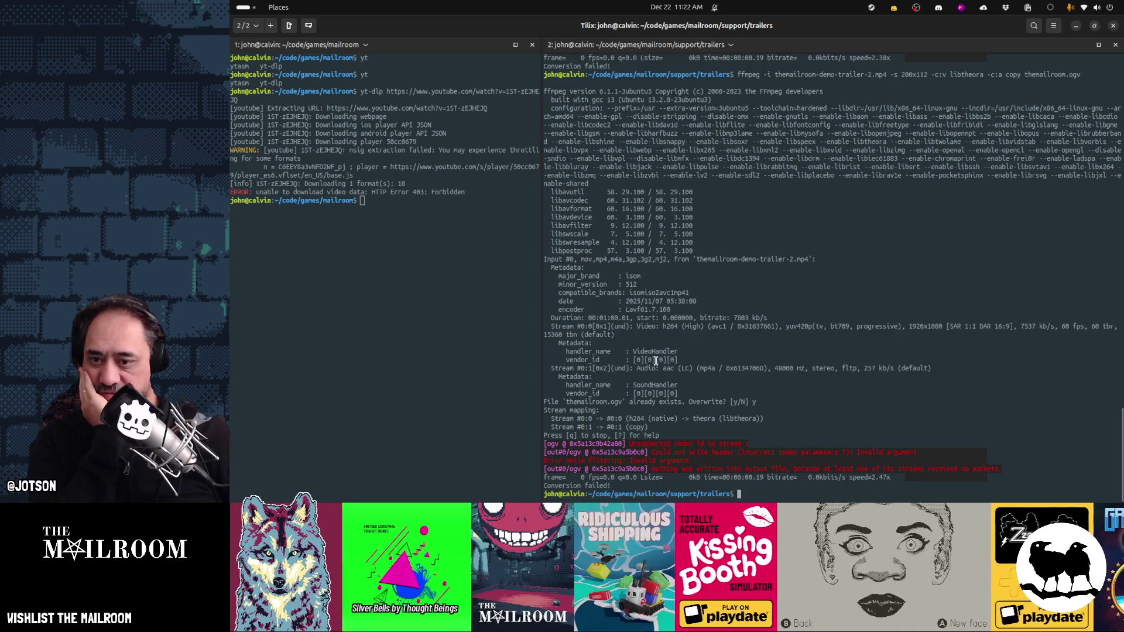
Step: Rerun the ffmpeg command with -c:a mp3 audio, confirming the themailroom.ogv overwrite
key("Up")
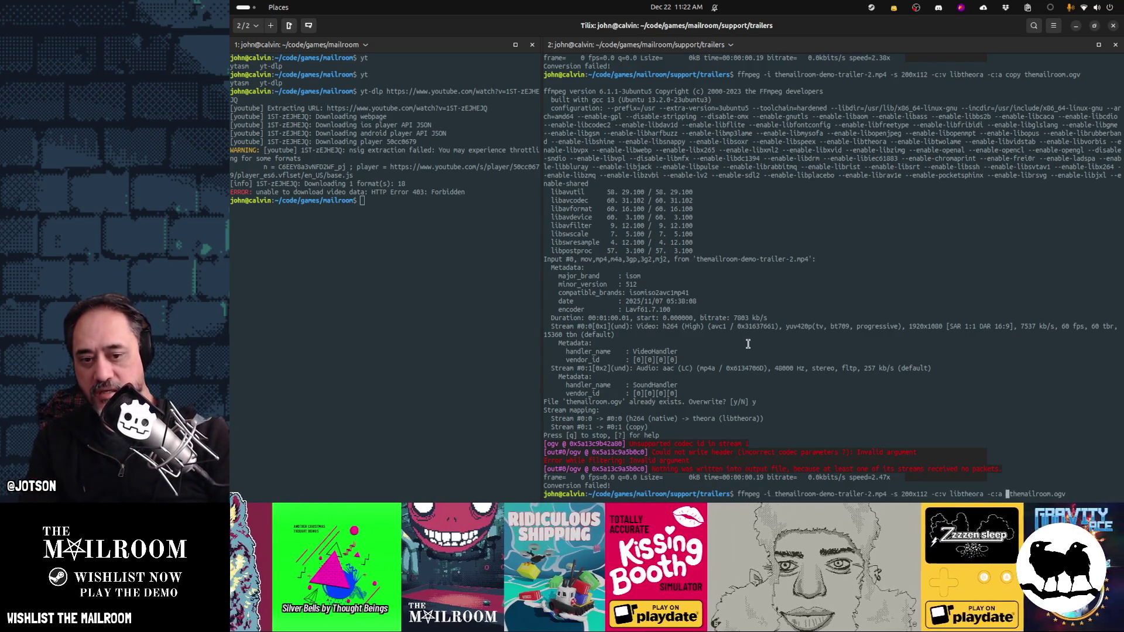
type("mp3")
key("Return")
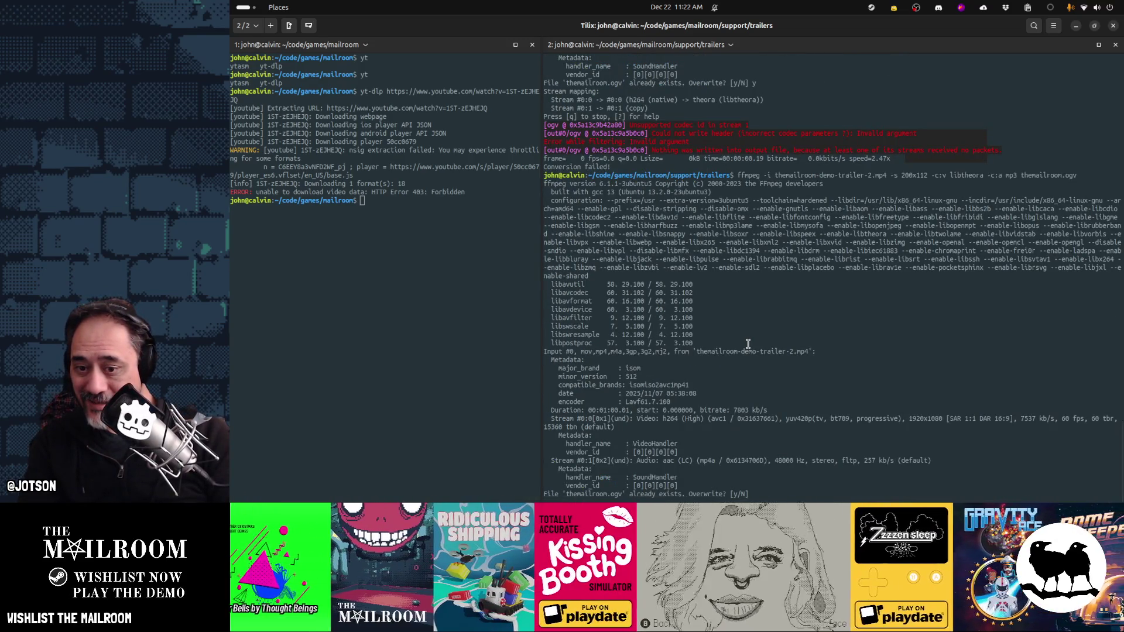
type("y")
key("Return")
Step: Remove the mp3 audio option from the recalled command and run it again
key("Up")
key("Left")
key("Left")
key("Left")
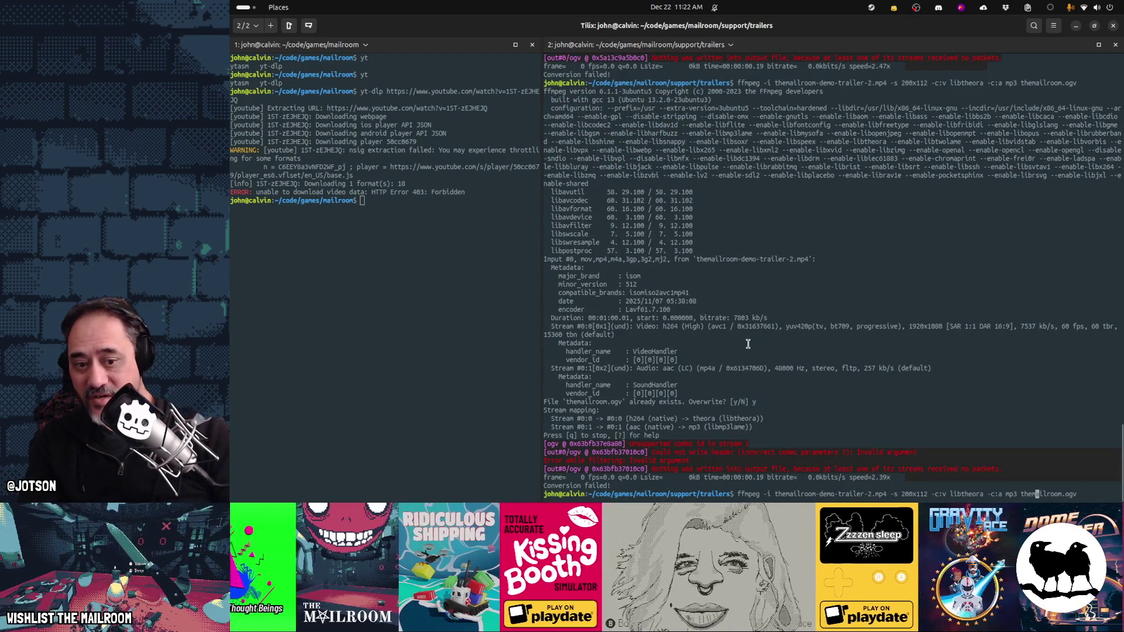
key("Left")
key("Left")
key("Left")
key("BackSpace")
key("BackSpace")
key("BackSpace")
key("Return")
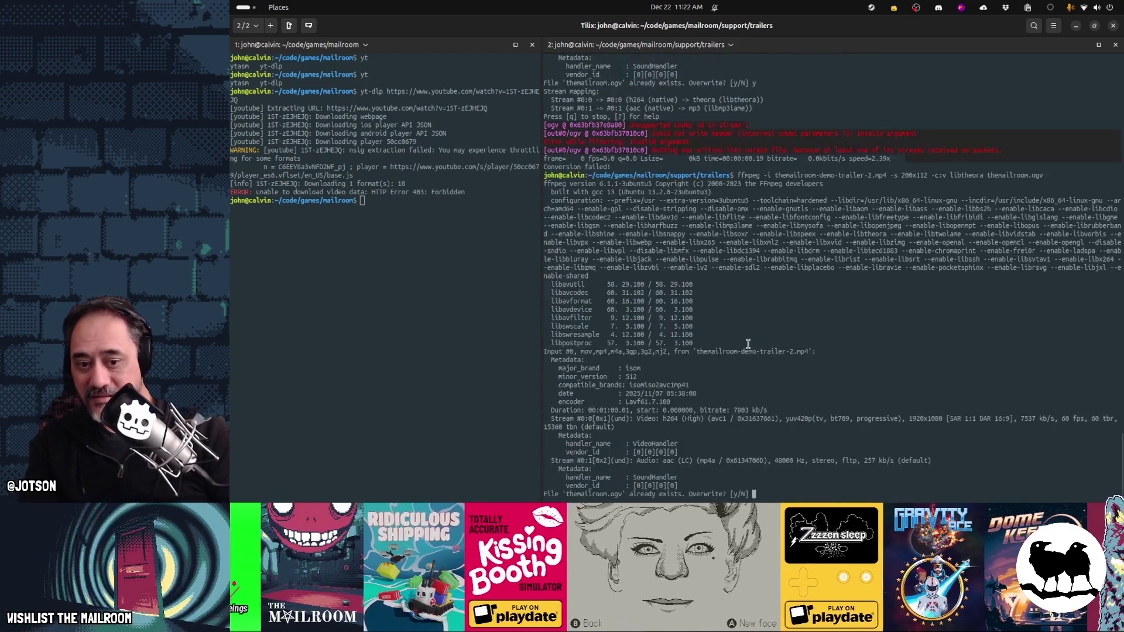
Step: Stop the encode, drop an option from the command, and rerun it, confirming the overwrite
type("y")
key("Return")
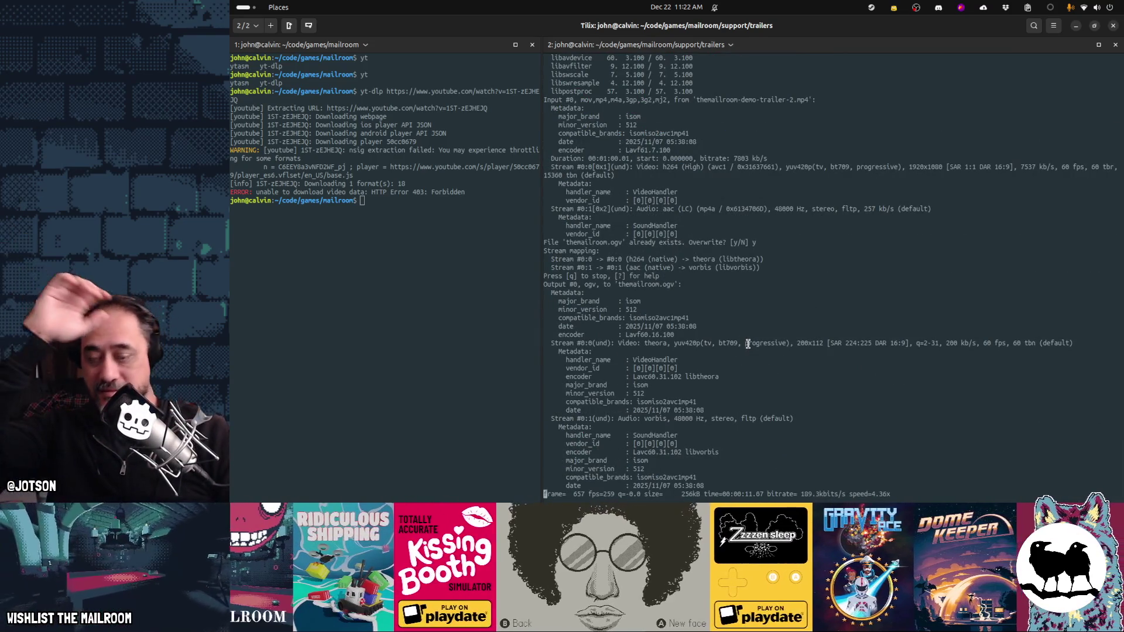
key("ctrl+c")
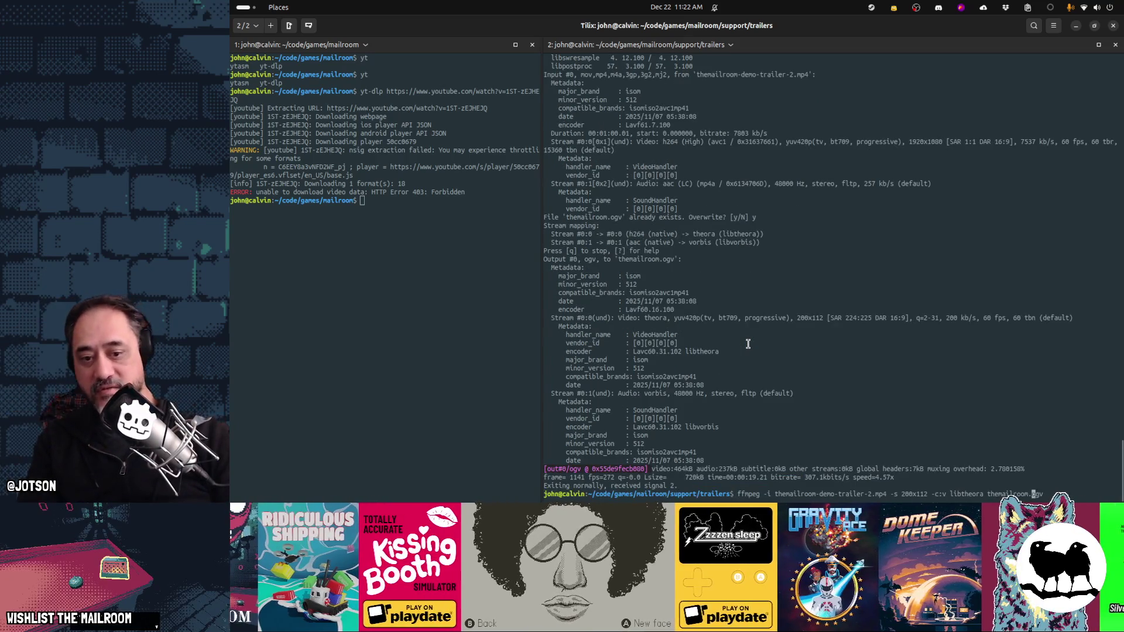
key("Delete")
key("Delete")
key("Delete")
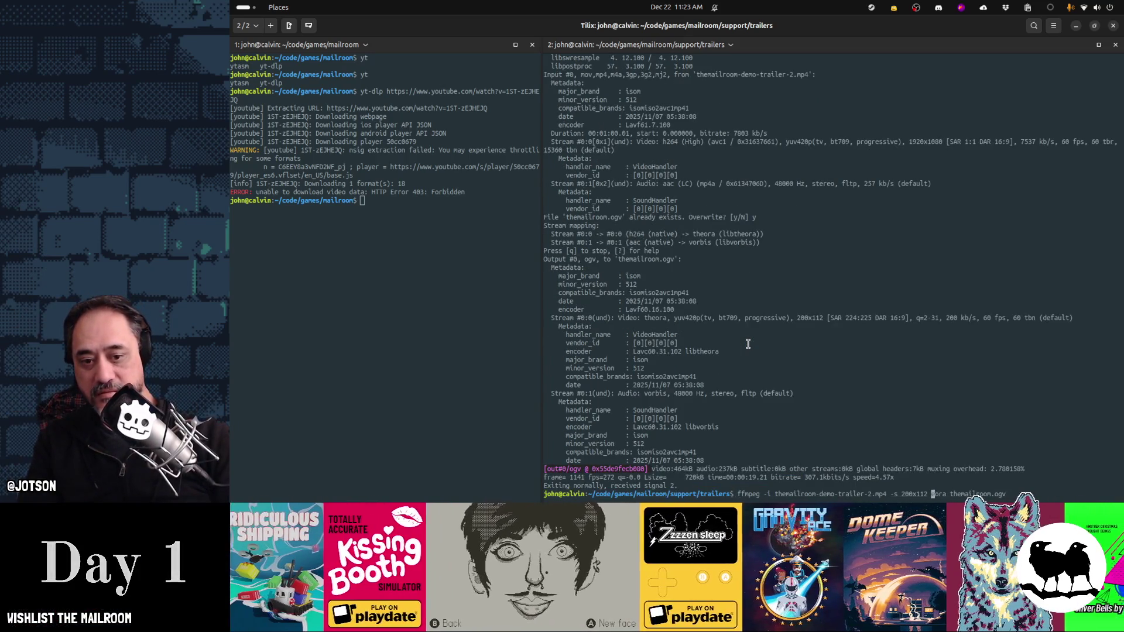
key("Return")
type("y")
key("Return")
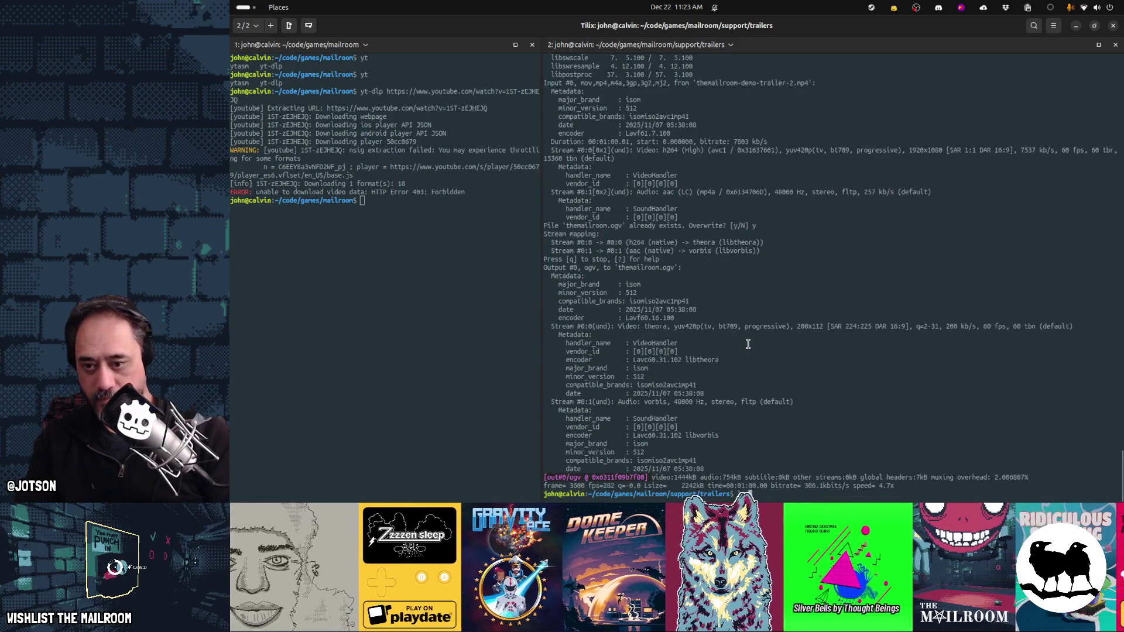
Step: Check the 2.2M themailroom.ogv with ls -lh and move it to ../../game/videos/tape_themailroom.ogv
type("lh themailroom.ogv")
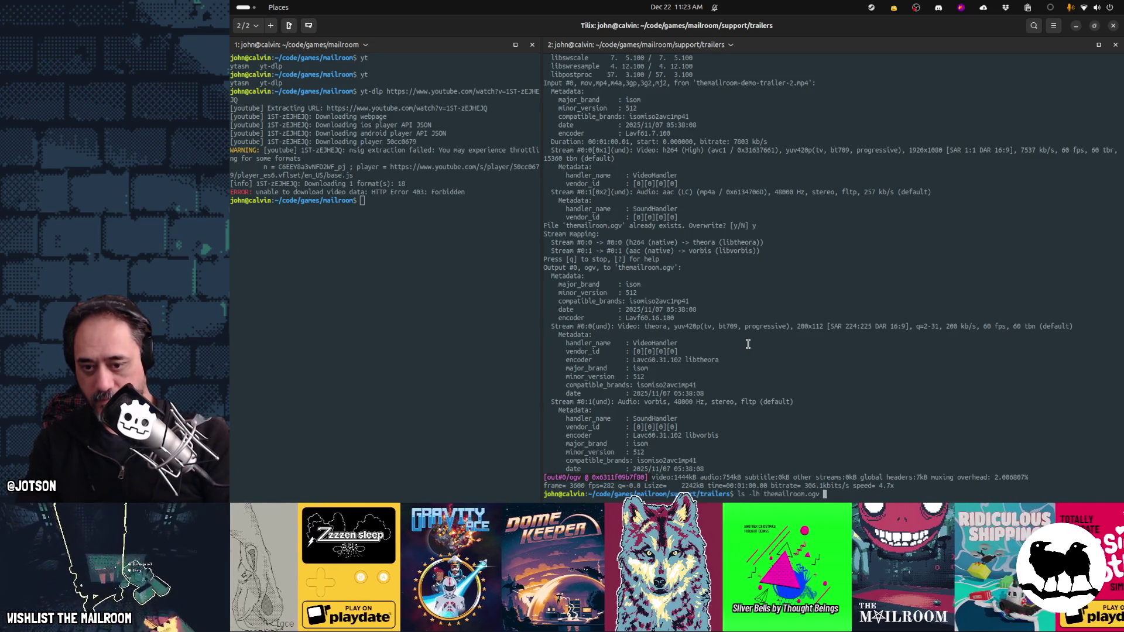
key("Return")
type("mv themailroom")
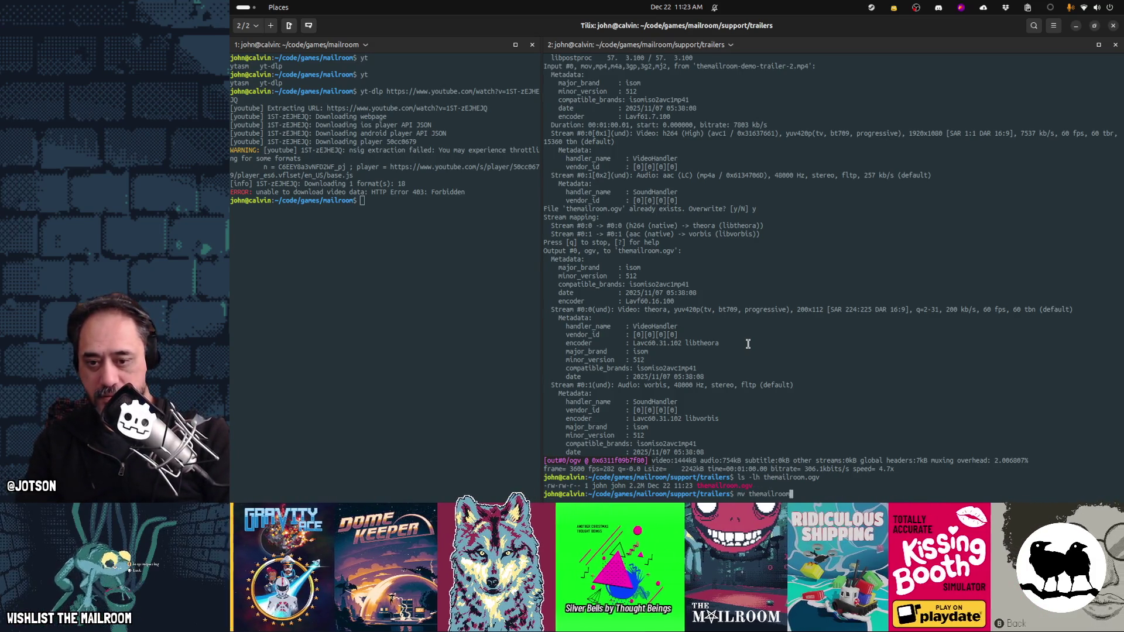
type(".ogv ")
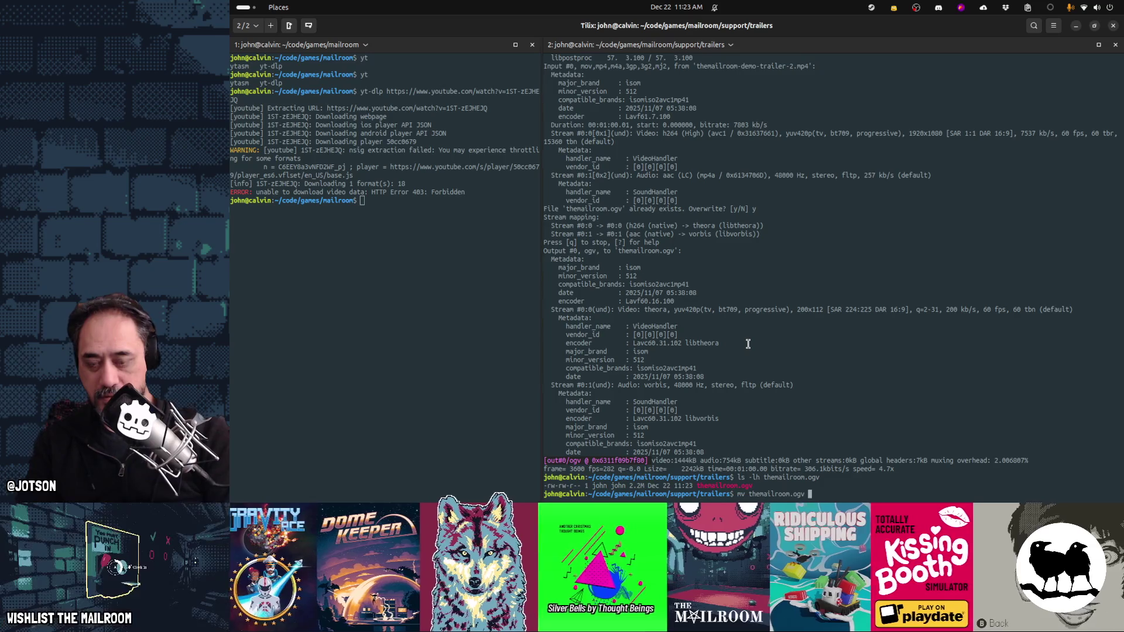
type("../../game/videos/")
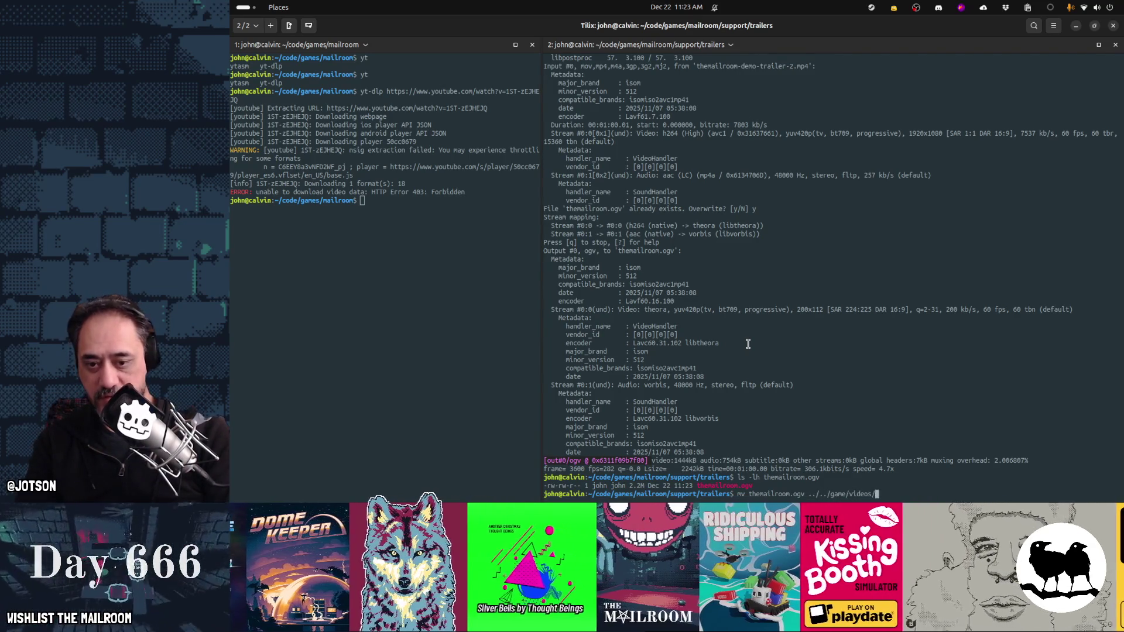
type("tape_themailroom.ogv")
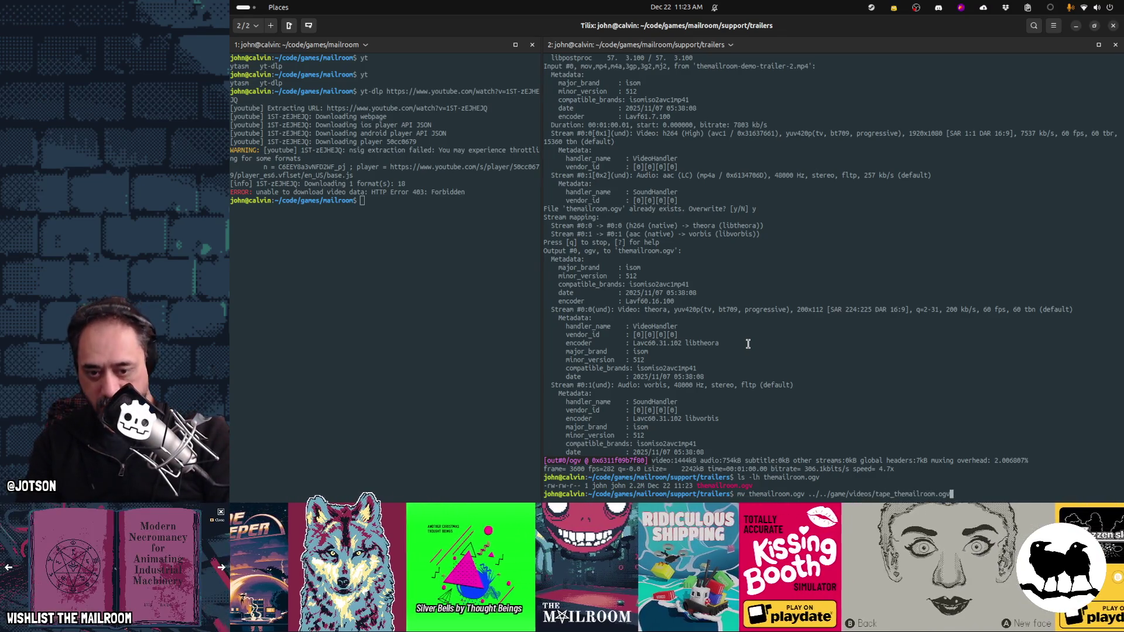
key("Return")
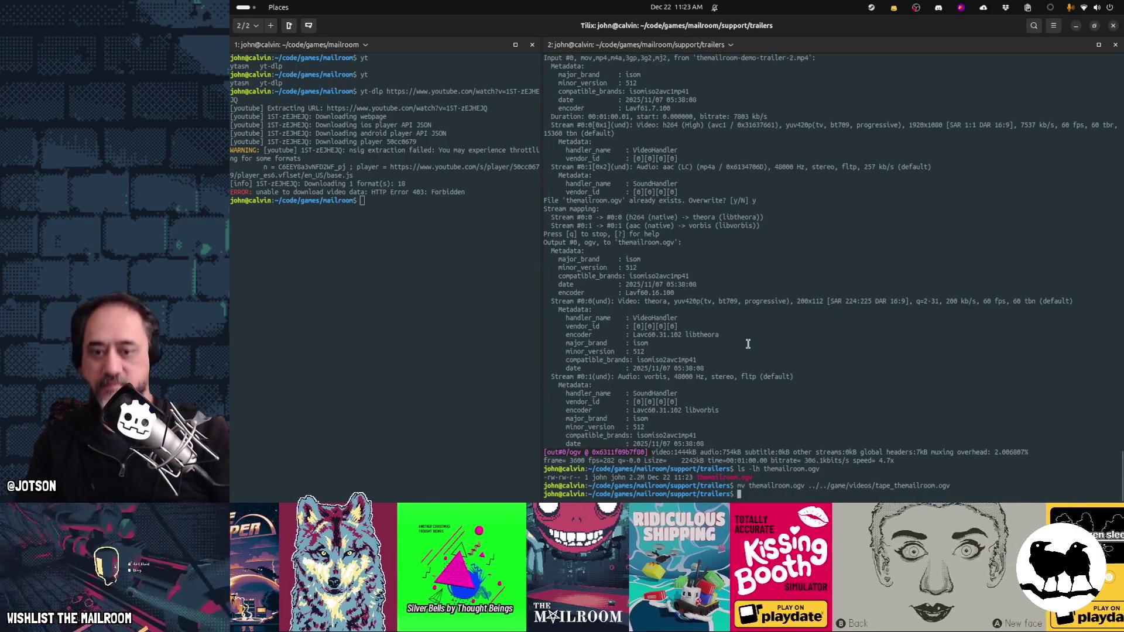
key("alt+Tab")
key("alt+Tab")
key("alt+Tab")
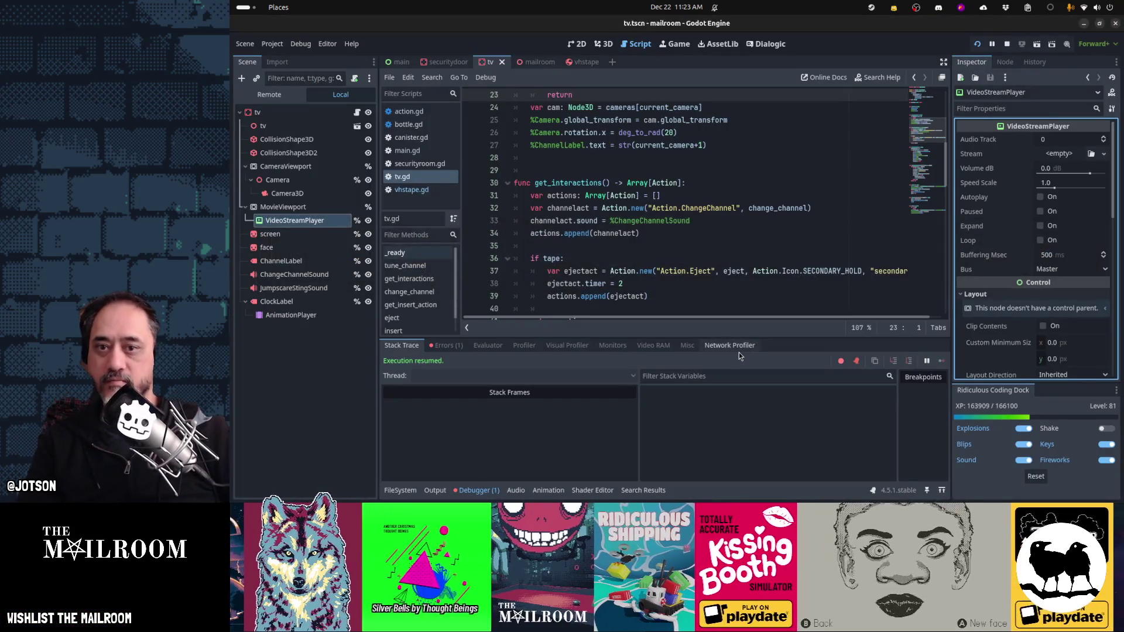
Step: In the mailroom scene, rename vhstape to tape_themailroom and change its label to Tape.Mailroom
left_click(539, 62)
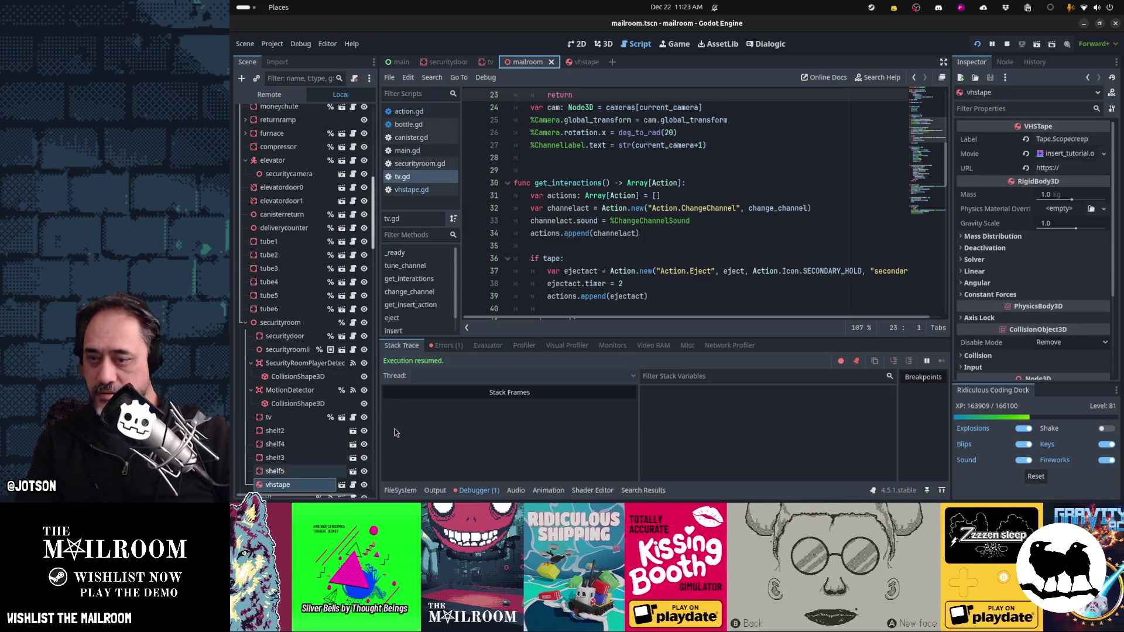
double_click(309, 485)
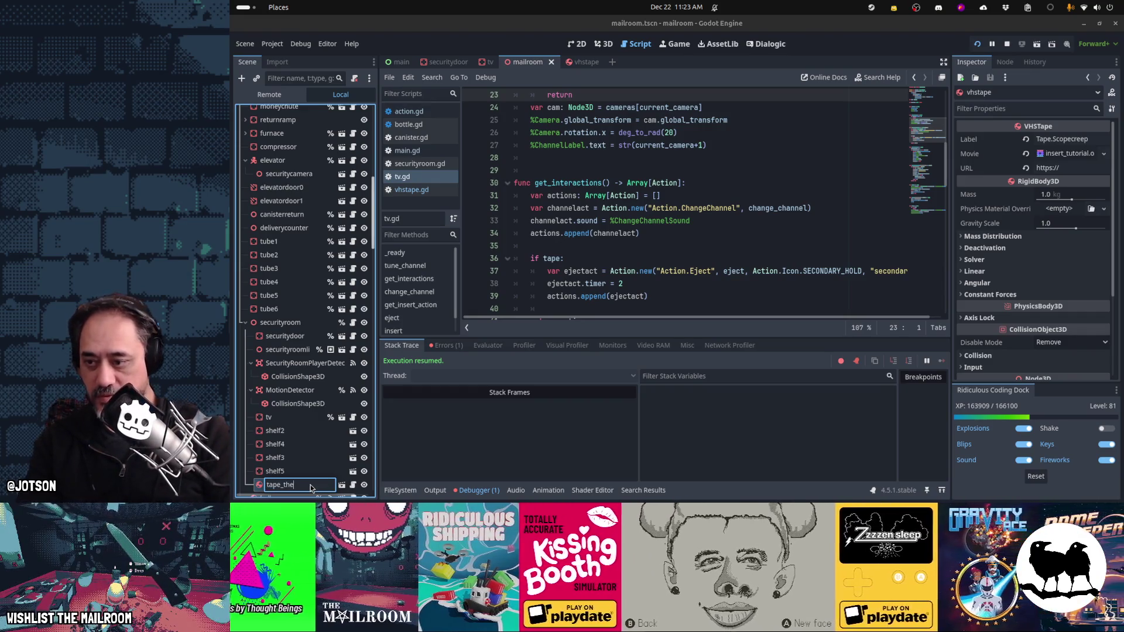
type("mailroom")
key("Return")
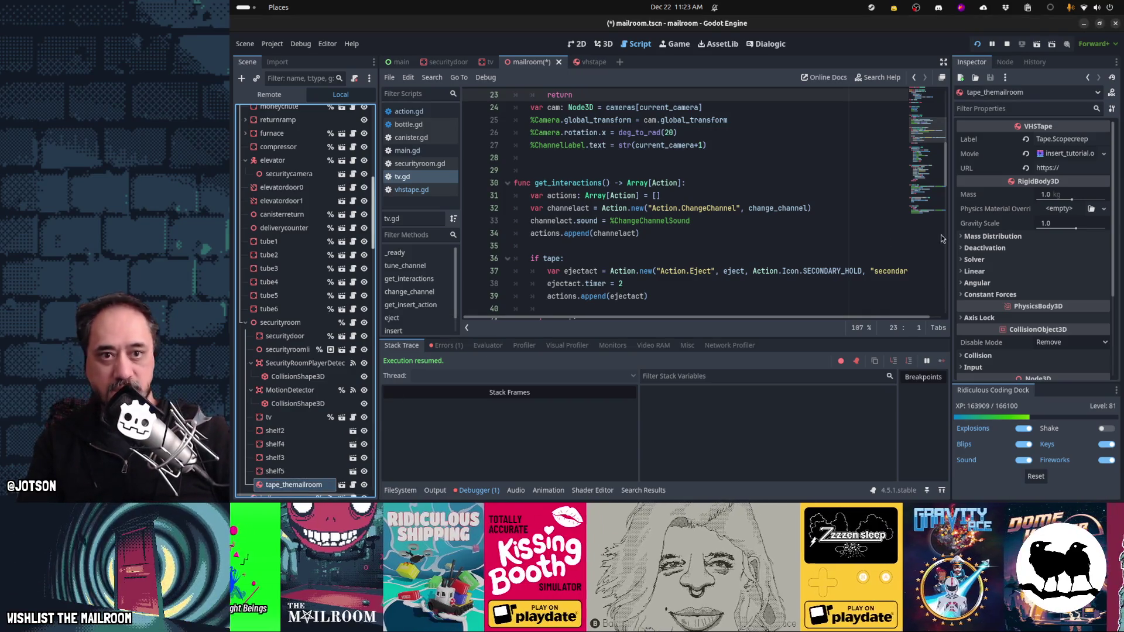
double_click(1100, 140)
type("Mailroom")
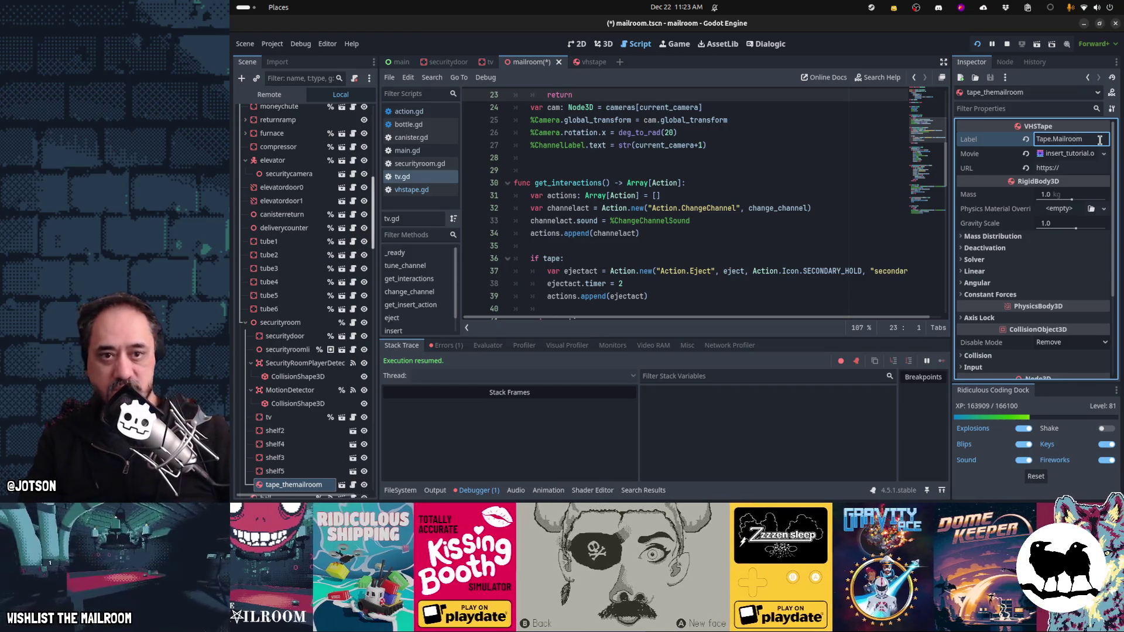
Step: Replace the tape's Movie with the tape_themailroom video file
left_click(1025, 154)
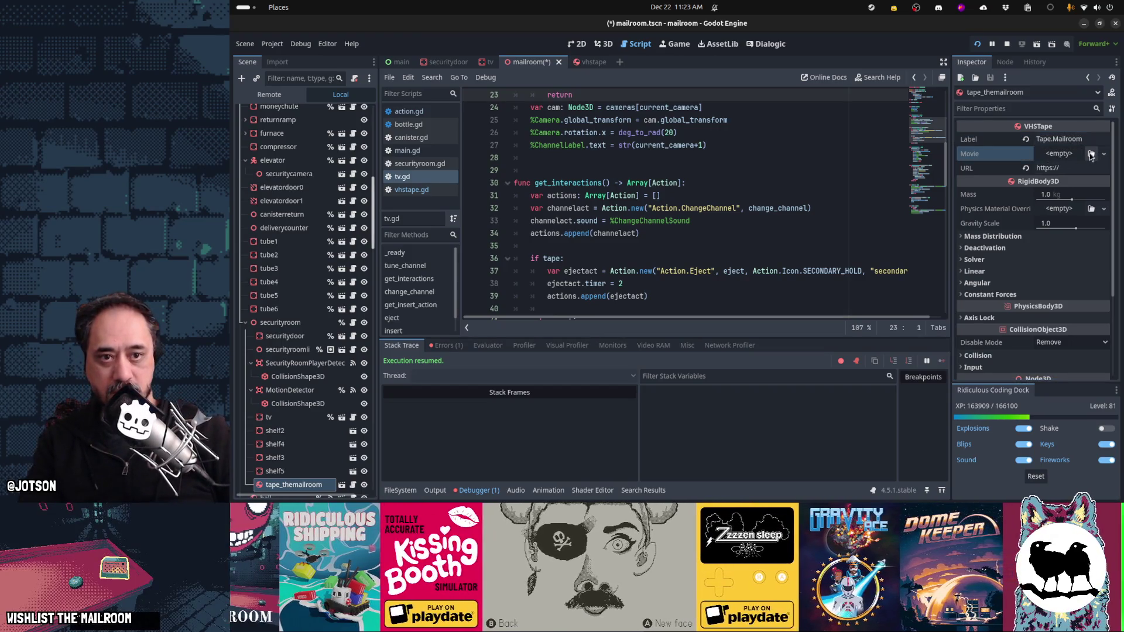
left_click(1091, 154)
type("tape")
key("Return")
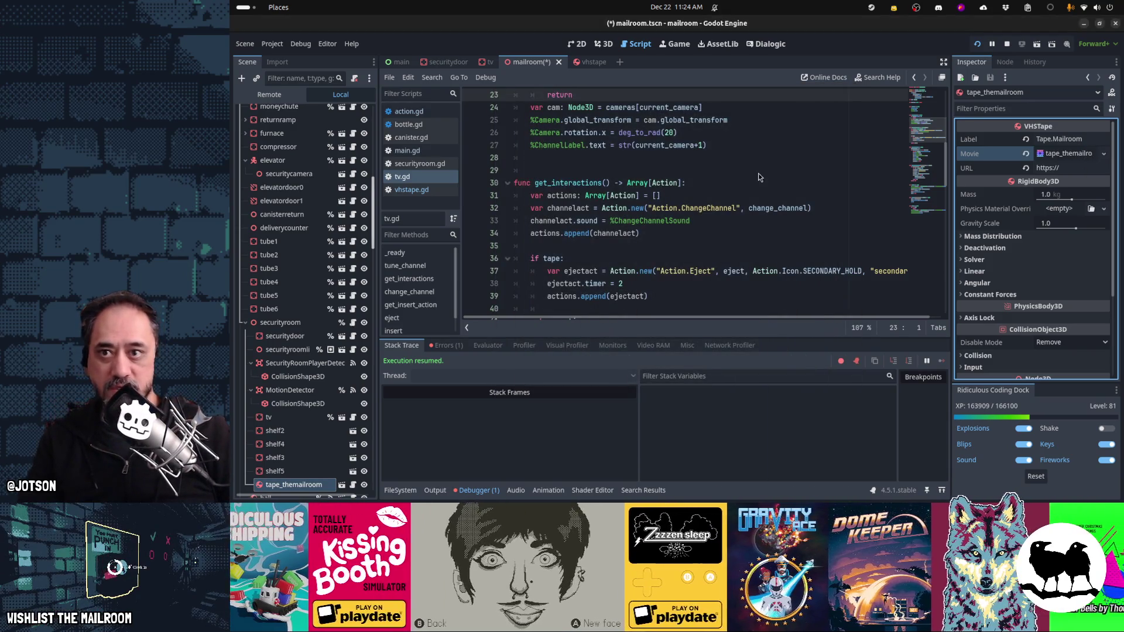
Step: Copy the Demo bookmark's link from Firefox's Mailroom bookmarks folder
key("alt+Tab")
key("alt+Tab")
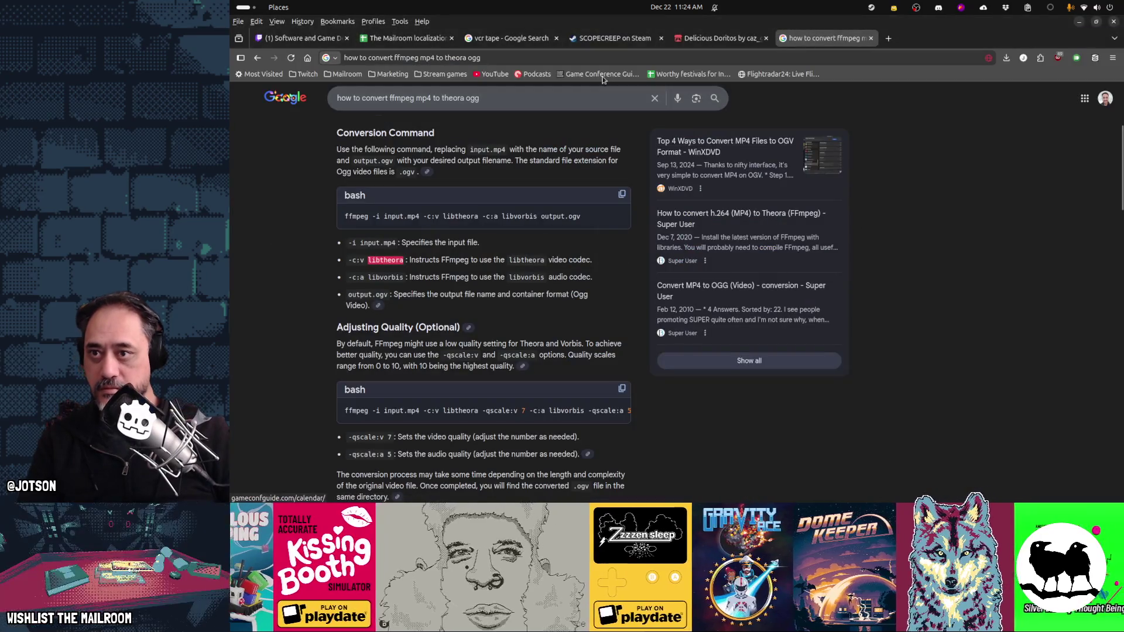
left_click(585, 58)
key("Escape")
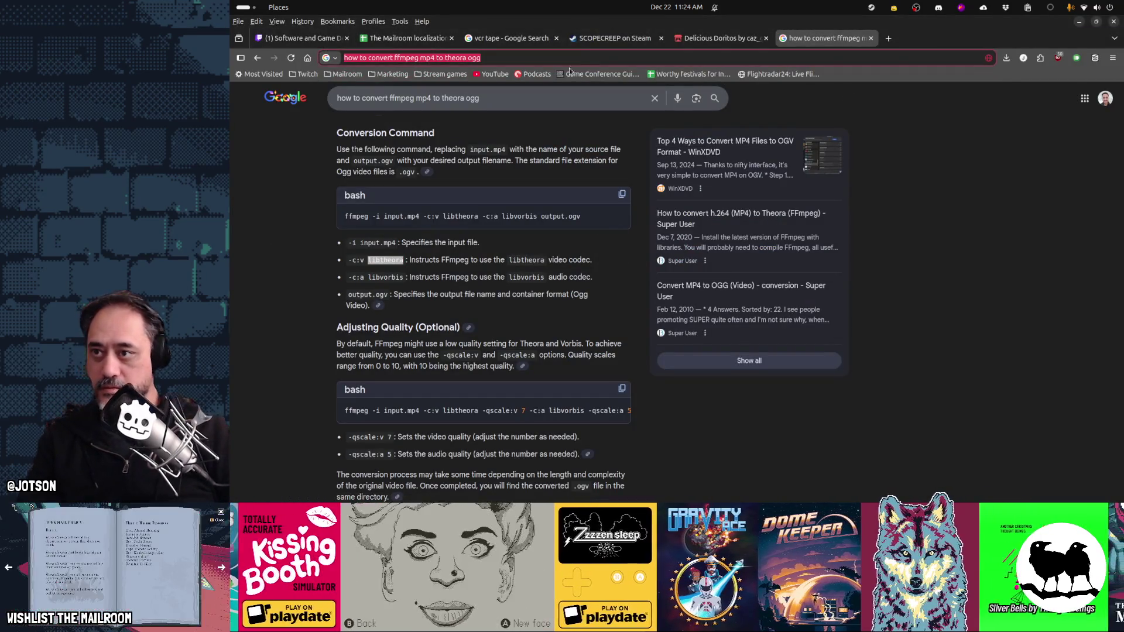
left_click(345, 74)
right_click(362, 93)
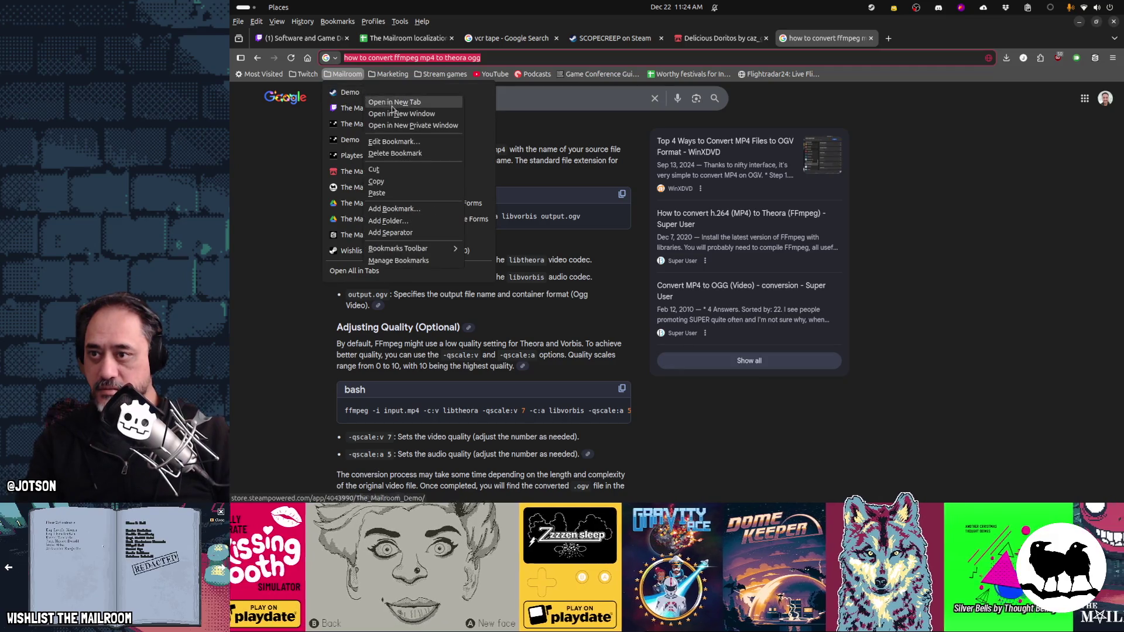
key("Return")
Step: Paste the demo store link into the tape's URL, save the scene, and run the game with F5
key("alt+Tab")
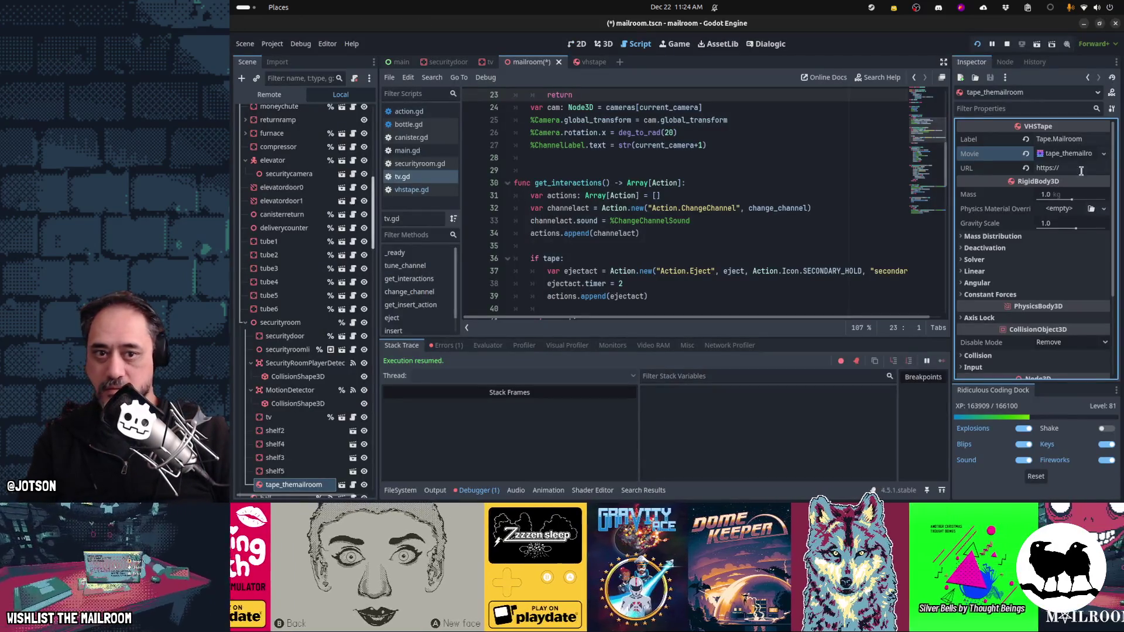
left_click(1094, 168)
key("ctrl+v")
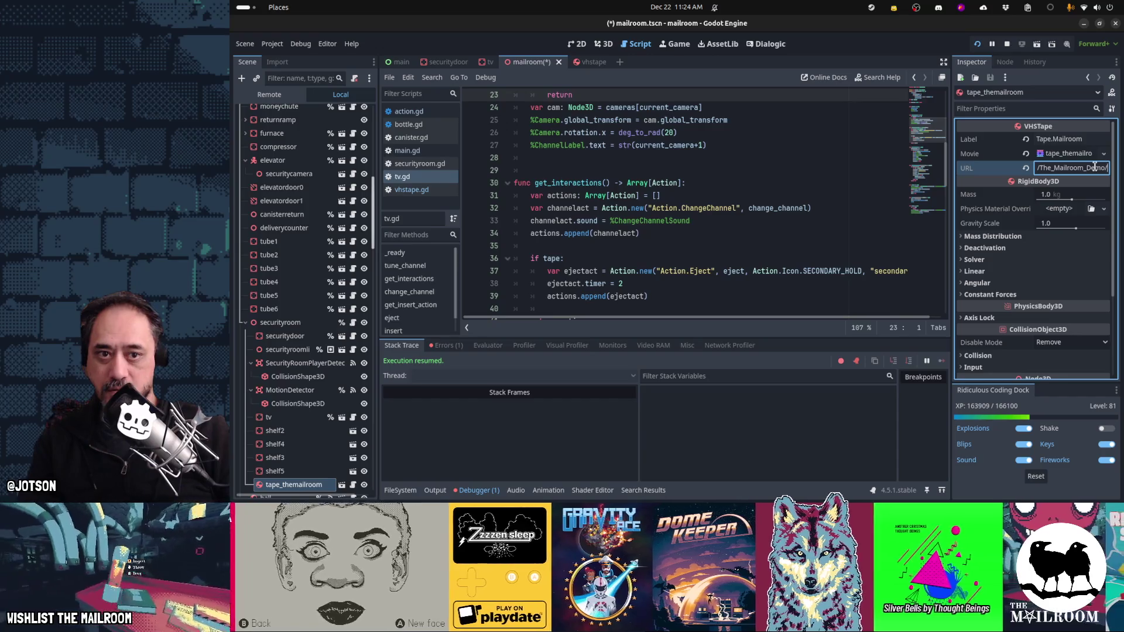
key("Tab")
left_click(667, 221)
key("ctrl+s")
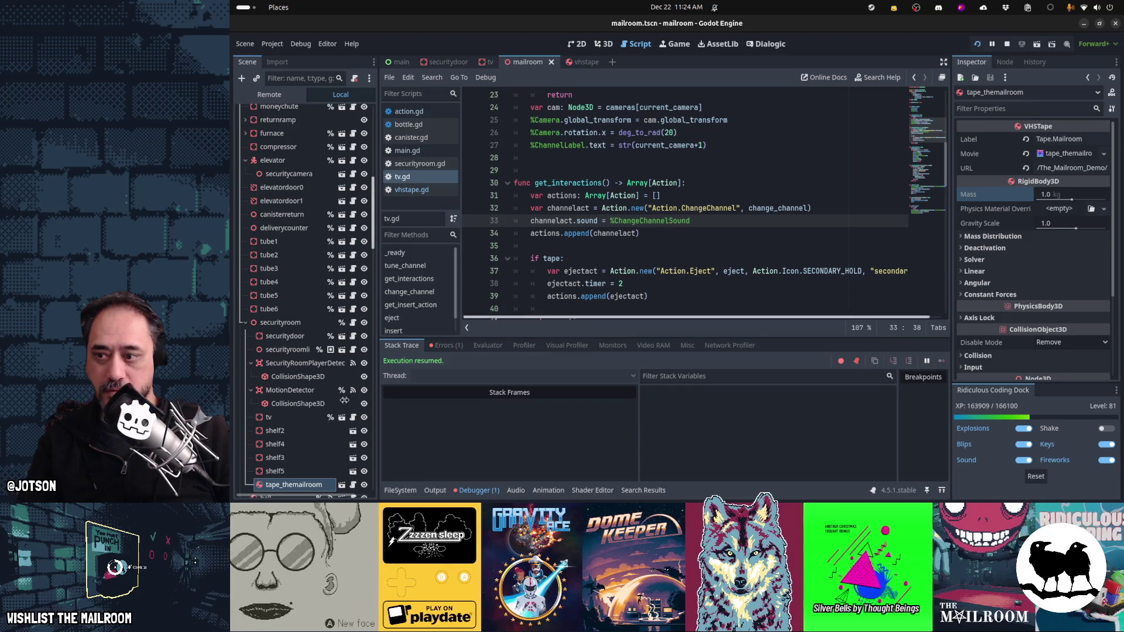
key("F5")
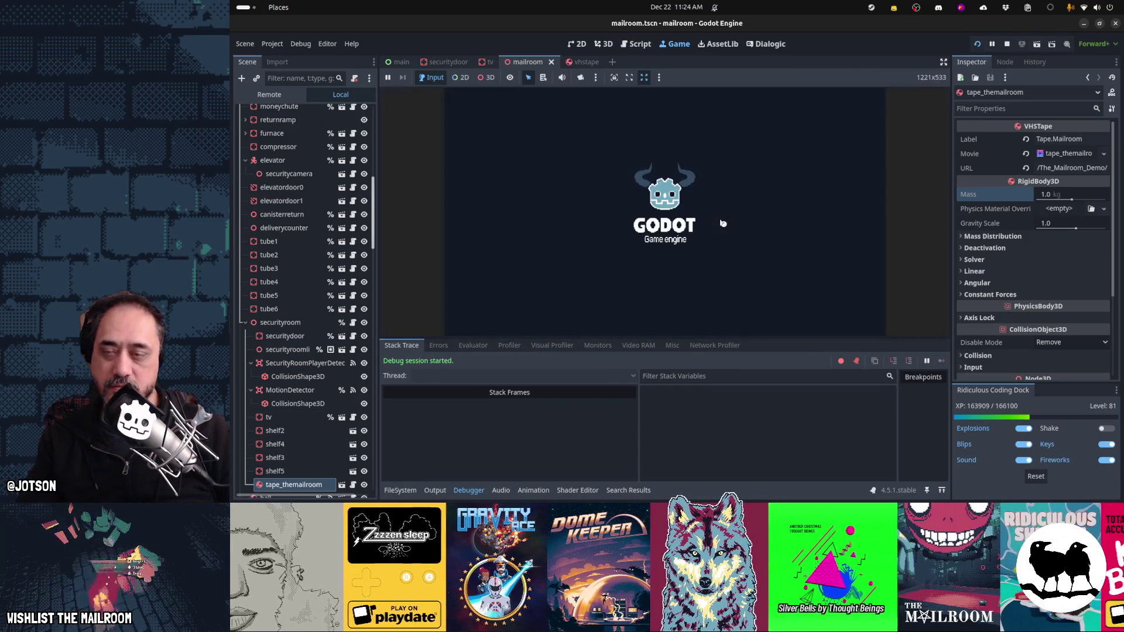
Step: Take the tape from the shelf, insert it into the VCR, eject and reinsert it, then pause
left_click(476, 495)
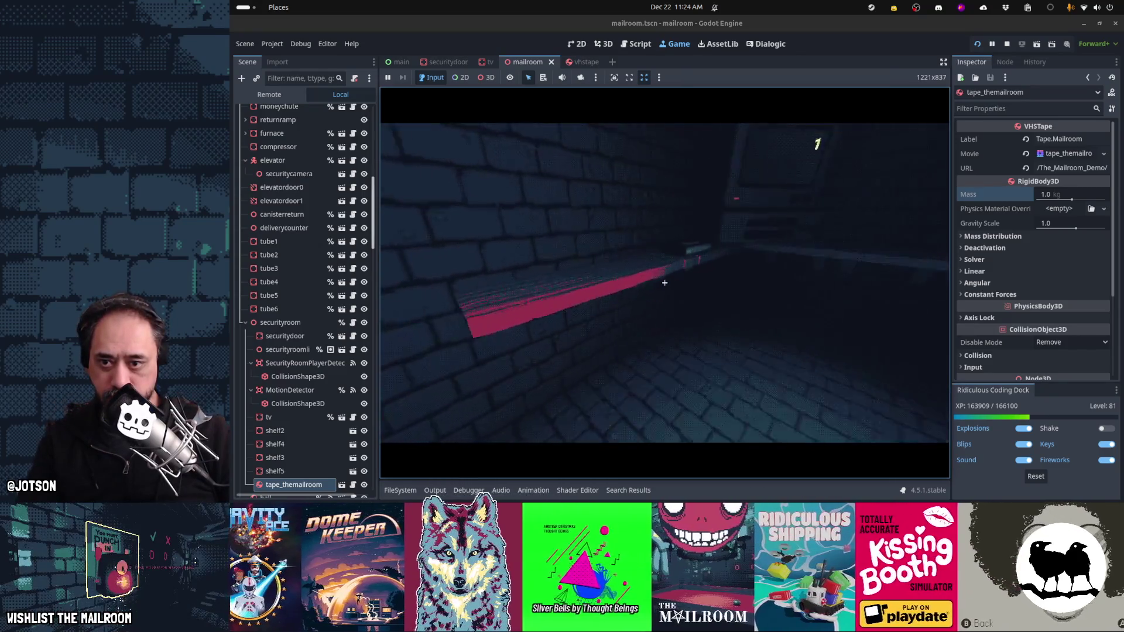
left_click(665, 283)
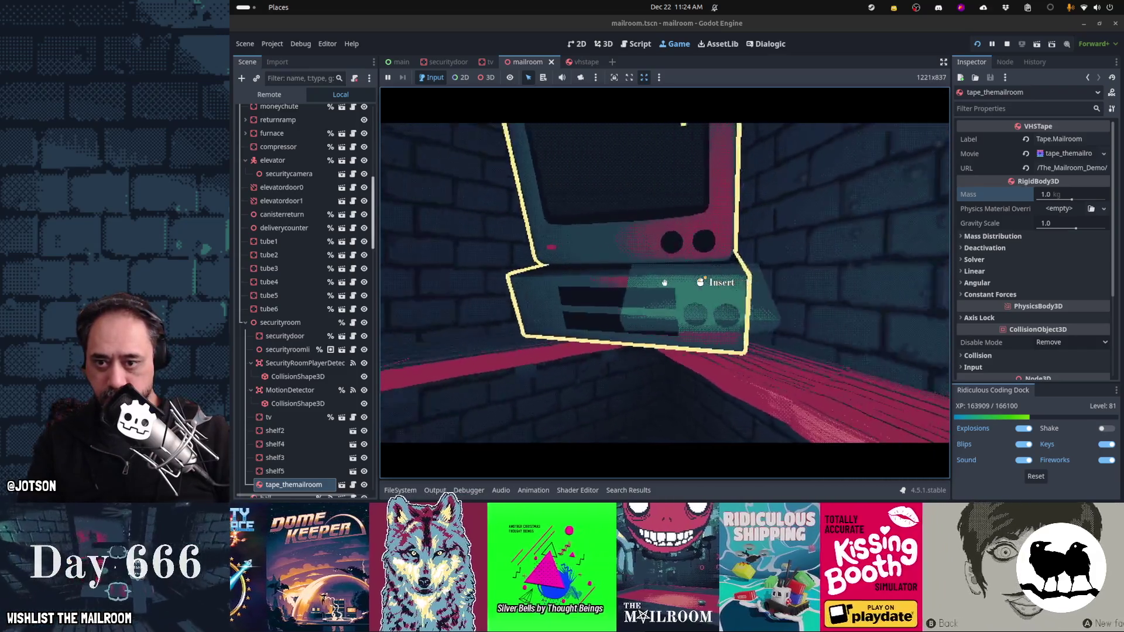
left_click(664, 282)
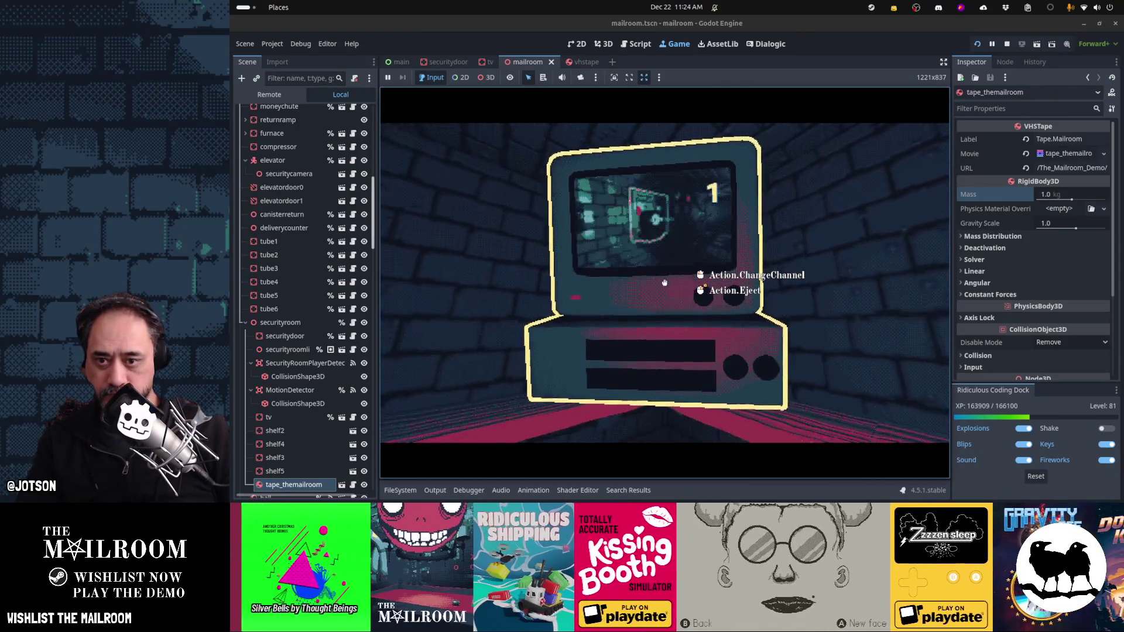
left_click(665, 283)
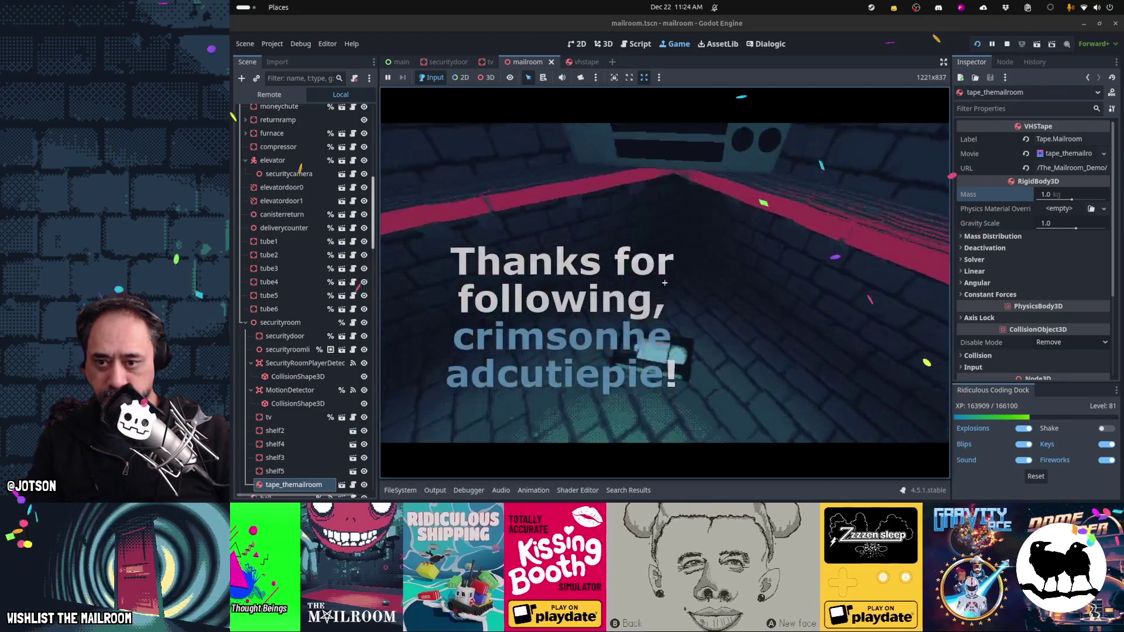
left_click(664, 283)
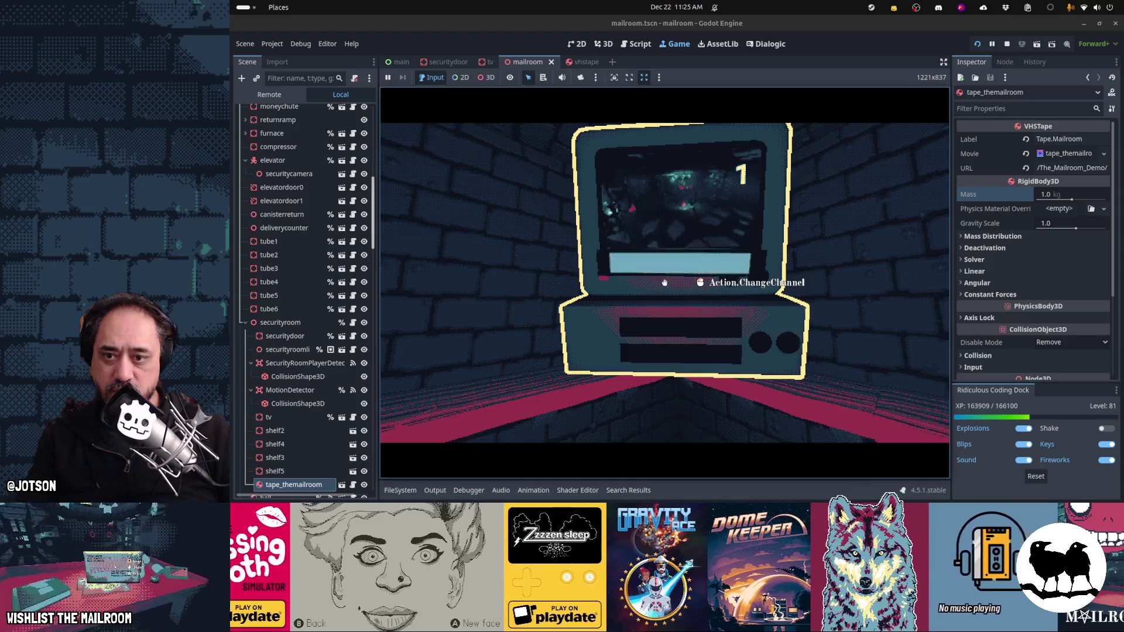
key("alt+Tab")
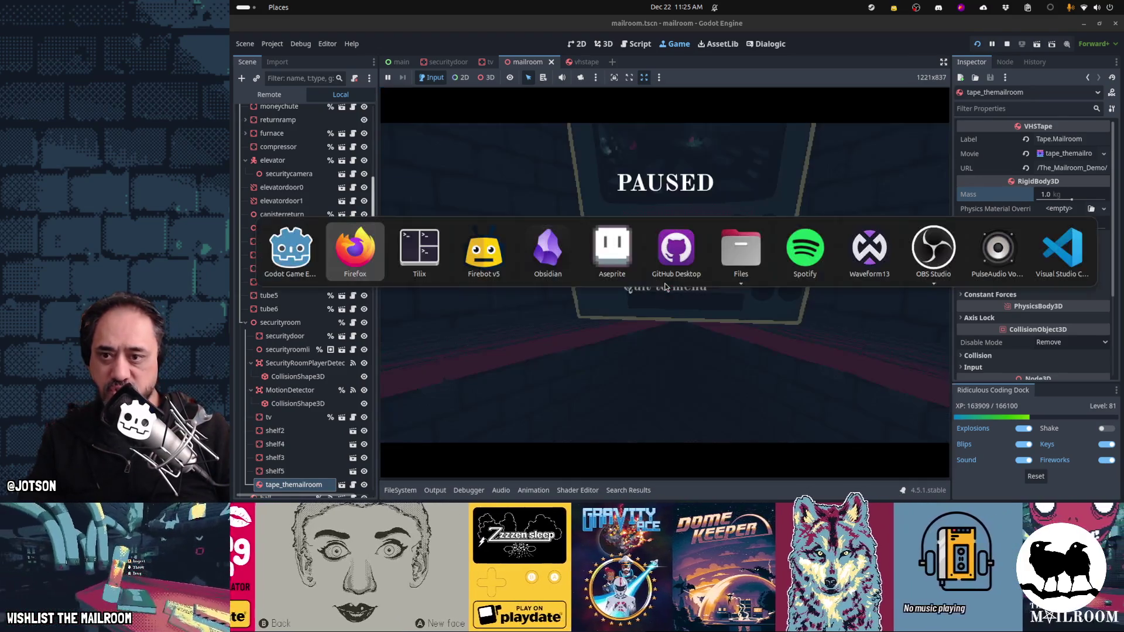
Step: In tv.gd, change the eject action from SECONDARY_HOLD/"secondary" to PRIMARY_HOLD/"primary"
left_click(639, 45)
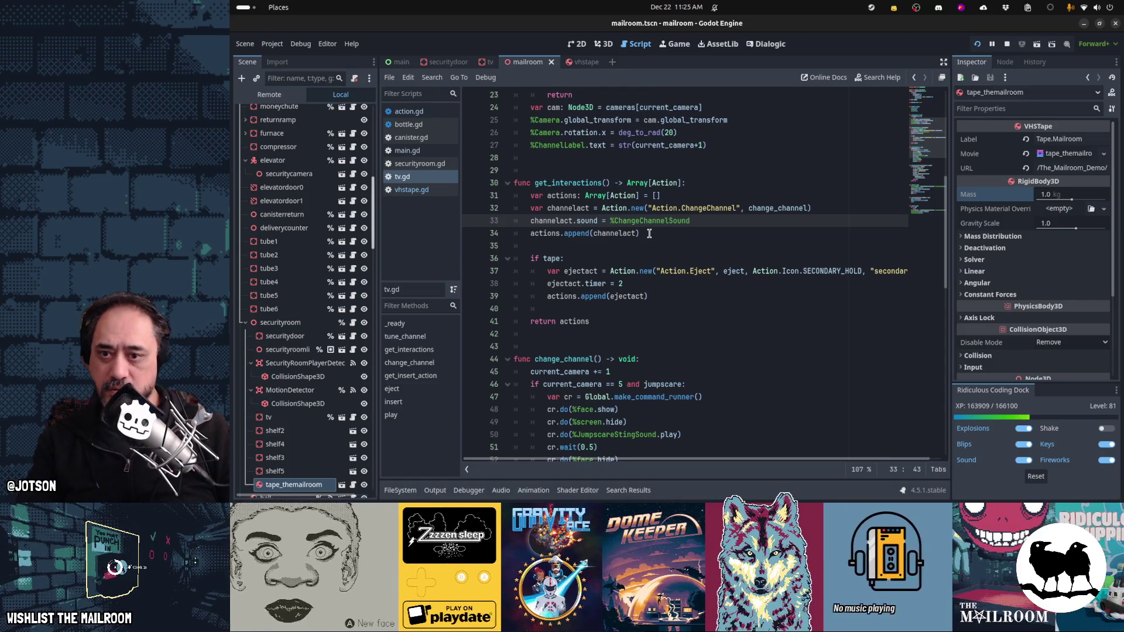
left_click(832, 271)
key("ctrl+shift+Left")
type("PRI")
key("BackSpace")
type("IMARYH")
key("BackSpace")
key("ctrl+Right")
key("ctrl+Right")
key("ctrl+shift+Right")
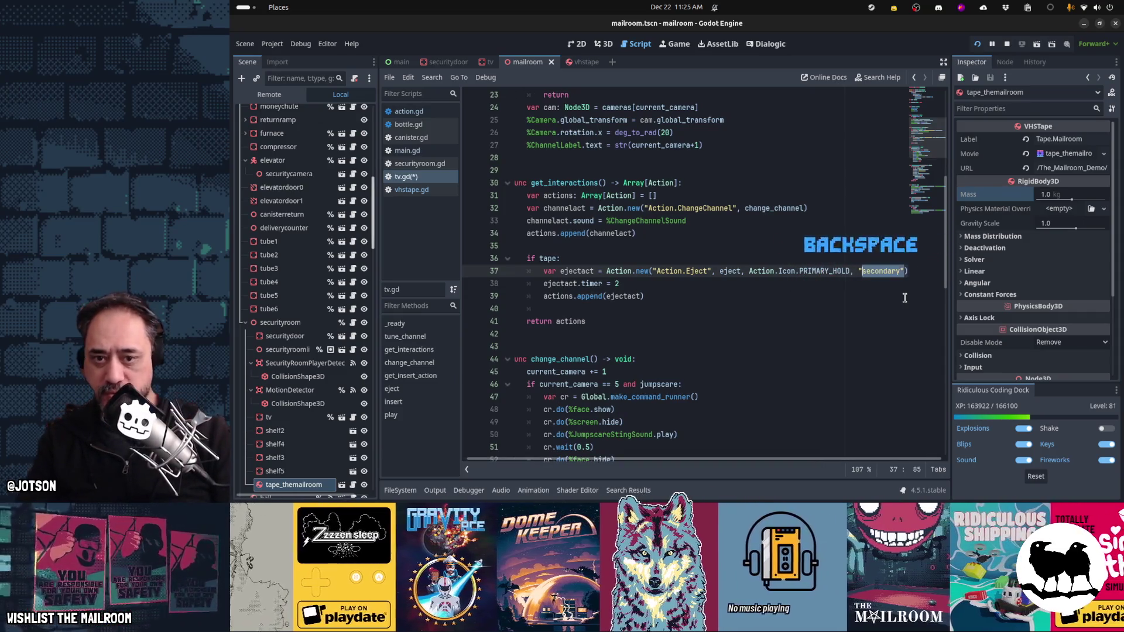
type("primary")
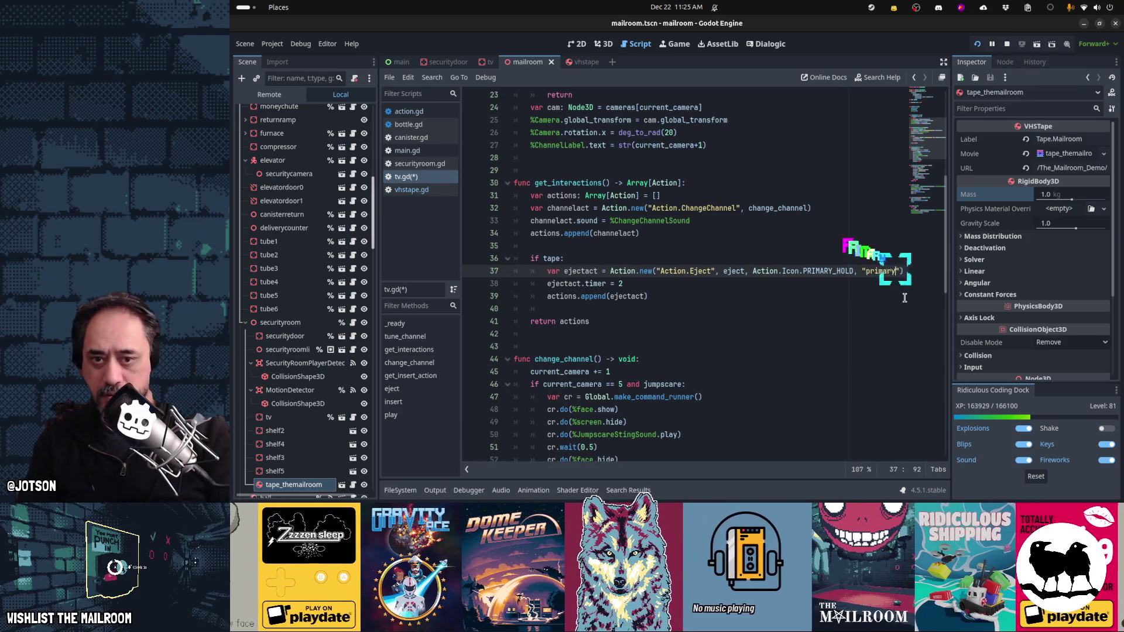
Step: Move the ChangeChannel lines into a new indented else: block after the eject branch
key("Up")
key("Up")
key("shift+Up")
key("shift+Up")
key("shift+Up")
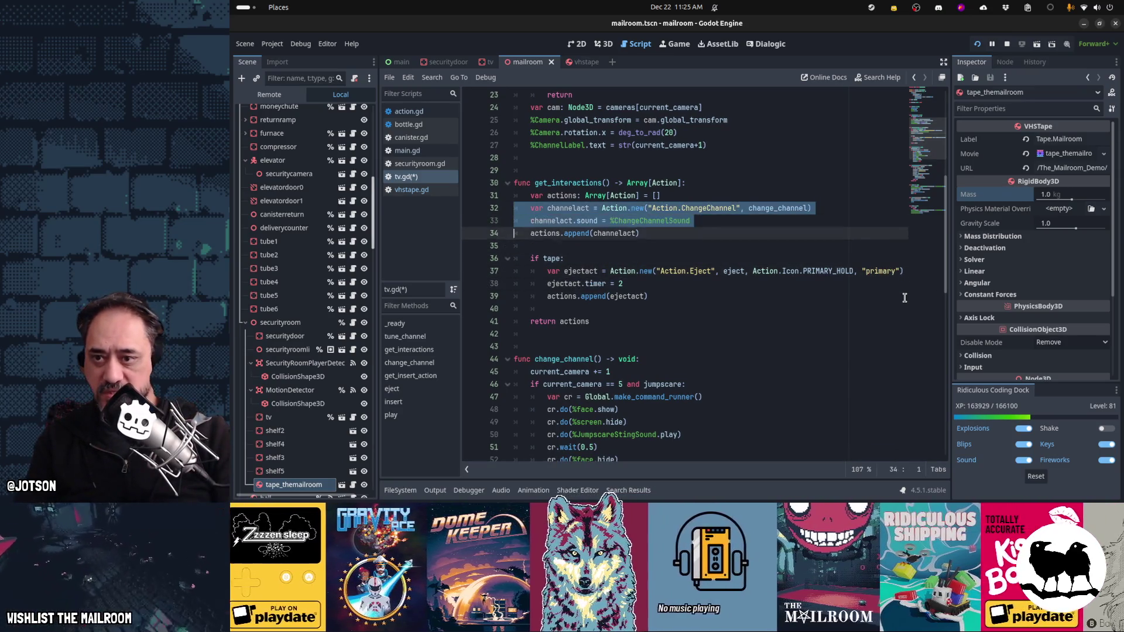
key("ctrl+x")
key("Delete")
key("Down")
key("Down")
key("Down")
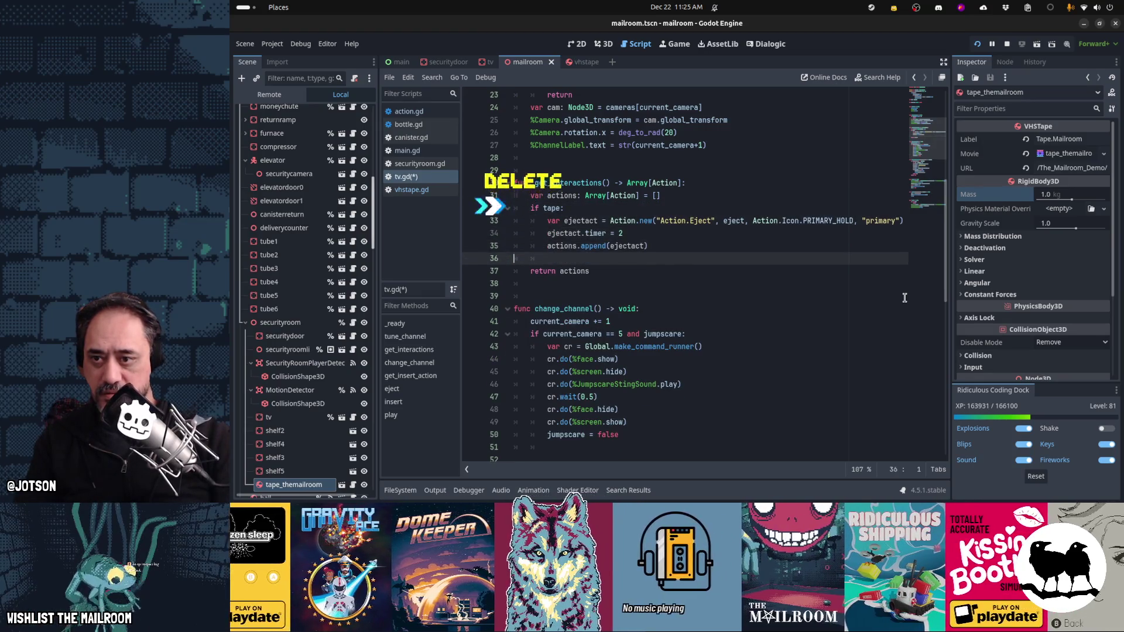
key("BackSpace")
type("else:")
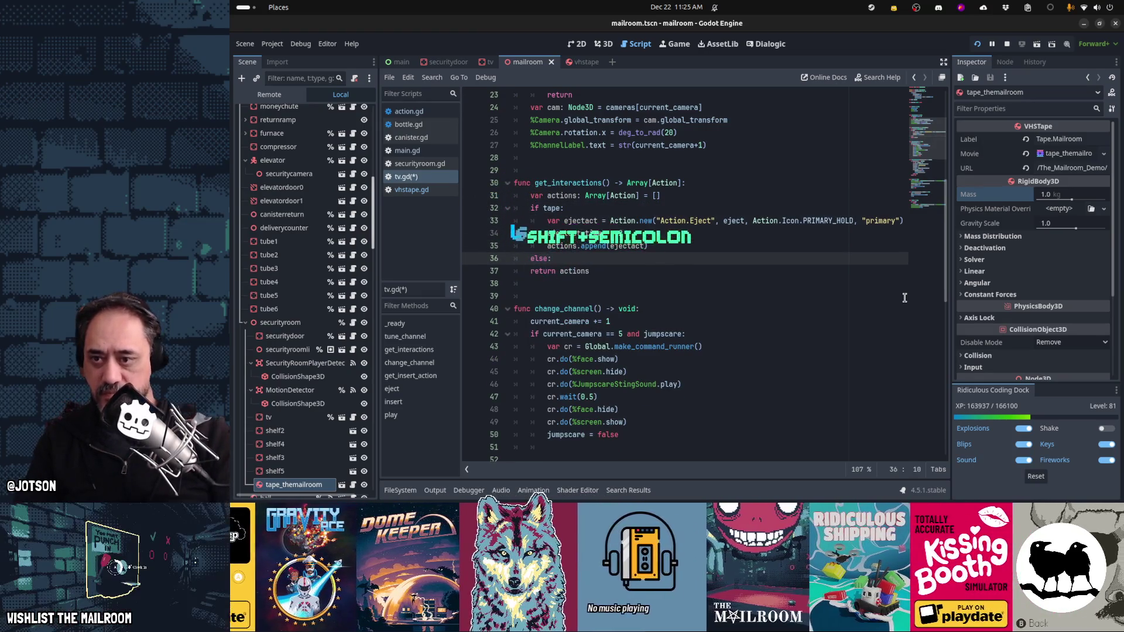
key("Return")
key("ctrl+v")
key("shift+Up")
key("shift+Up")
key("shift+Up")
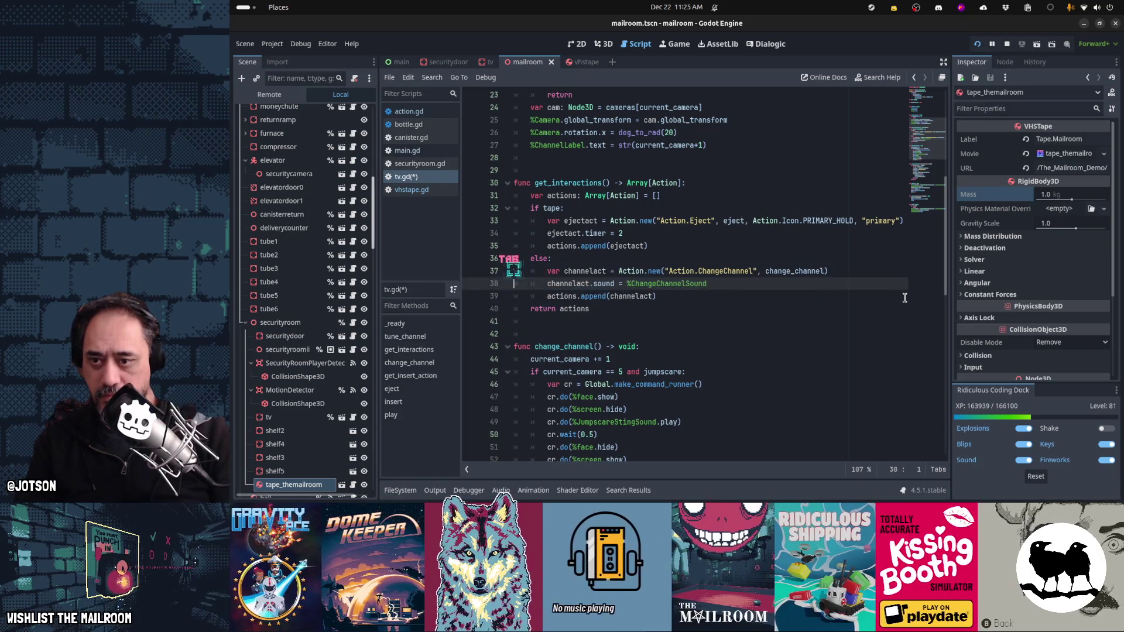
key("Tab")
key("F5")
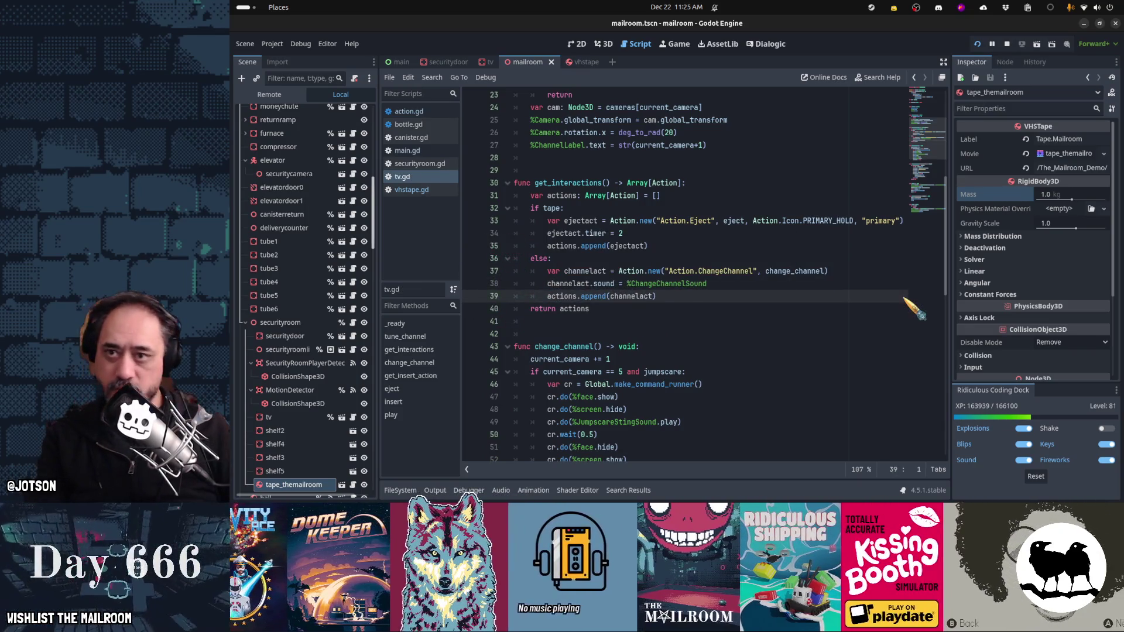
Step: Resume the game and flip the TV through several channels
left_click(673, 244)
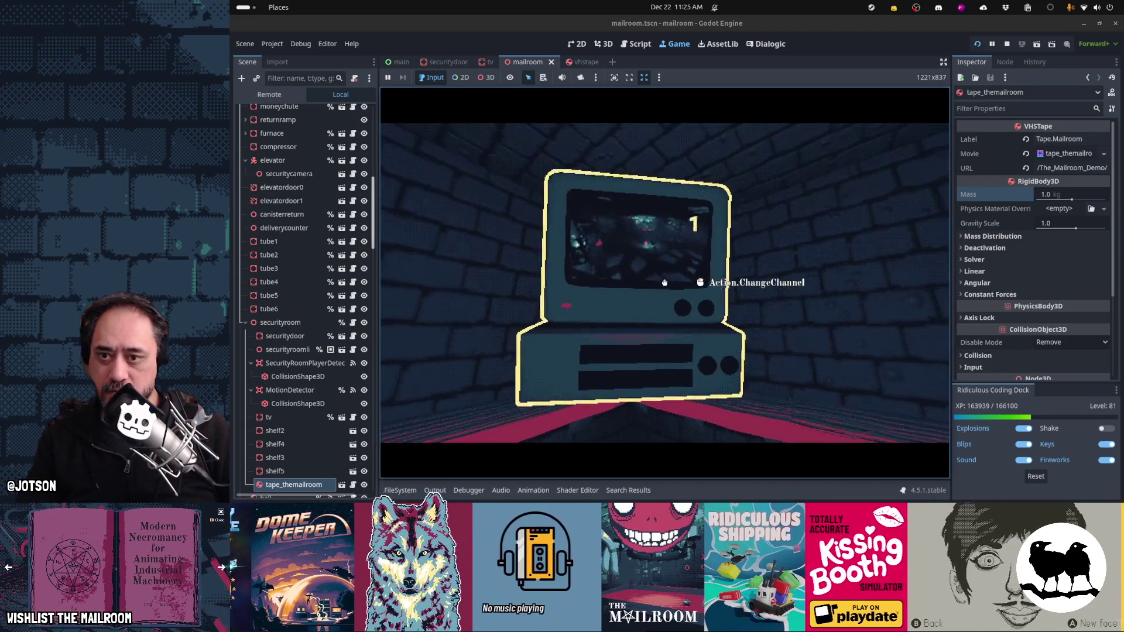
left_click(664, 283)
left_click(665, 283)
left_click(664, 282)
left_click(664, 282)
left_click(664, 283)
Step: Pick up the tape, insert it into the TV, eject it, and pause the game
left_click(664, 283)
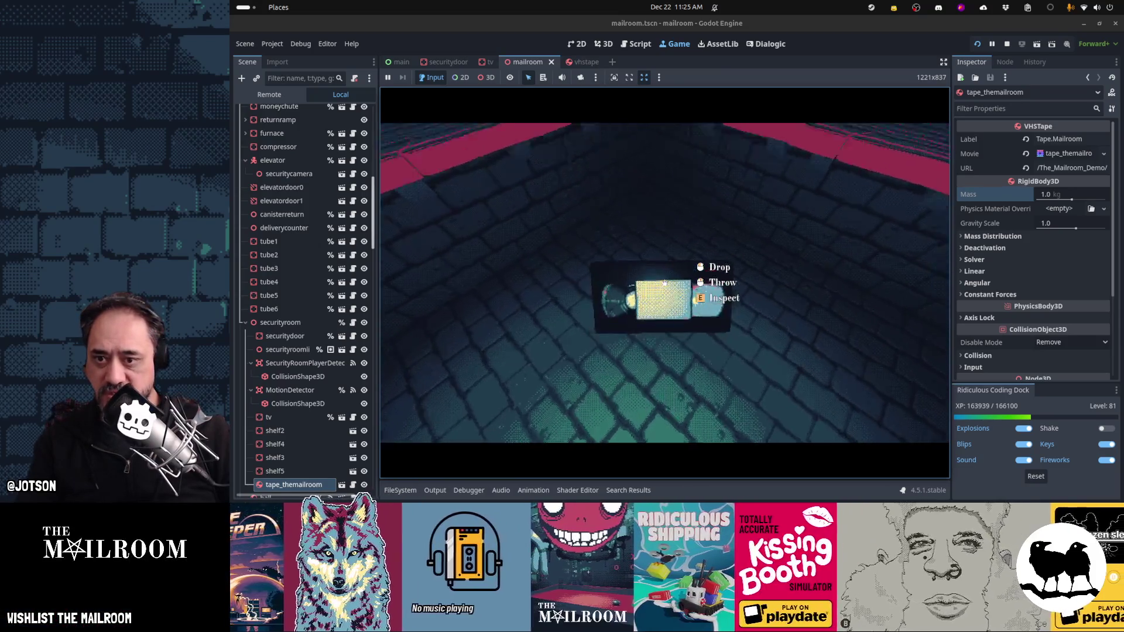
left_click(664, 283)
left_click_drag(665, 283, 664, 283)
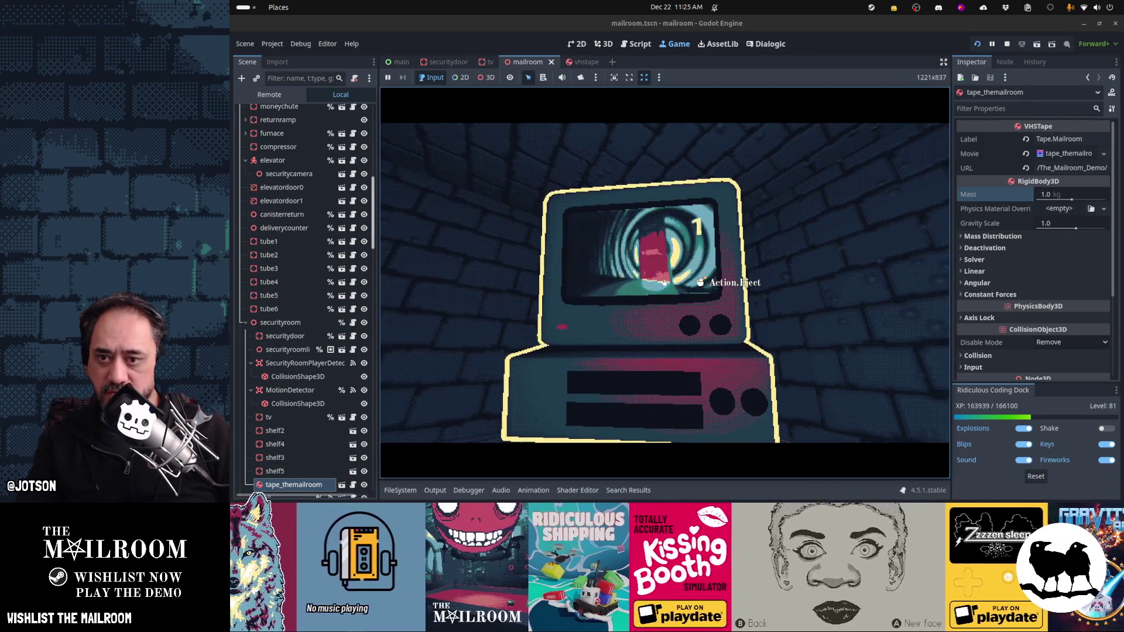
left_click_drag(664, 283, 664, 282)
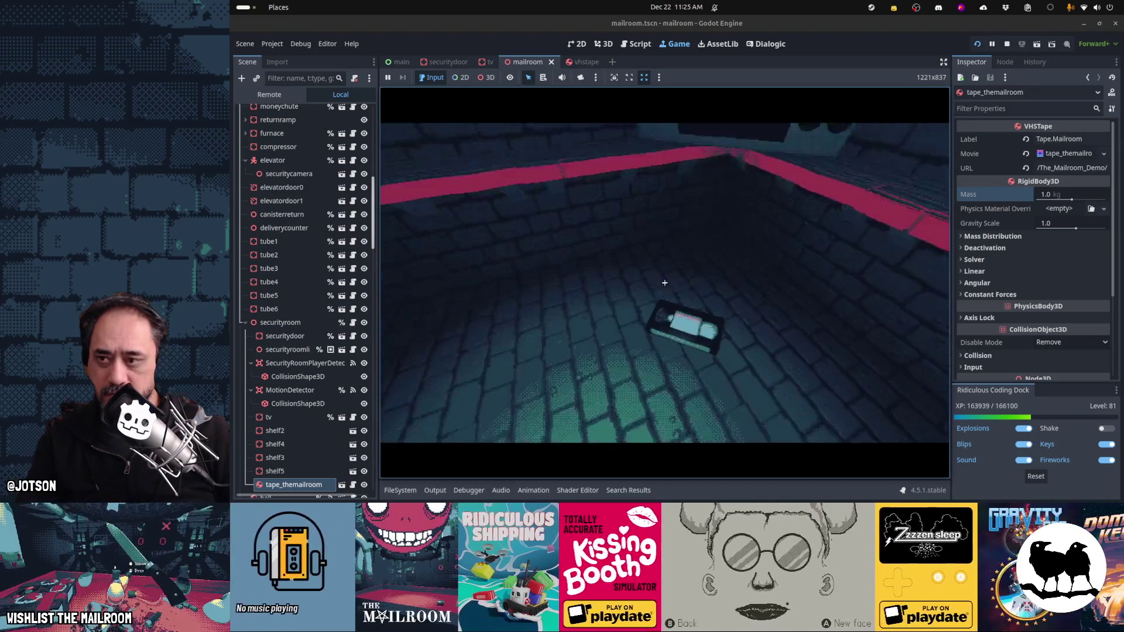
key("Escape")
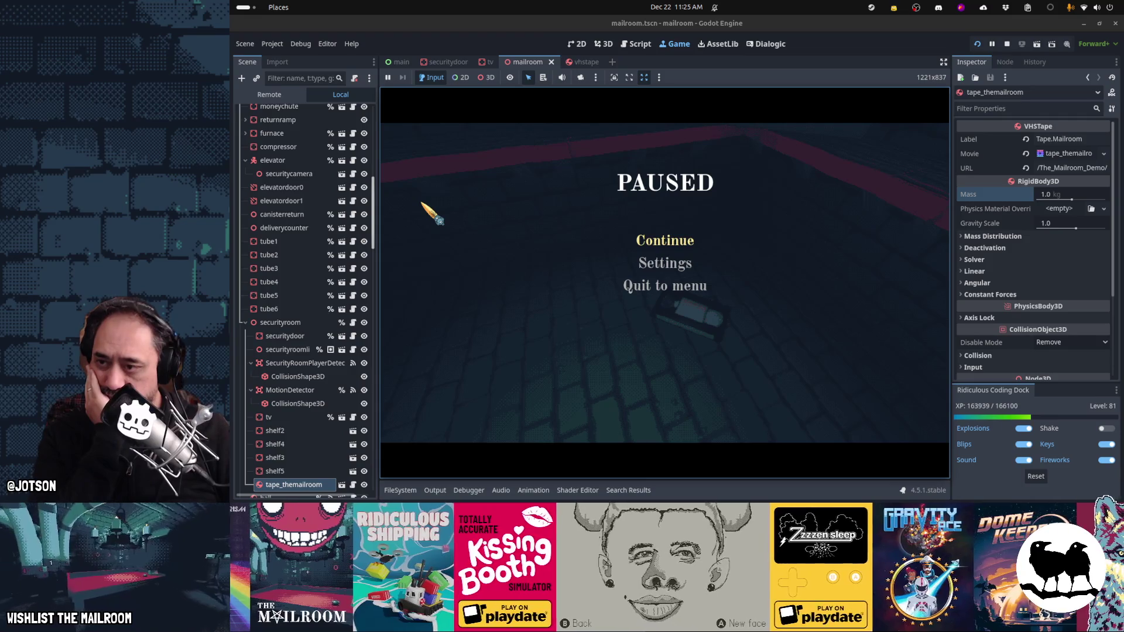
left_click(491, 62)
Step: Select the tv scene's VideoStreamPlayer node to show its volume and bus settings
left_click(300, 222)
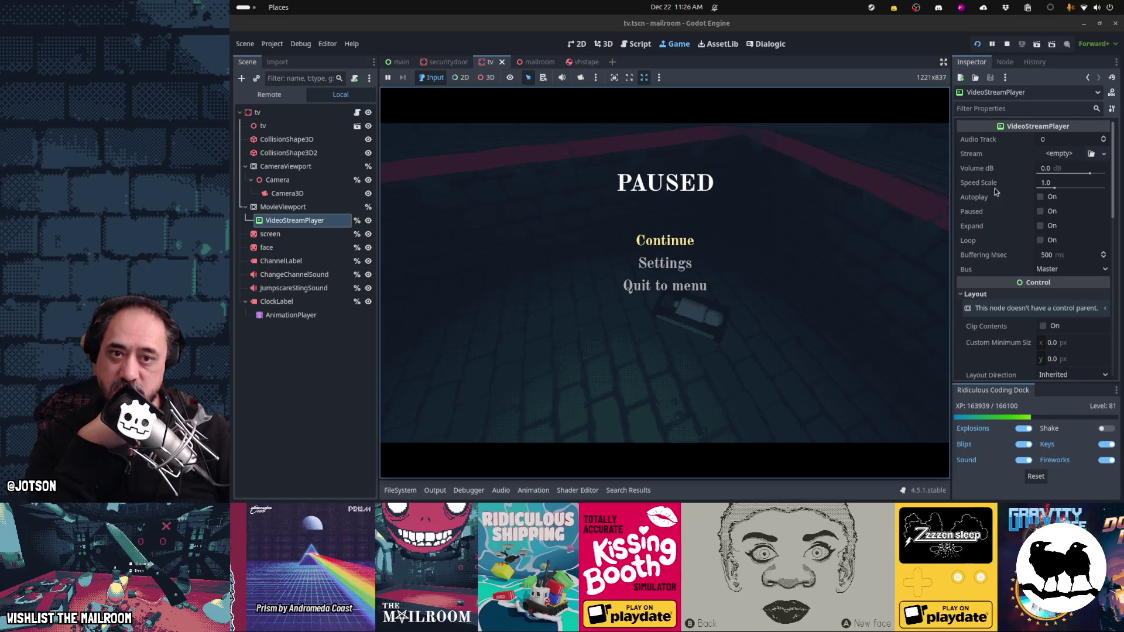
Step: Set the VideoStreamPlayer's Volume dB to -30, save tv.tscn, and resume the game
scroll(1002, 187, "down", 5)
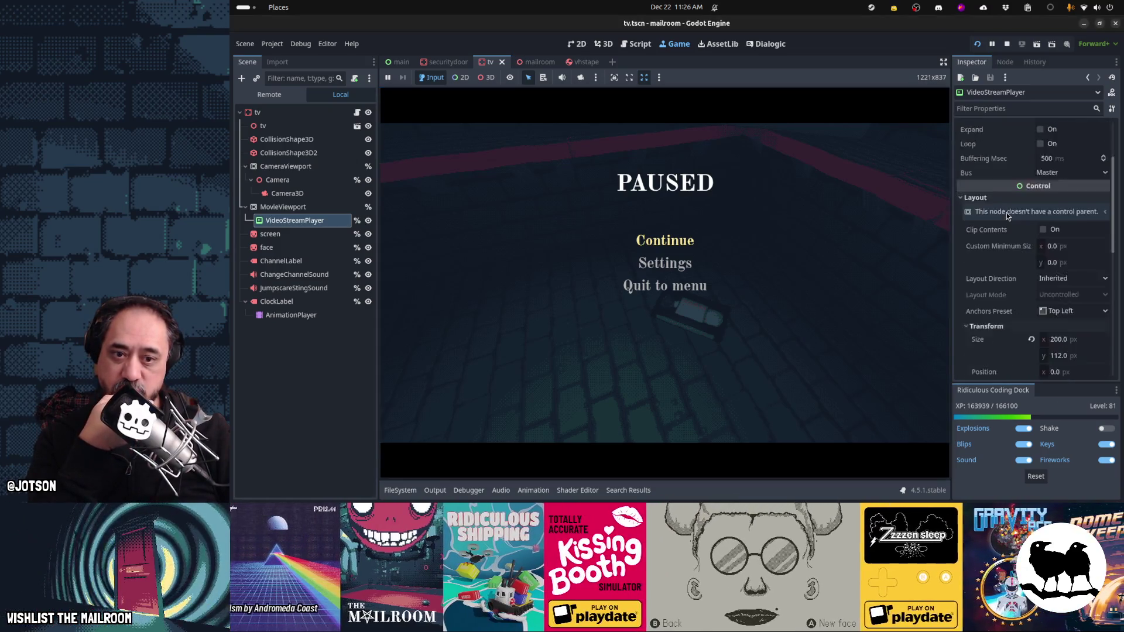
left_click(975, 133)
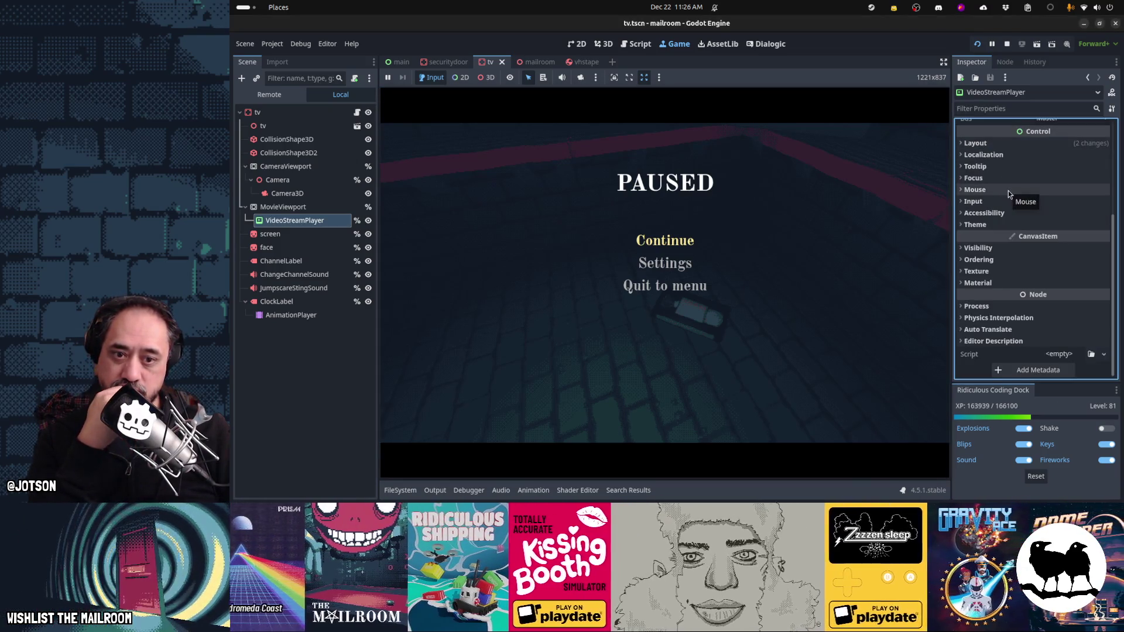
scroll(1008, 191, "up", 5)
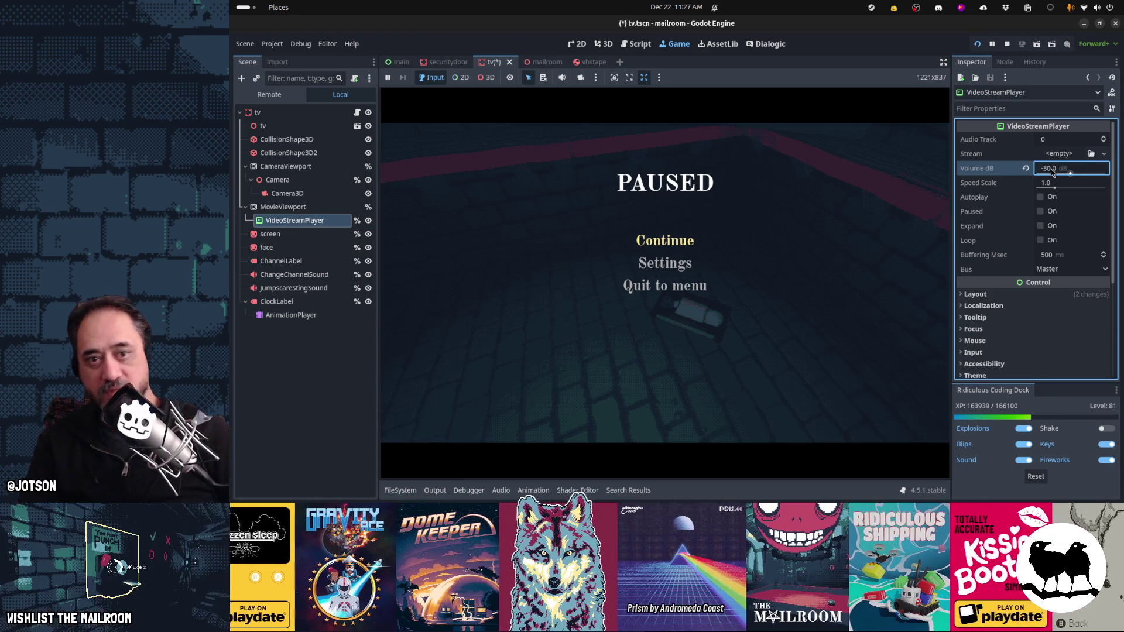
key("ctrl+s")
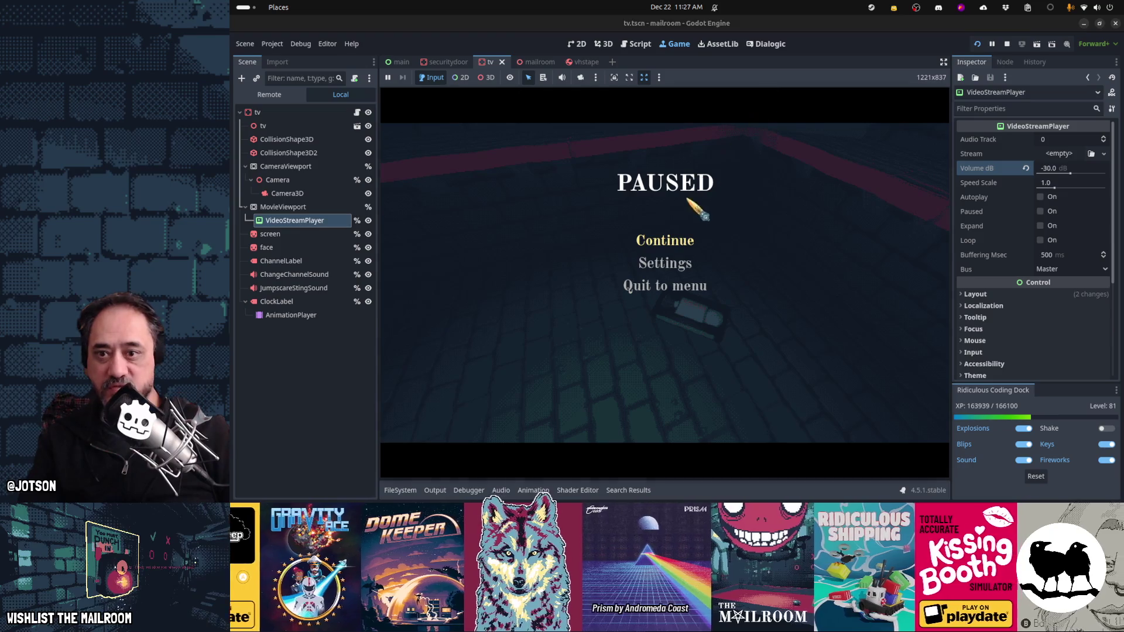
key("Escape")
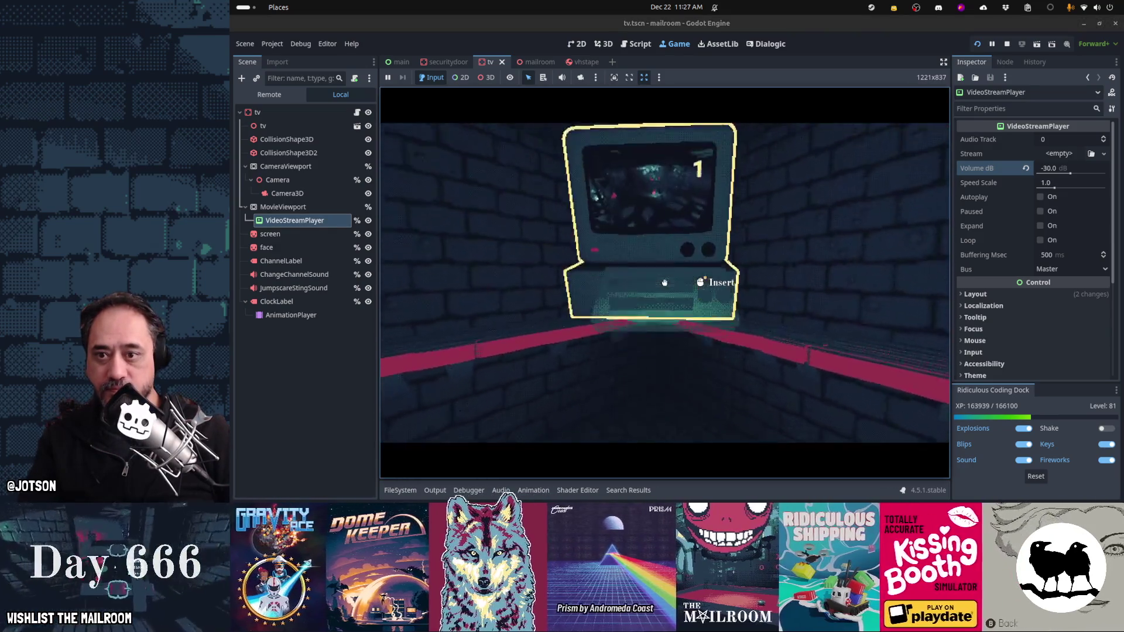
Step: Insert the tape, pause, and route the video to the music bus at -20 dB, saved
key("w")
left_click(664, 283)
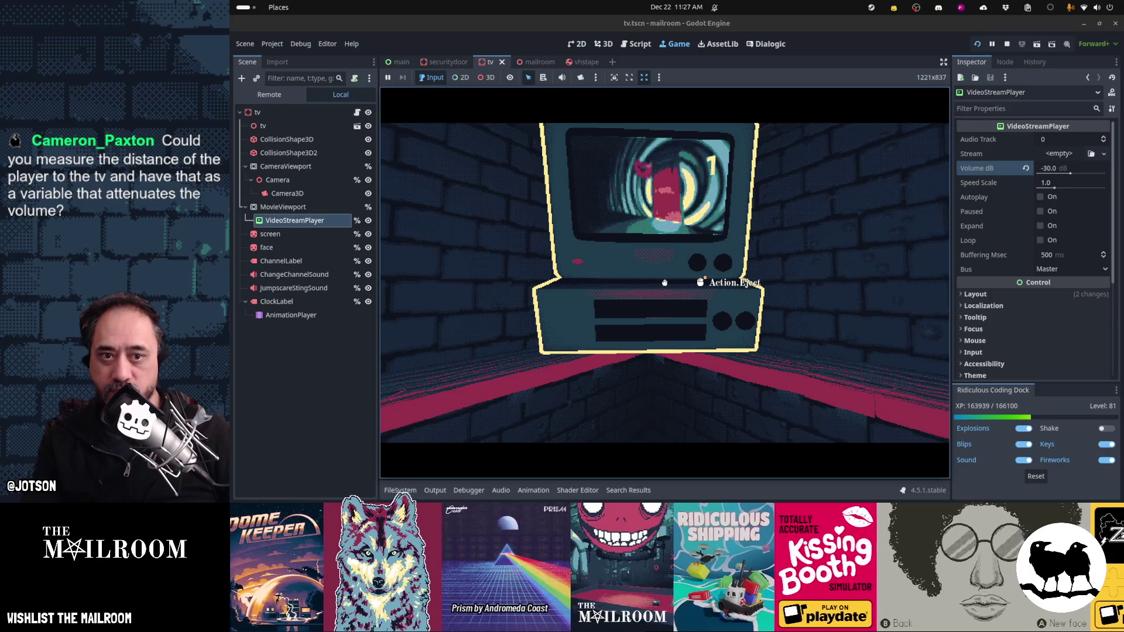
key("Escape")
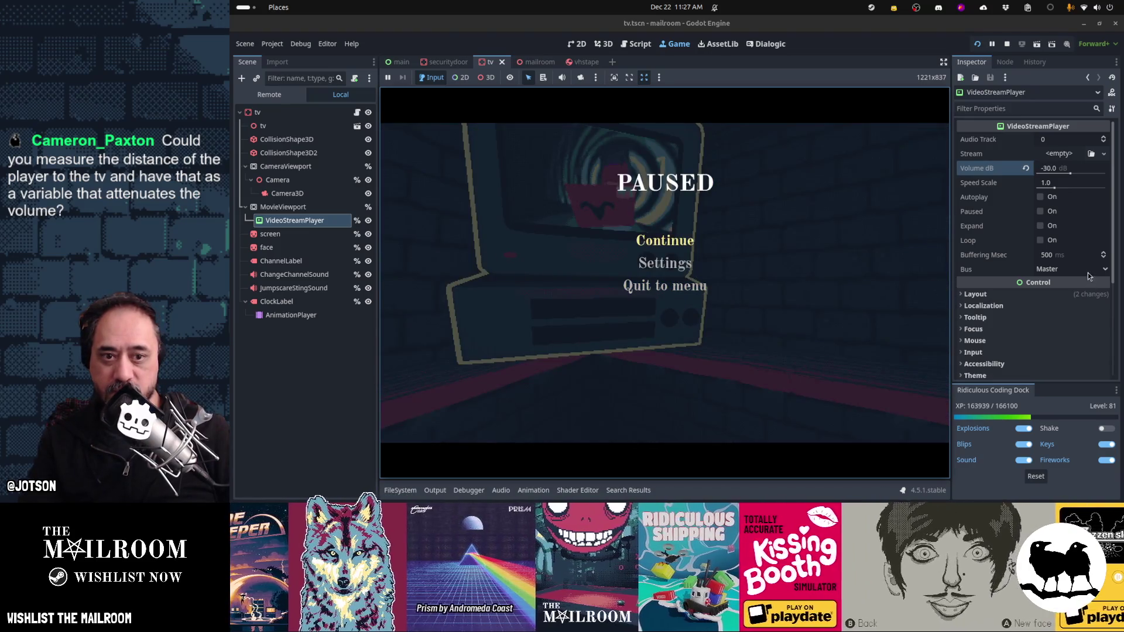
left_click(1086, 270)
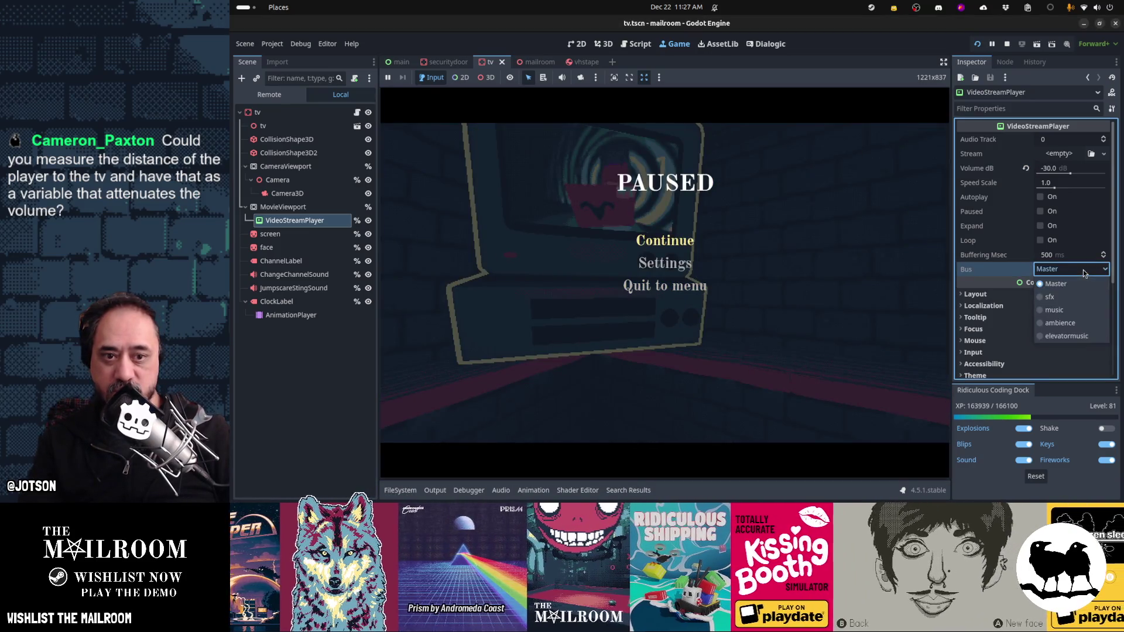
left_click(1066, 310)
left_click(1047, 169)
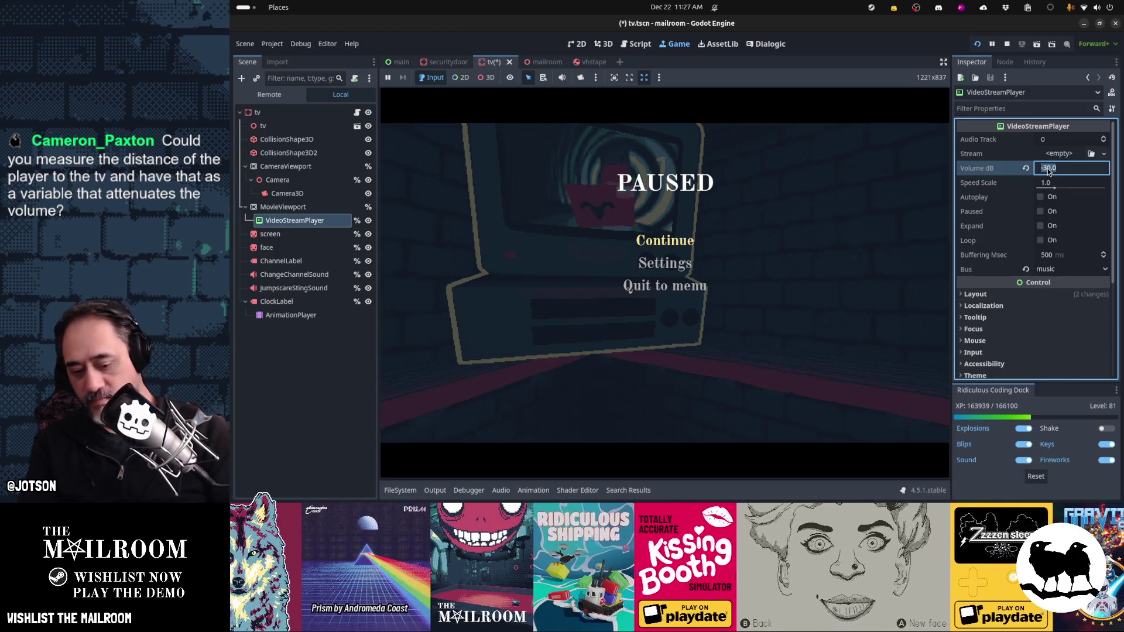
type("-20")
key("ctrl+s")
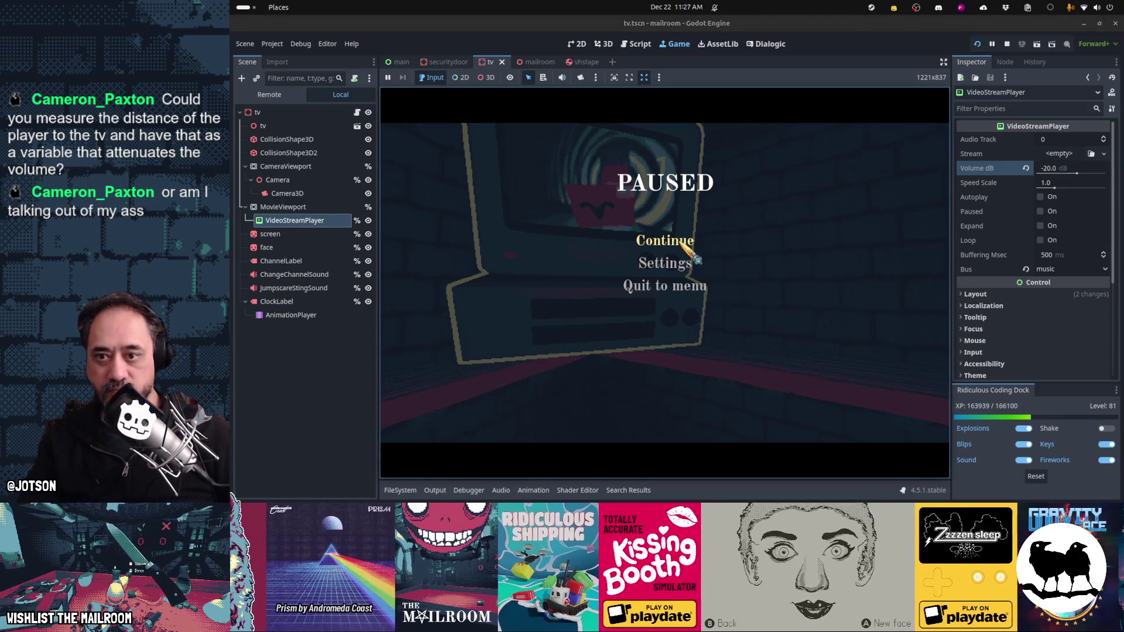
Step: Resume the game, eject the tape from the TV, then pause and resume again
left_click(673, 241)
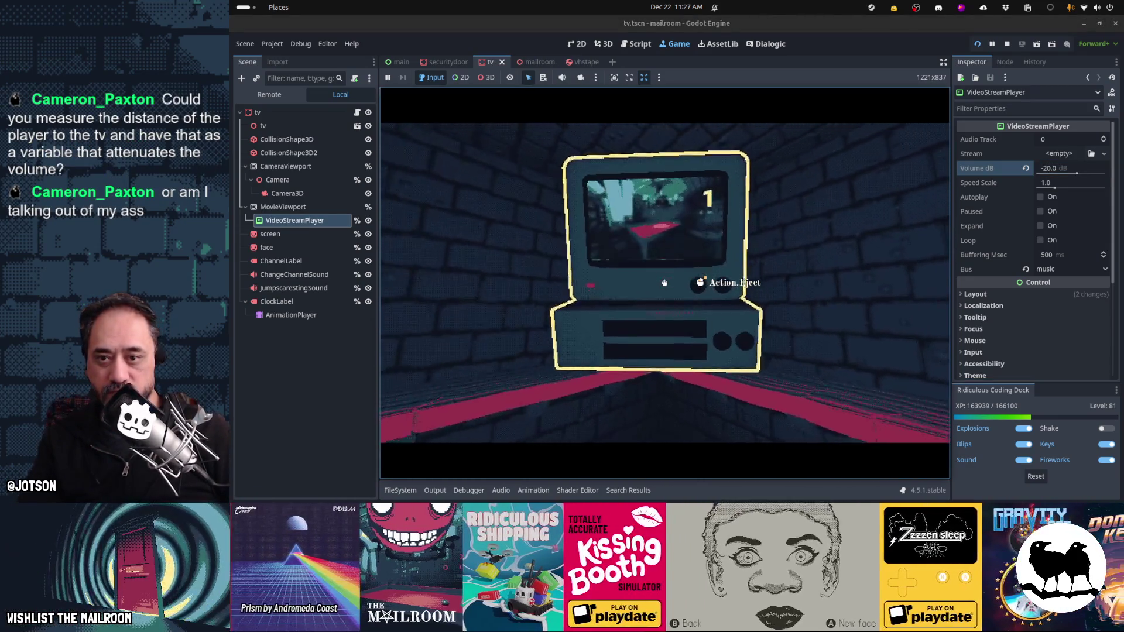
left_click(664, 283)
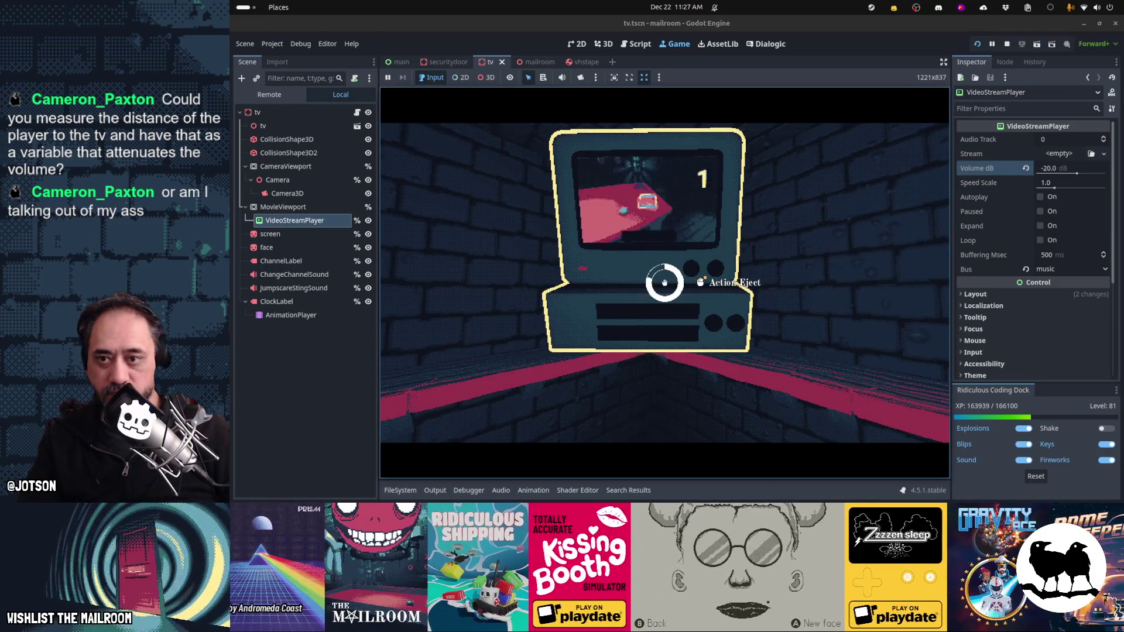
key("Escape")
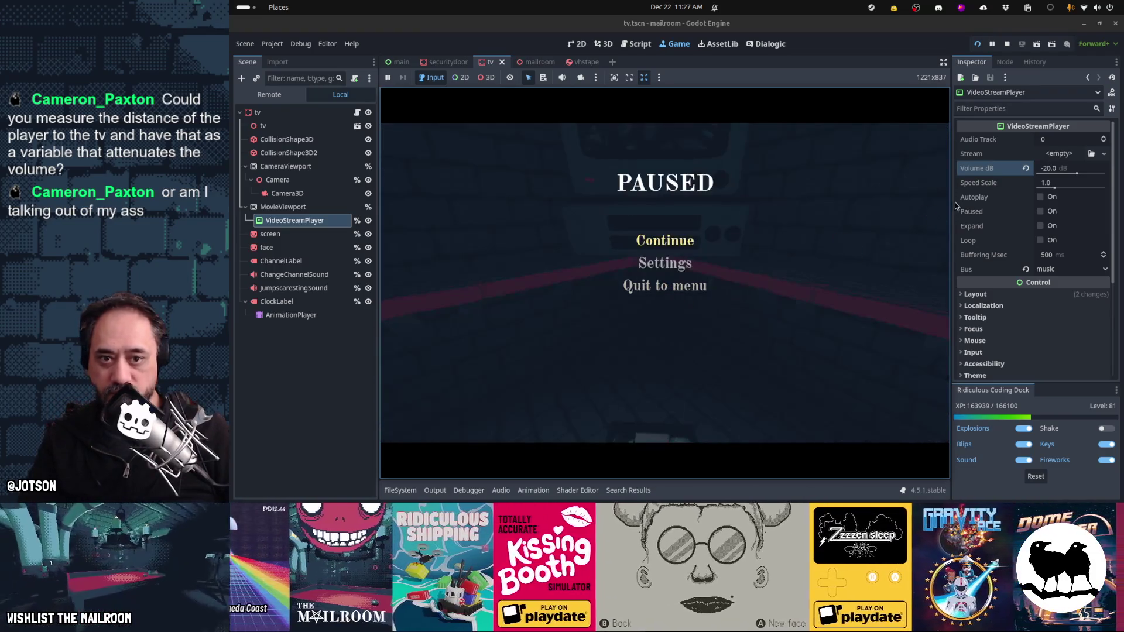
left_click(967, 203)
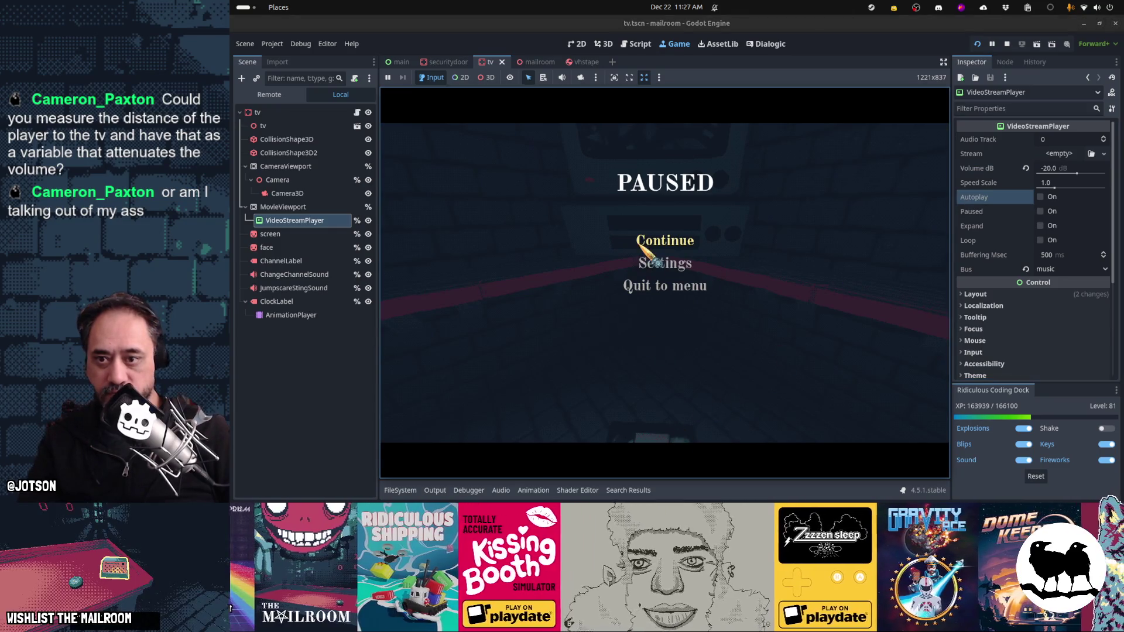
left_click(642, 248)
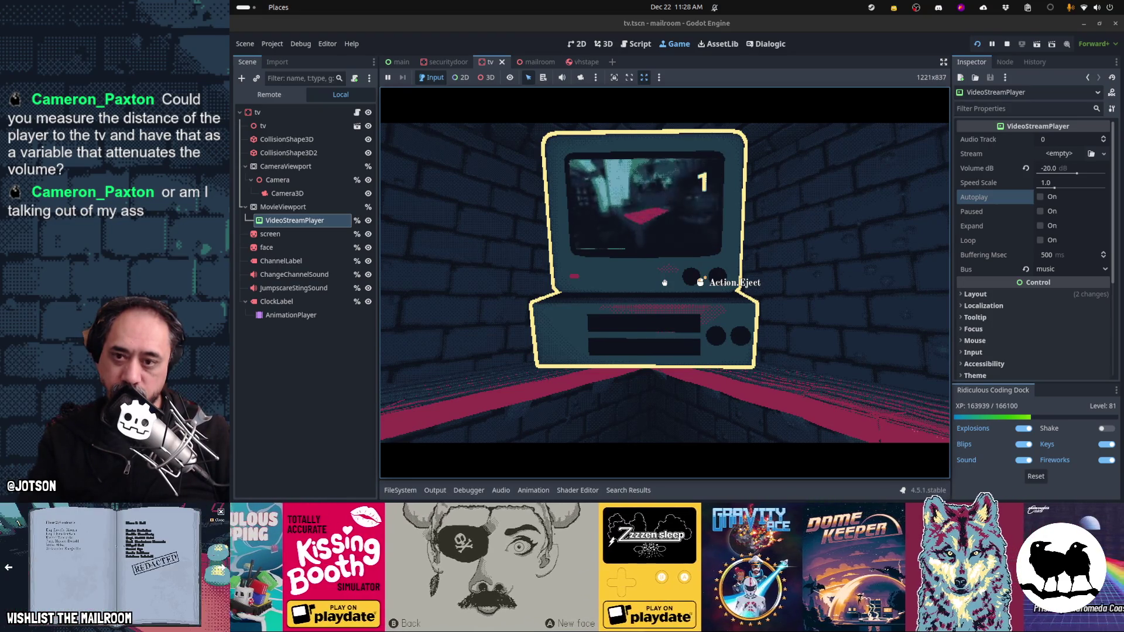
Step: Raise the in-game music volume in the game's settings and resume playing
key("Escape")
left_click(691, 262)
left_click_drag(643, 208, 775, 208)
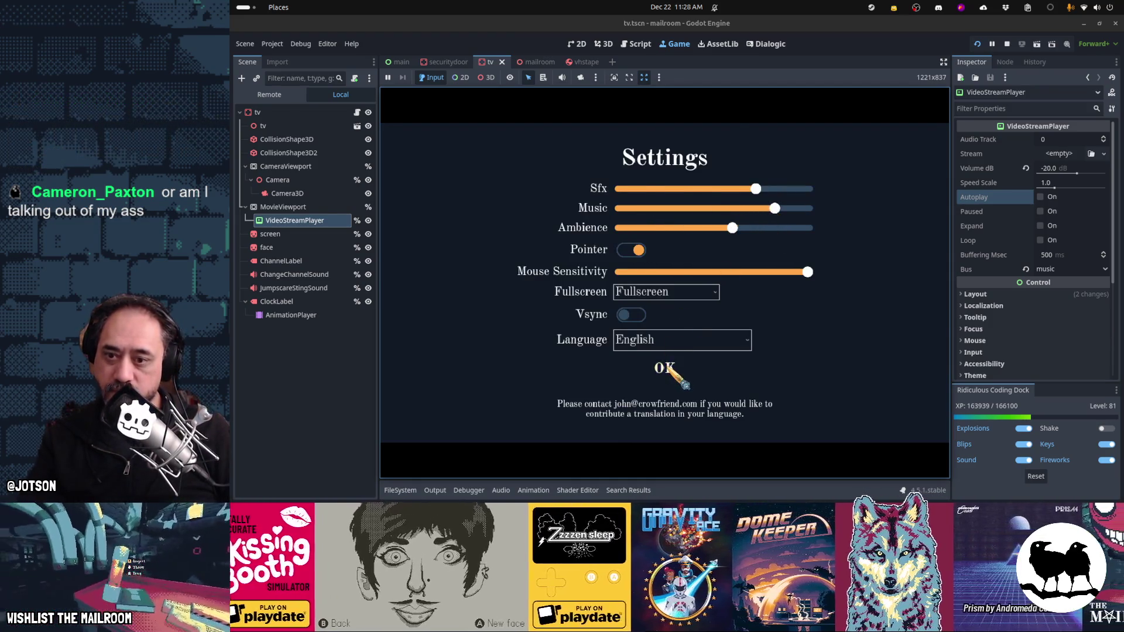
left_click(665, 368)
left_click(667, 241)
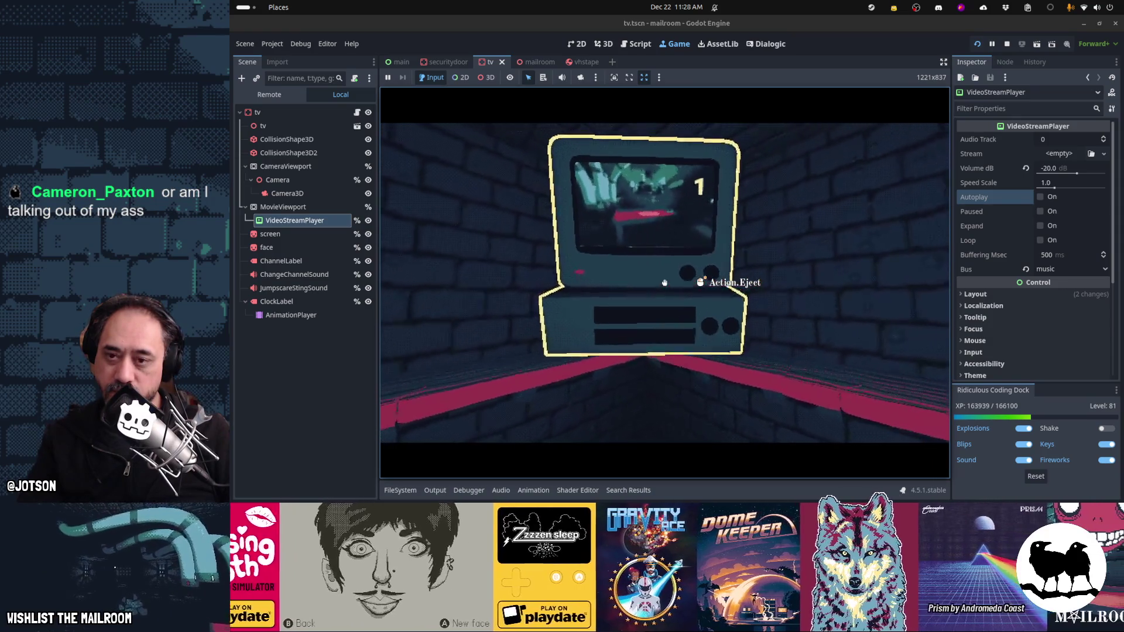
Step: Walk the player through the door and brick corridor back to the TV, then pause
key("d")
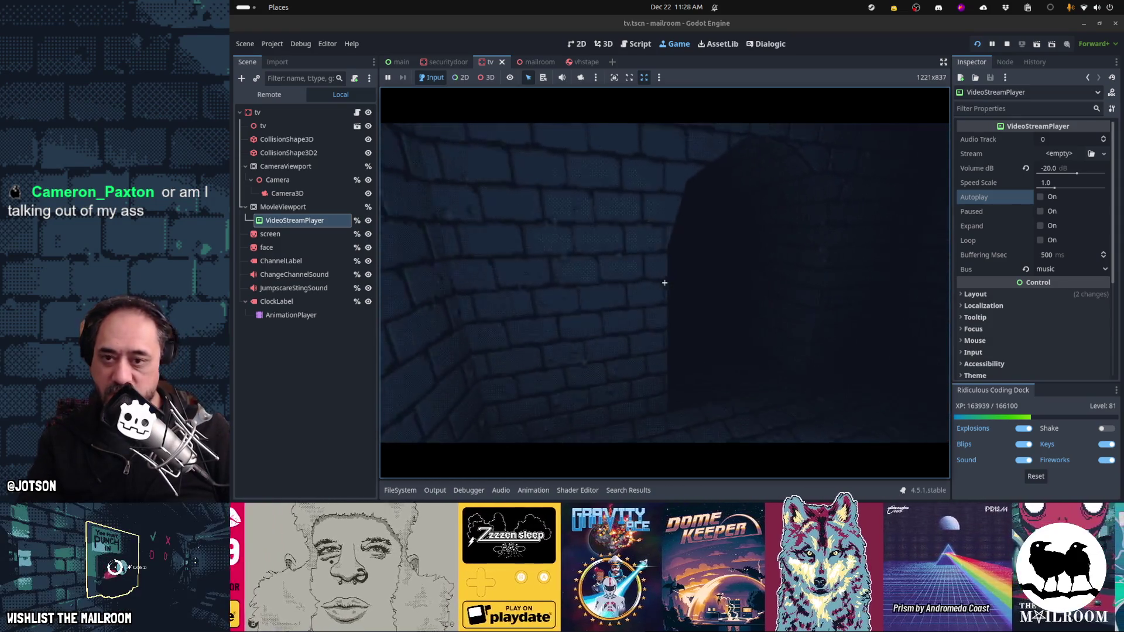
key("w")
left_click(664, 283)
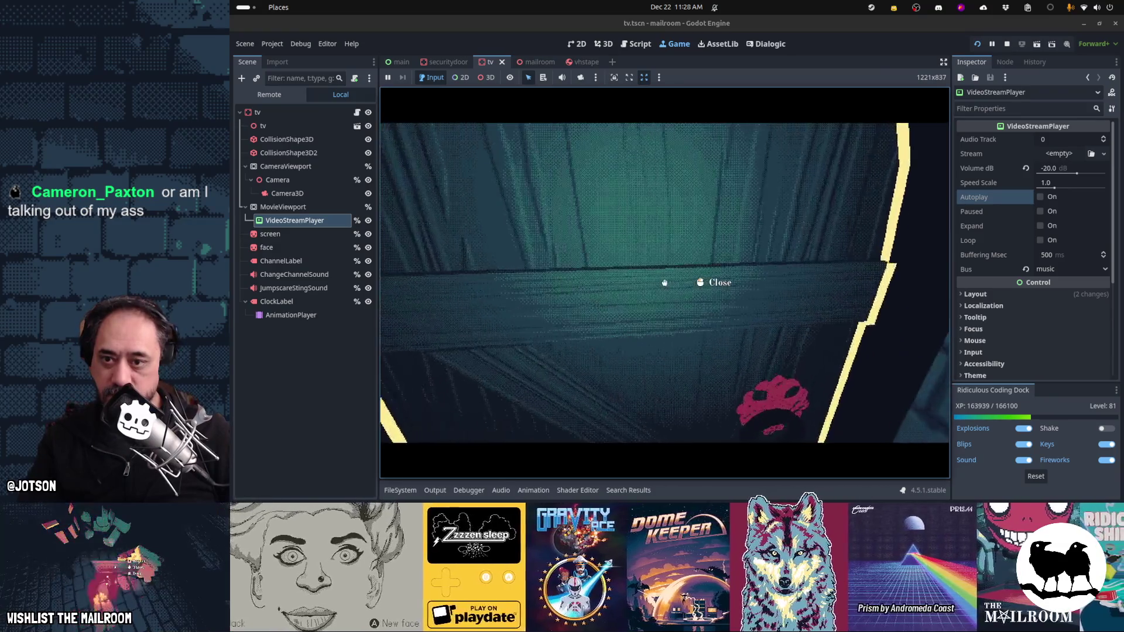
key("w")
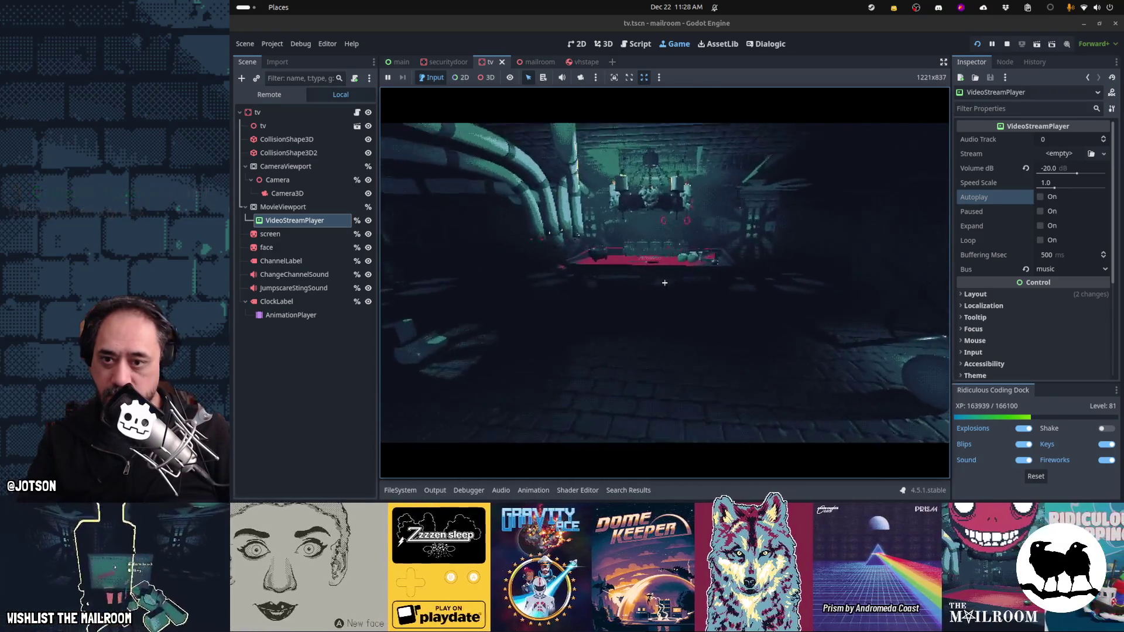
key("a")
key("w")
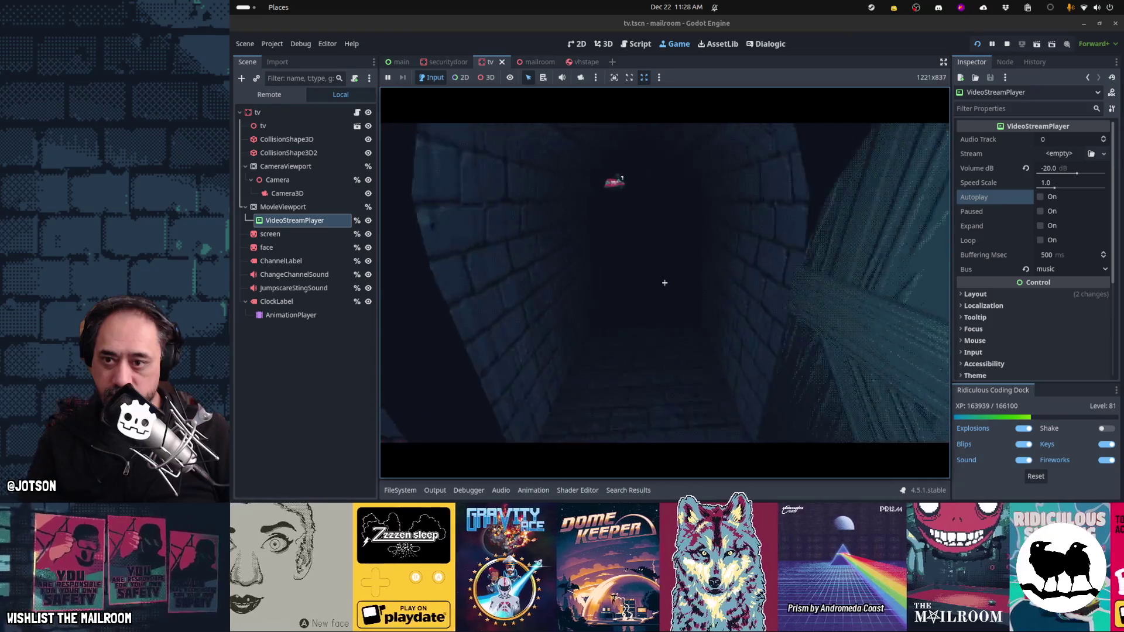
key("w")
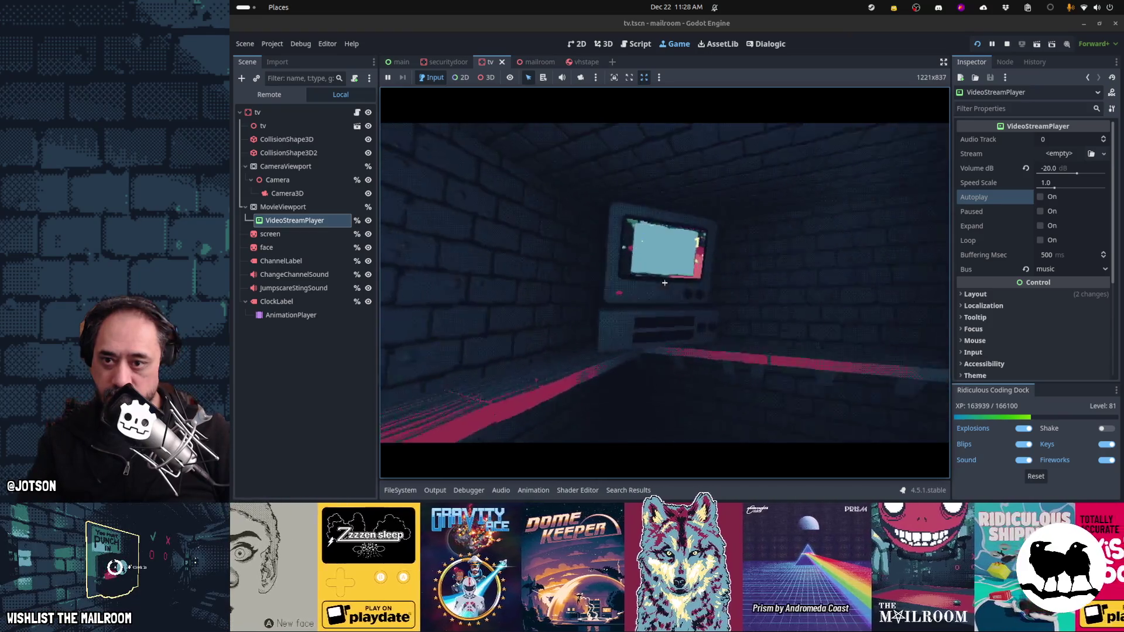
key("a")
key("a")
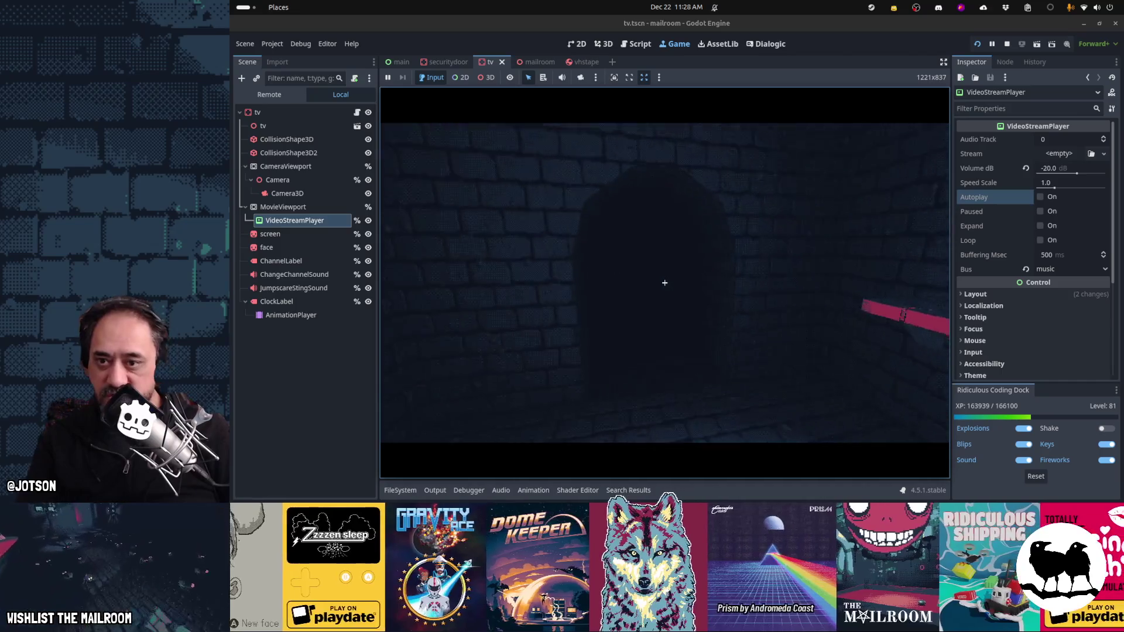
key("d")
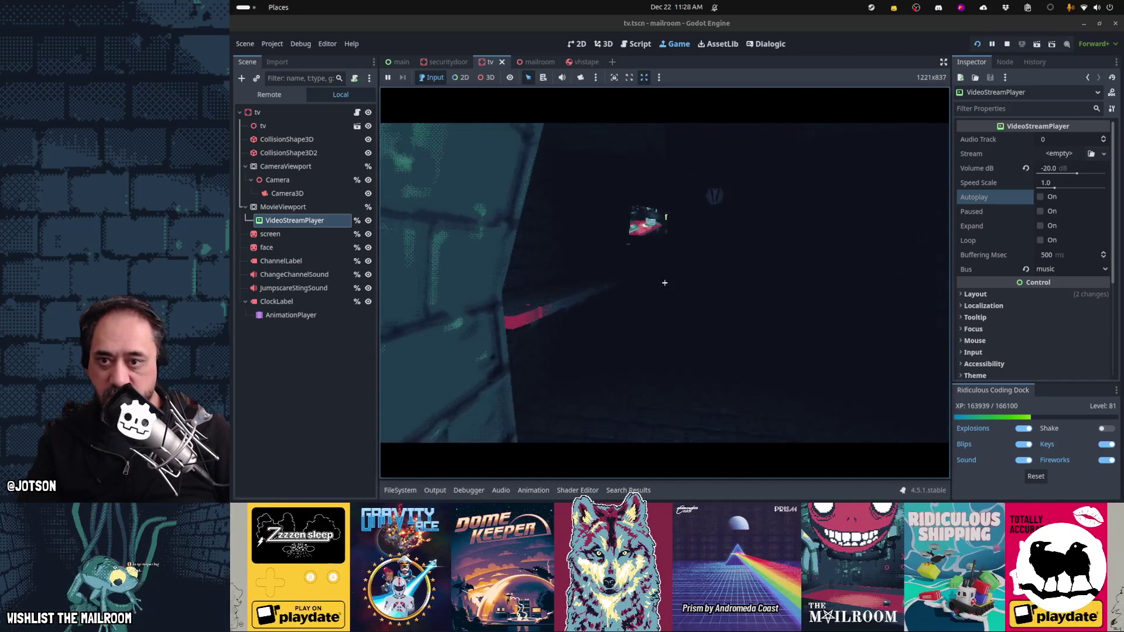
key("a")
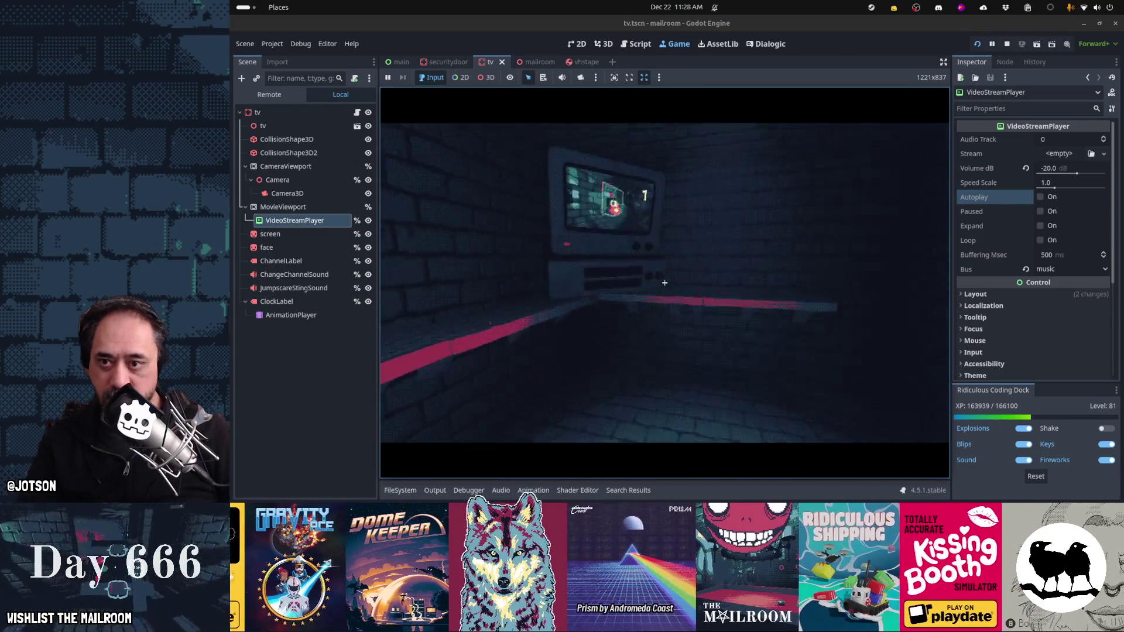
key("Escape")
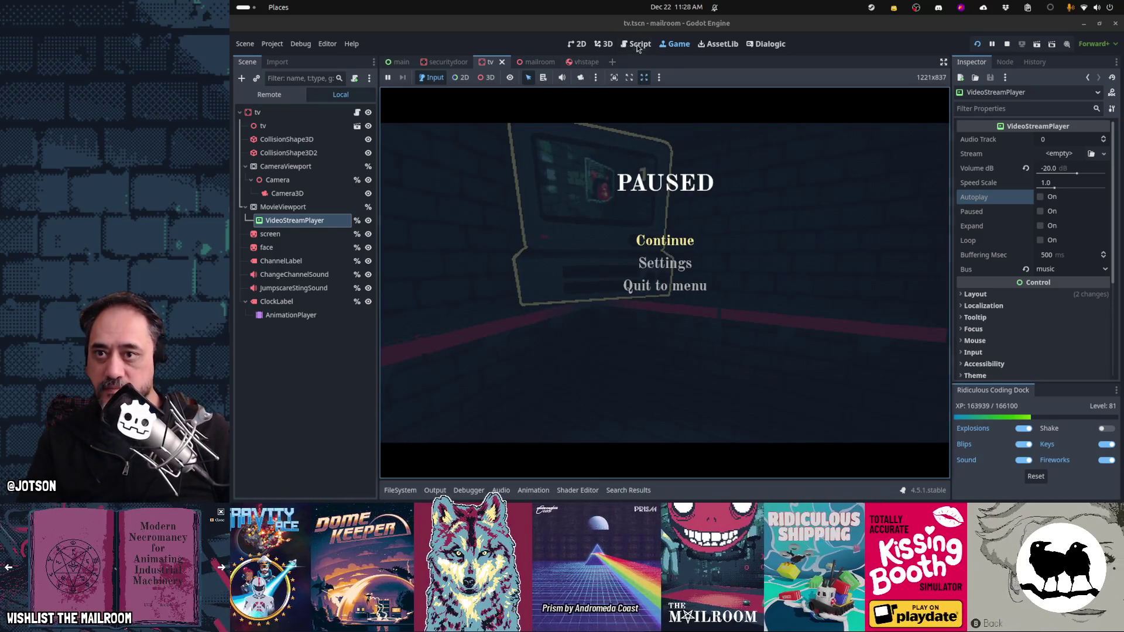
Step: In securityroom.gd, add %tv.eject() under lights_off() in _on_motion_detector_body_exited
key("ctrl+F3")
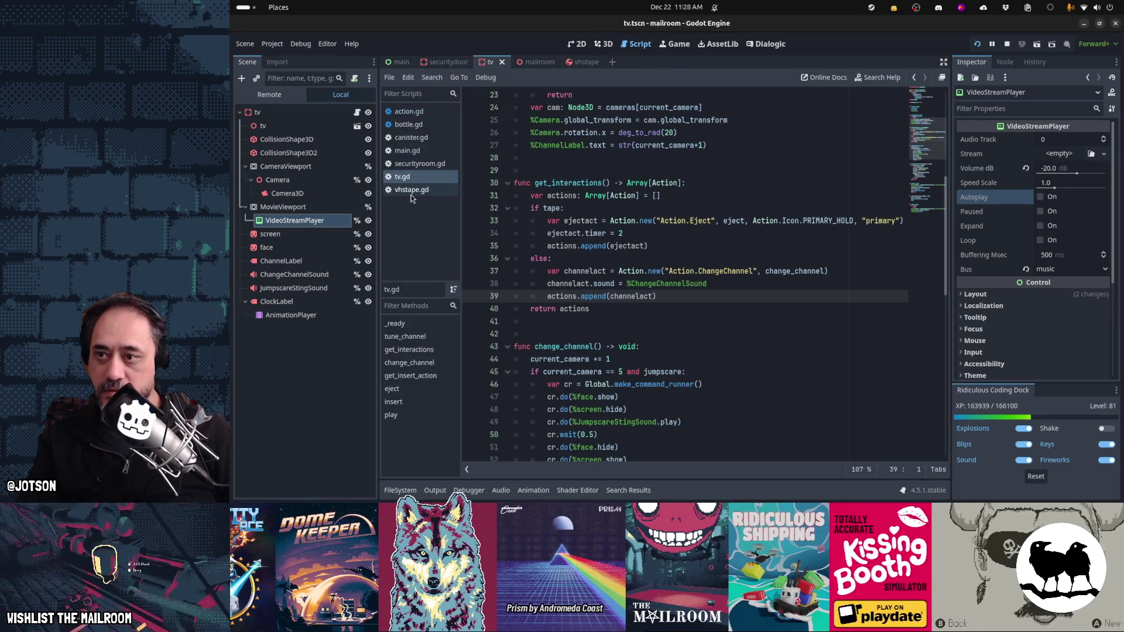
left_click(413, 175)
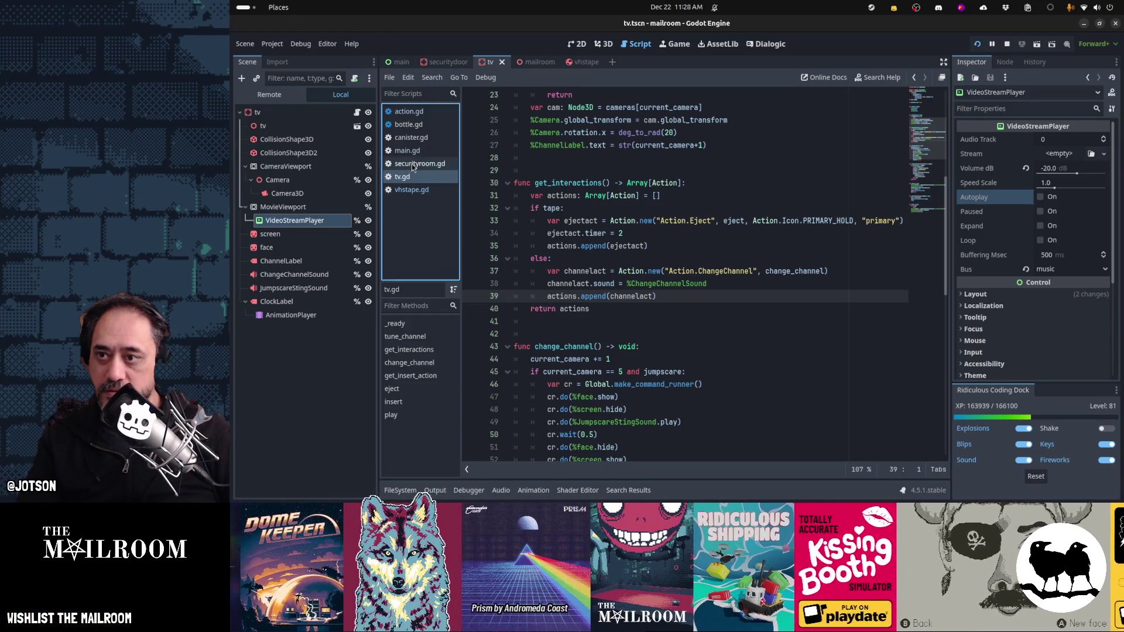
left_click(412, 163)
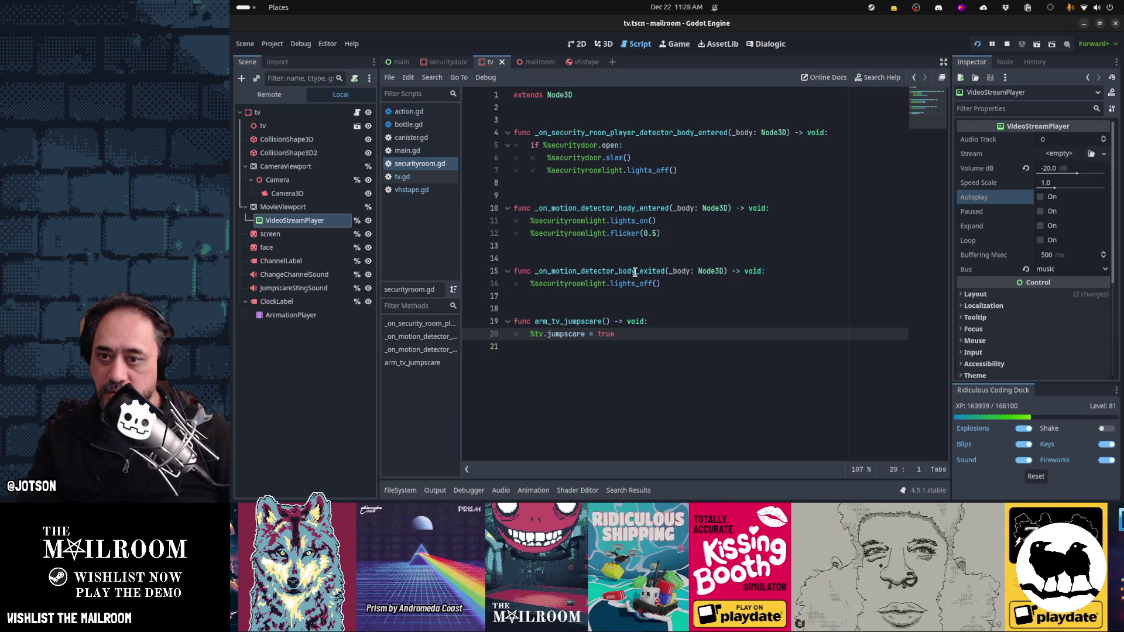
left_click(680, 284)
key("Return")
type("%S")
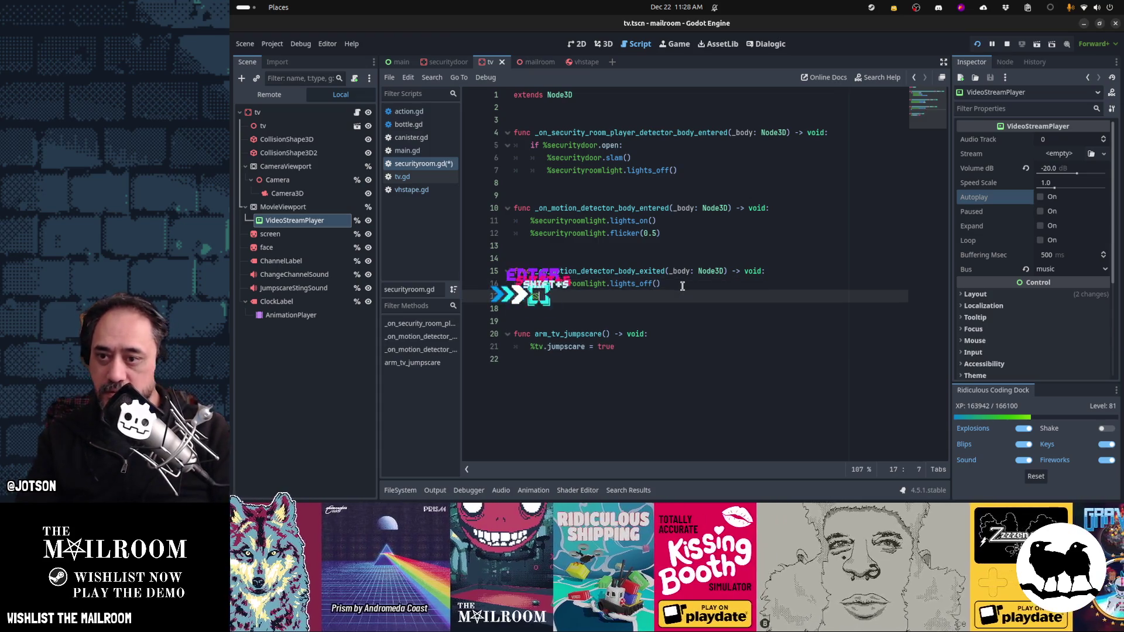
key("BackSpace")
type("secur")
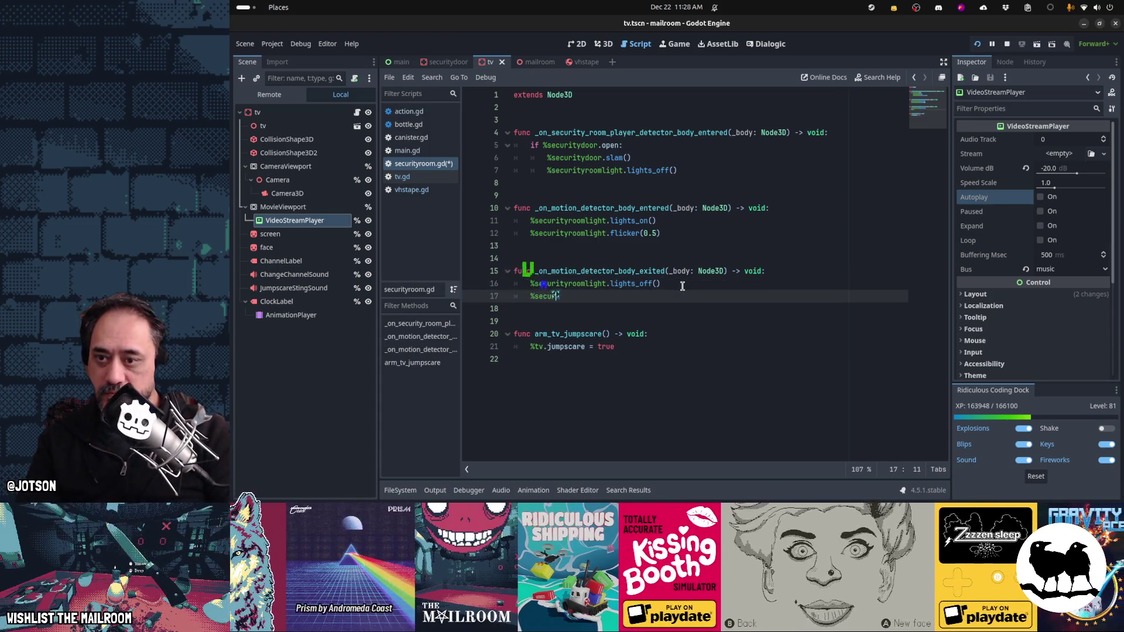
type("ityroom")
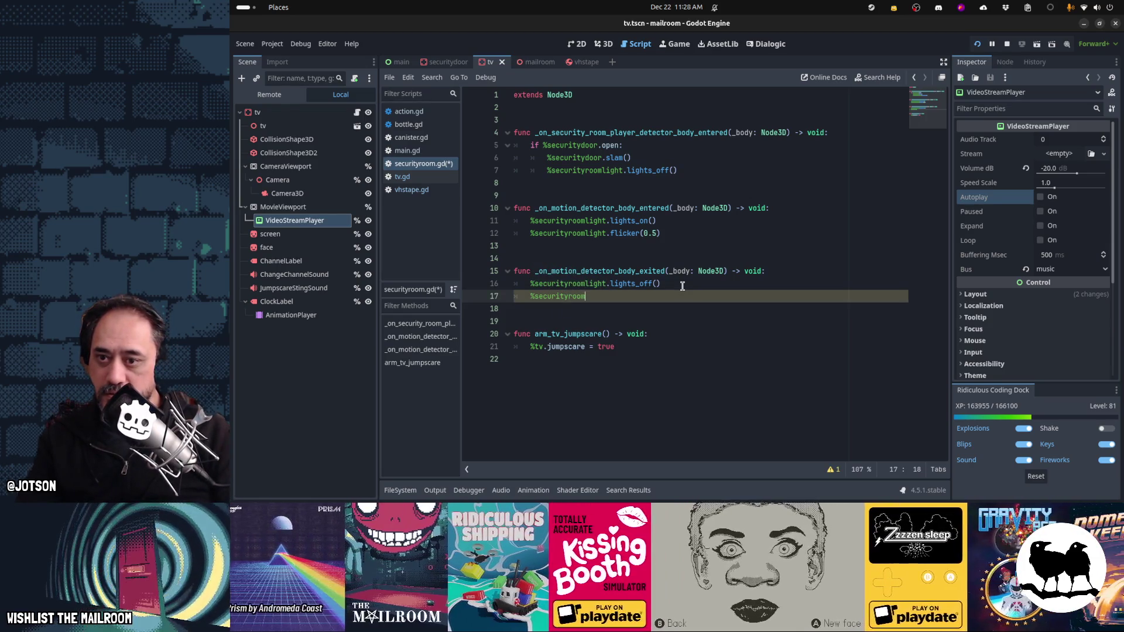
key("shift+Home")
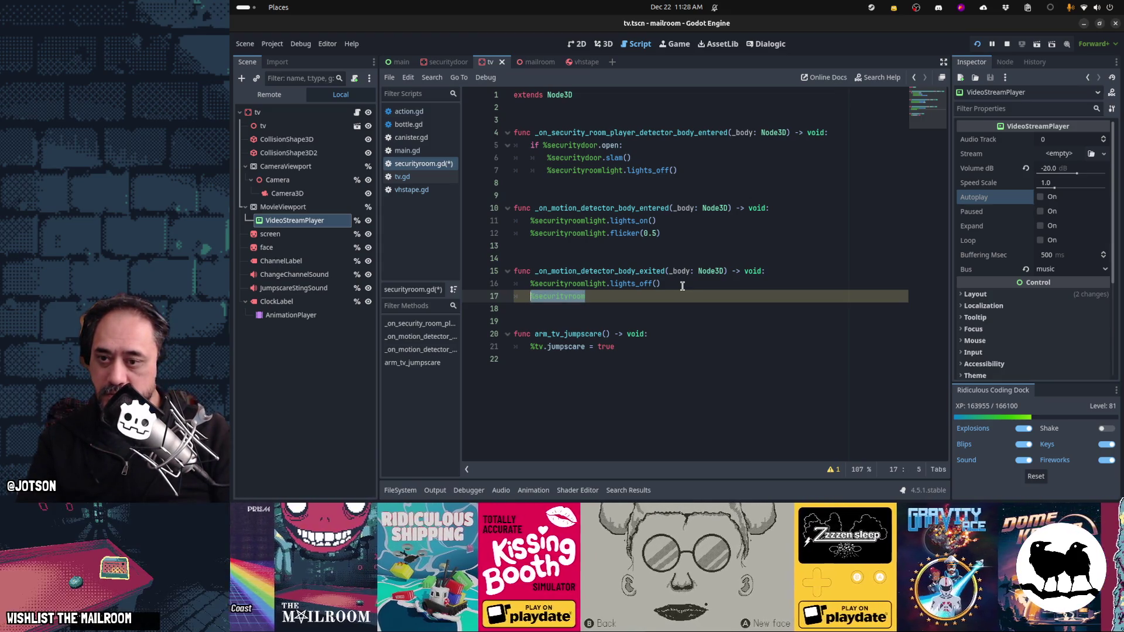
key("BackSpace")
type("v.eject(")
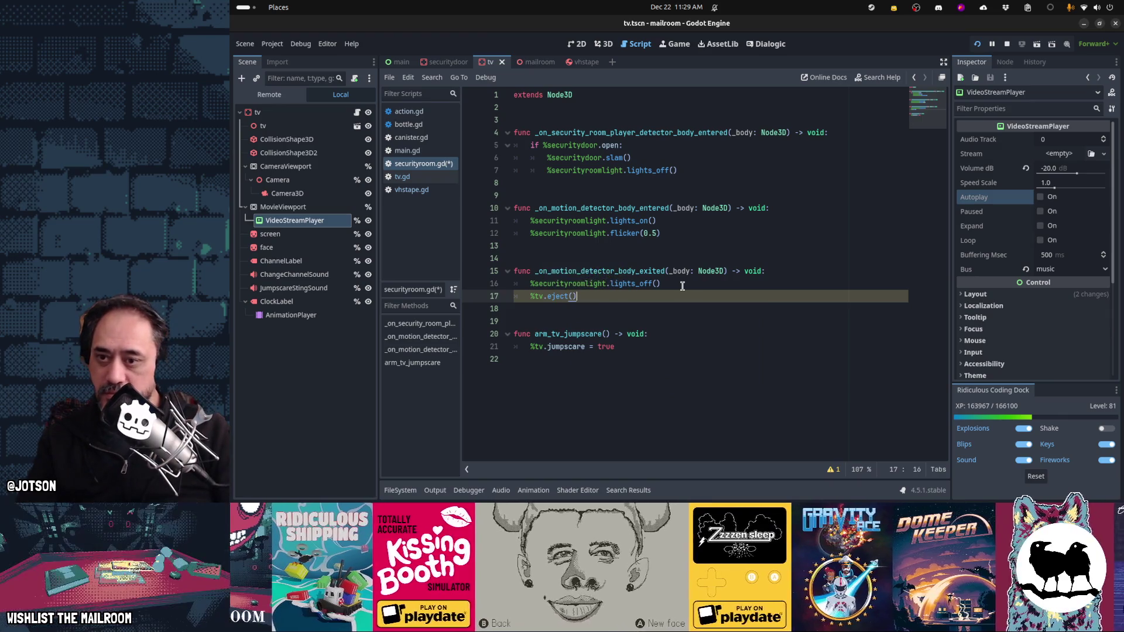
left_click(455, 181)
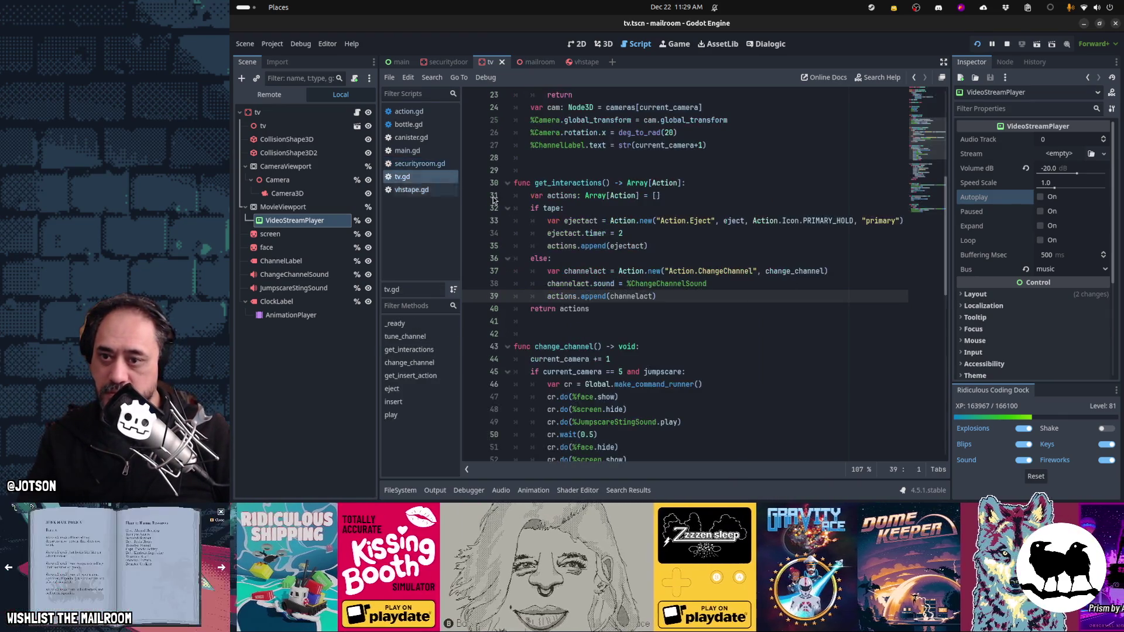
Step: Add 'if not tape: return' as the first lines of eject() in tv.gd
scroll(667, 263, "down", 1)
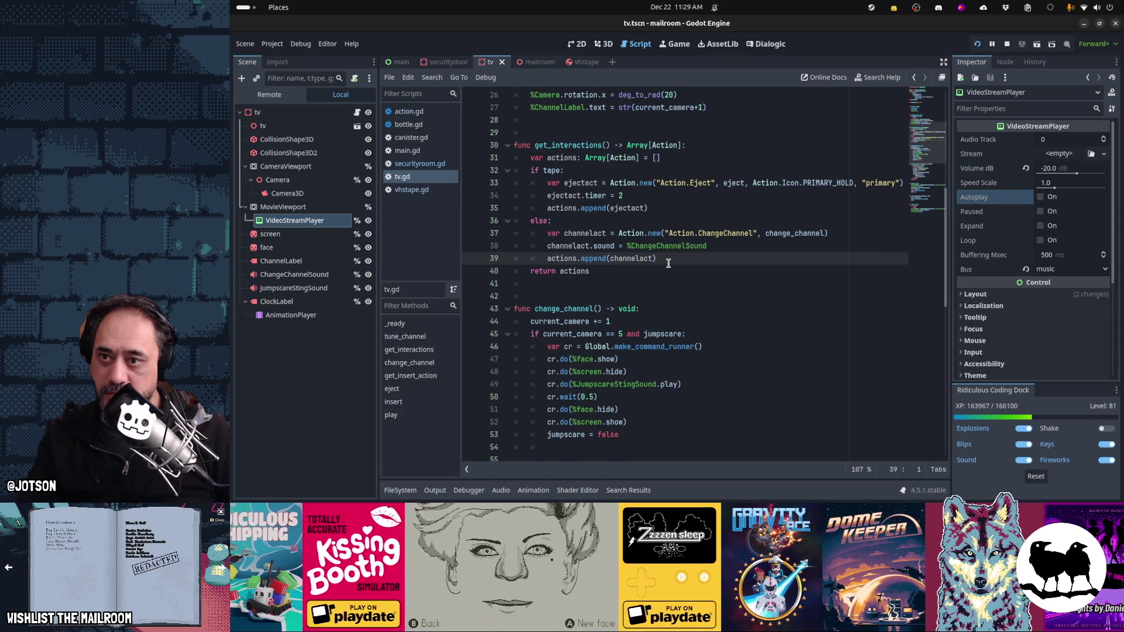
scroll(668, 263, "up", 5)
scroll(668, 264, "down", 11)
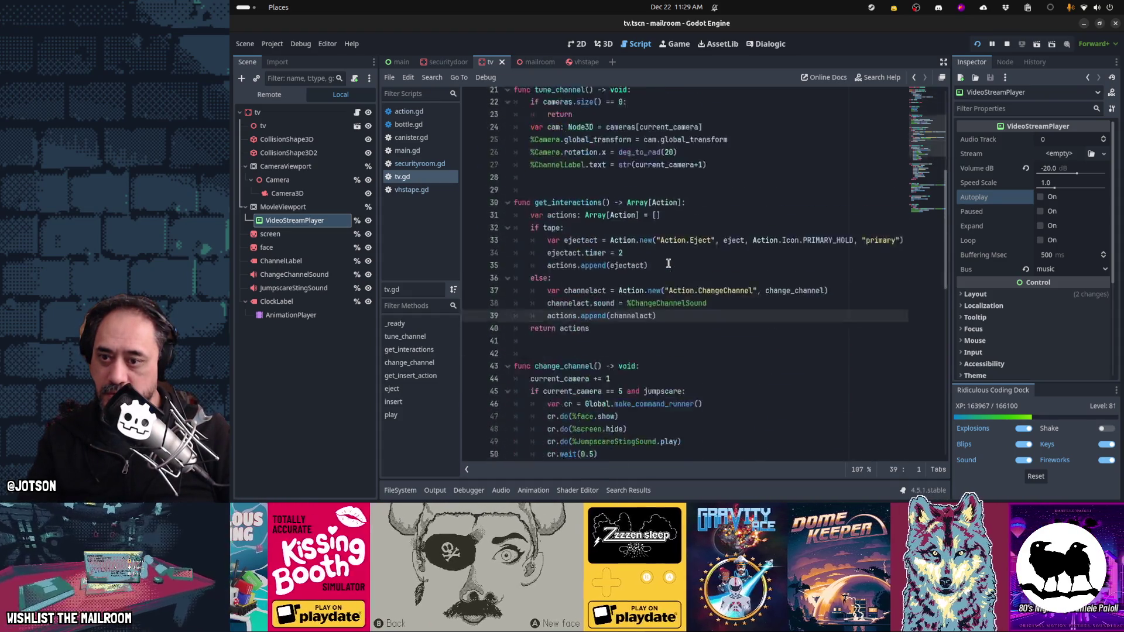
scroll(668, 263, "down", 5)
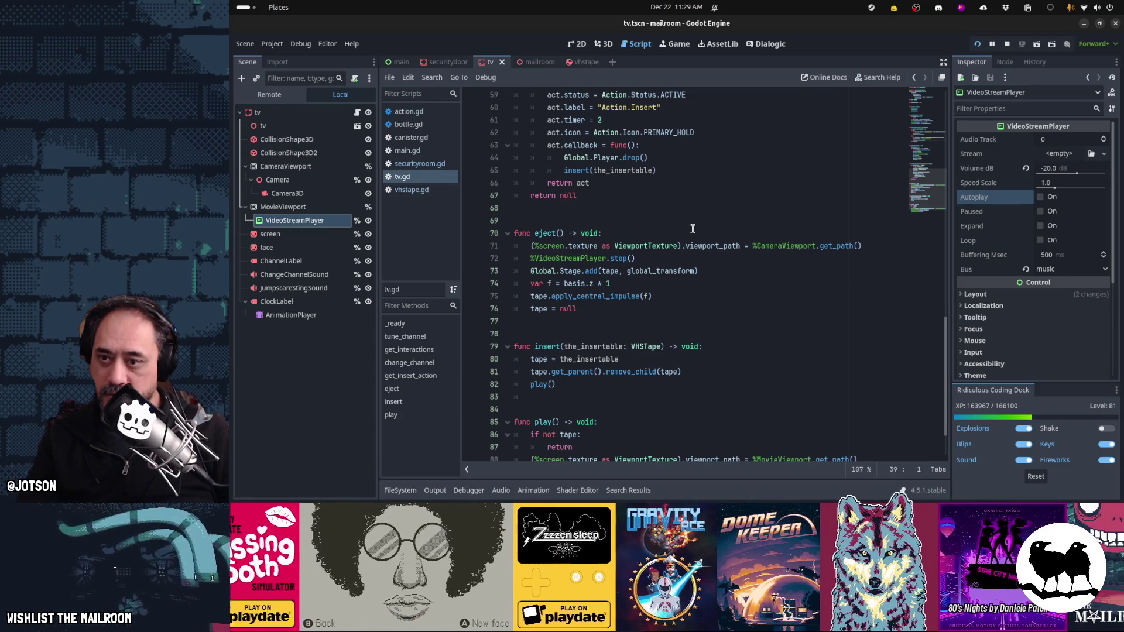
left_click(694, 230)
key("Return")
type("tape:")
key("Left")
key("Left")
key("Left")
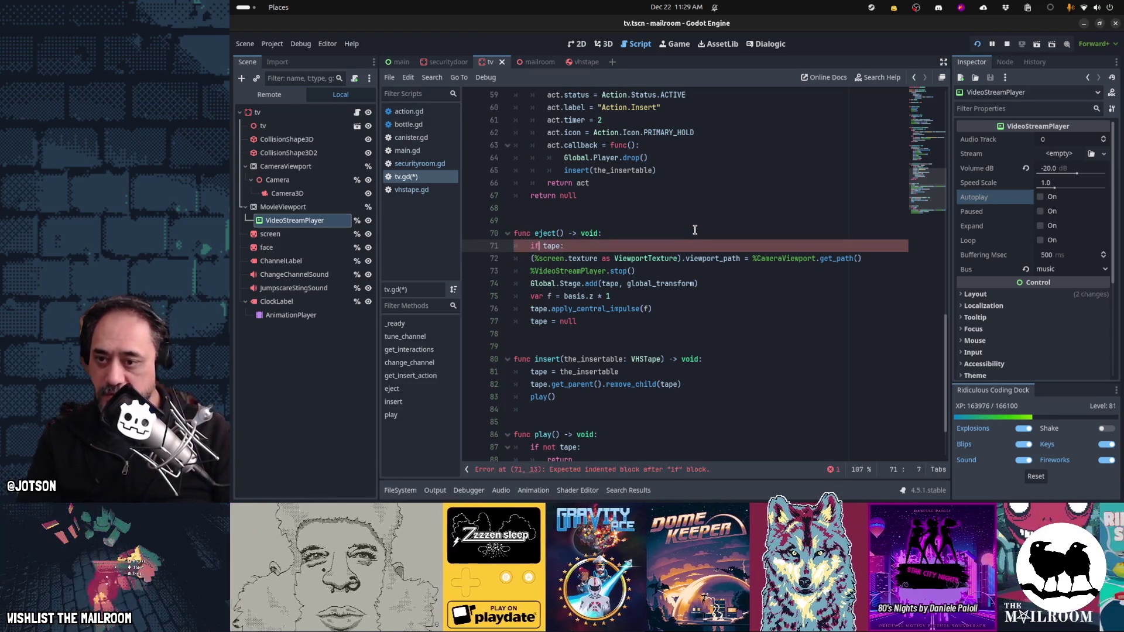
type("not")
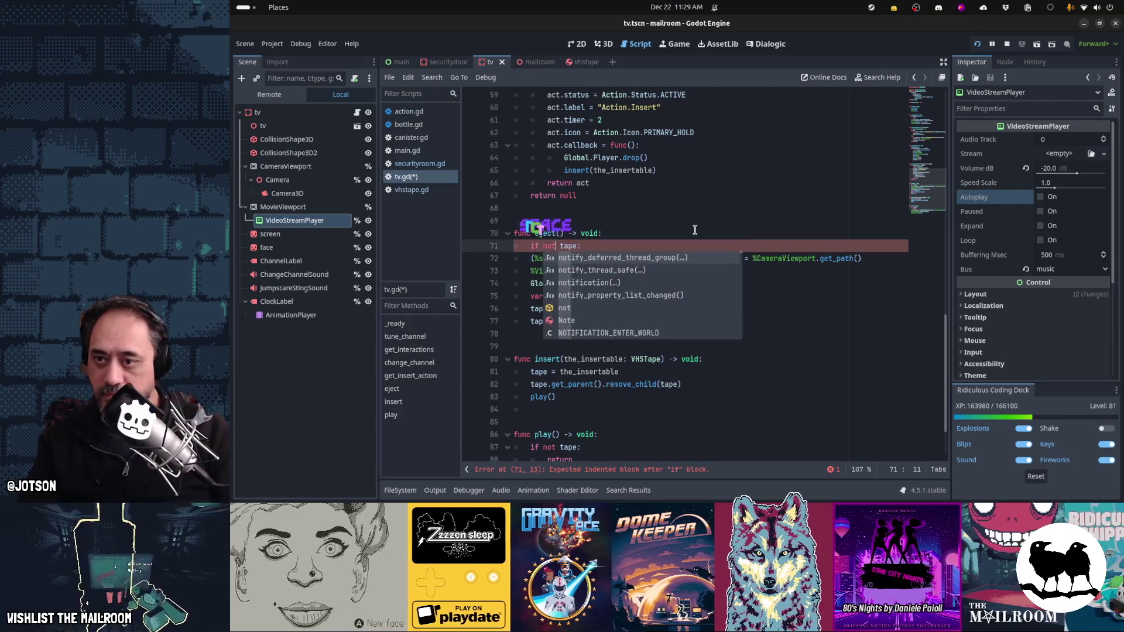
key("End")
key("Return")
type("return")
Step: Save tv.gd and resume the running game
key("Down")
key("Down")
key("Down")
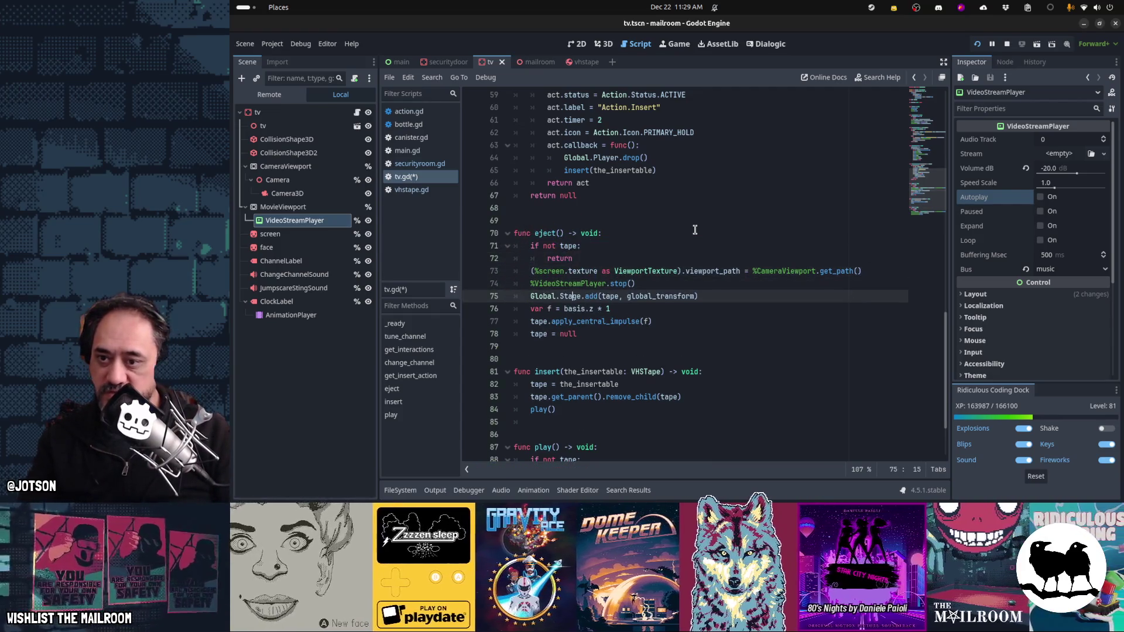
scroll(695, 230, "down", 1)
key("ctrl+s")
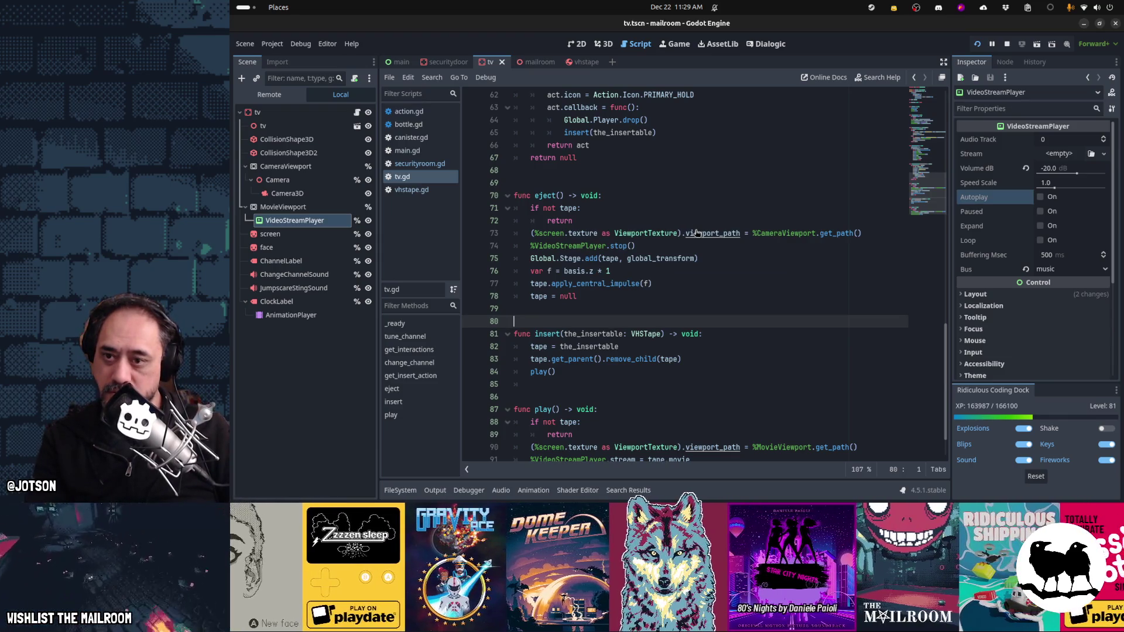
scroll(696, 232, "up", 7)
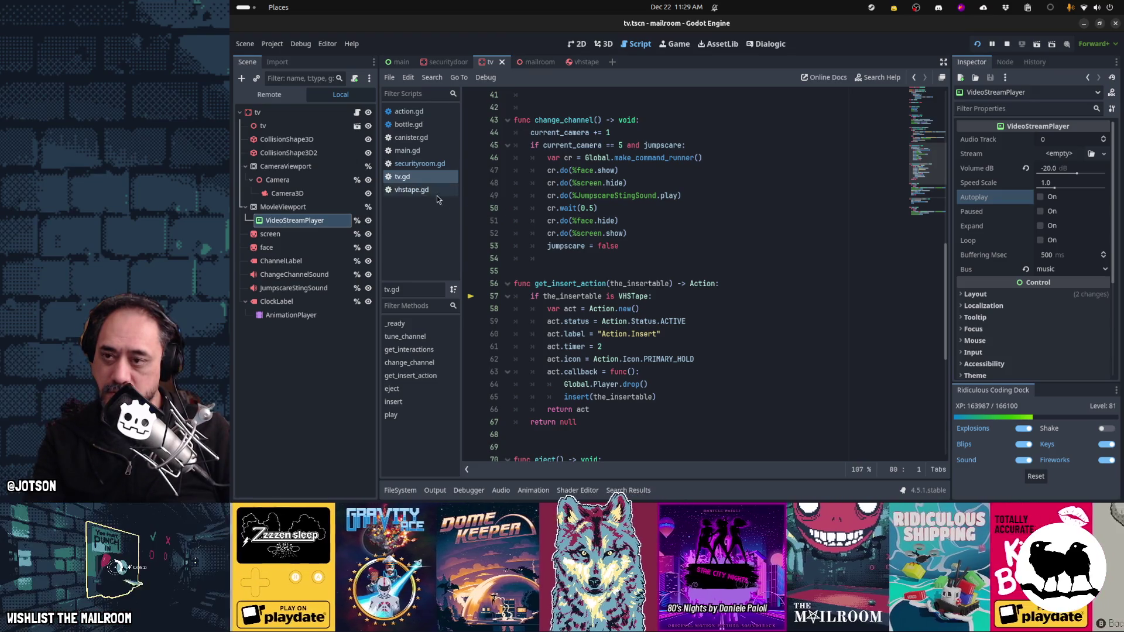
key("F12")
left_click(660, 238)
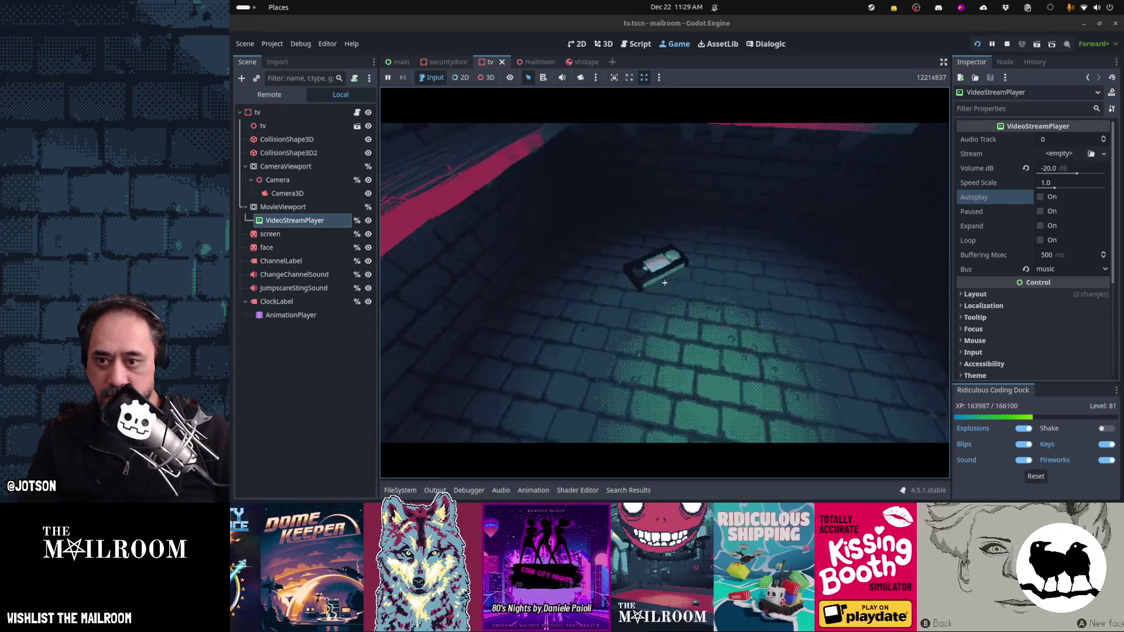
Step: Pick up the tape, eject it from the TV, and insert it again
left_click(664, 283)
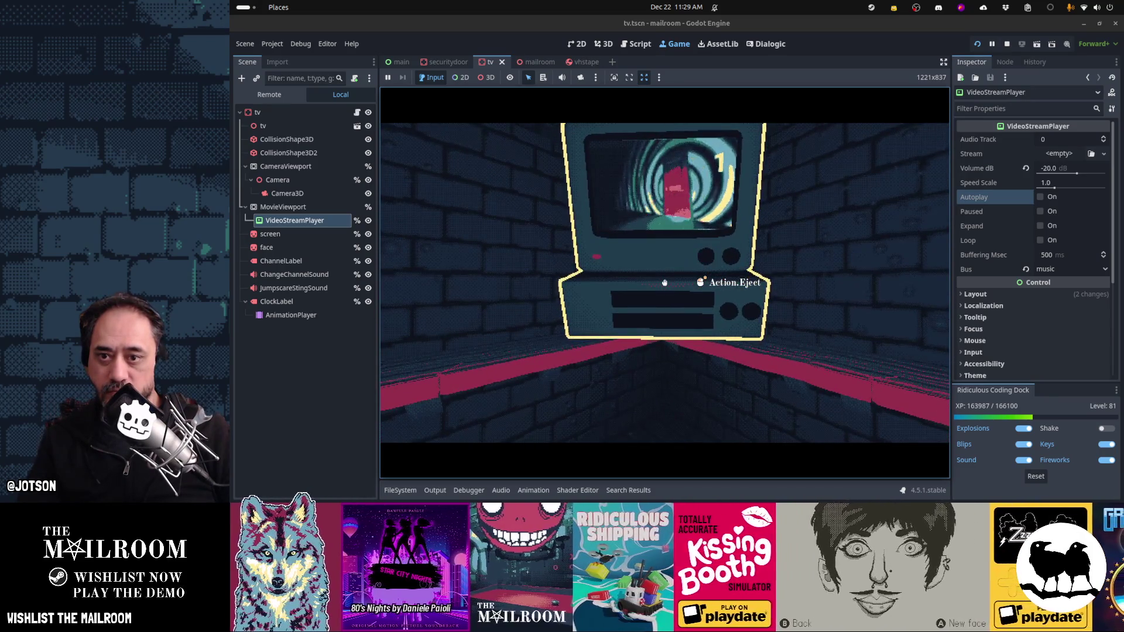
left_click(665, 283)
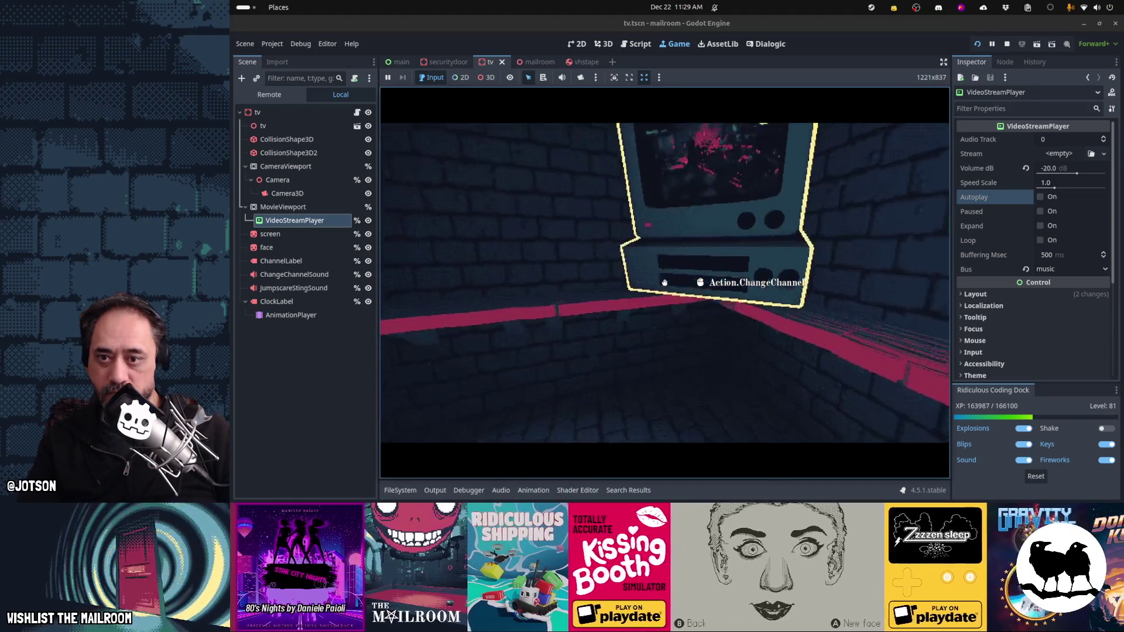
left_click(664, 282)
left_click(665, 283)
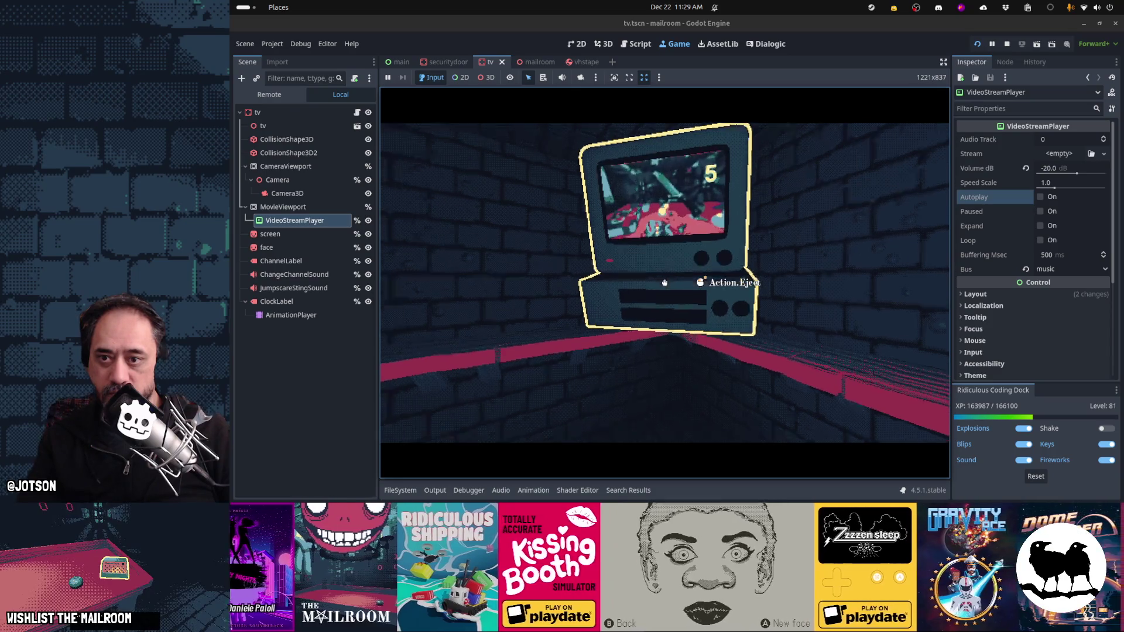
Step: Set the video player's Volume dB to -10, retest inserting the tape, then put it down
left_click(1062, 169)
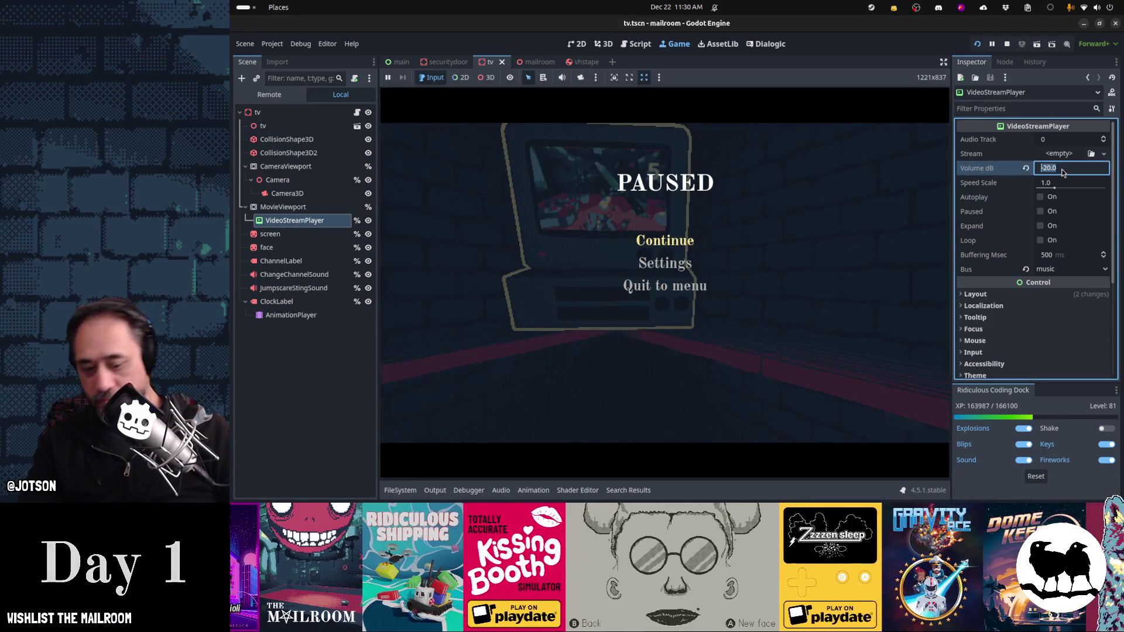
type("-10")
key("Return")
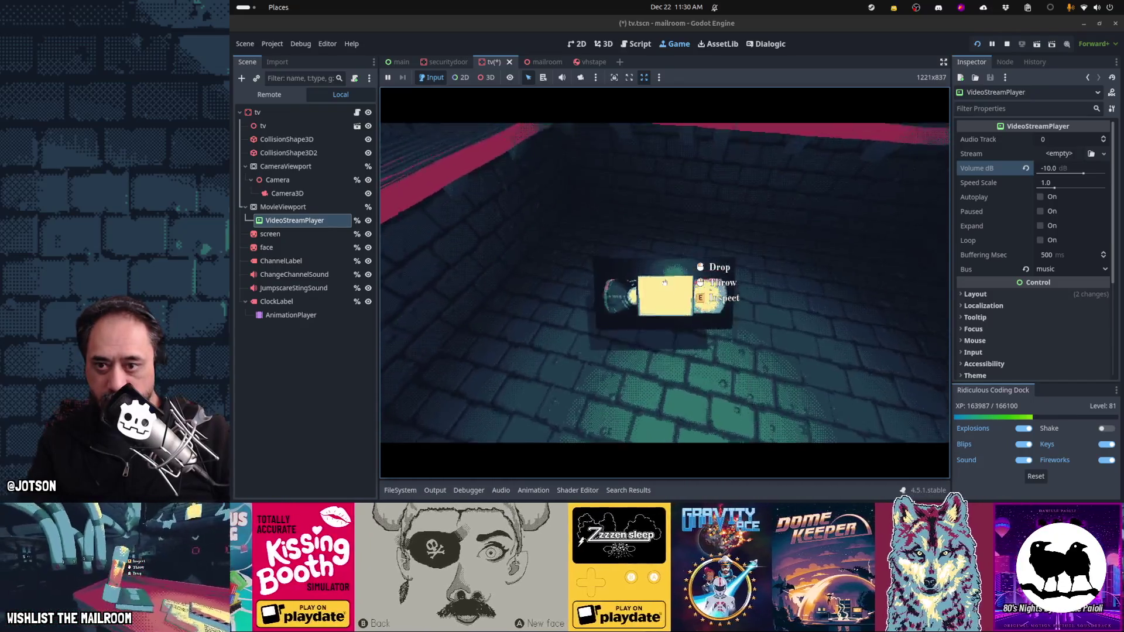
left_click(664, 283)
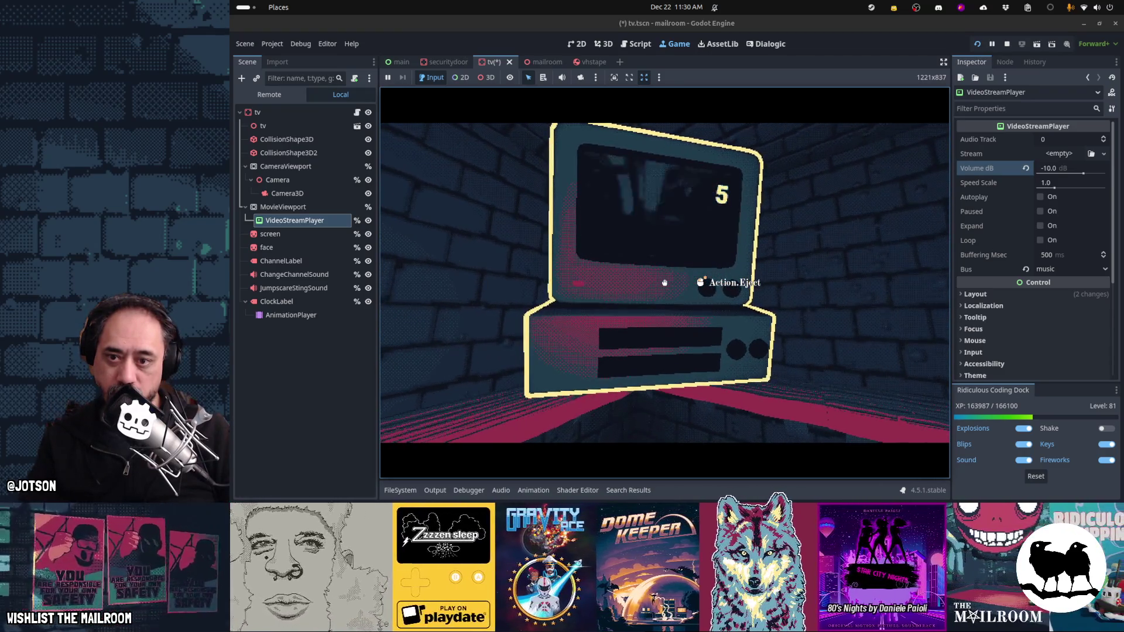
left_click(664, 282)
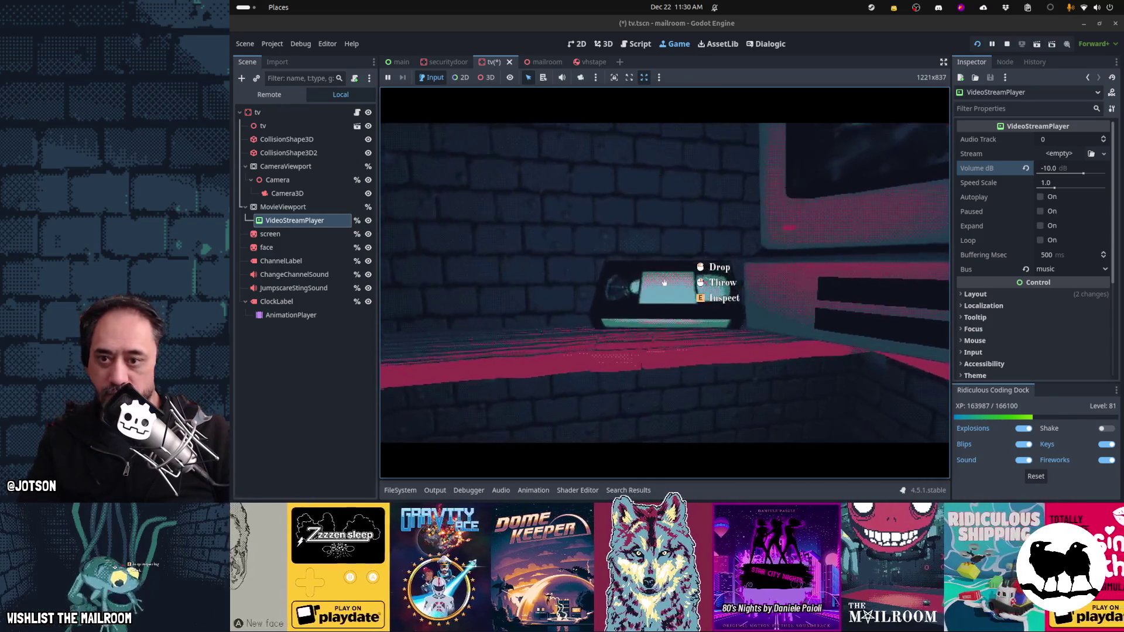
left_click(664, 283)
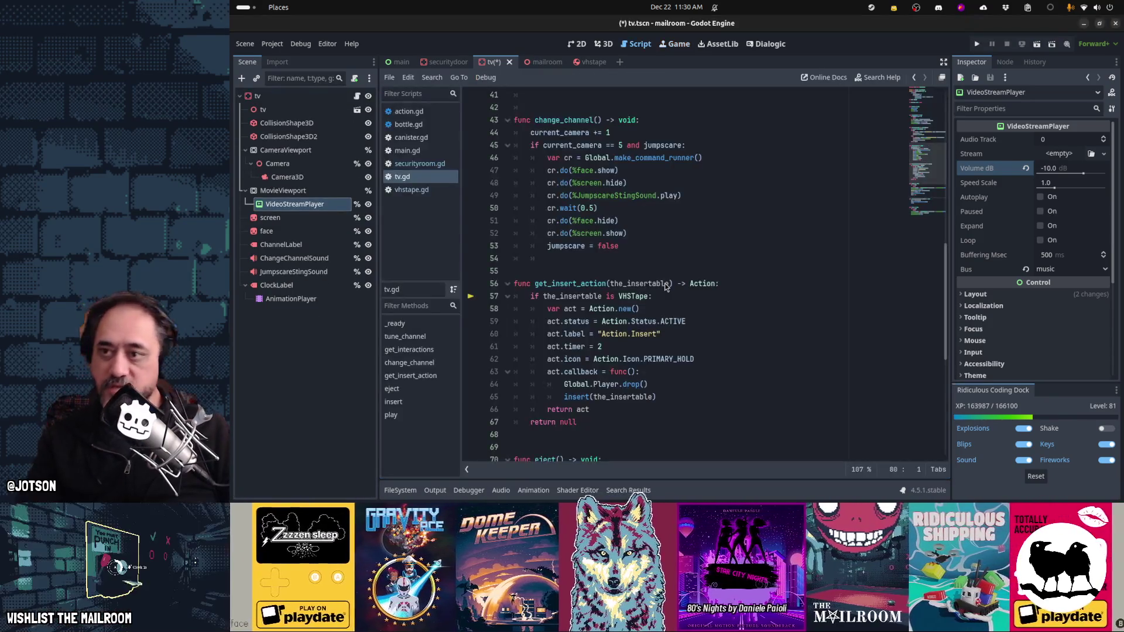
Step: In vhstape.tscn, set the TopLabel node's text to 'Top label'
left_click(582, 61)
left_click(274, 137)
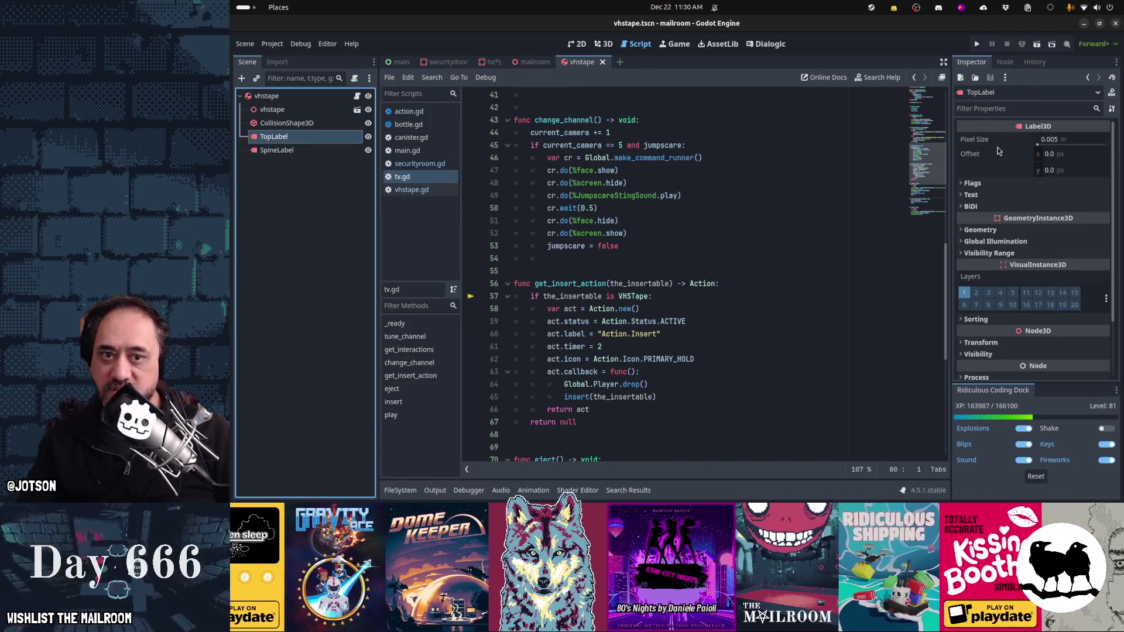
key("ctrl+F2")
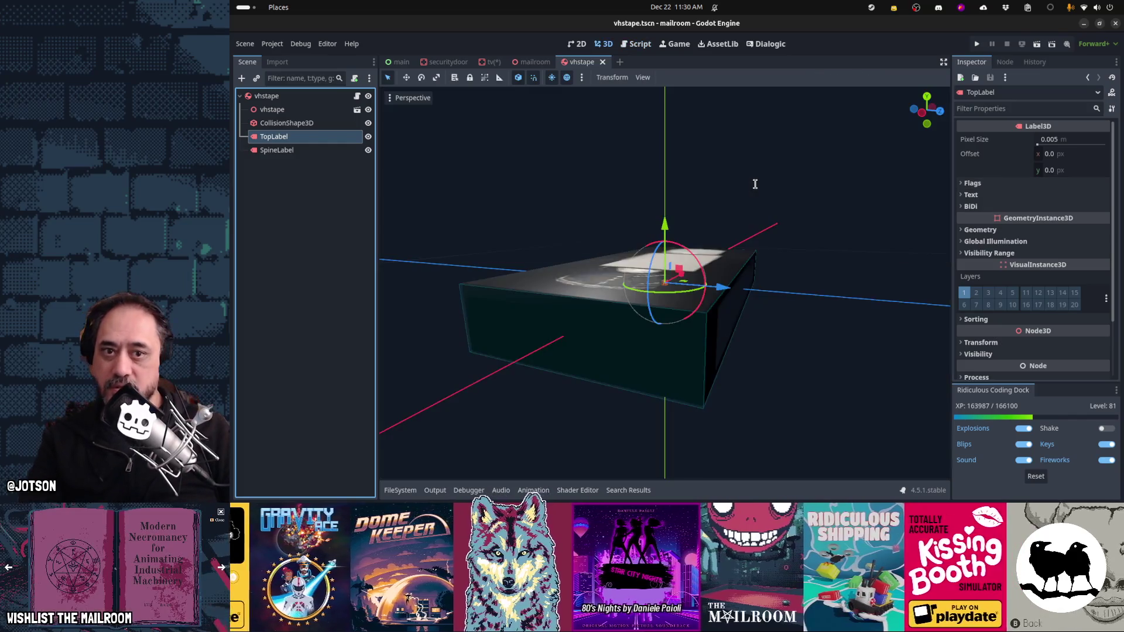
left_click(1002, 195)
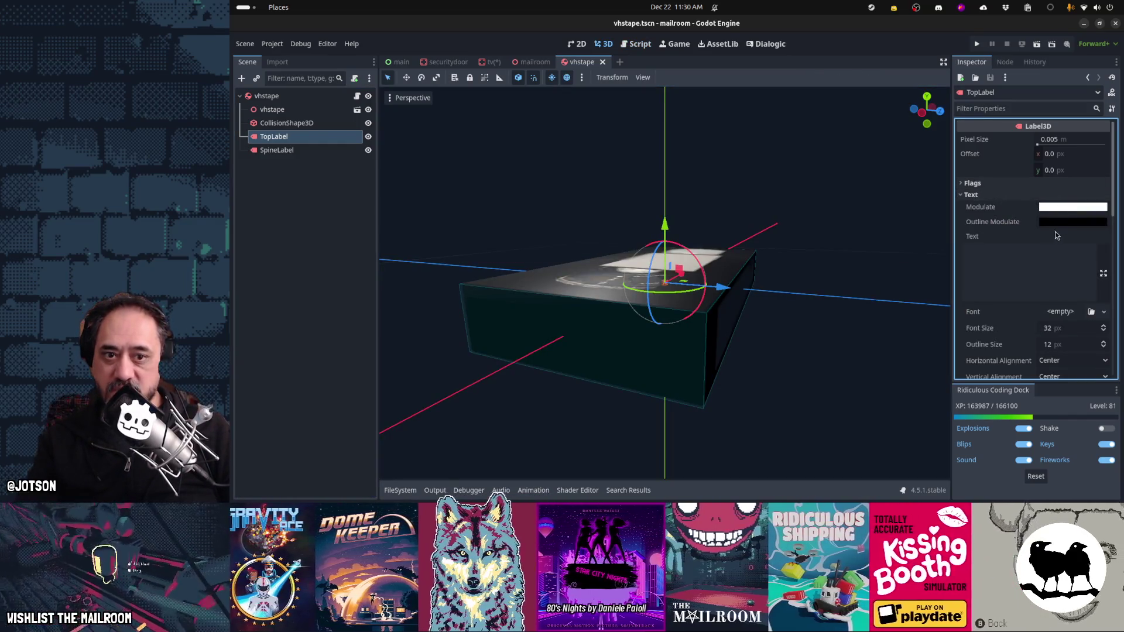
left_click(1040, 270)
type("Top label")
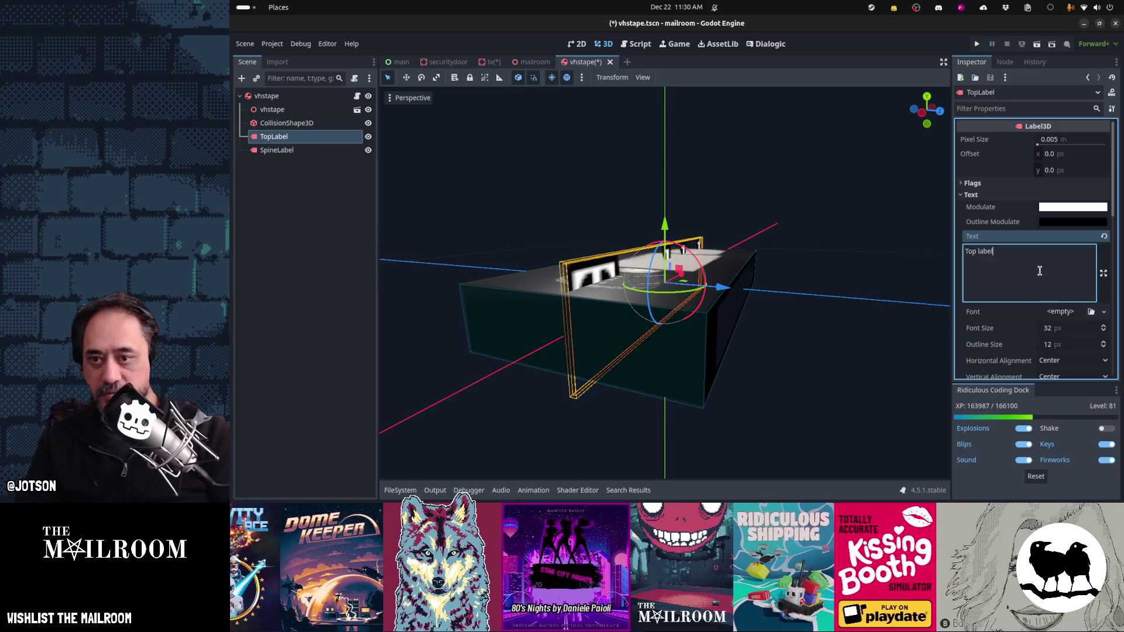
Step: Set the SpineLabel text to 'Spine Label' and view it head-on from the front
left_click(277, 150)
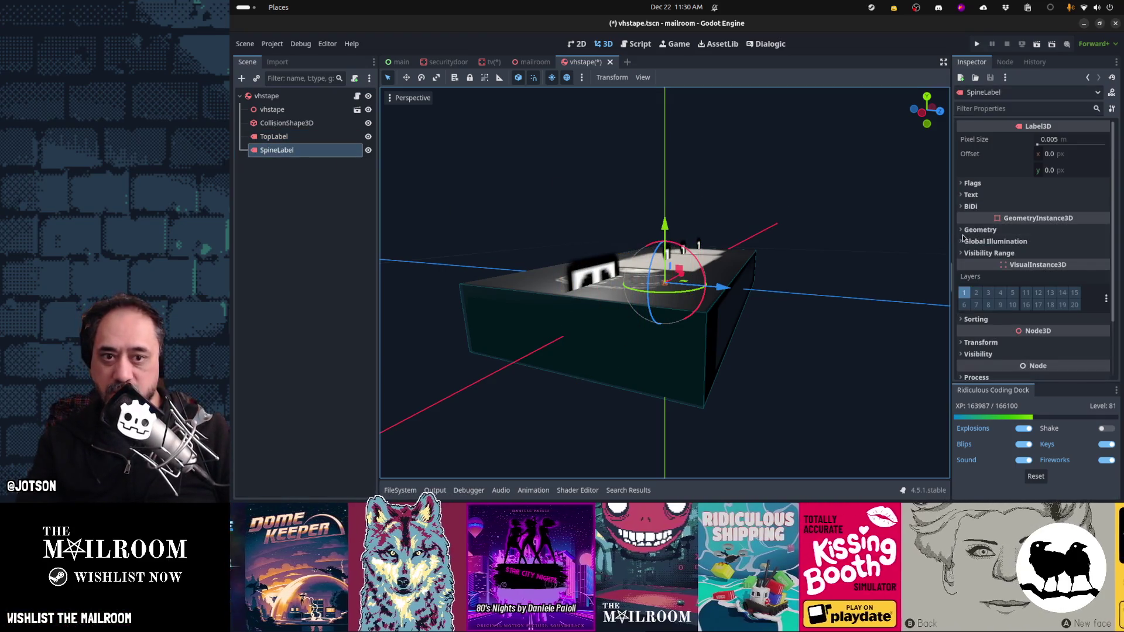
left_click(983, 194)
left_click(1057, 257)
type("Spine Label")
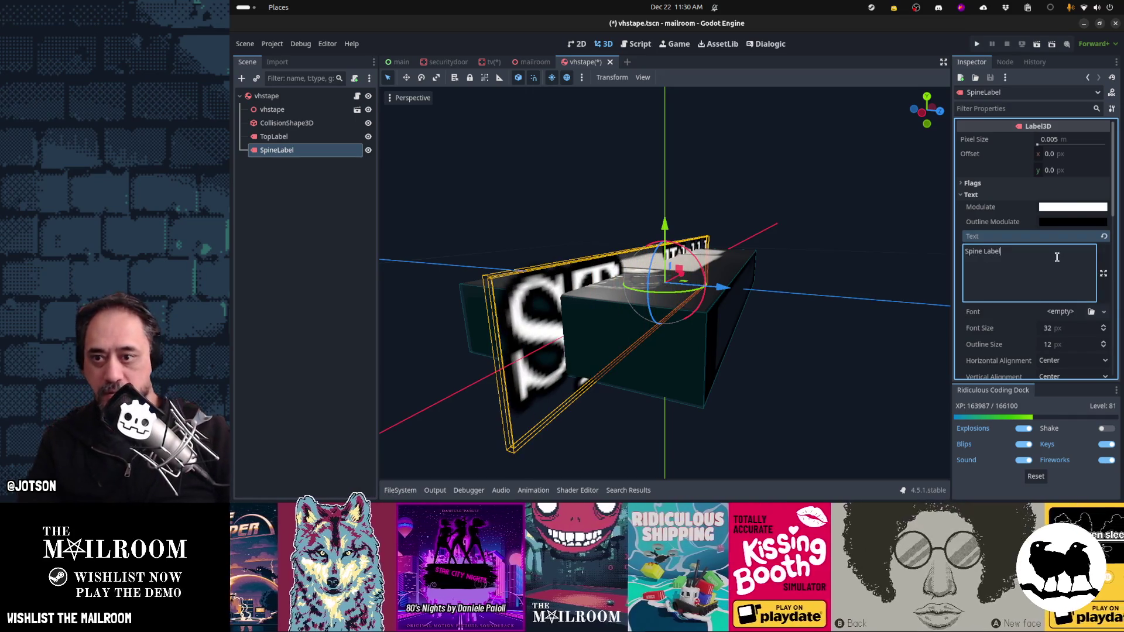
scroll(800, 249, "down", 5)
mouse_move(800, 249)
left_mouse_down()
mouse_move(631, 185)
mouse_move(798, 220)
mouse_move(581, 224)
mouse_move(555, 263)
mouse_move(757, 329)
left_mouse_up()
key("f")
key("KP_1")
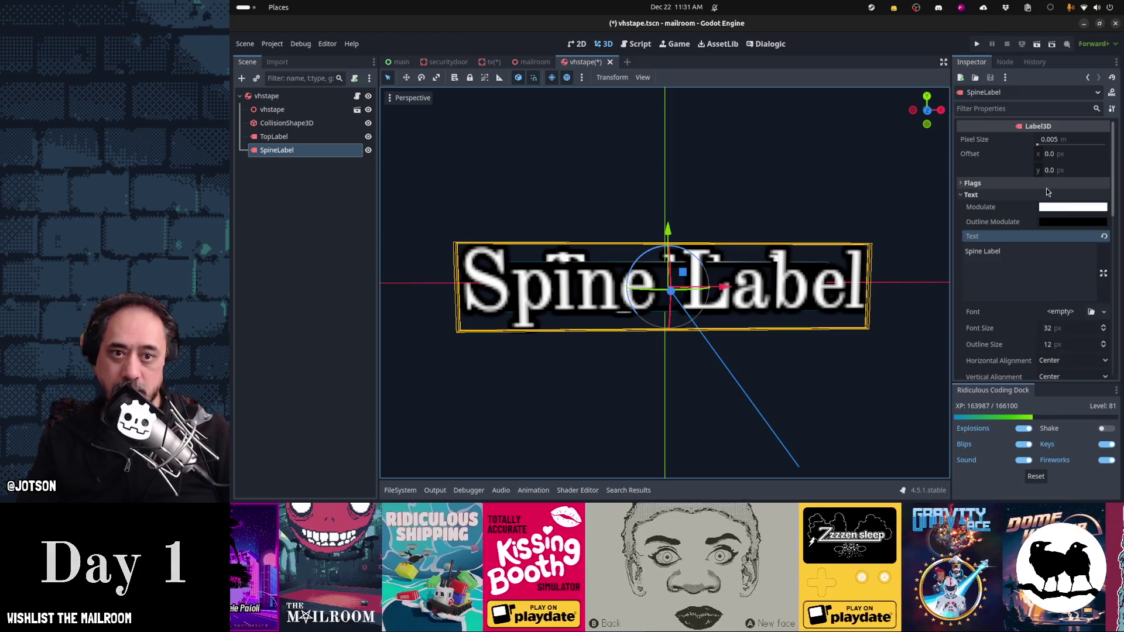
Step: Set the SpineLabel's font size to 12
left_click(1058, 141)
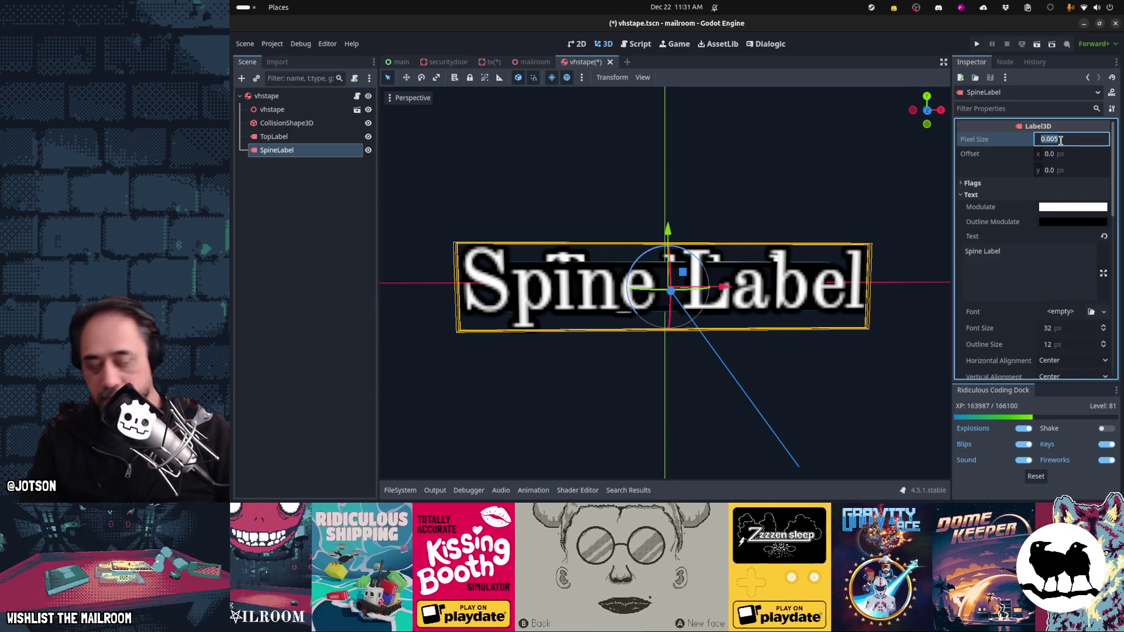
left_click(1075, 329)
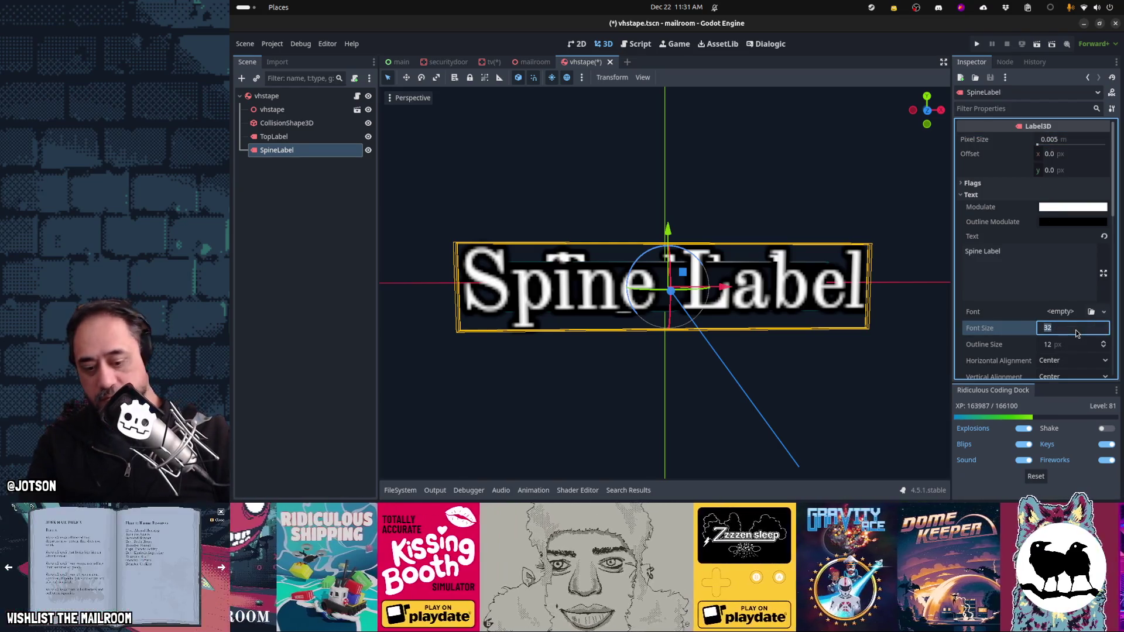
type("20")
type("16")
key("Return")
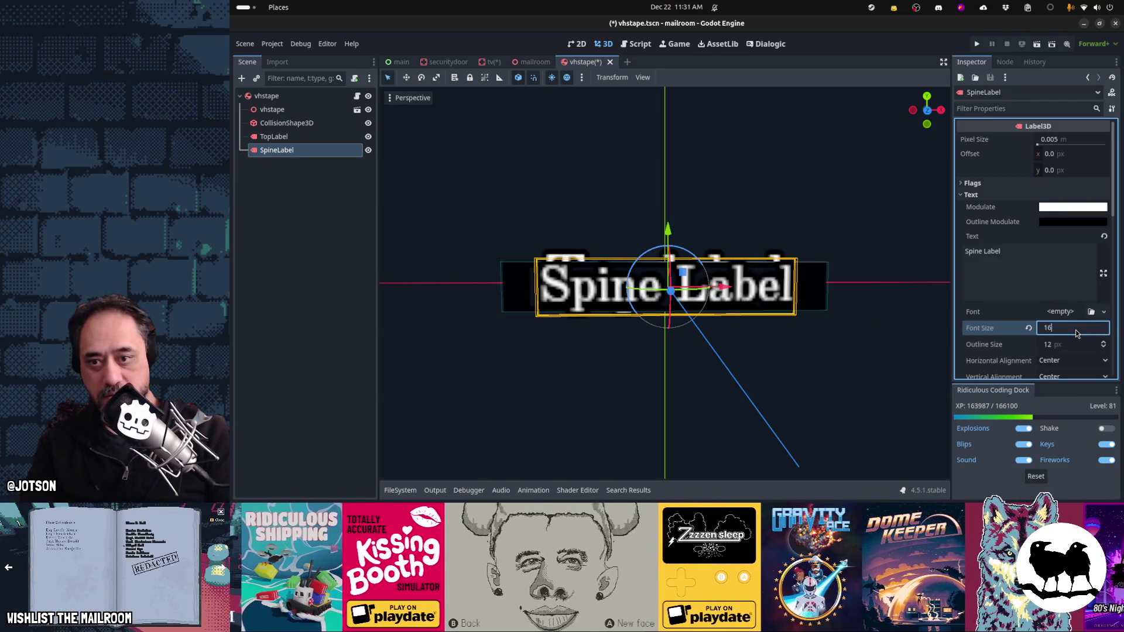
key("Return")
type("12")
key("Tab")
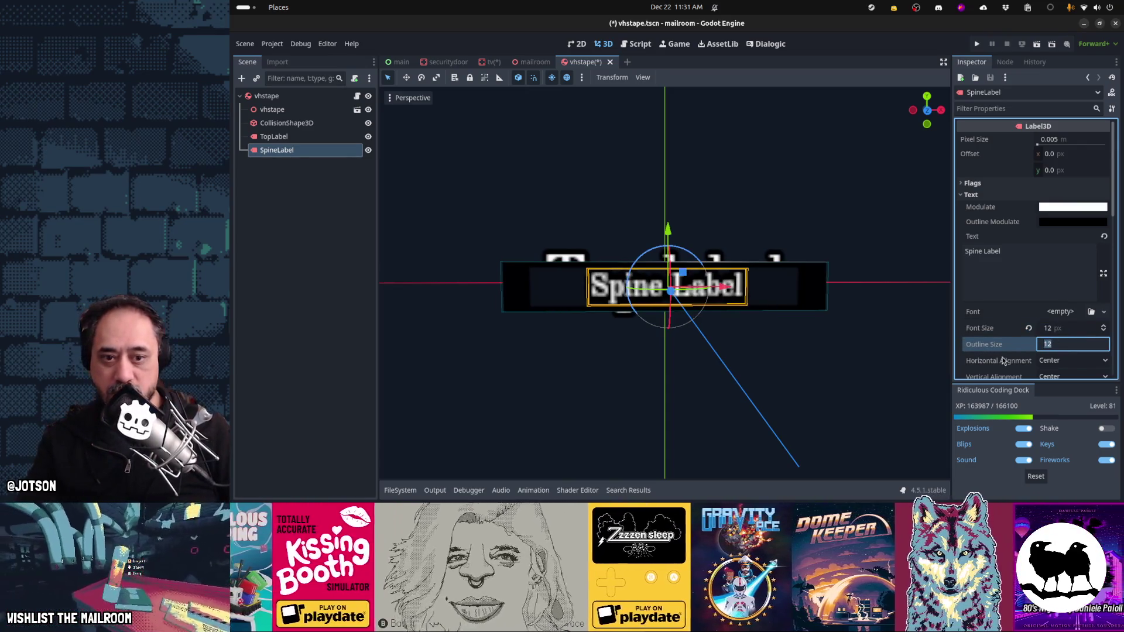
Step: Append 'iiiiii i i i i i i i' to the spine label's text to test its fit
scroll(1026, 339, "down", 8)
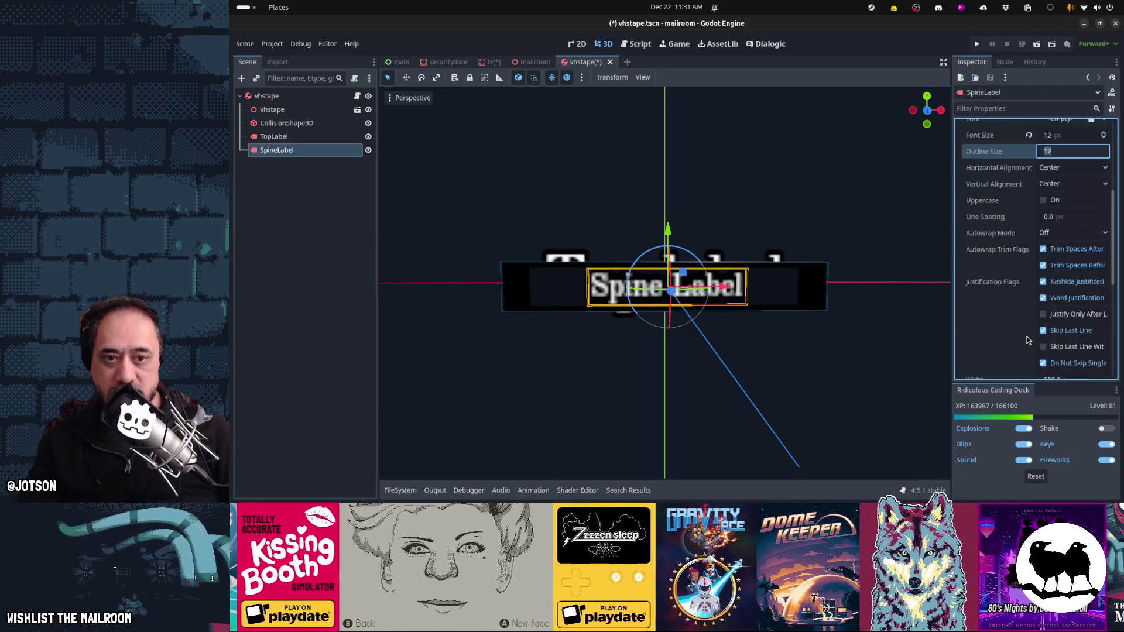
mouse_move(807, 319)
left_mouse_down()
mouse_move(840, 331)
mouse_move(741, 366)
mouse_move(916, 330)
left_mouse_up()
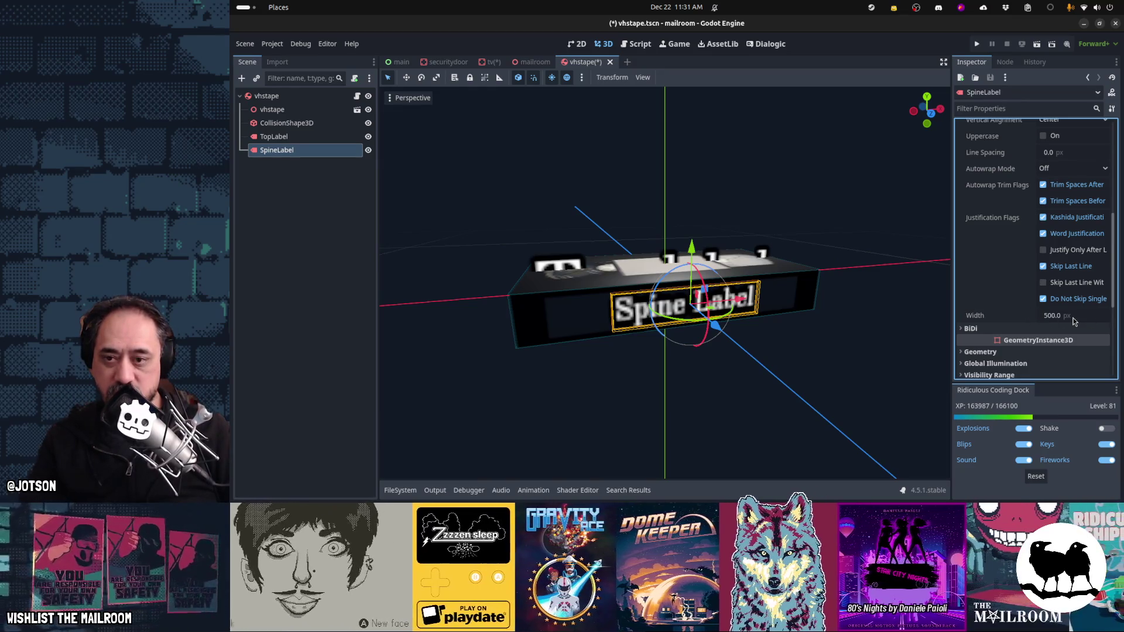
scroll(1075, 321, "up", 3)
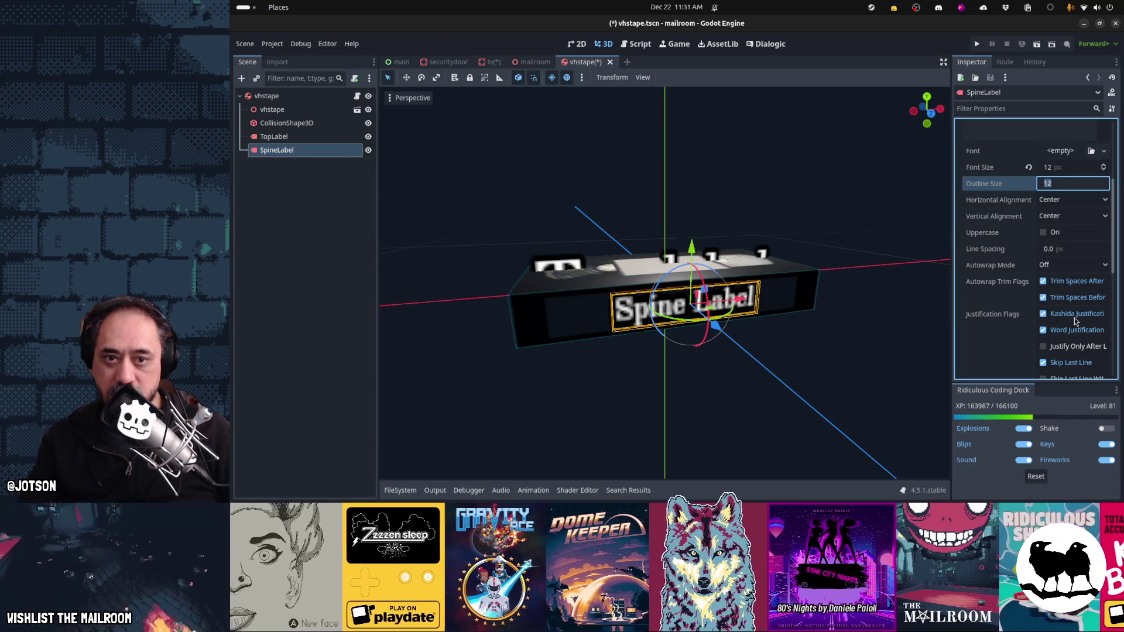
scroll(1026, 234, "up", 3)
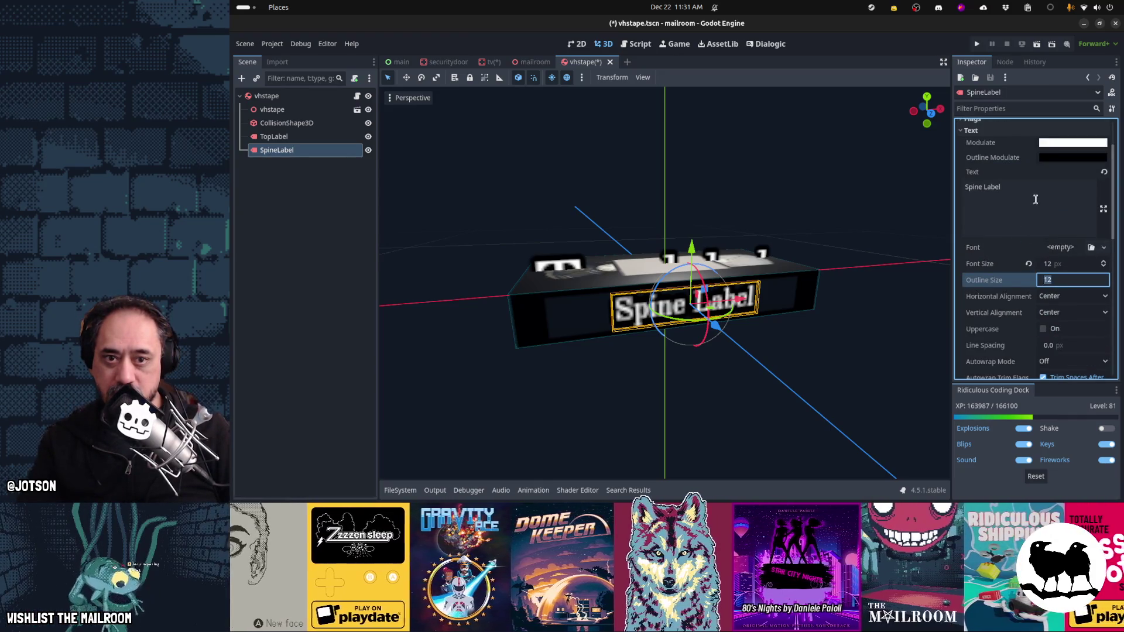
left_click(1035, 199)
type("ii")
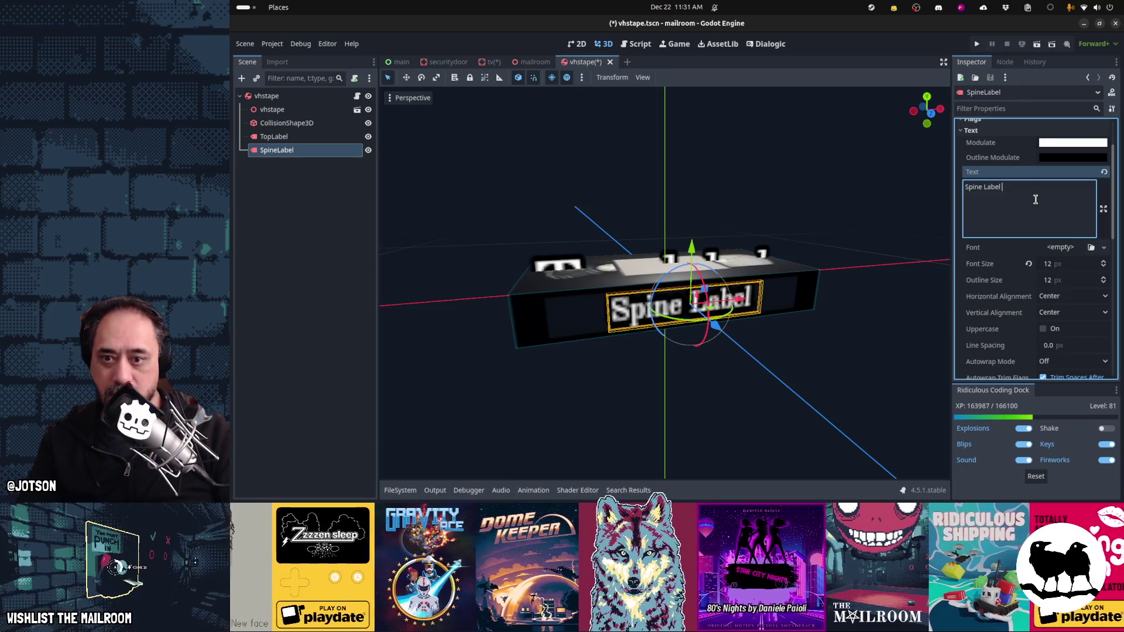
type("iiii ")
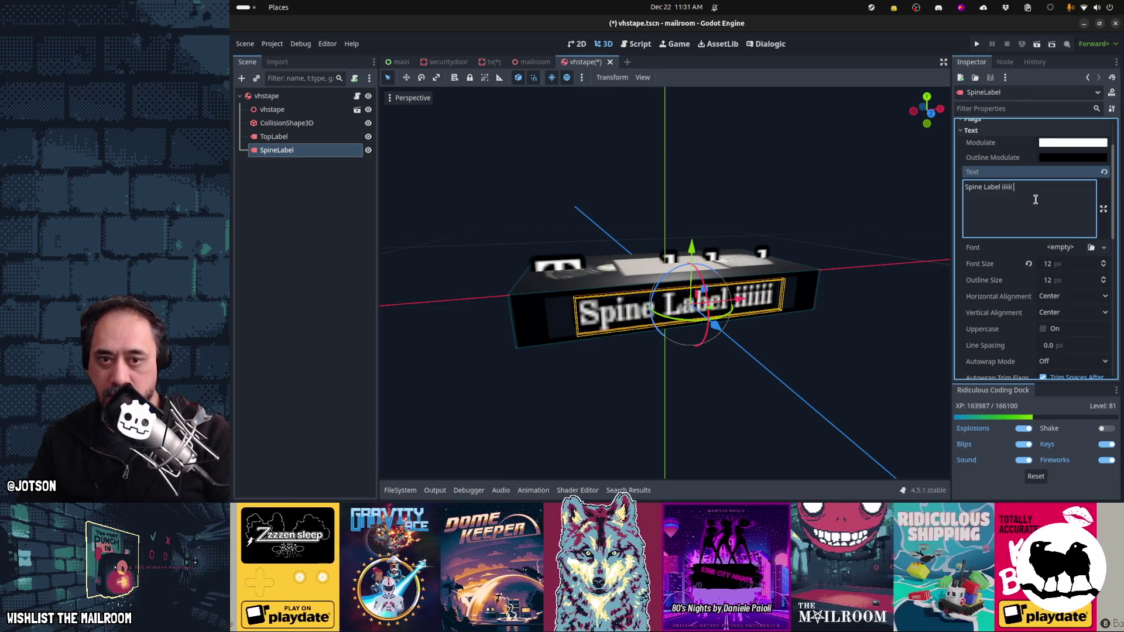
type("i i i i i i i")
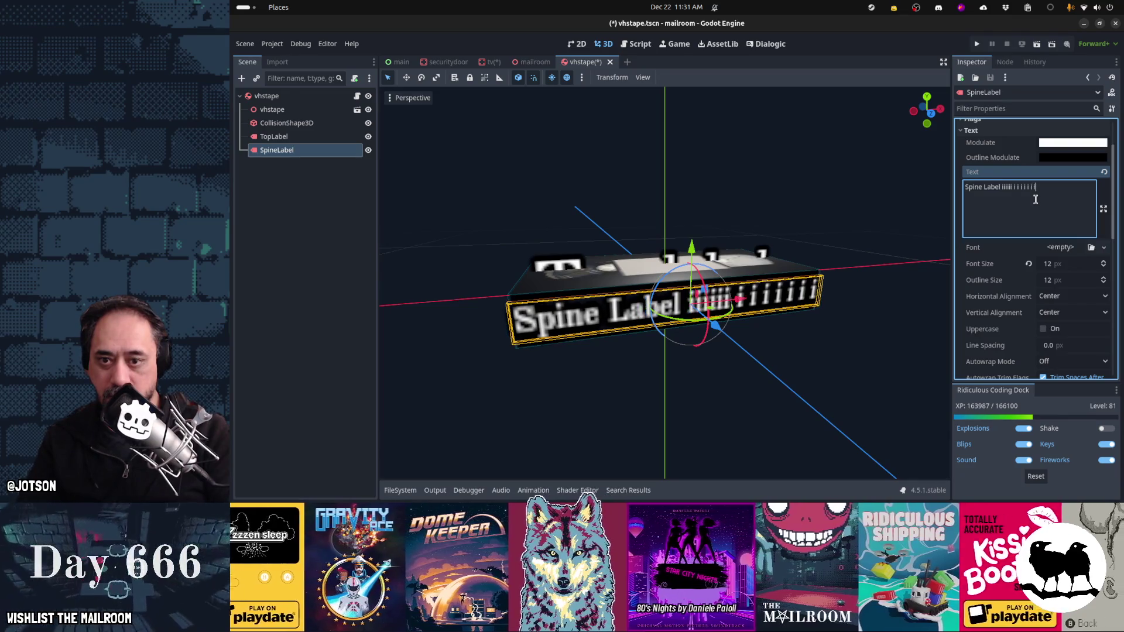
scroll(1048, 246, "down", 8)
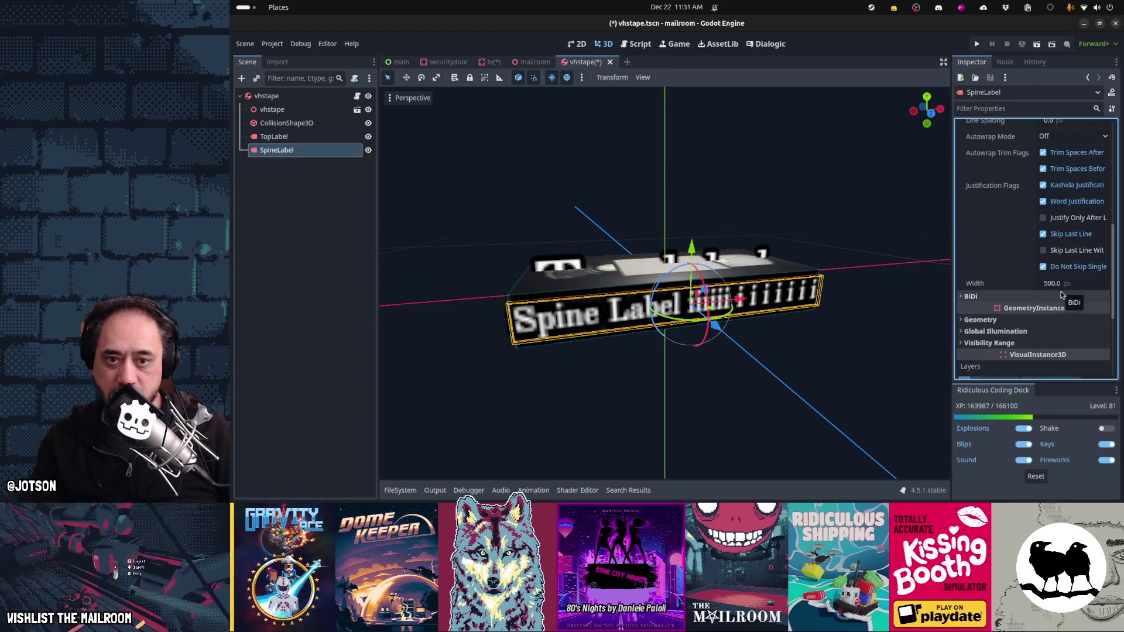
Step: Shrink the spine label's width slightly and set its Autowrap Mode to Word
left_click(1072, 284)
left_click_drag(1072, 284, 1070, 284)
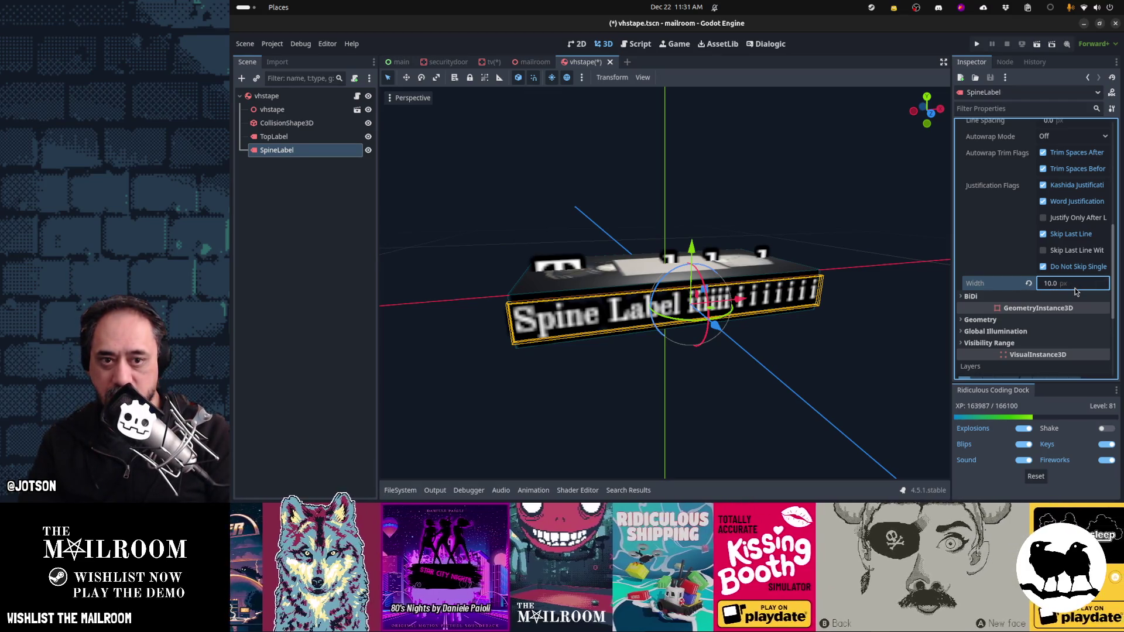
scroll(1075, 291, "up", 3)
left_click(1063, 201)
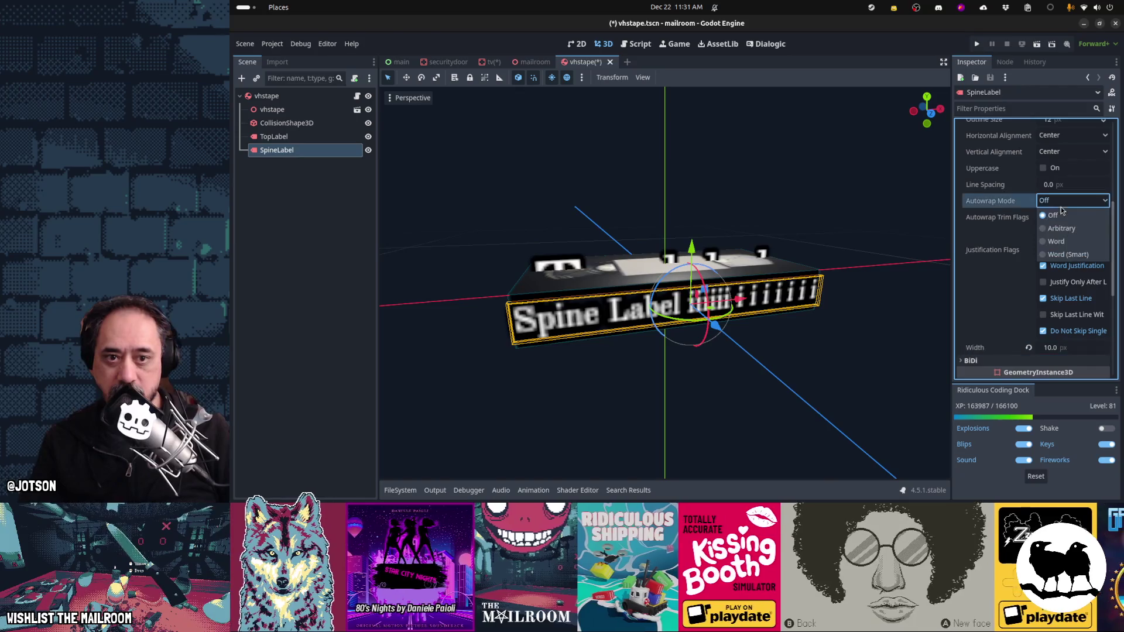
left_click(1060, 241)
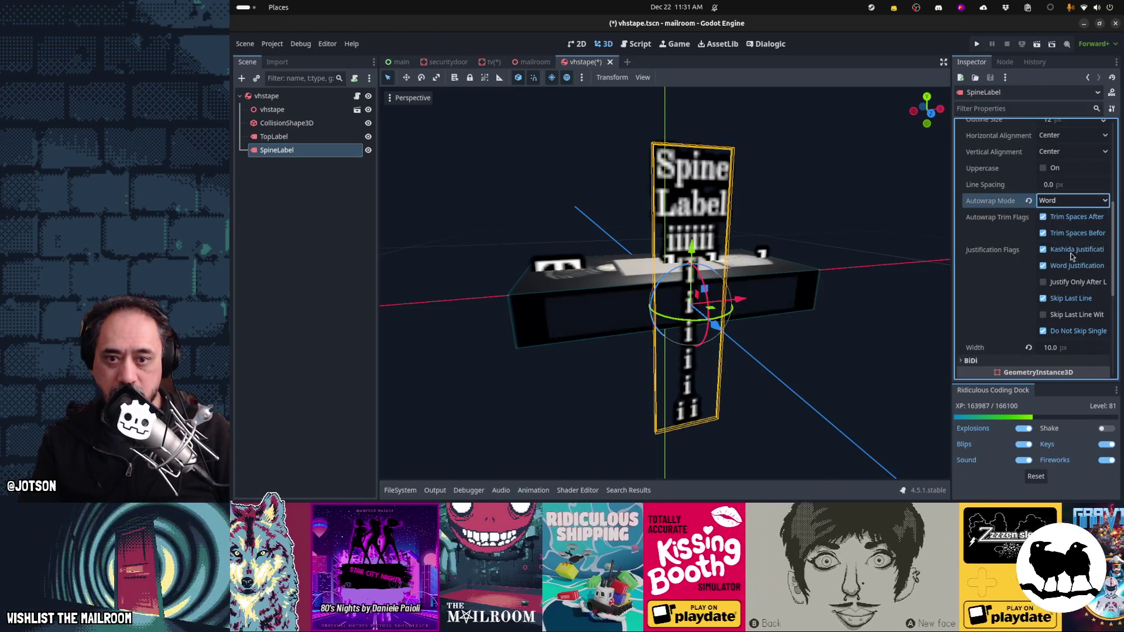
Step: Try spine label widths of 50, 100, 150 and 120 px
left_click(1066, 348)
type("50")
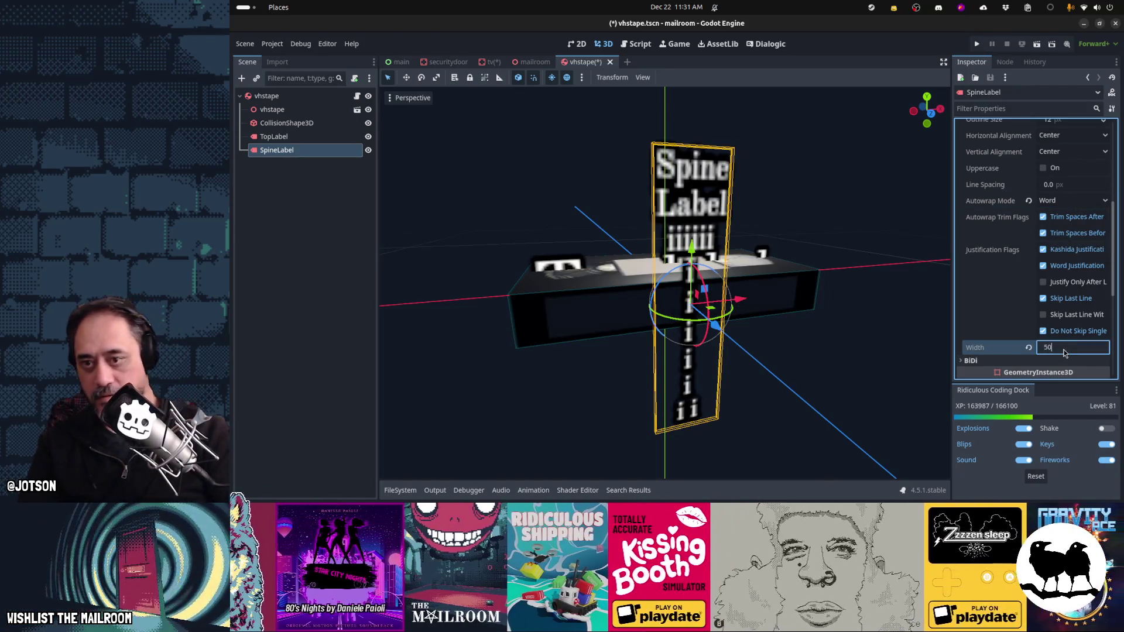
key("Return")
type("100")
key("Return")
type("150")
key("Return")
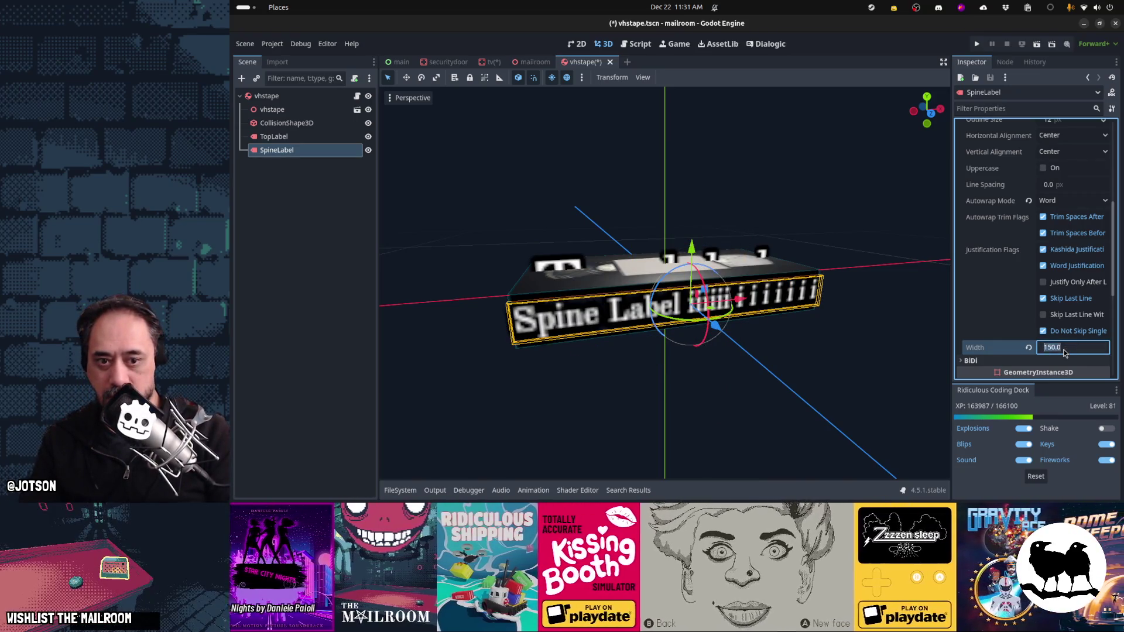
type("120")
key("Return")
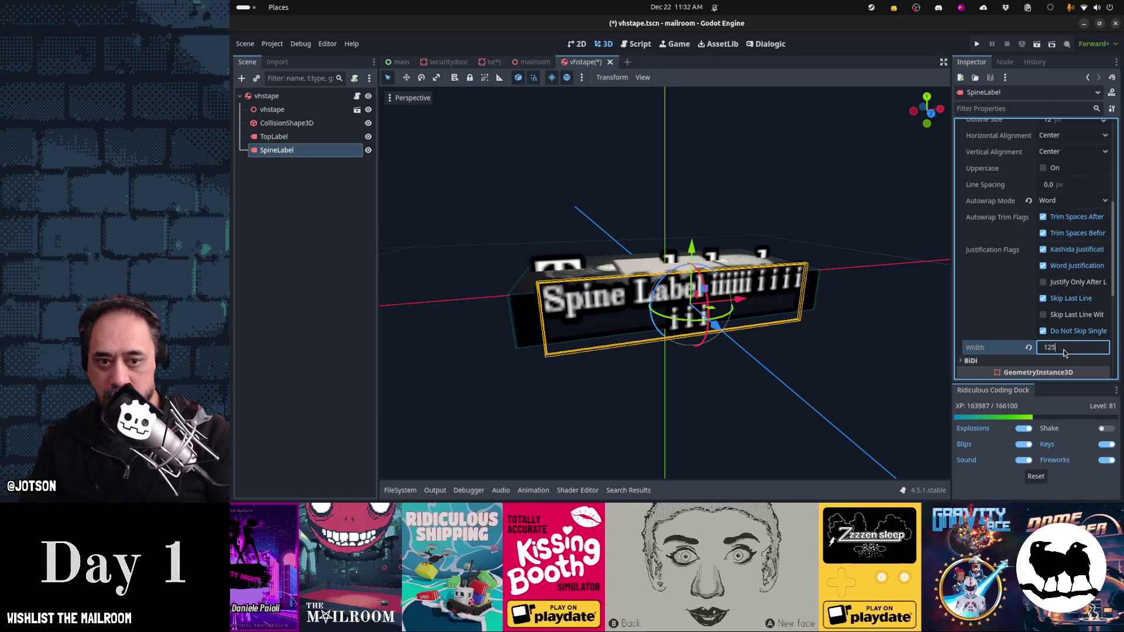
Step: Try spine label widths of 125 and 130 px, then return to 120 px
type("5")
key("Return")
type("0")
key("Return")
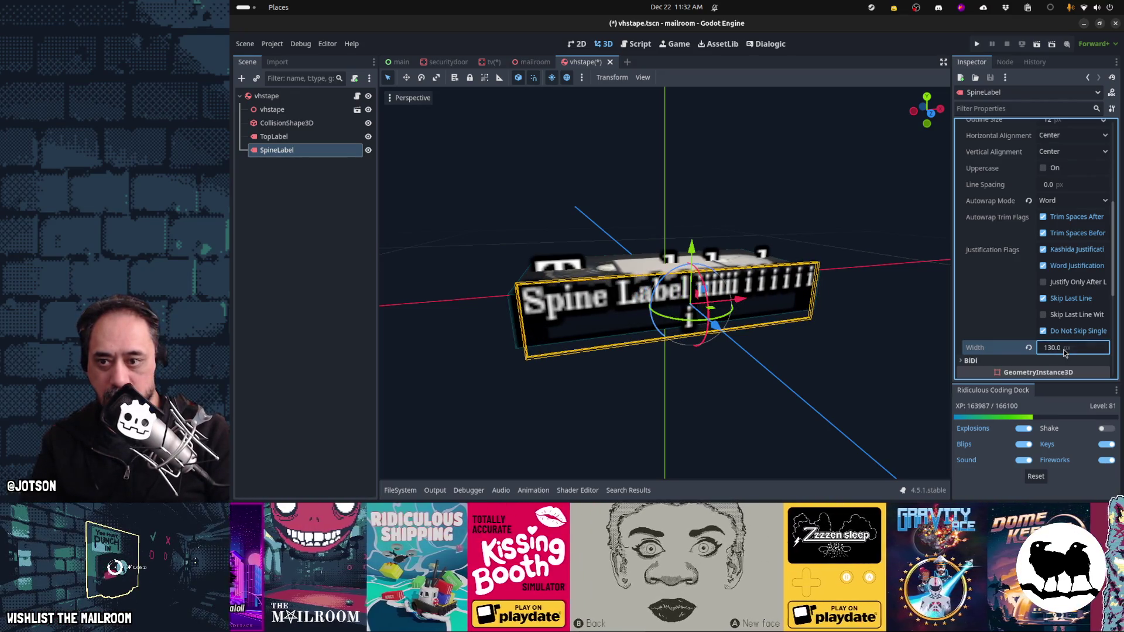
type("120")
key("Return")
Step: Settle the spine label width at 110 px and turn Autowrap Mode off
left_click(1064, 350)
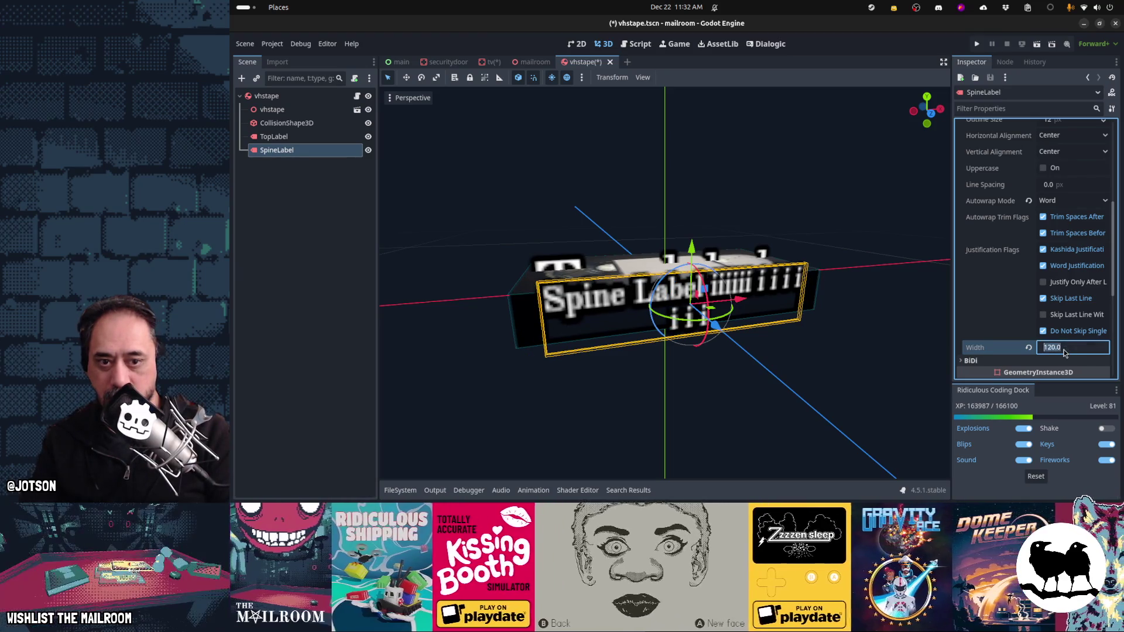
left_click(1065, 352)
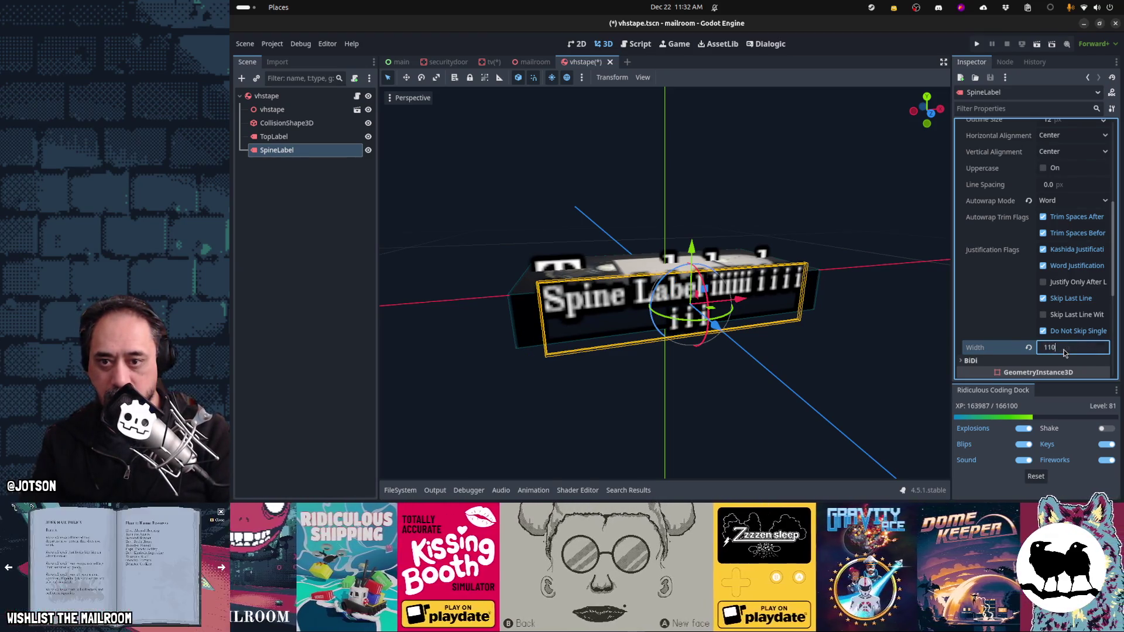
key("Return")
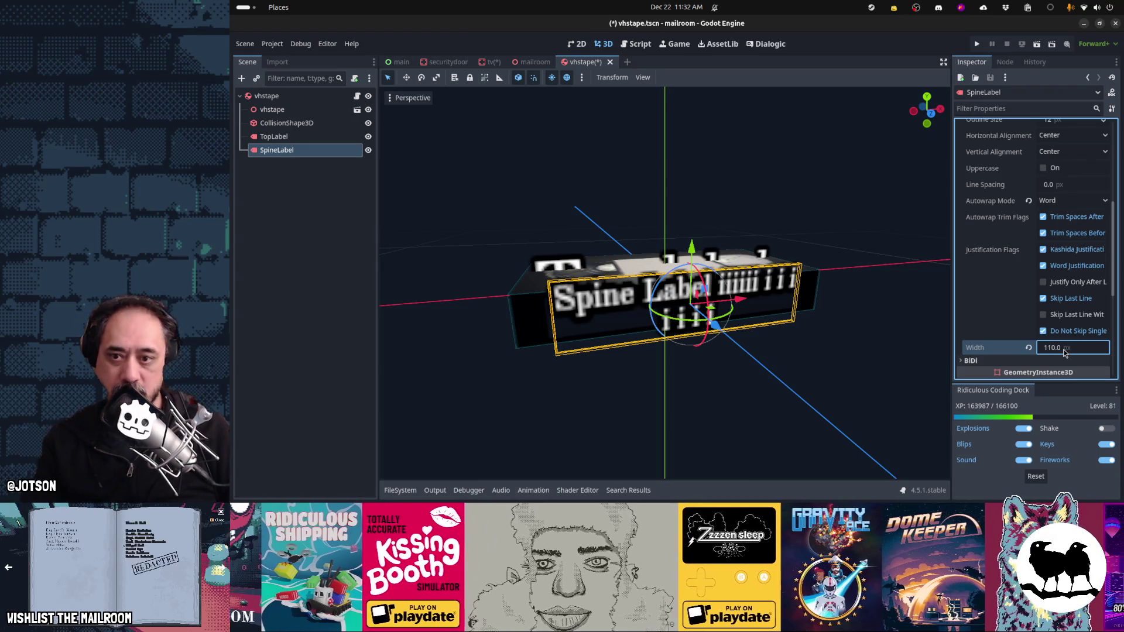
left_click(1028, 201)
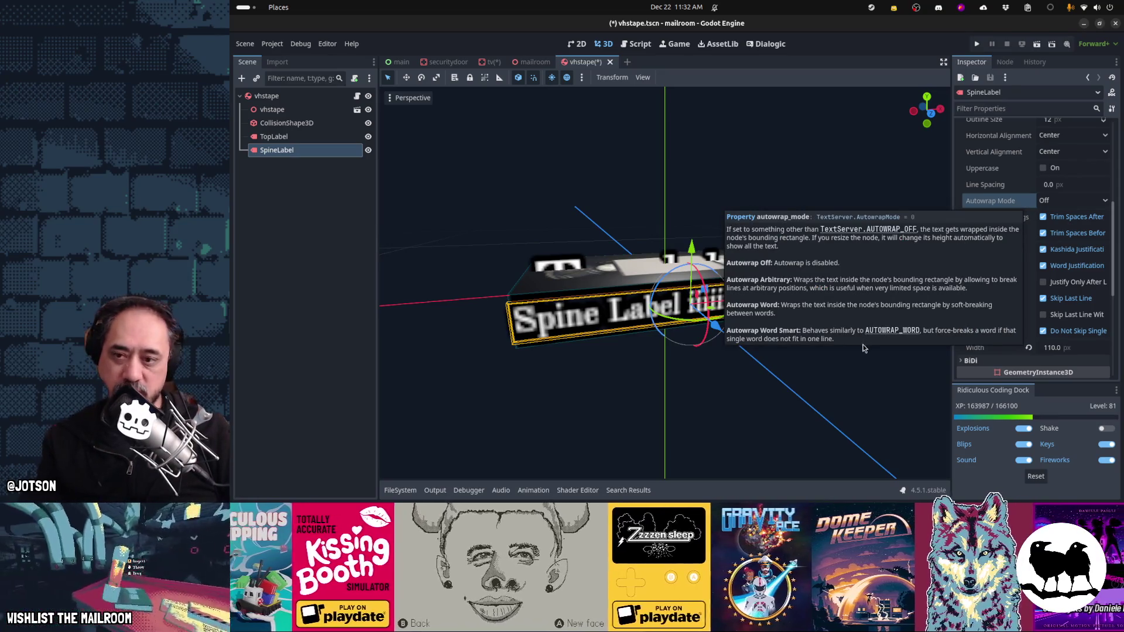
Step: Set the spine label's font size to 10
scroll(1055, 346, "down", 2)
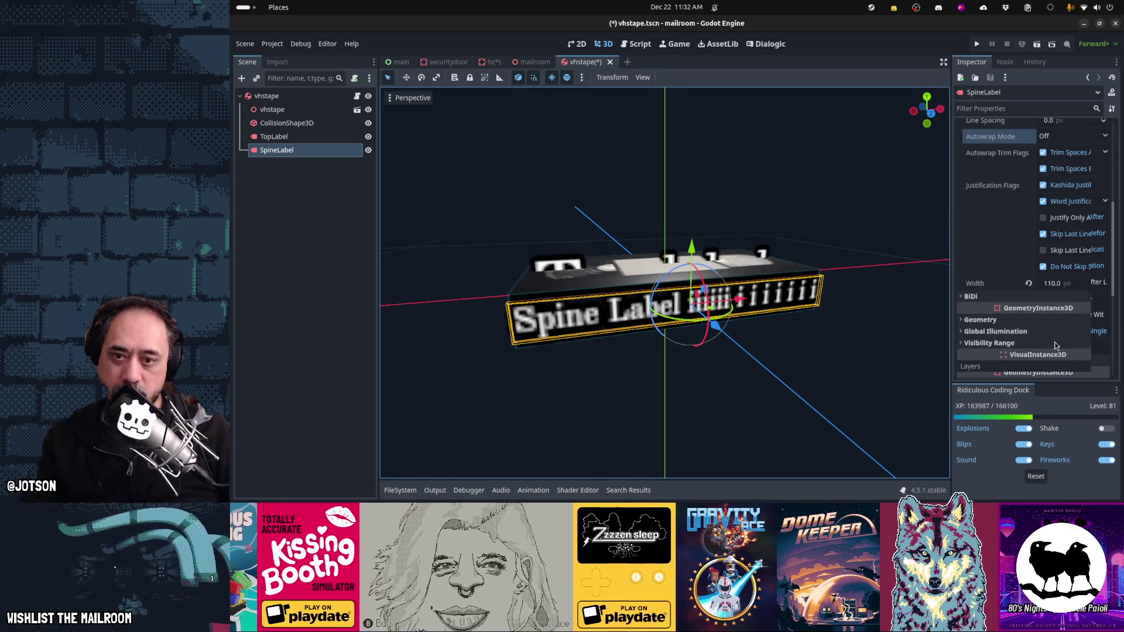
scroll(1050, 351, "up", 3)
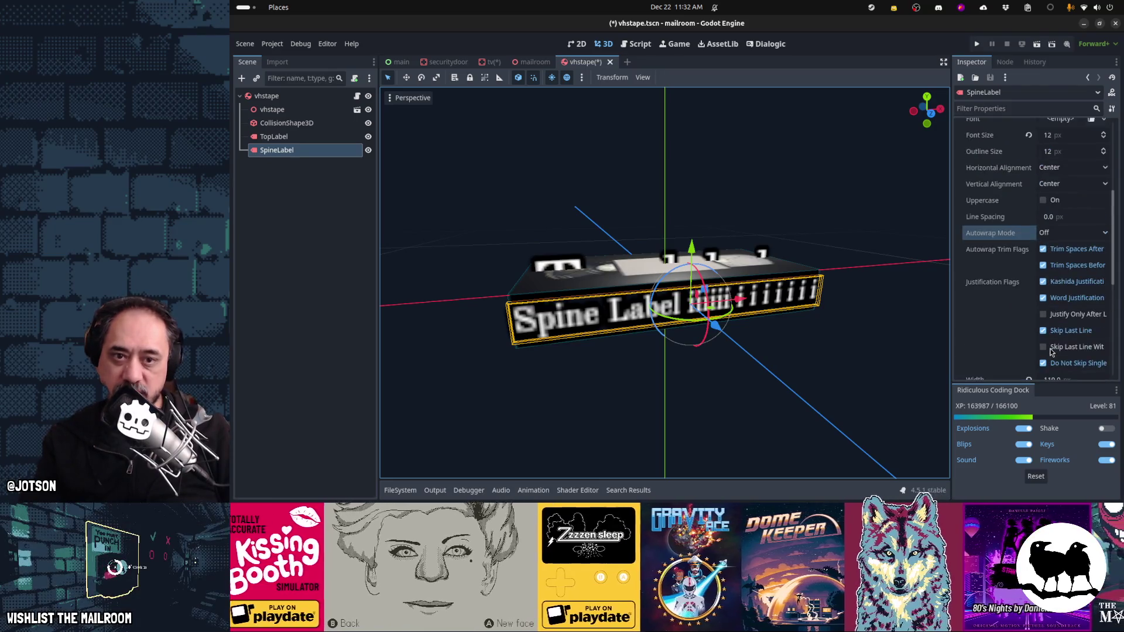
scroll(1051, 352, "up", 2)
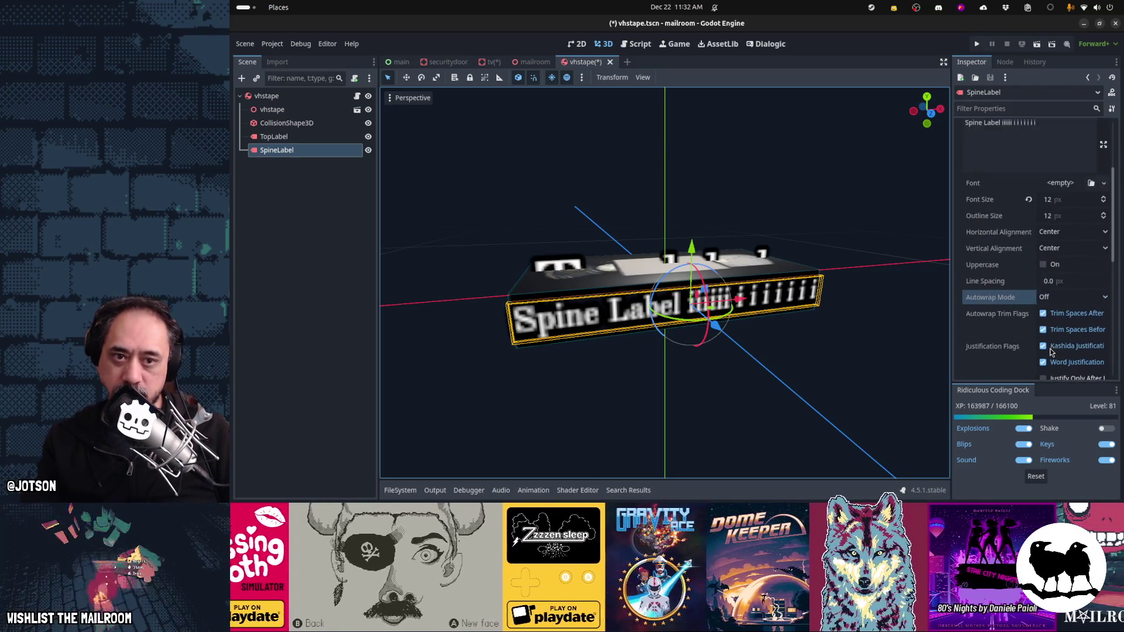
left_click(1065, 204)
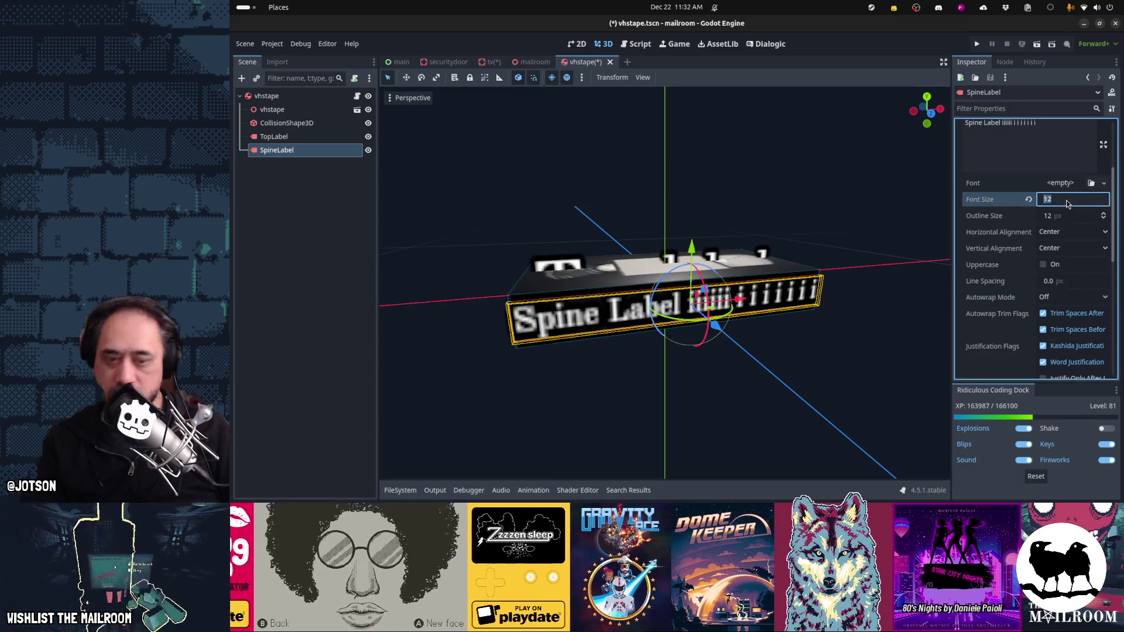
type("10")
key("Tab")
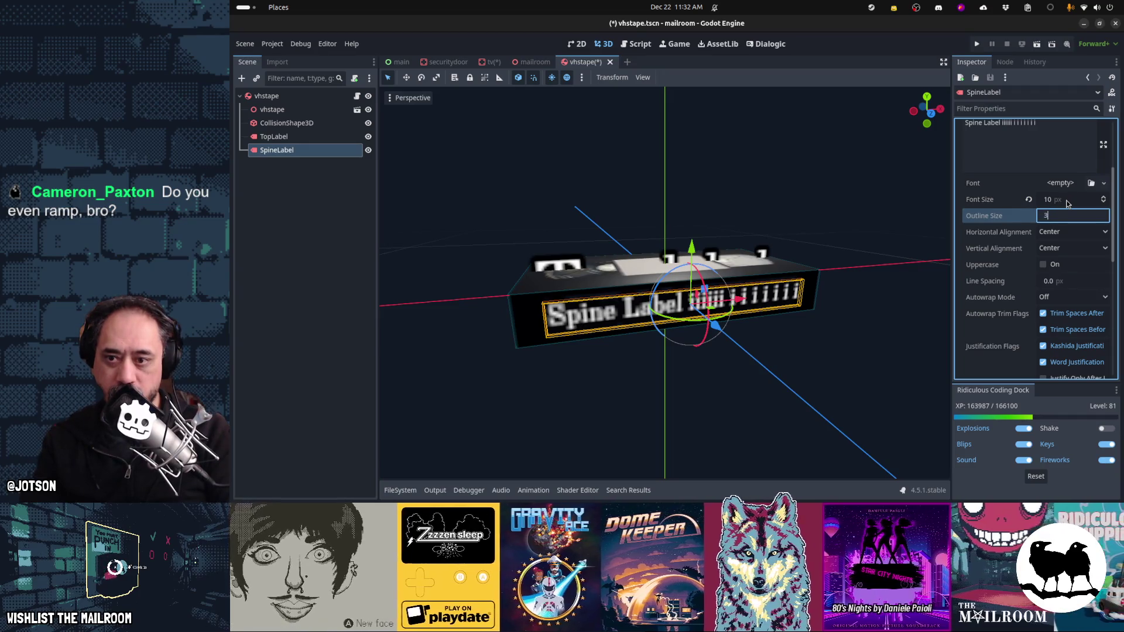
Step: Give the spine label text a 2 px outline
key("Tab")
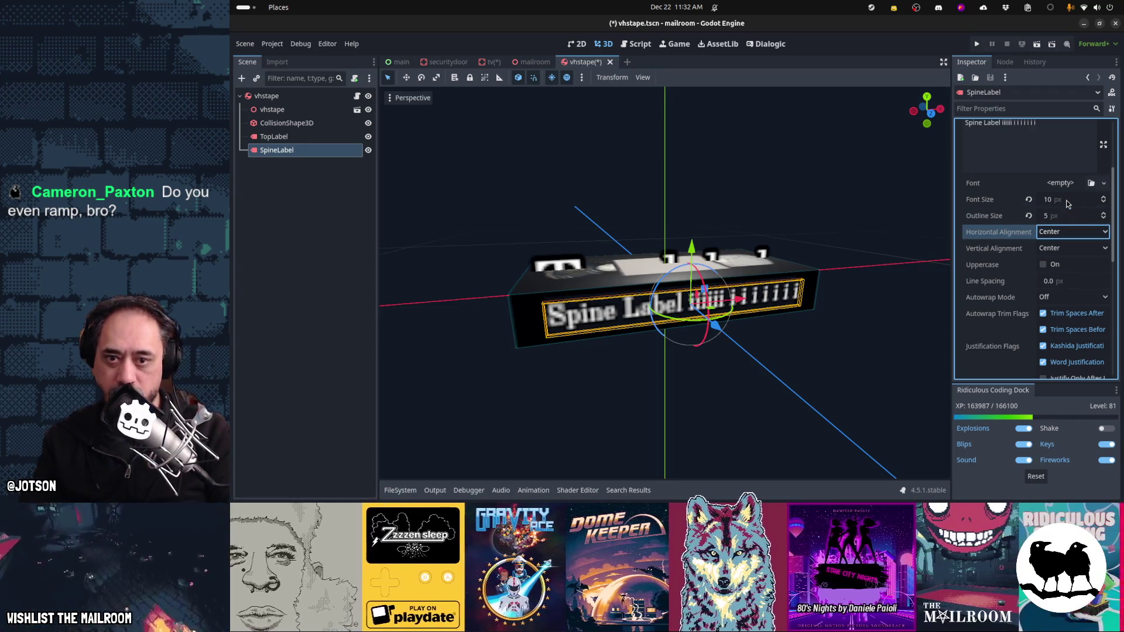
key("shift+Tab")
type("2")
key("Tab")
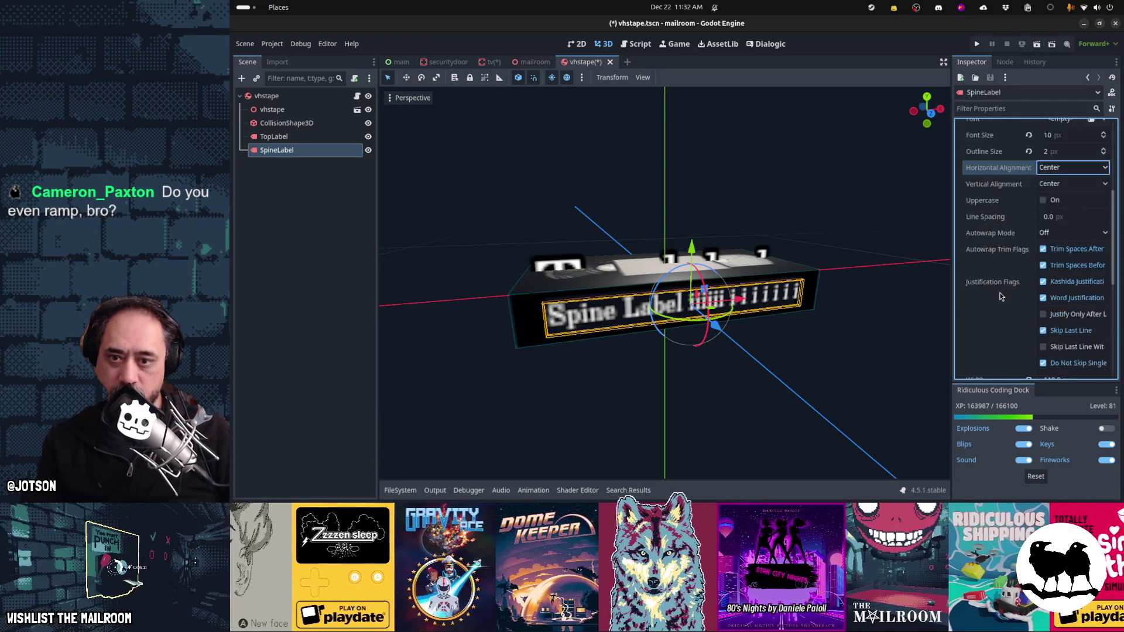
scroll(1000, 295, "up", 2)
left_click(995, 216)
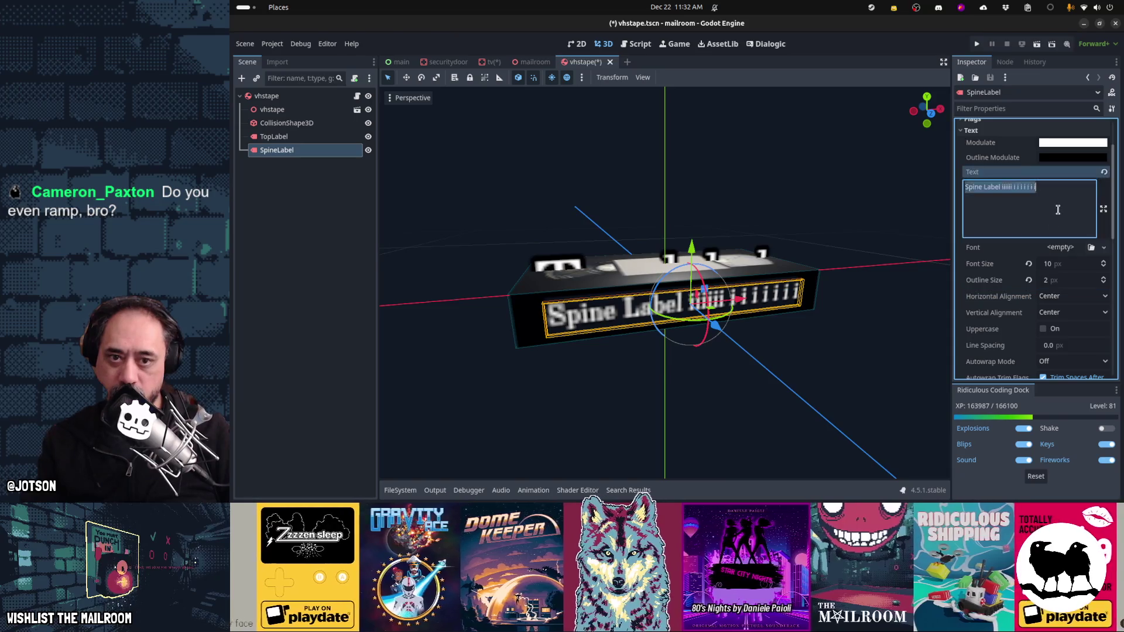
Step: Replace the spine label's old 'Spine Label' text with 'Video'
key("ctrl+a")
key("BackSpace")
type("Spine")
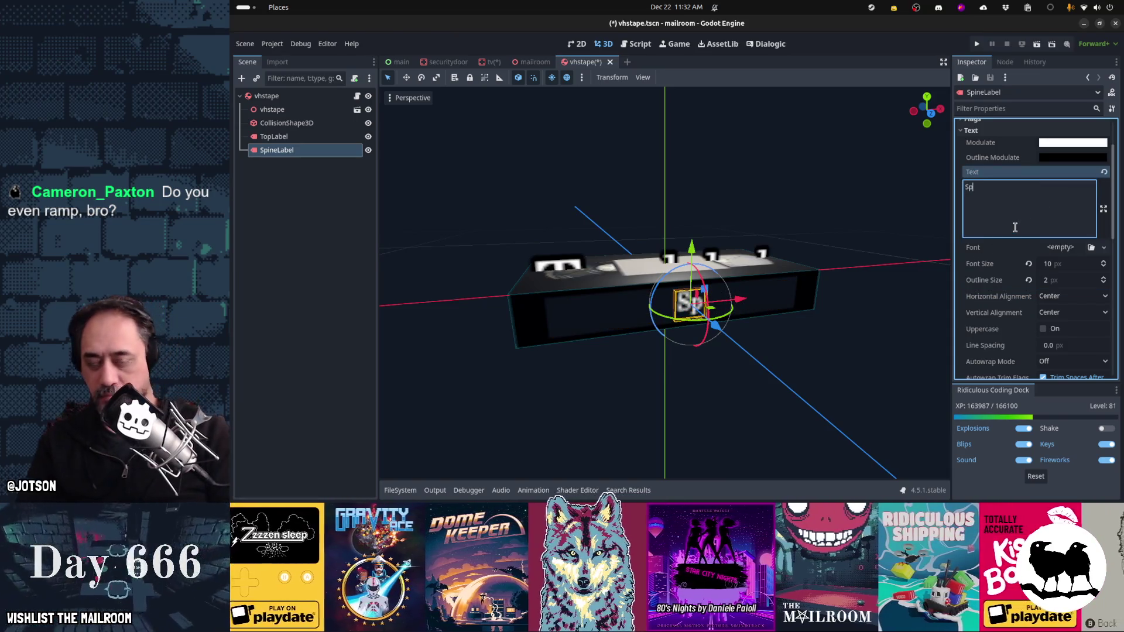
key("BackSpace")
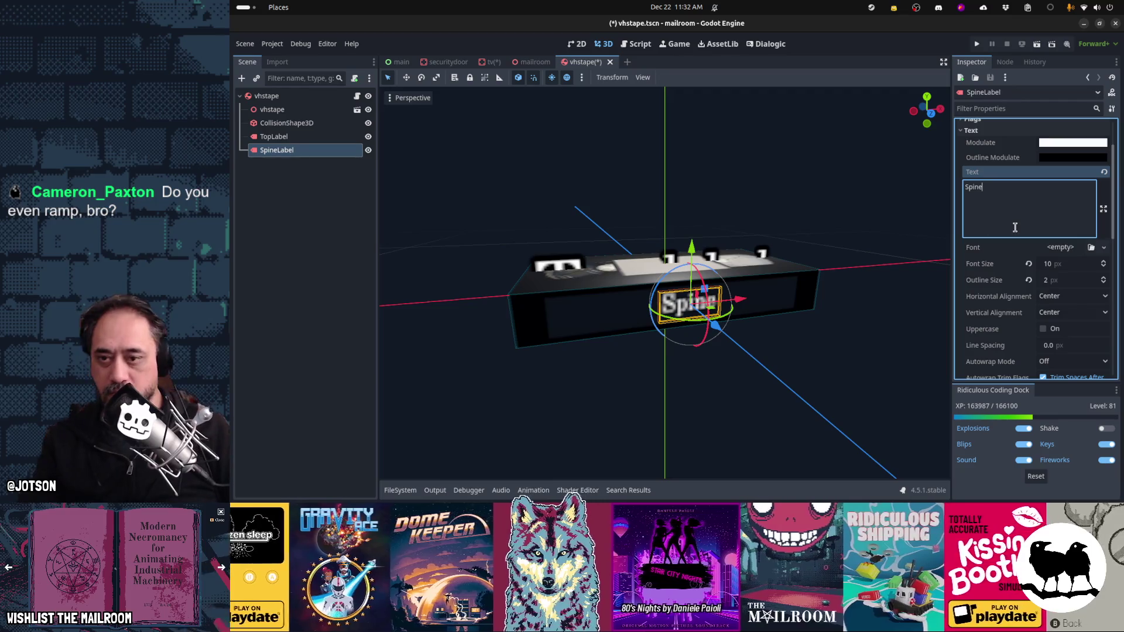
scroll(779, 256, "up", 3)
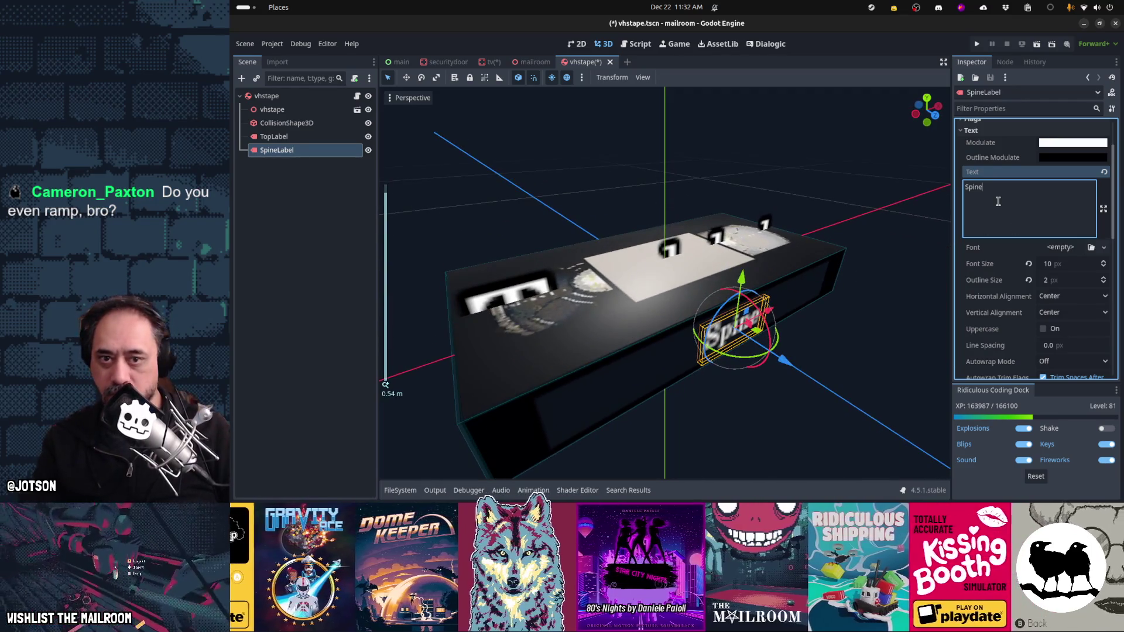
key("BackSpace")
key("BackSpace")
key("BackSpace")
type("Video")
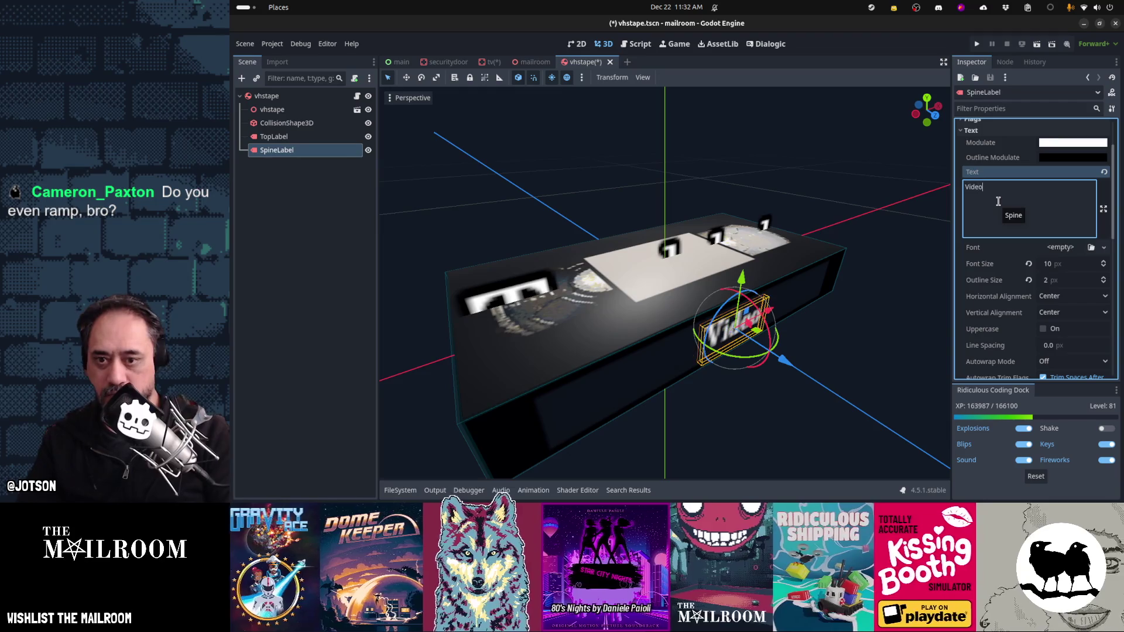
left_click(304, 136)
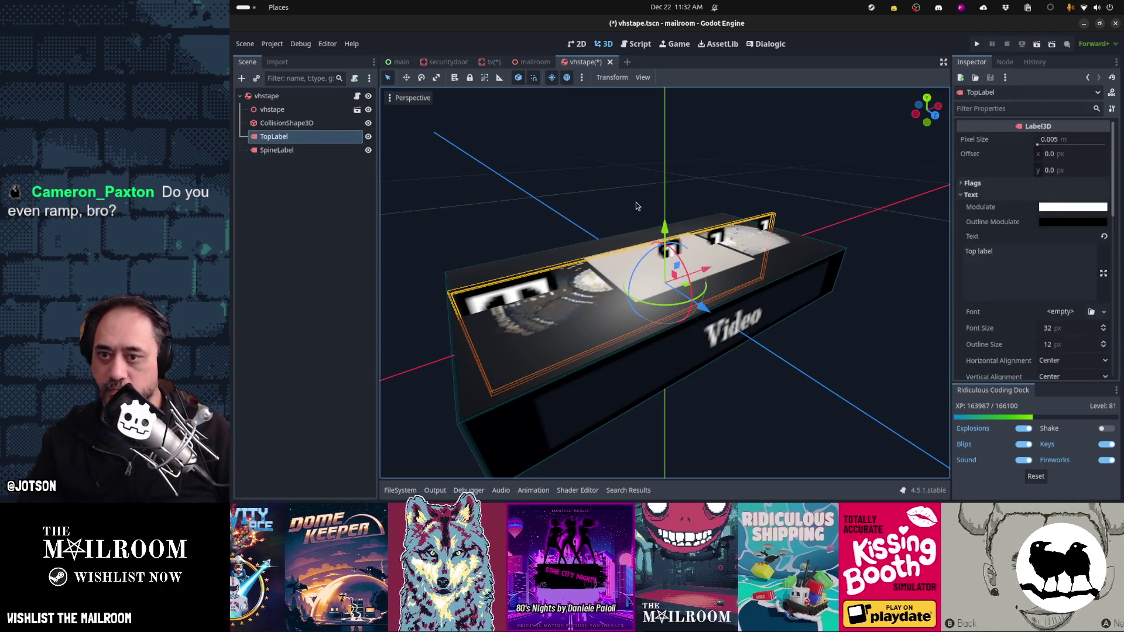
Step: Rotate the top label to lie across the tape and raise it onto the tape top
left_click_drag(688, 280, 664, 240)
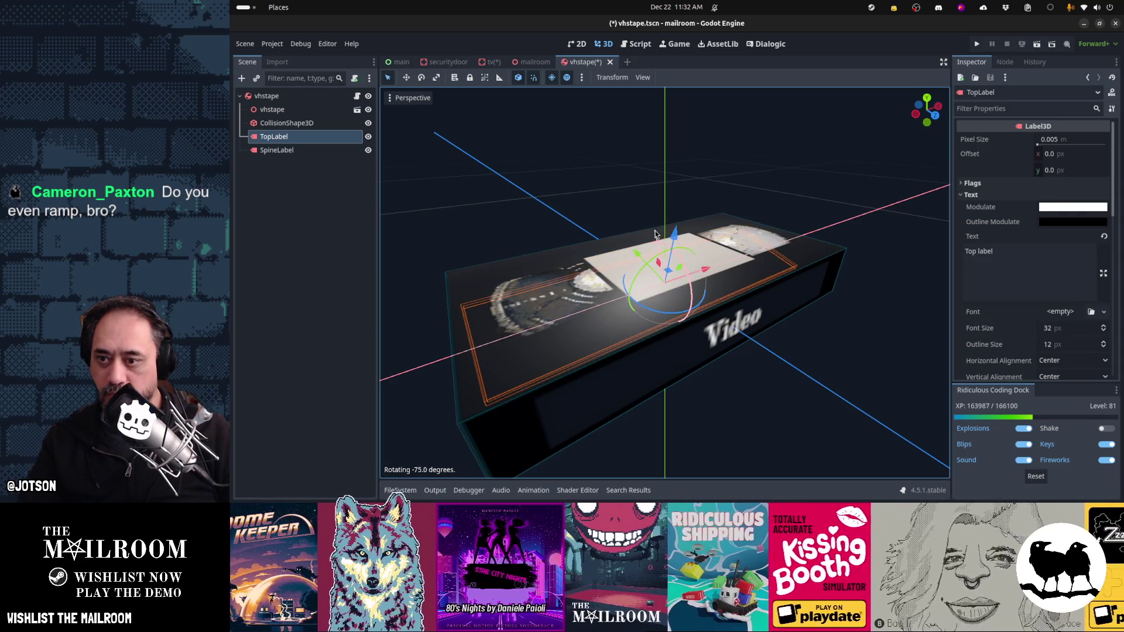
key("ctrl+KP_3")
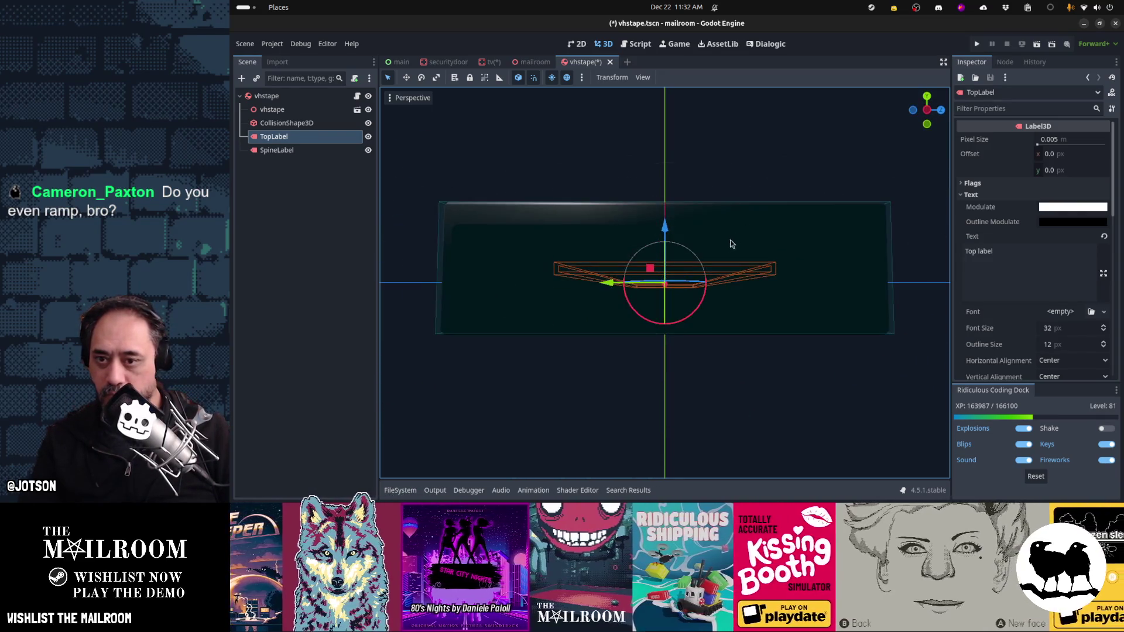
mouse_move(671, 202)
left_mouse_down()
mouse_move(673, 192)
mouse_move(670, 211)
left_mouse_up()
left_click_drag(753, 230, 649, 278)
Step: Try font sizes 16 and then 12 on the top label
scroll(649, 279, "up", 2)
left_click(1062, 328)
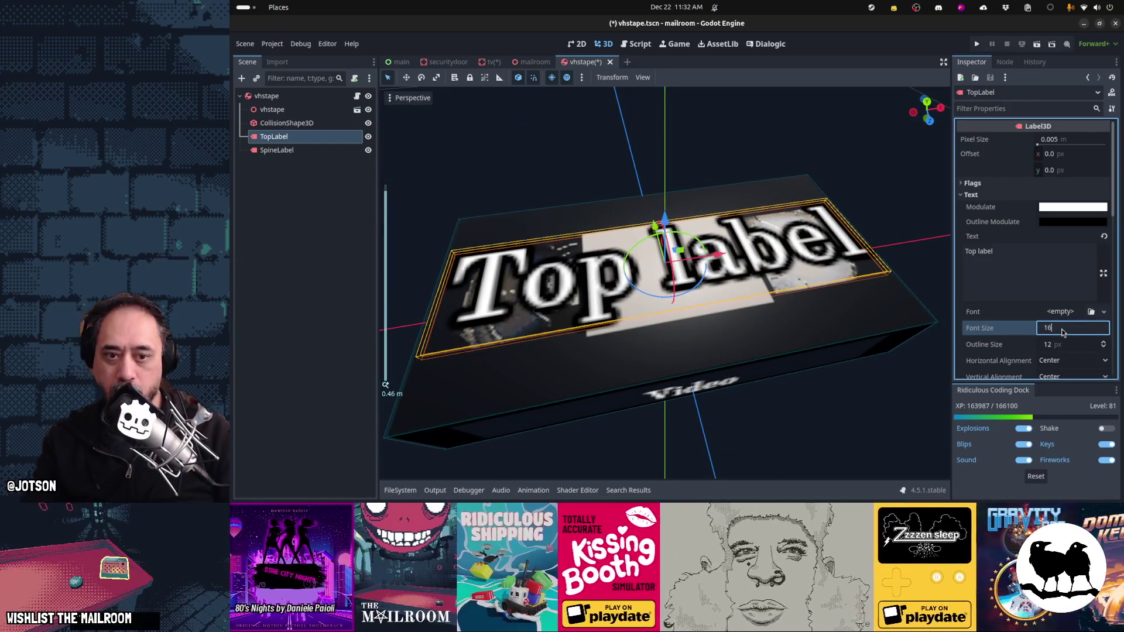
key("Return")
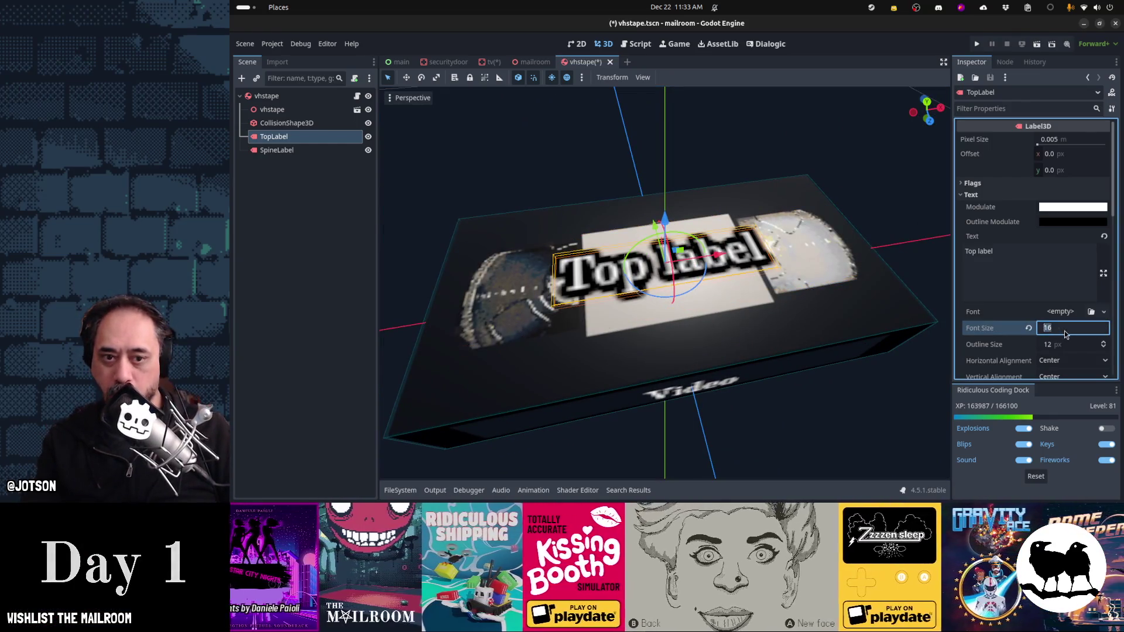
type("12")
key("Tab")
scroll(808, 265, "up", 3)
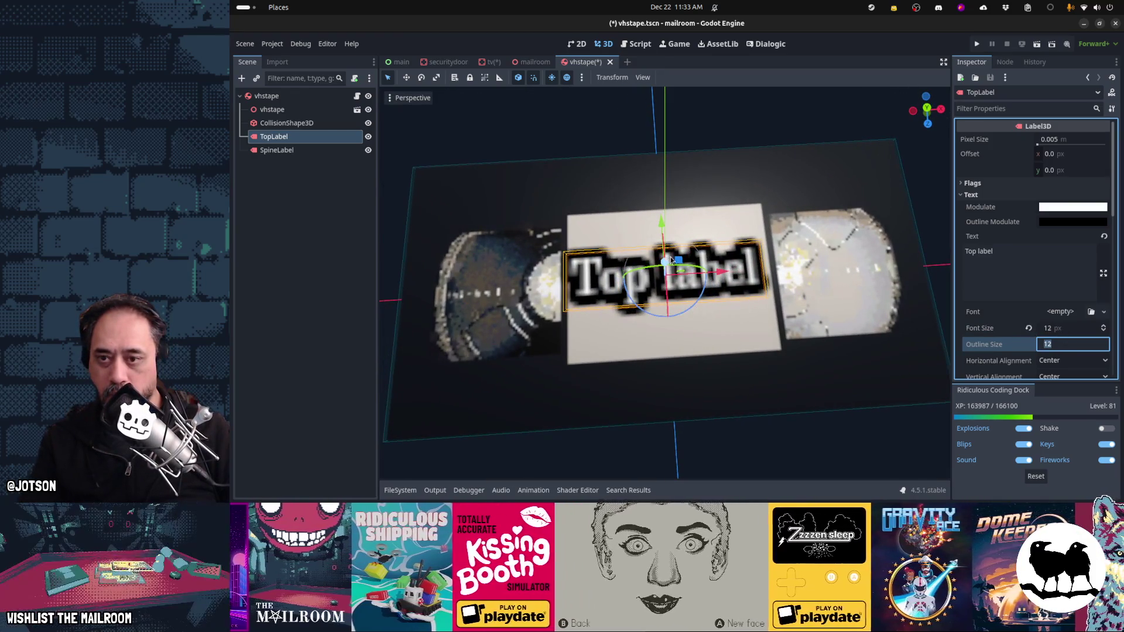
Step: Nudge the top label up the tape and set its font size to 32
left_click_drag(661, 228, 663, 204)
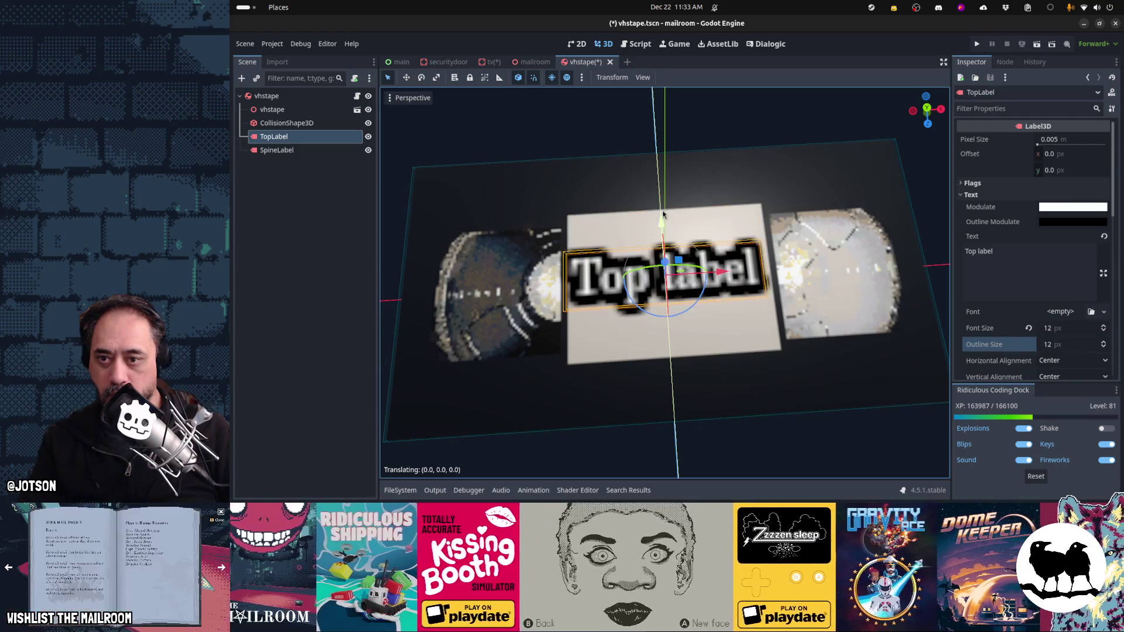
key("KP_1")
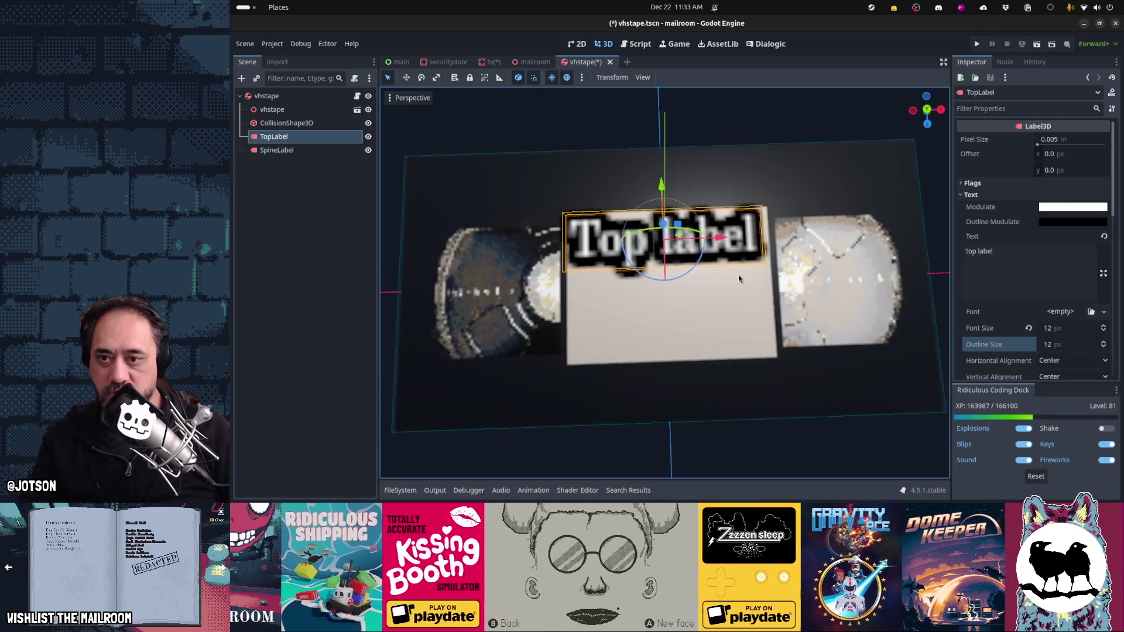
scroll(737, 275, "down", 1)
scroll(737, 275, "up", 2)
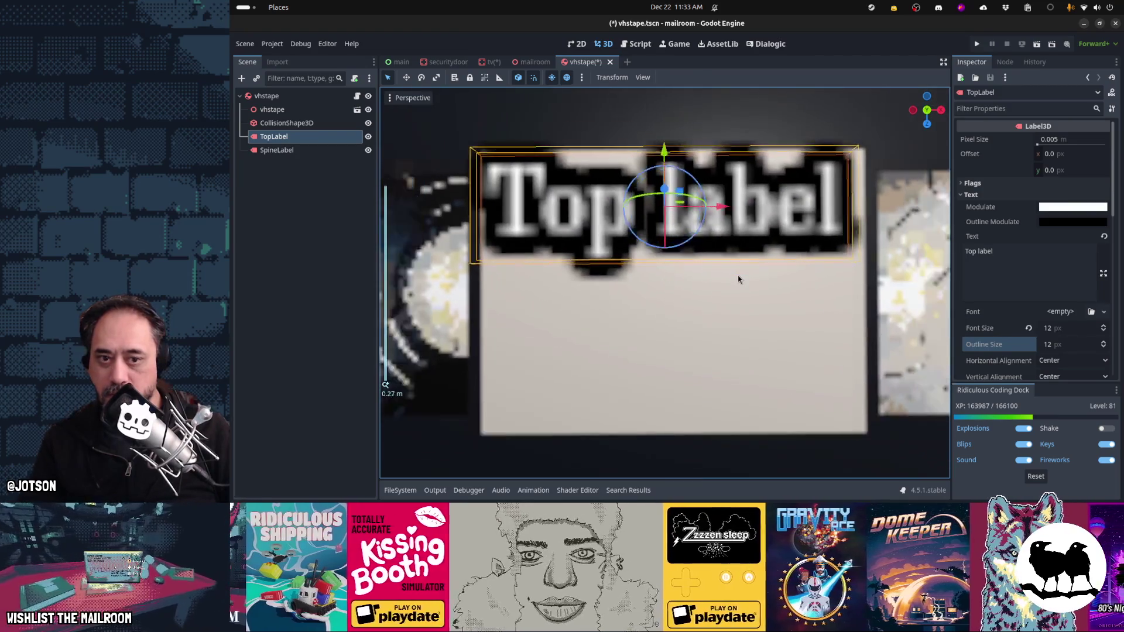
left_click(1074, 332)
type("32")
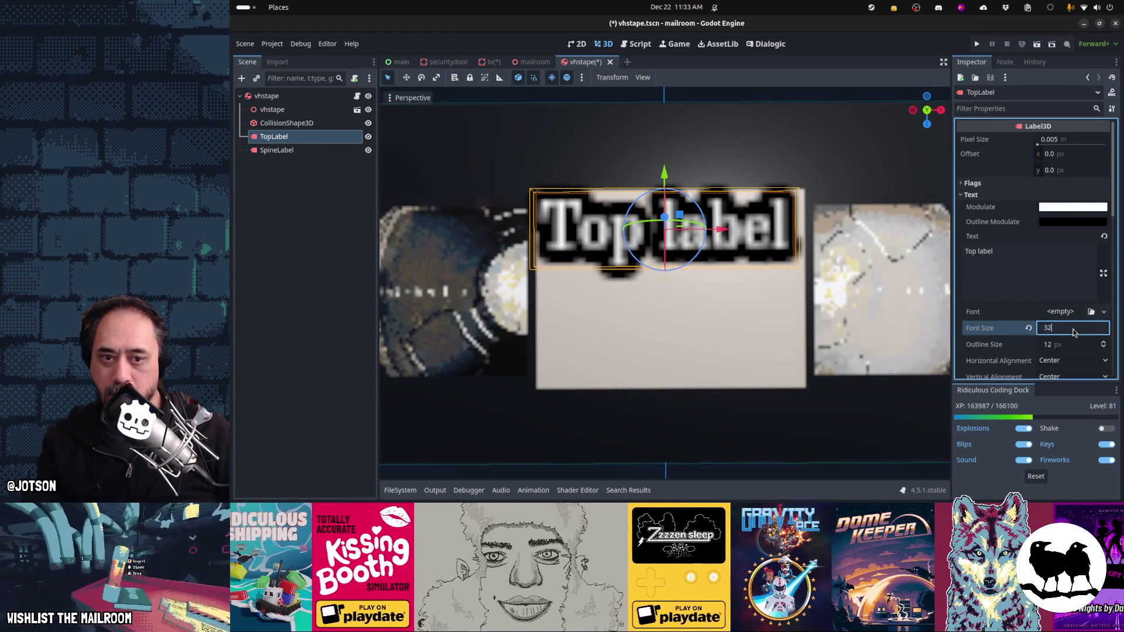
key("Tab")
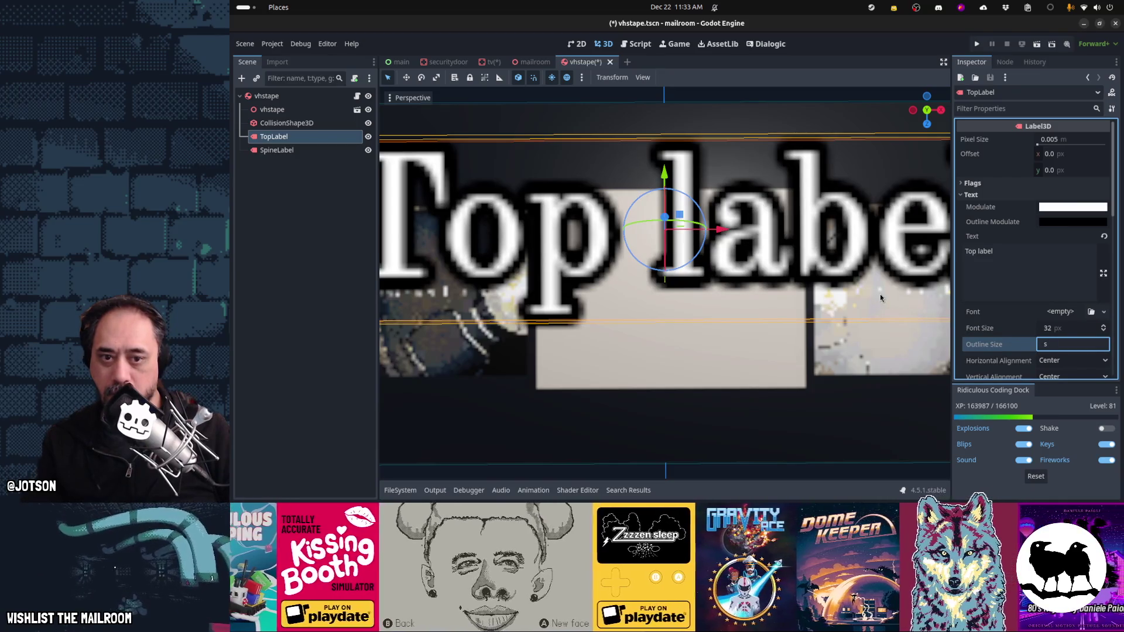
key("Return")
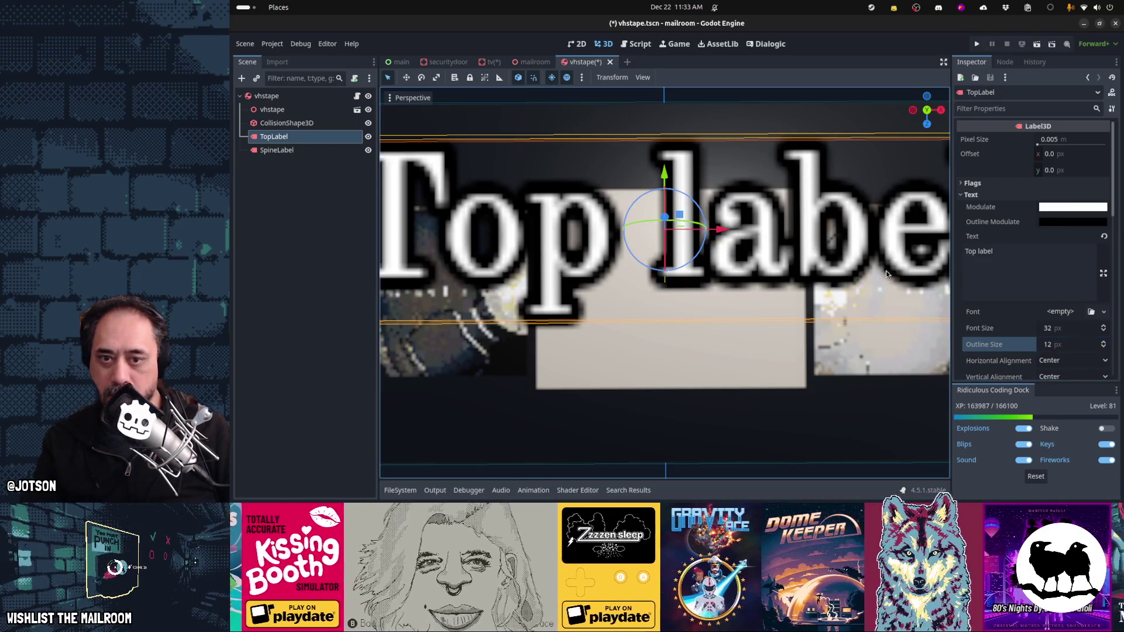
Step: Scale the top label down so it fits the tape's top sticker
key("s")
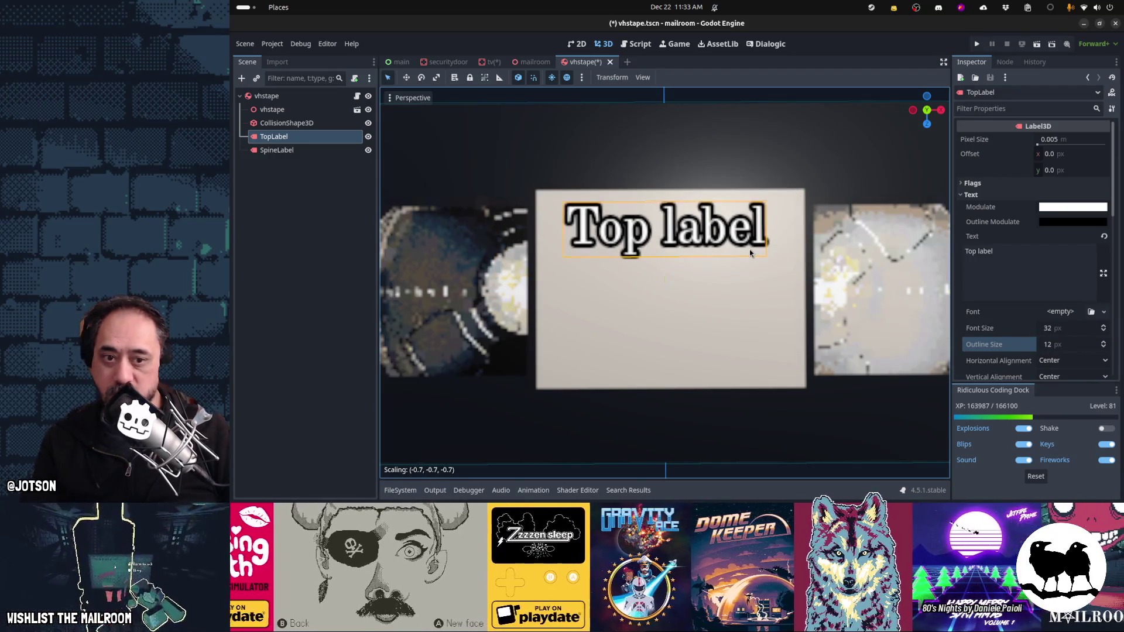
left_click(750, 249)
scroll(778, 252, "down", 3)
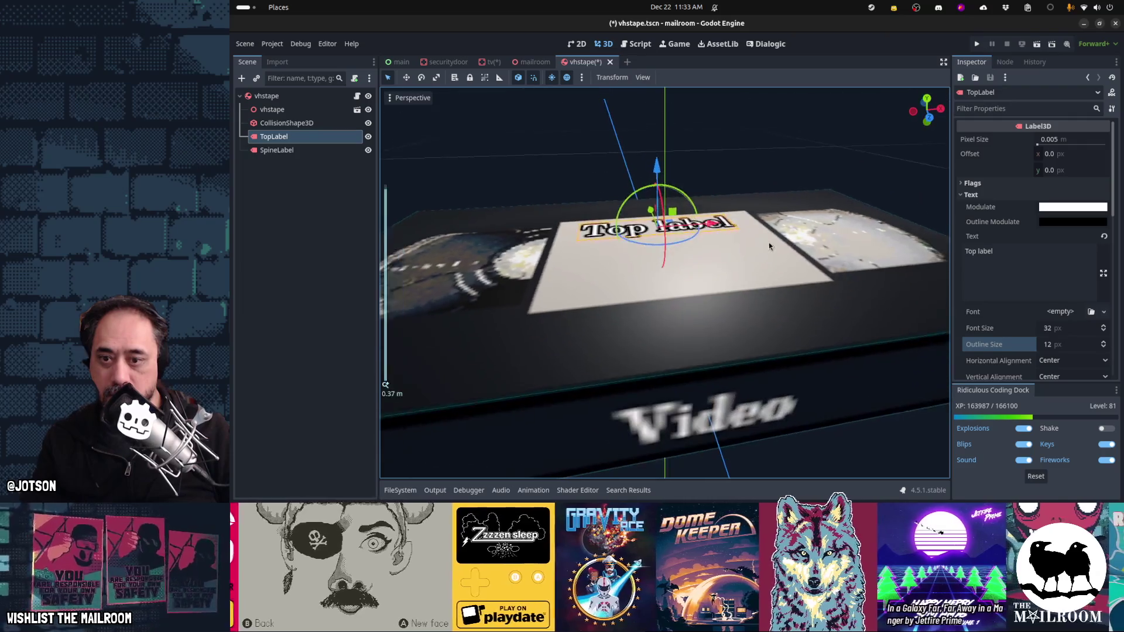
scroll(769, 246, "down", 2)
left_click(309, 151)
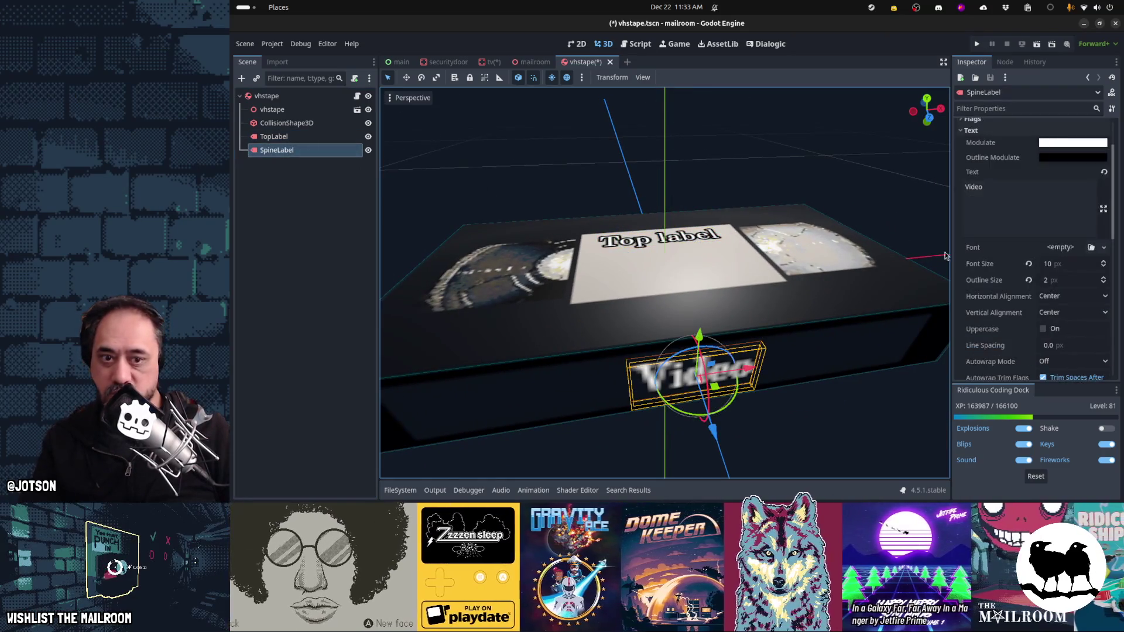
Step: Give the spine label font size 32 with a 2 px outline
left_click(1068, 265)
type("32")
key("Tab")
left_click_drag(870, 363, 906, 367)
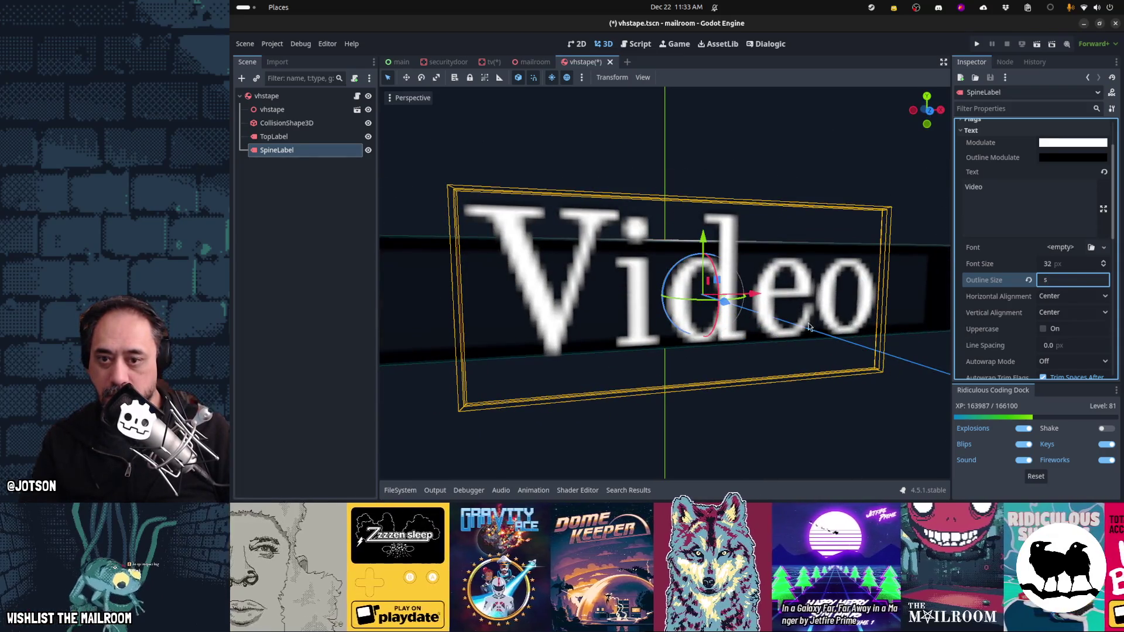
left_click(551, 263)
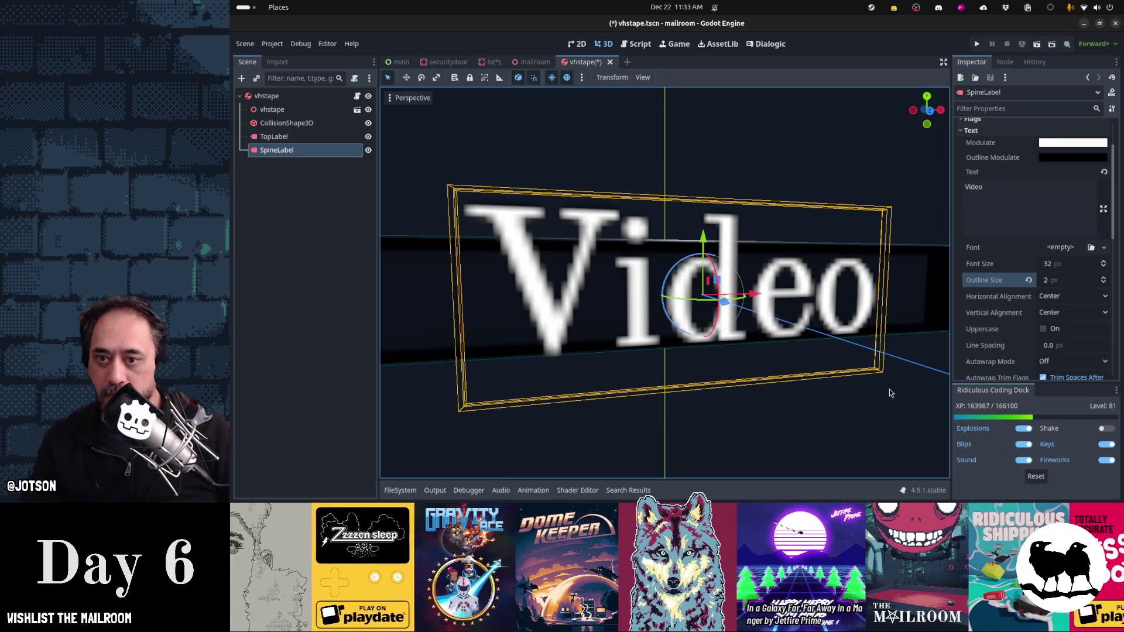
Step: Scale the spine label down in two passes until it fits the tape's spine
key("s")
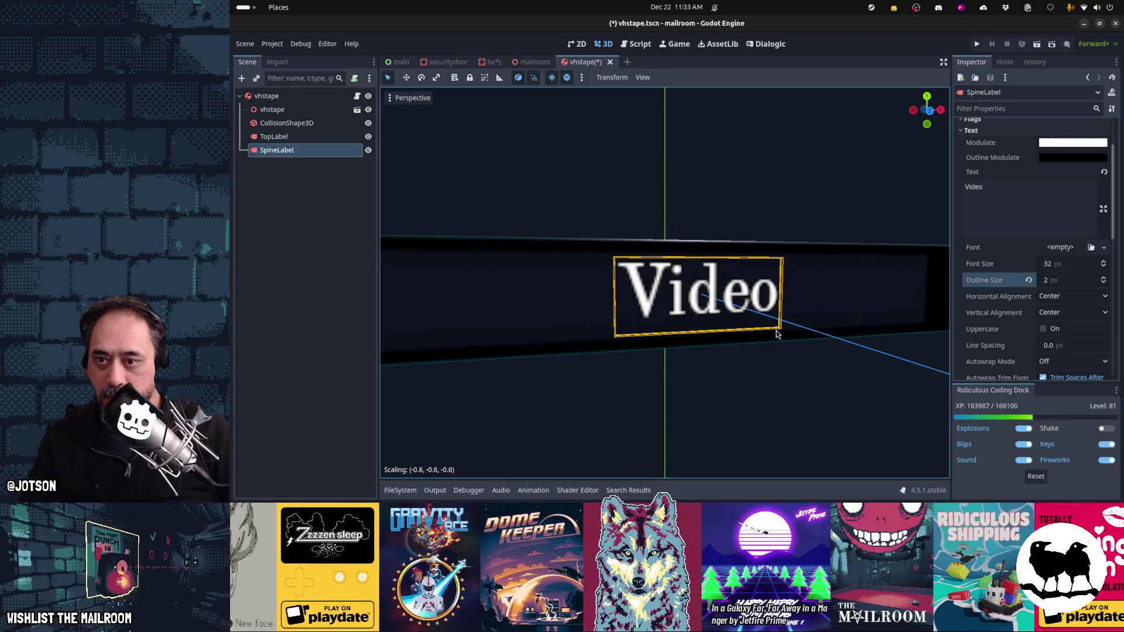
left_click(779, 331)
mouse_move(779, 331)
left_mouse_down()
mouse_move(788, 300)
mouse_move(790, 352)
mouse_move(793, 285)
left_mouse_up()
key("s")
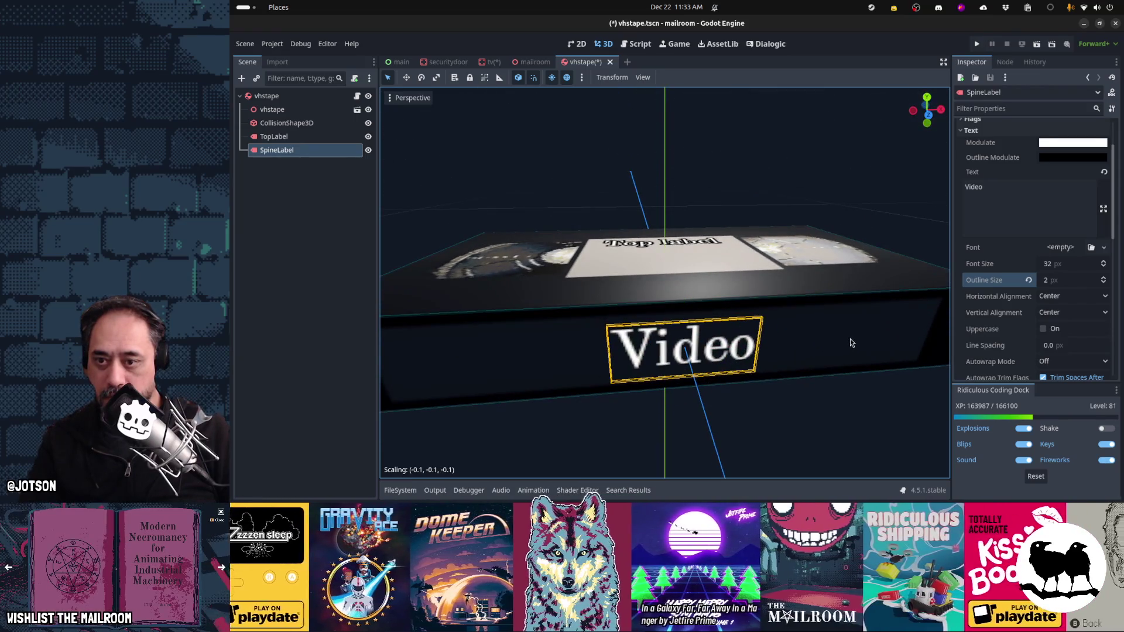
left_click(847, 338)
left_click(1075, 283)
left_click(918, 387)
mouse_move(919, 388)
left_mouse_down()
mouse_move(767, 230)
mouse_move(805, 296)
left_mouse_up()
left_click(328, 138)
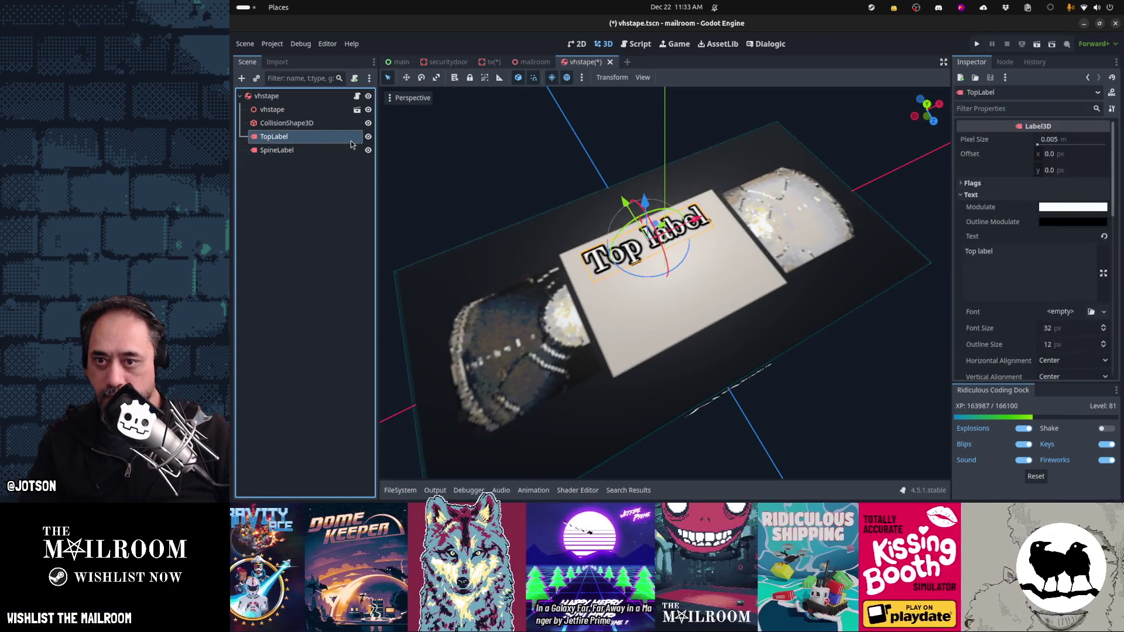
Step: Scale the top label slightly smaller and move it a little along the tape
key("s")
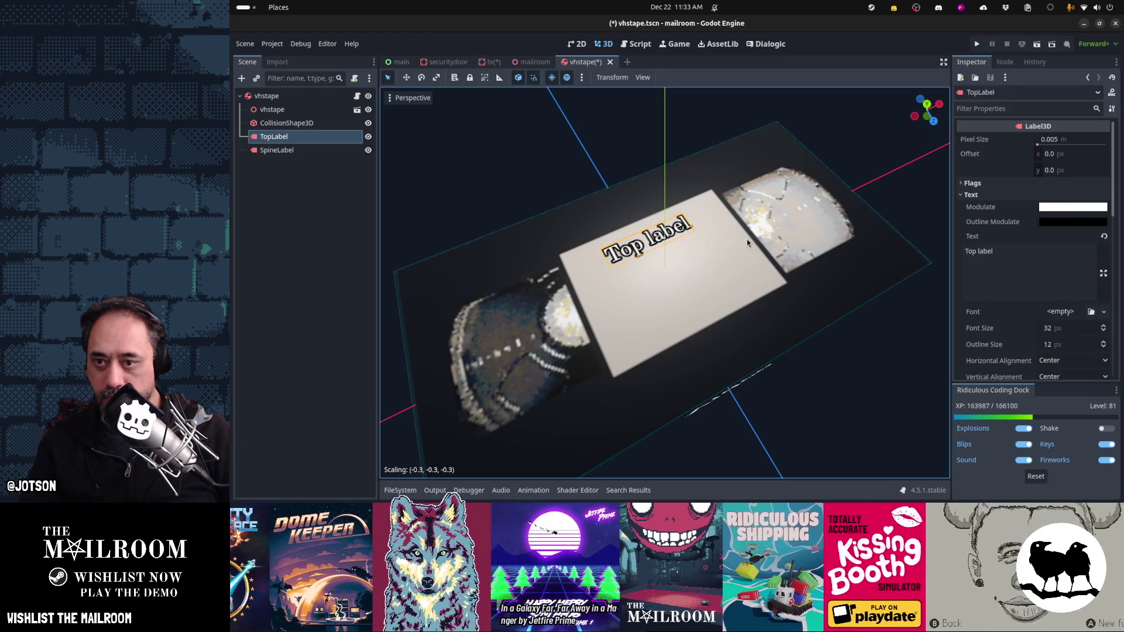
left_click(733, 236)
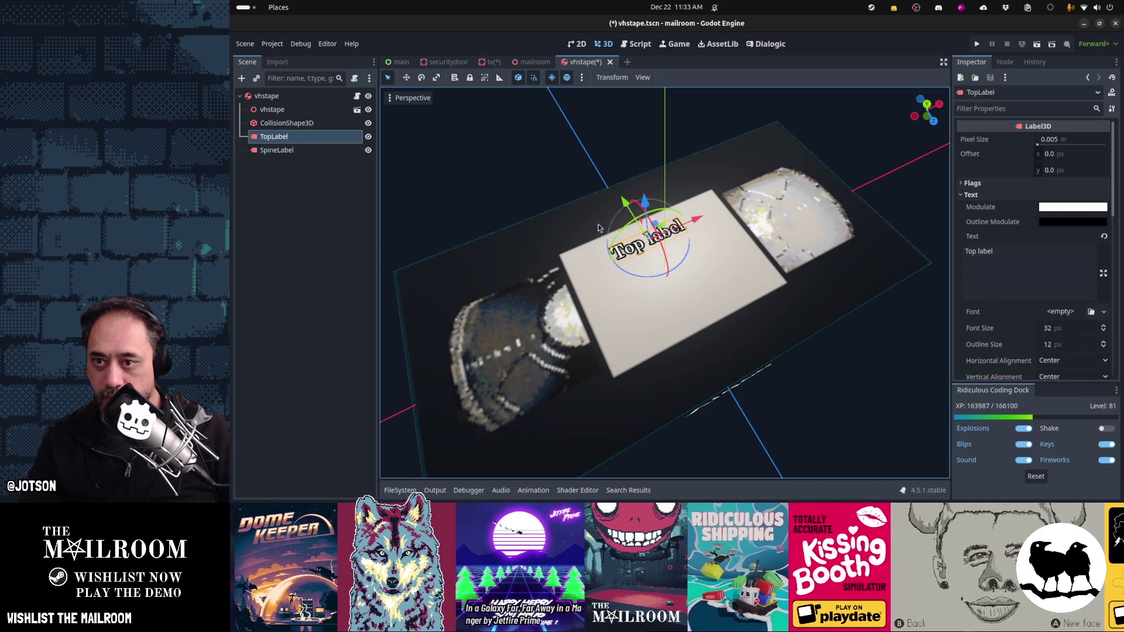
left_click_drag(633, 221, 641, 229)
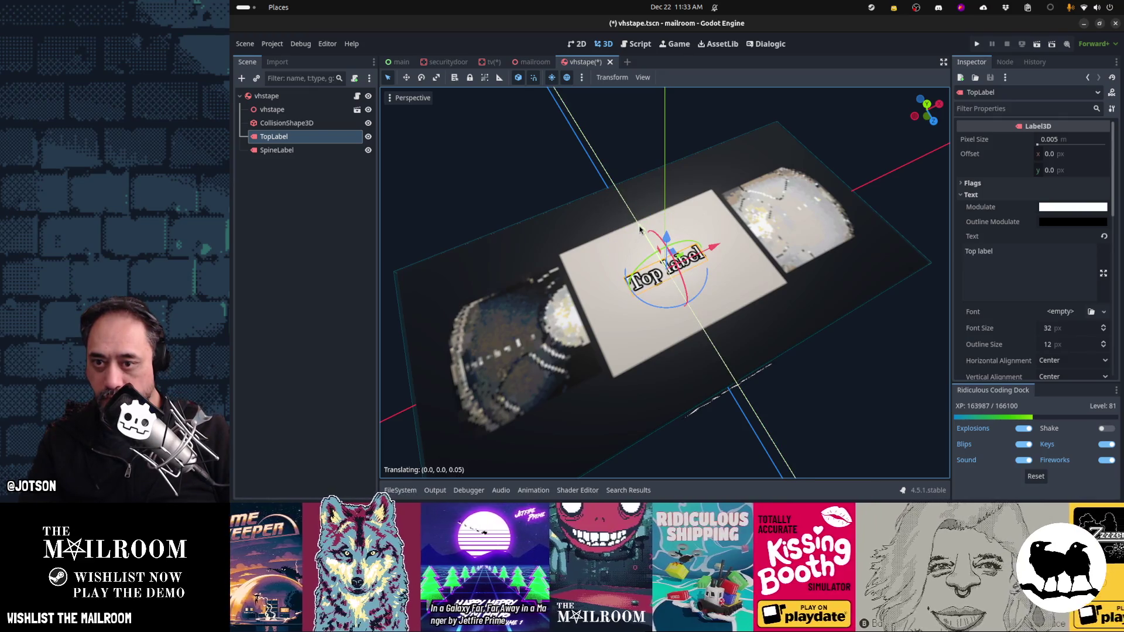
mouse_move(640, 230)
left_mouse_down()
mouse_move(818, 296)
mouse_move(834, 285)
mouse_move(722, 274)
left_mouse_up()
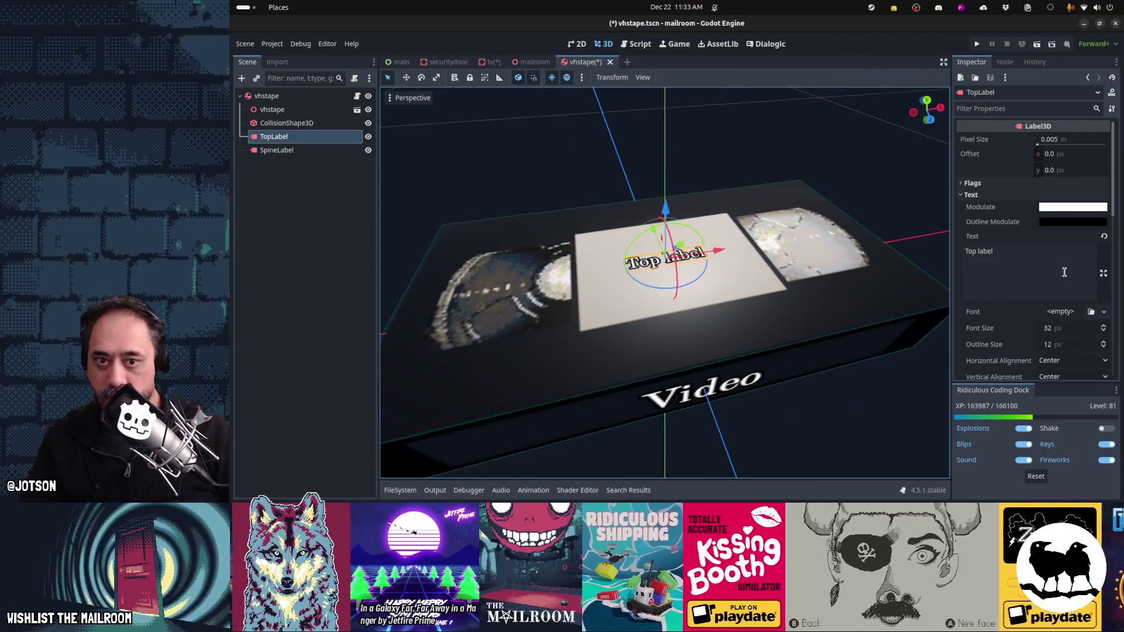
Step: Change the top label's text to 'Video', then add a long test string of i's
left_click(1065, 272)
key("ctrl+a")
type("Video")
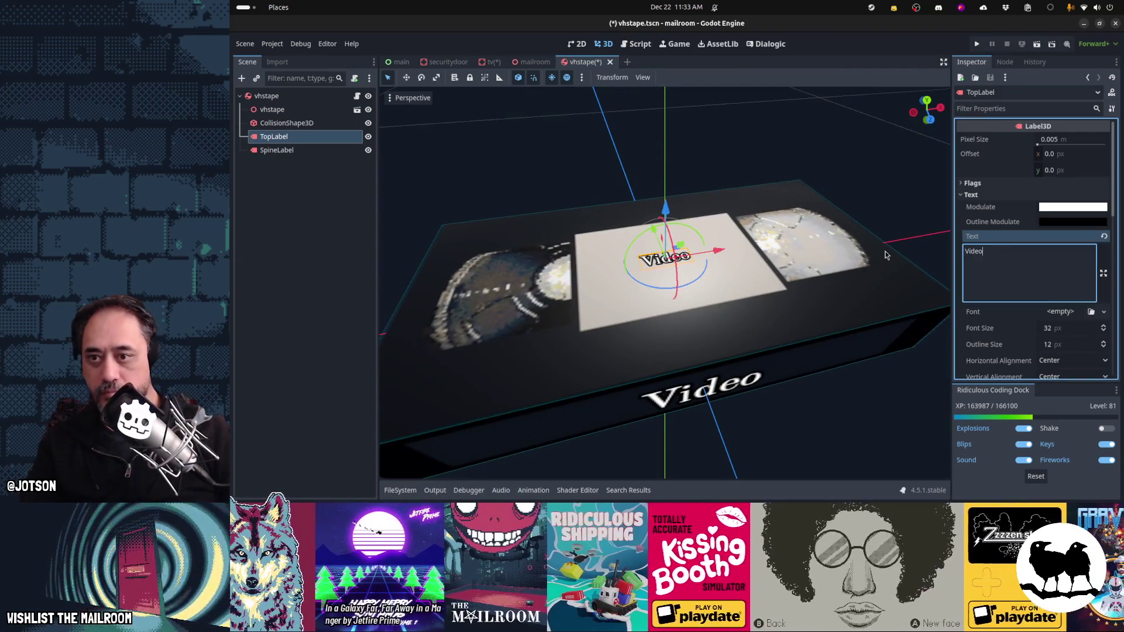
scroll(1004, 279, "down", 3)
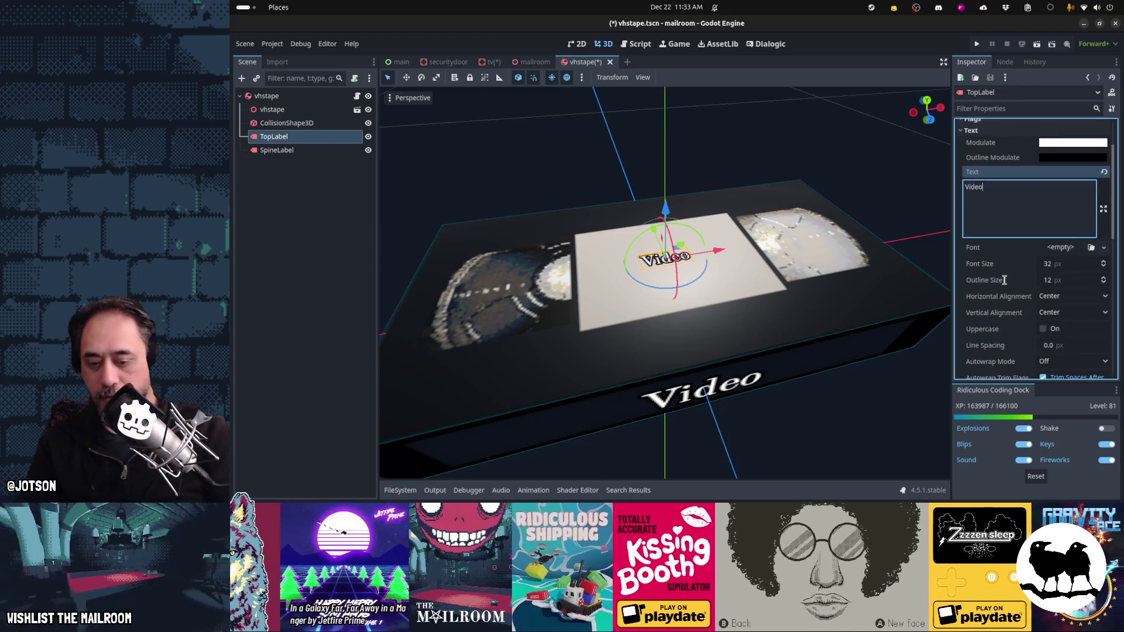
type("iiiiiiiiiiiii")
Step: Set the top label's Autowrap Mode to Word
scroll(998, 290, "down", 5)
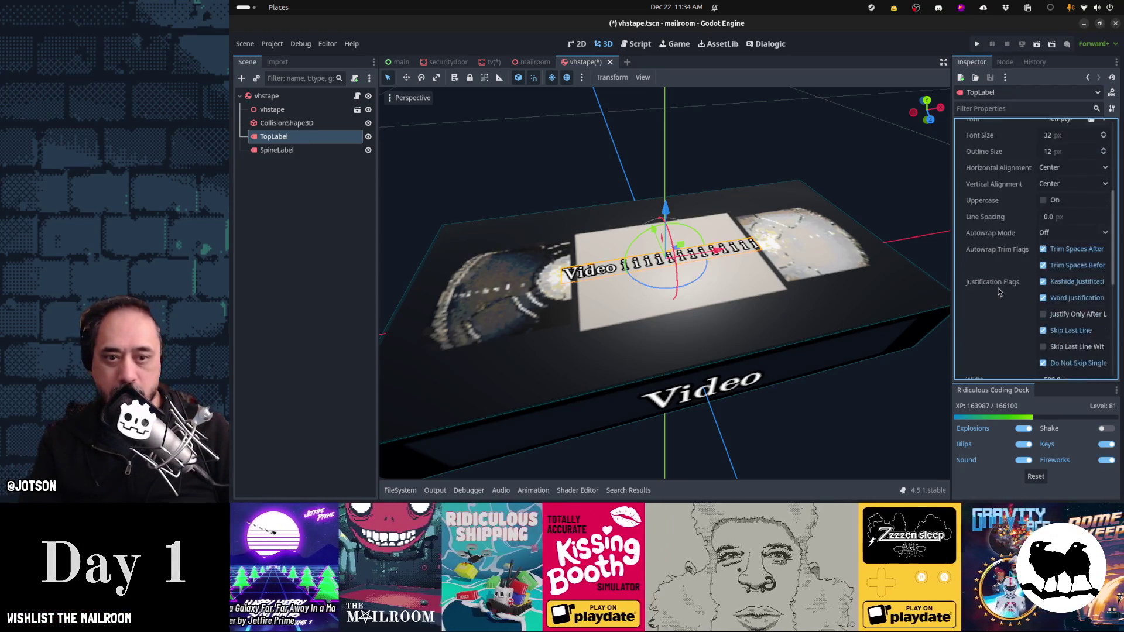
scroll(999, 291, "down", 3)
left_click(1075, 283)
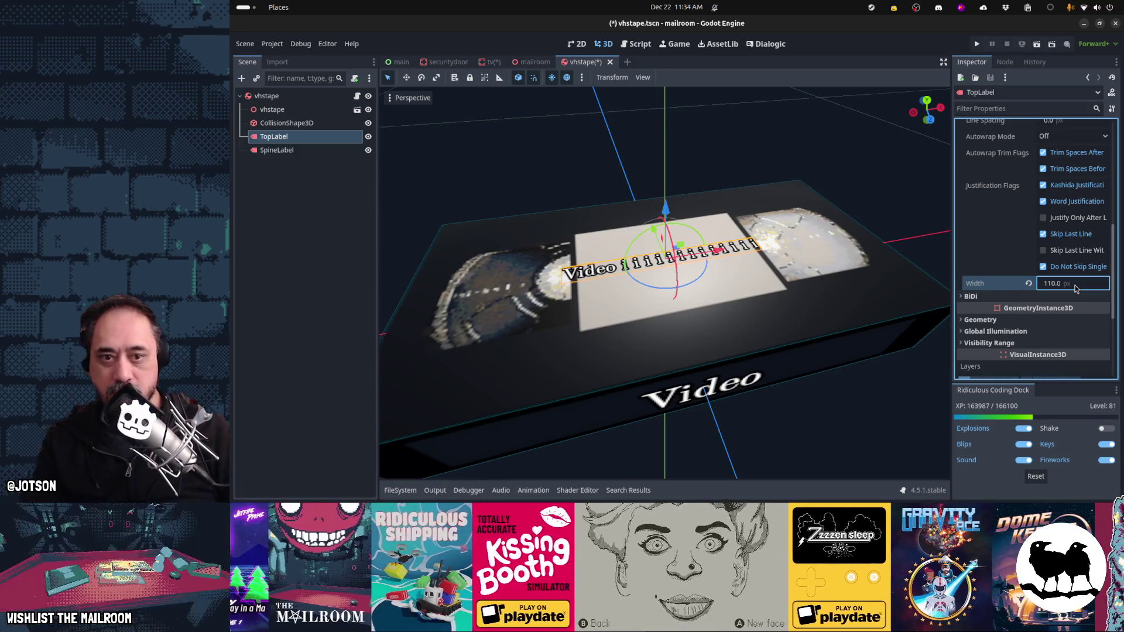
scroll(1074, 269, "up", 2)
left_click(1072, 202)
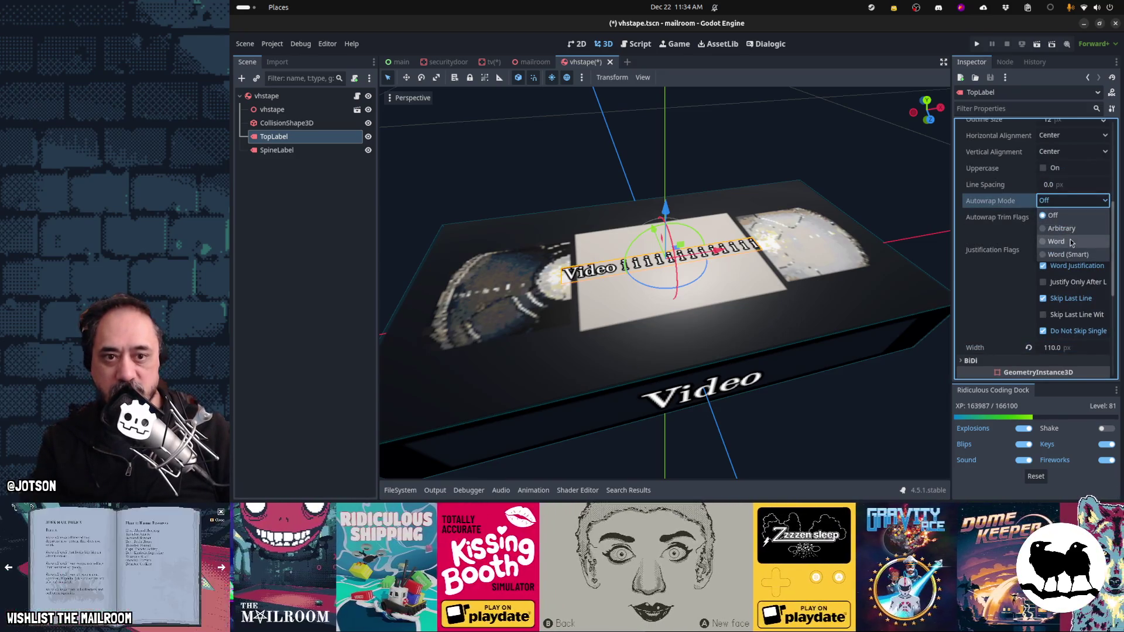
left_click(1071, 243)
Step: Try top label wrap widths of 210 and 250 px, settling on 280 px
left_click(1079, 351)
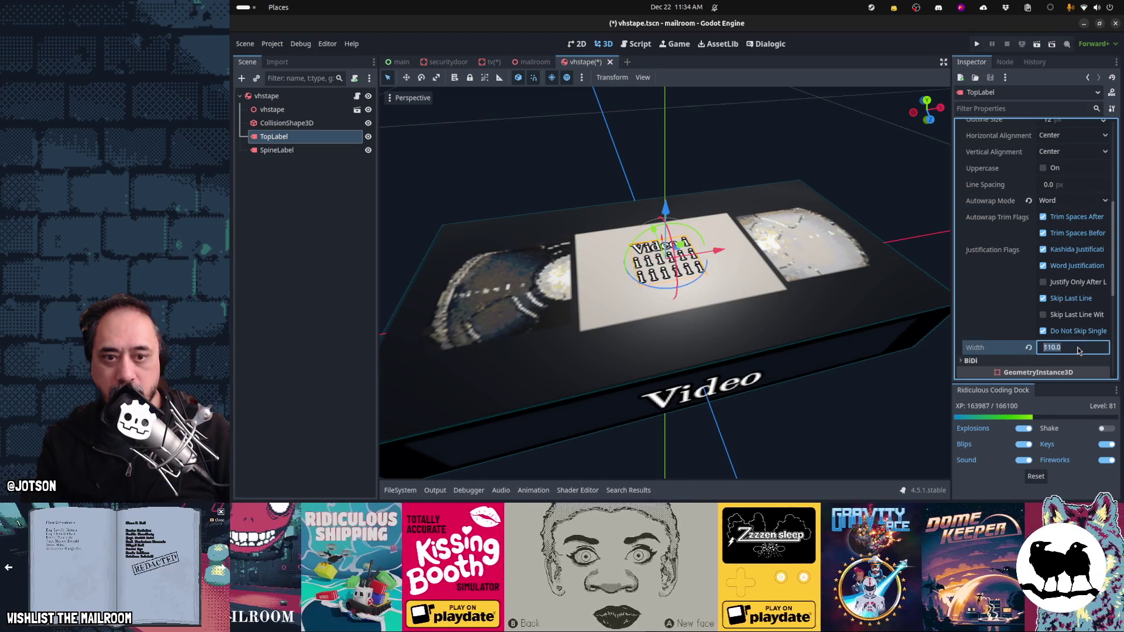
type("210")
key("Return")
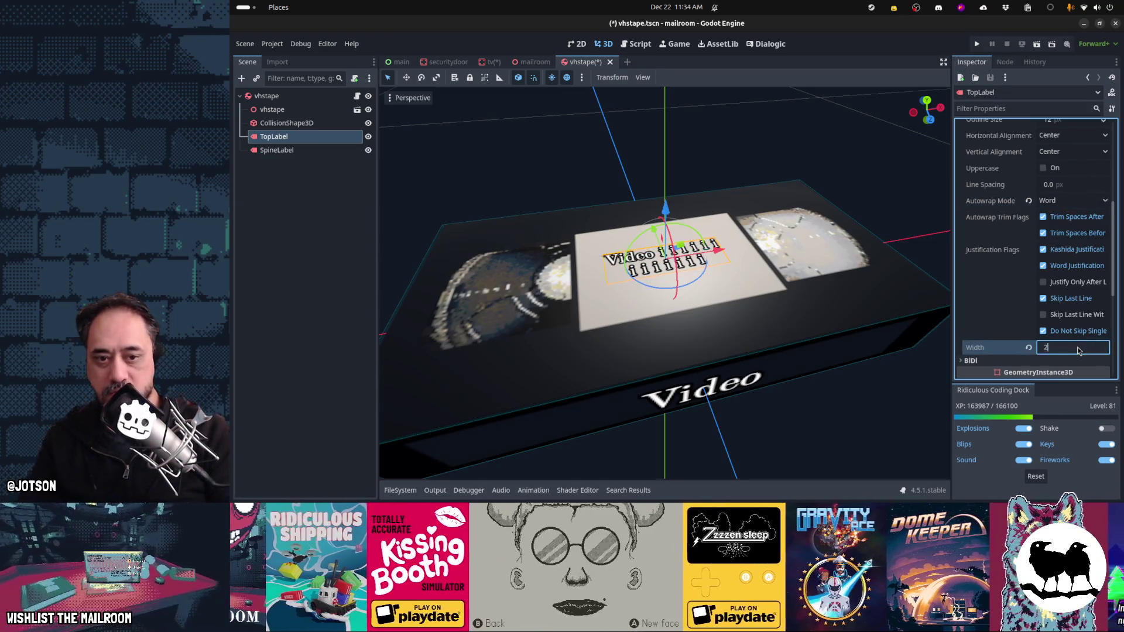
type("50")
key("Return")
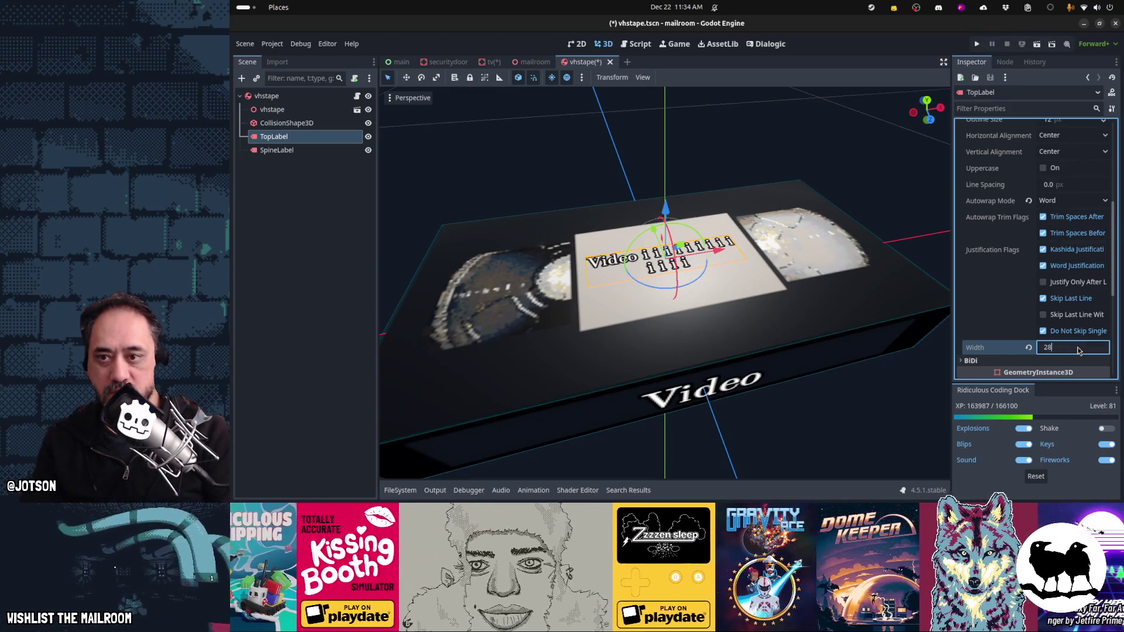
type("0.0")
key("Return")
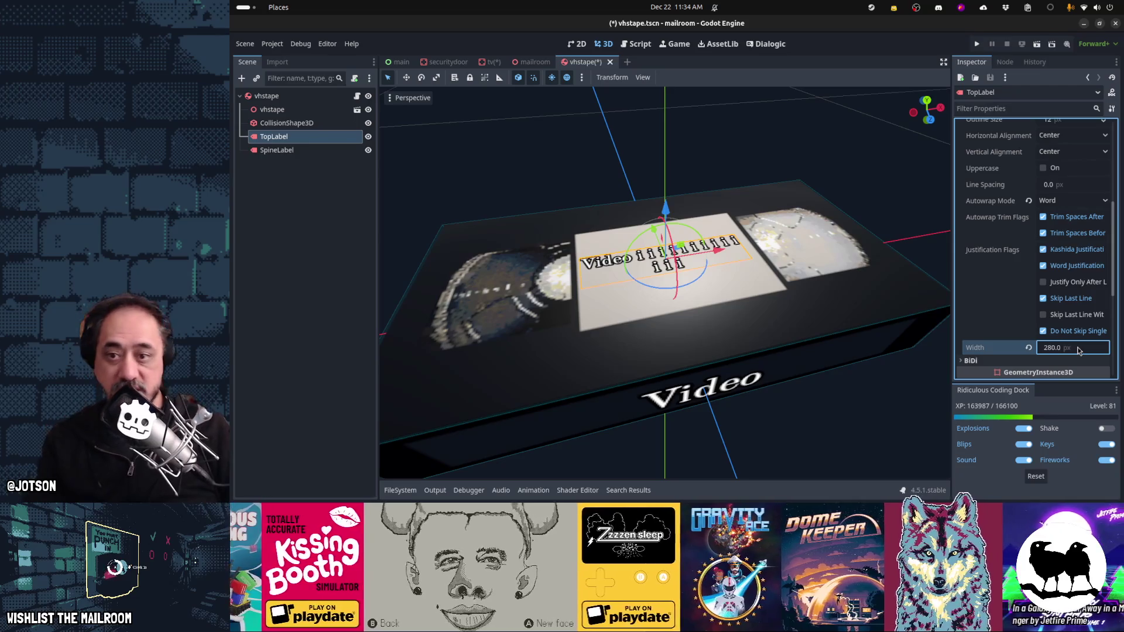
Step: From a top-down view, shift the top label slightly up the sticker
key("KP_7")
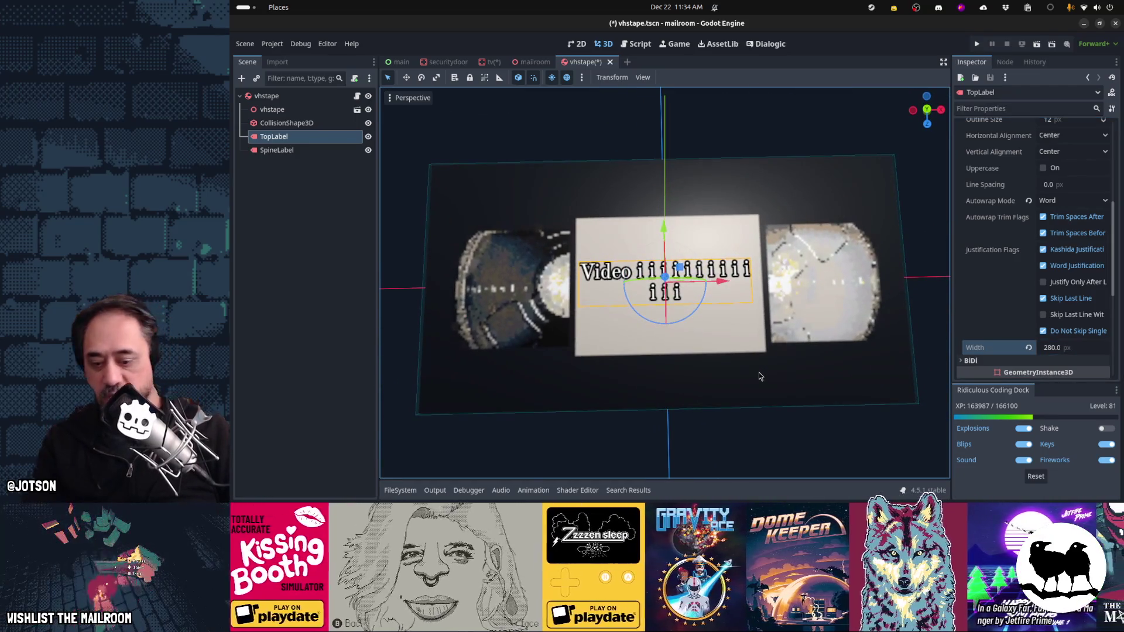
left_click_drag(729, 292, 724, 287)
left_click_drag(668, 229, 669, 234)
scroll(1007, 241, "up", 4)
scroll(1007, 242, "up", 3)
Step: Reset the top label's text to 'Video' and save the vhstape scene
left_click(1062, 253)
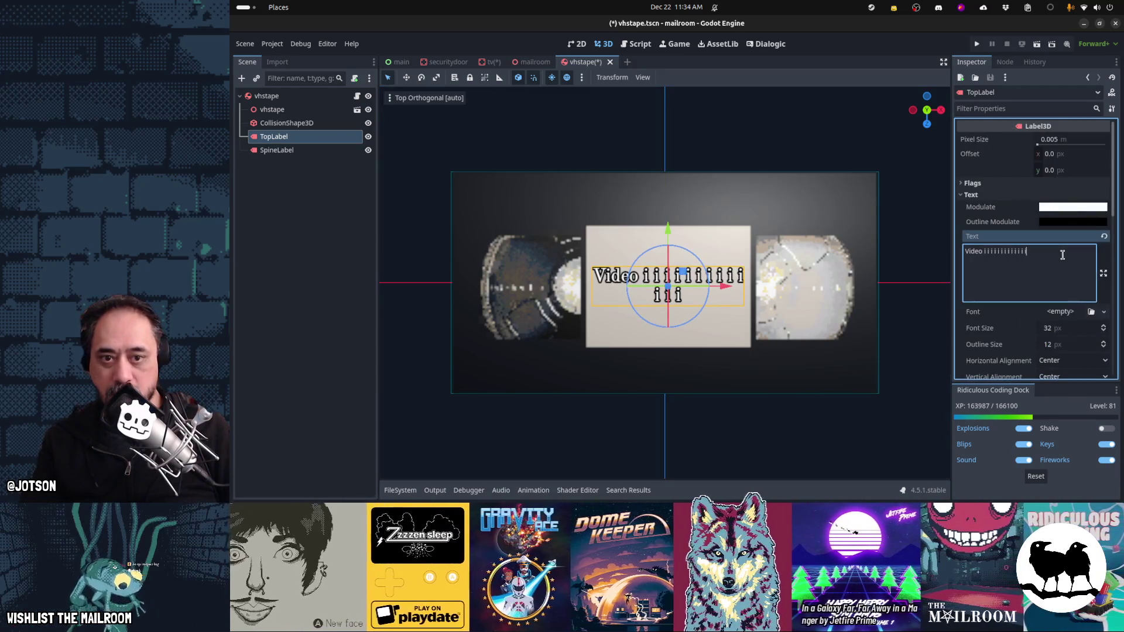
key("ctrl+a")
type("Video")
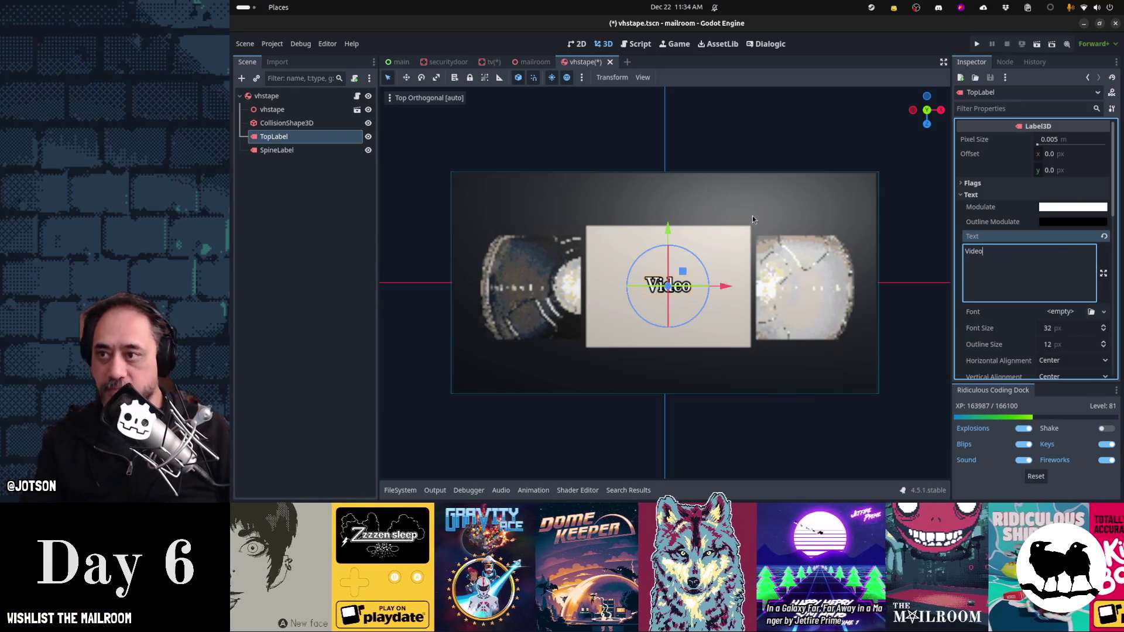
key("ctrl+s")
left_click(357, 96)
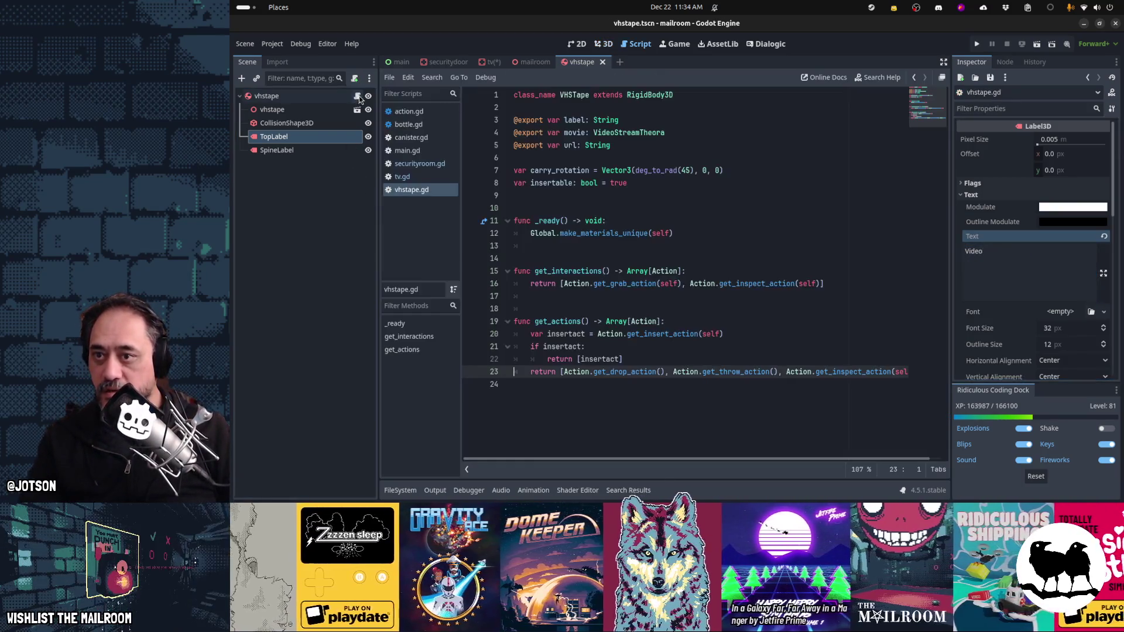
Step: Start a new line in _ready and give TopLabel and SpineLabel unique names
left_click(700, 233)
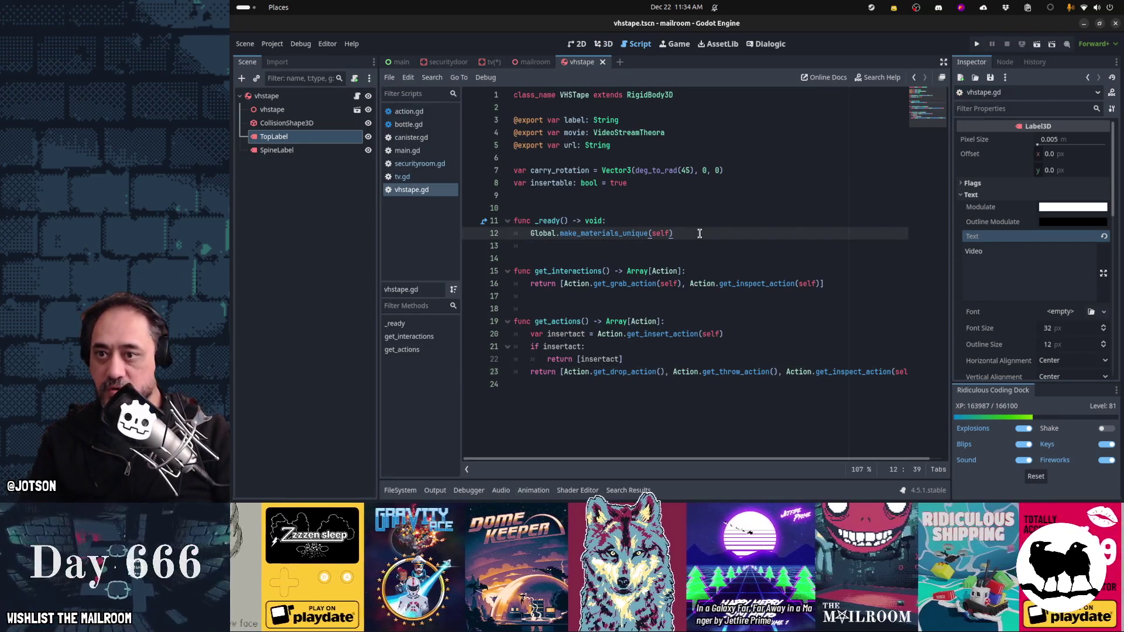
key("Return")
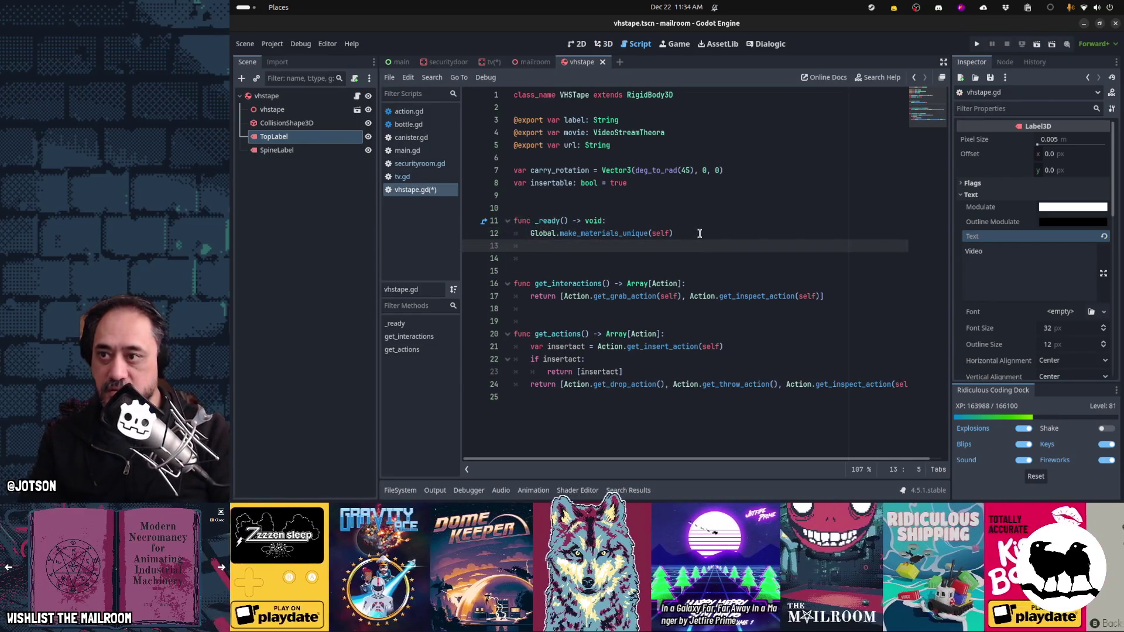
left_click(310, 150, "ctrl")
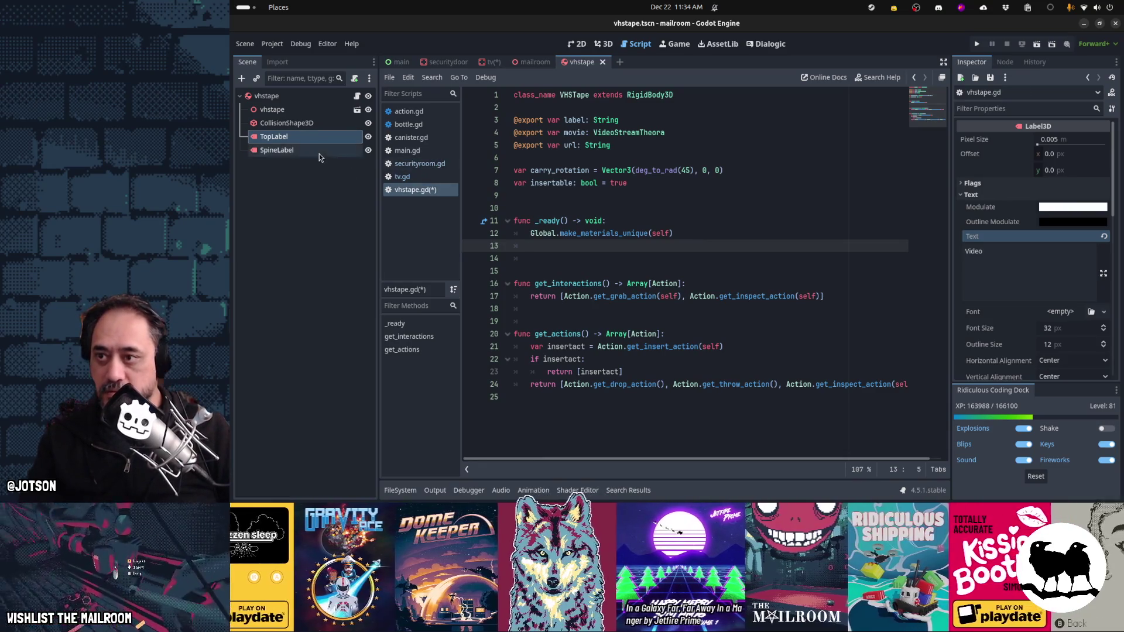
right_click(320, 151)
left_click(369, 292)
left_click(588, 247)
Step: Add '%TopLabel.text = label' and '%SpineLabel.text = label' to _ready, save, and run the game
type("%To")
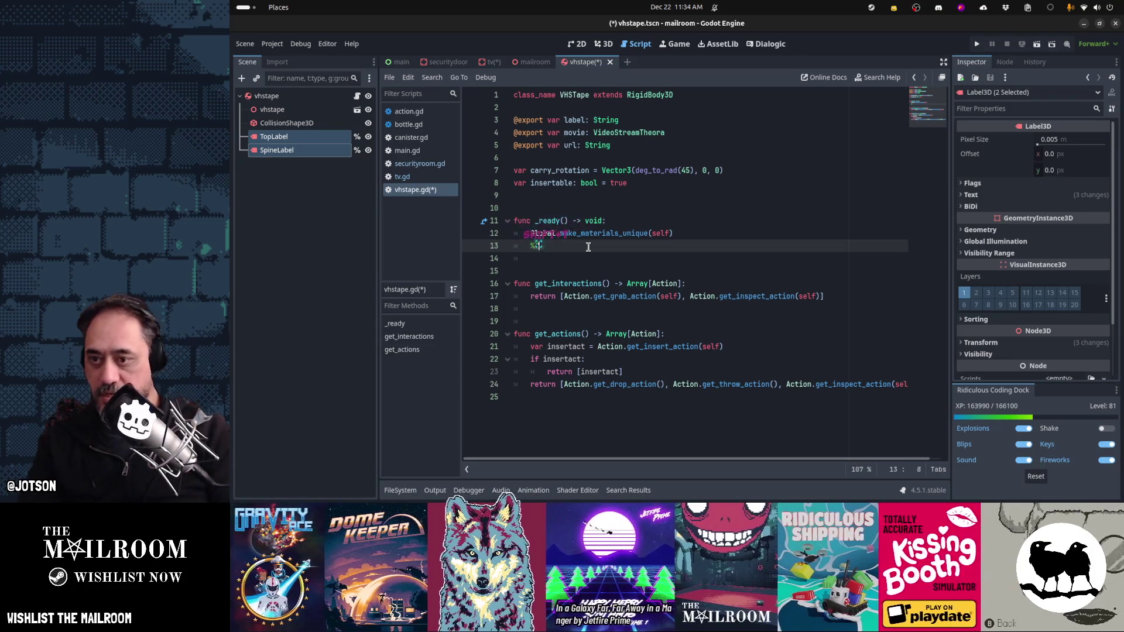
type("pLabel.text = label")
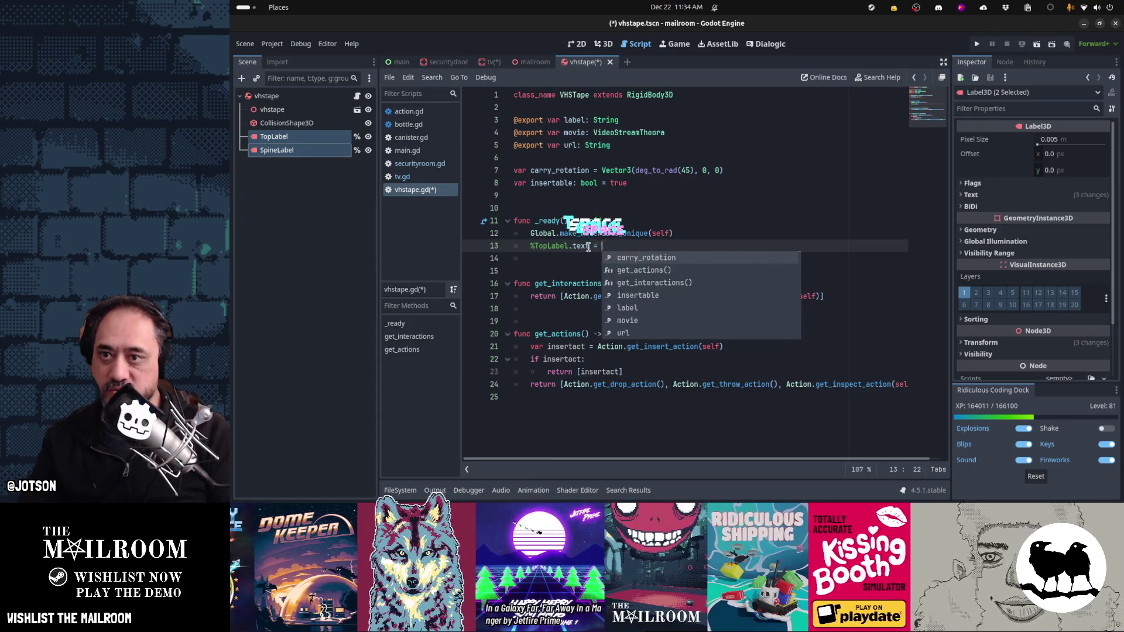
key("Return")
key("ctrl+d")
type("SpineLabel")
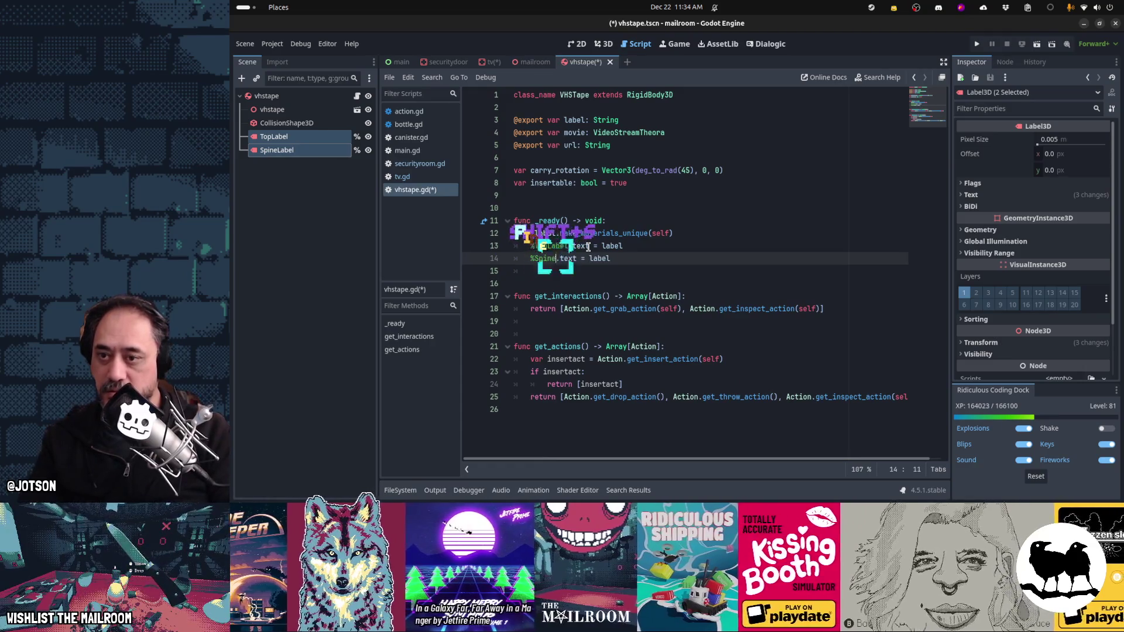
key("End")
key("Down")
key("Down")
key("Down")
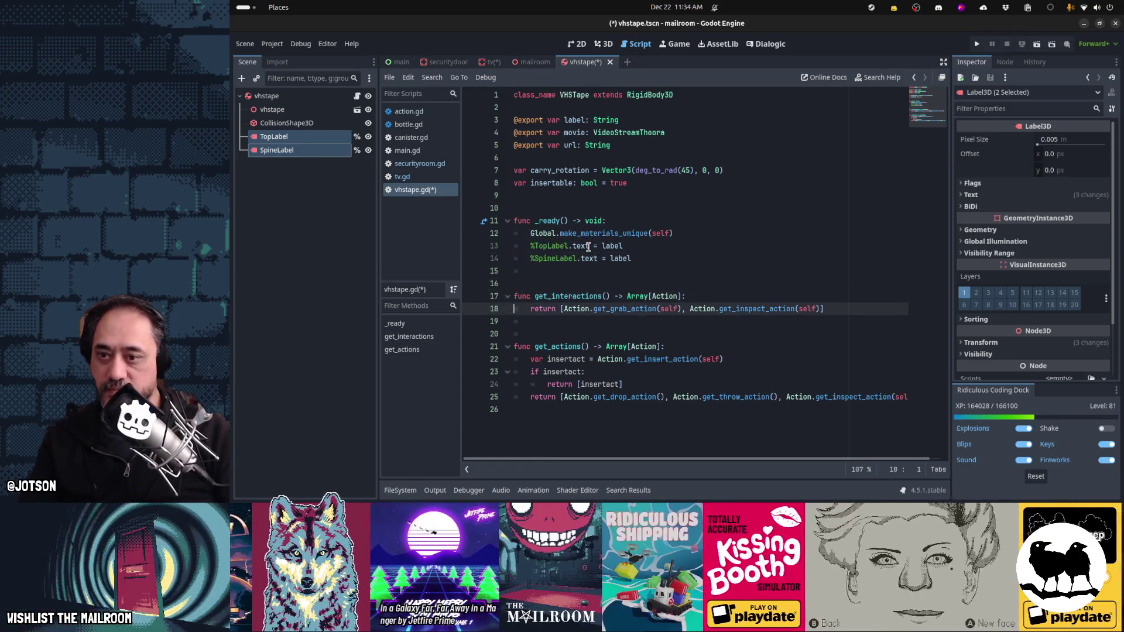
key("ctrl+s")
key("F5")
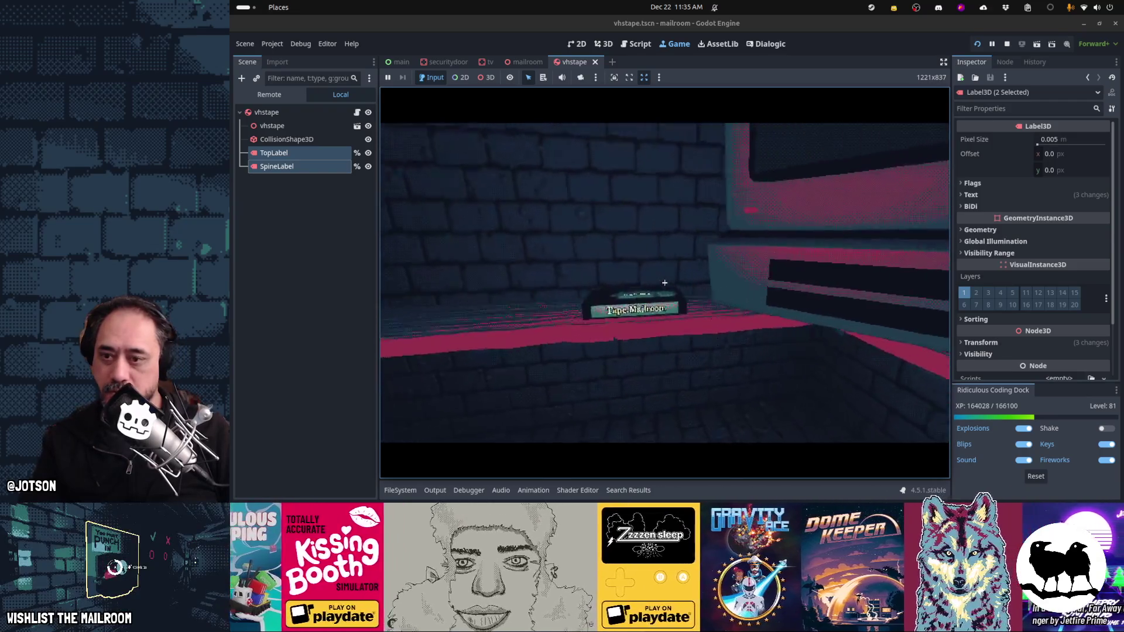
Step: Pick up and inspect the tape's 'Tape.Mailroom' label, then set it back down
left_click(664, 283)
key("e")
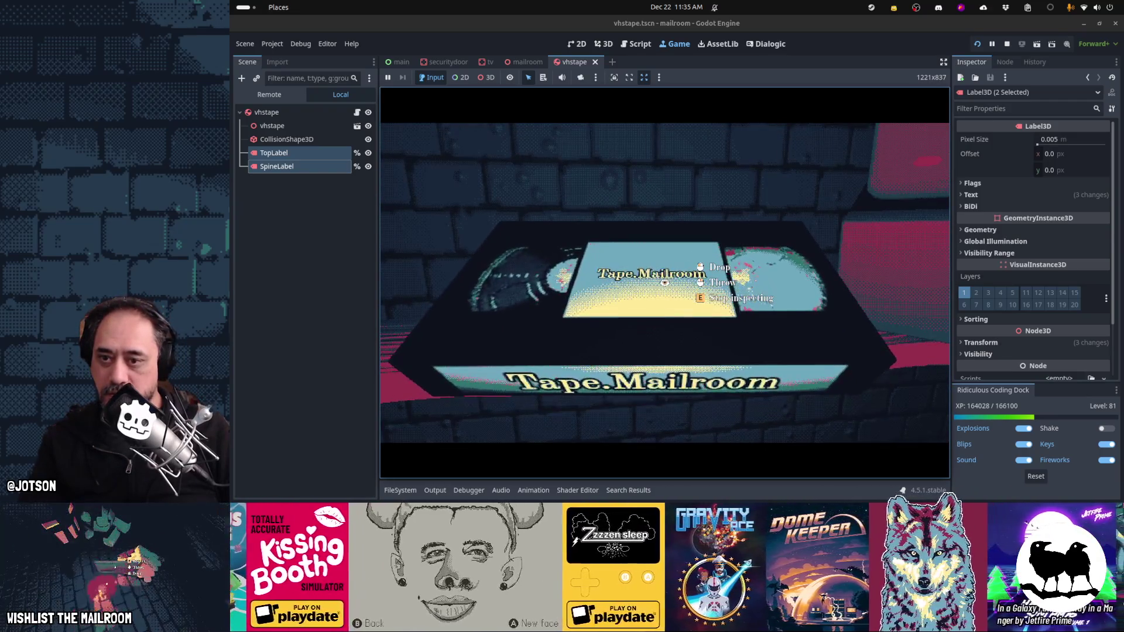
left_click(665, 282)
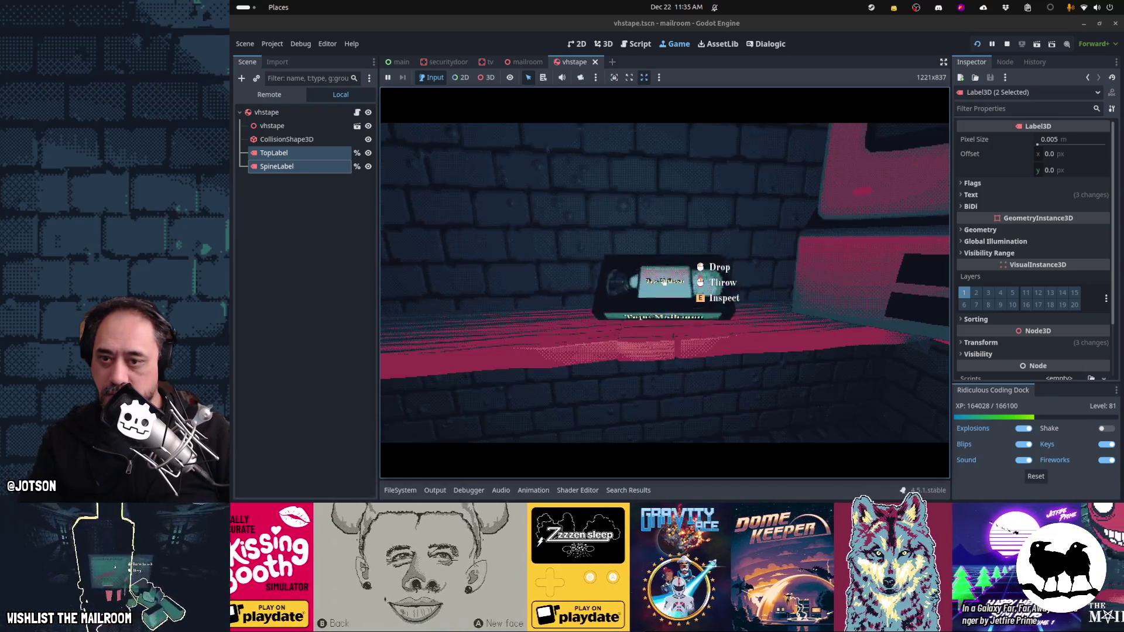
key("s")
key("w")
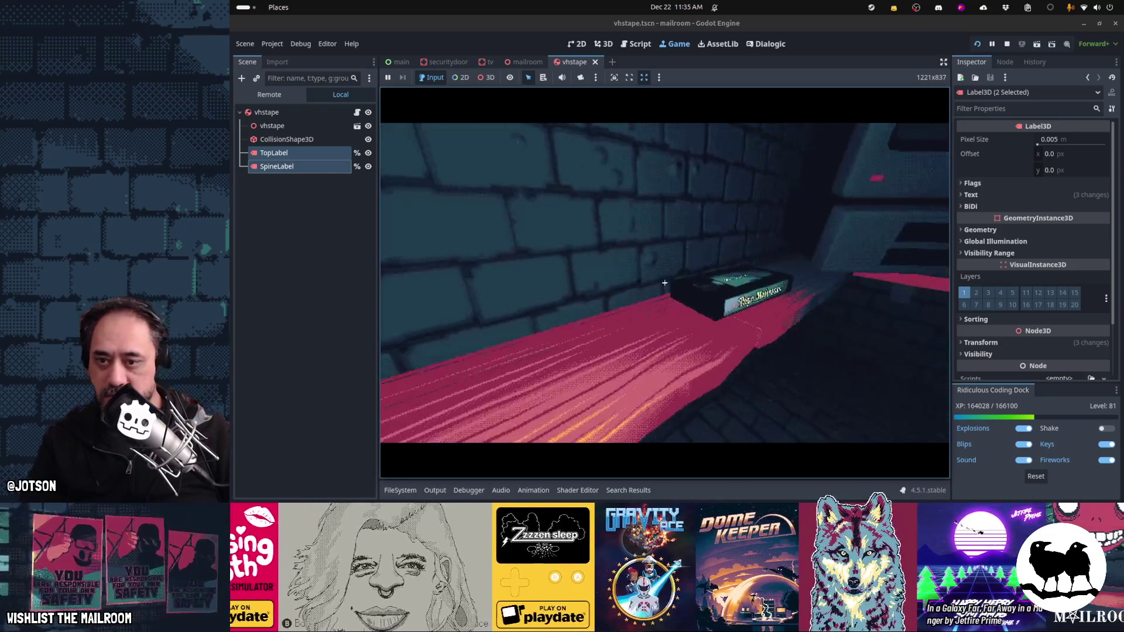
Step: Inspect the tape a second time, return it to the shelf, and pause the game
left_click(664, 283)
key("e")
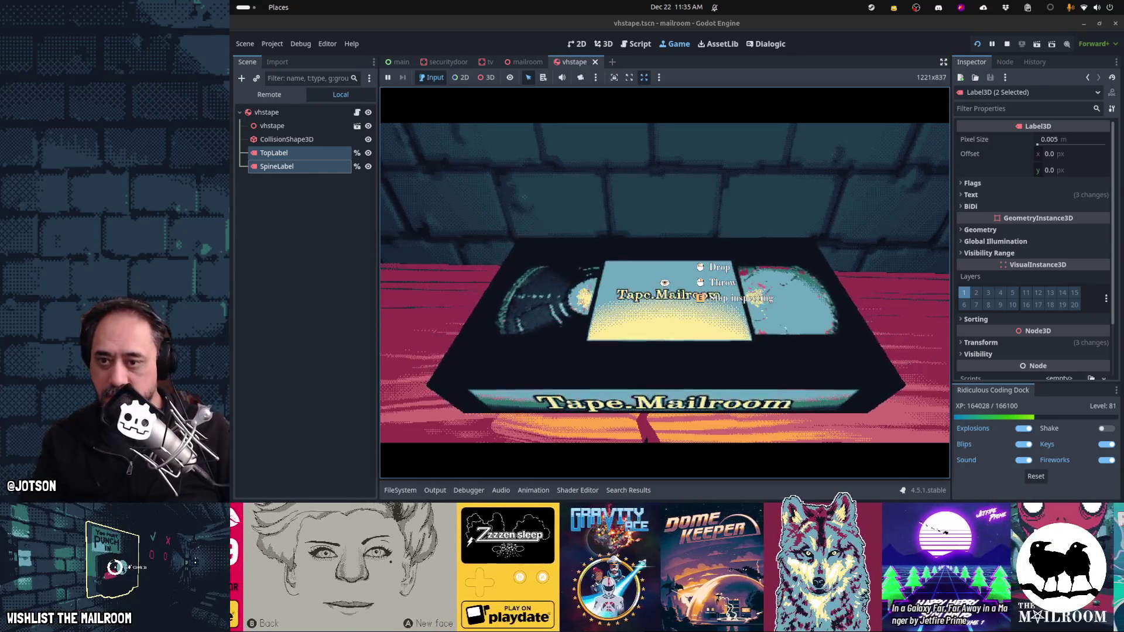
key("e")
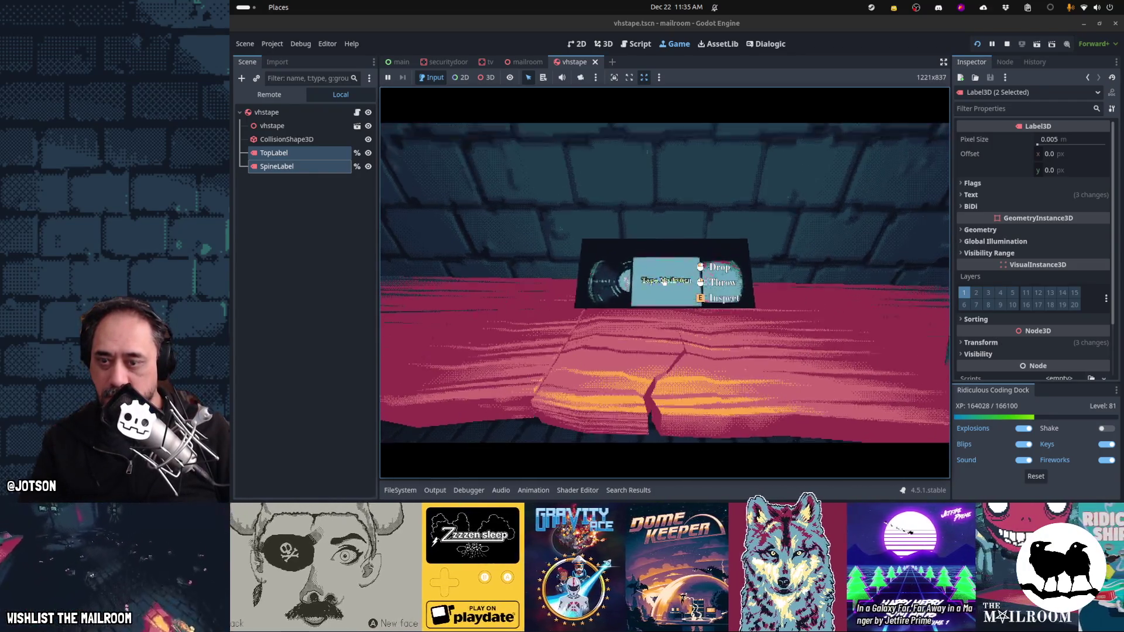
left_click(664, 282)
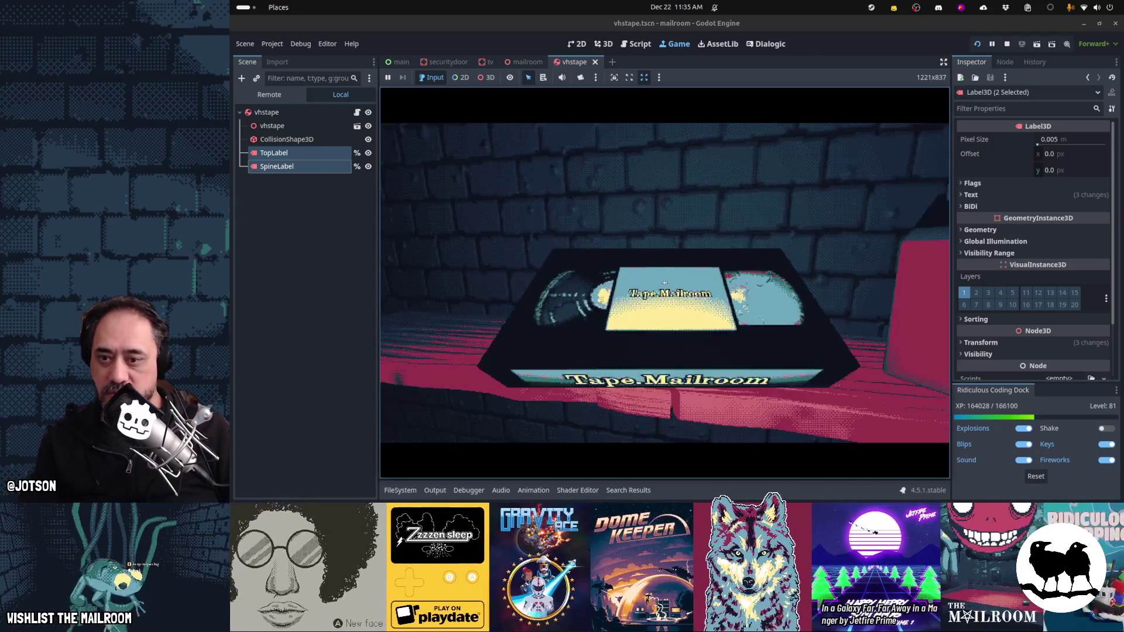
key("Escape")
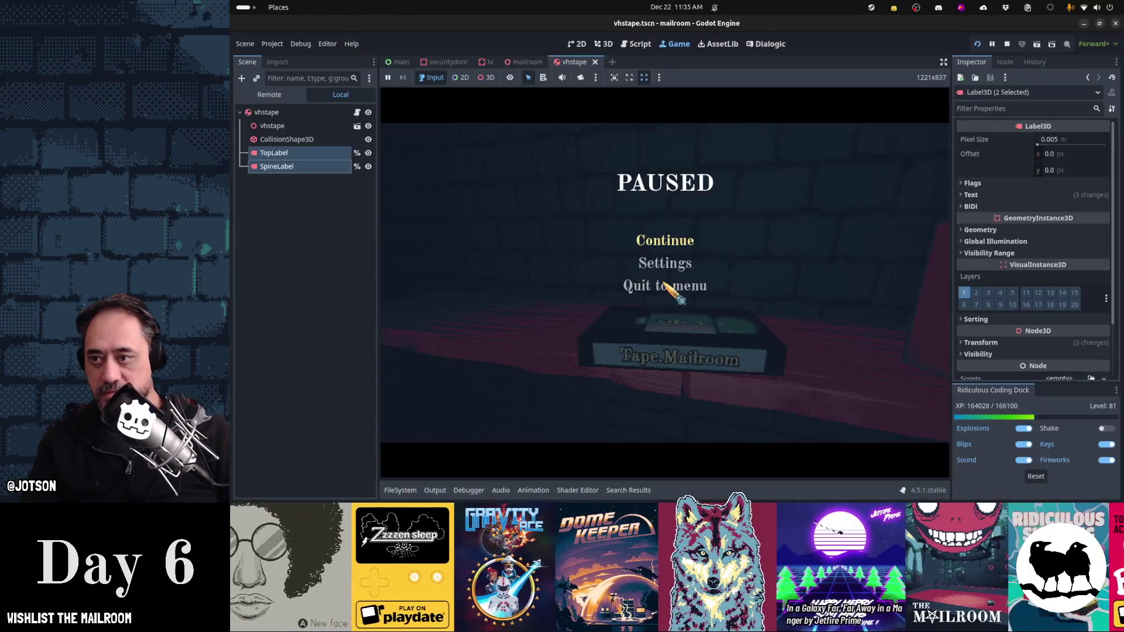
left_click(304, 149)
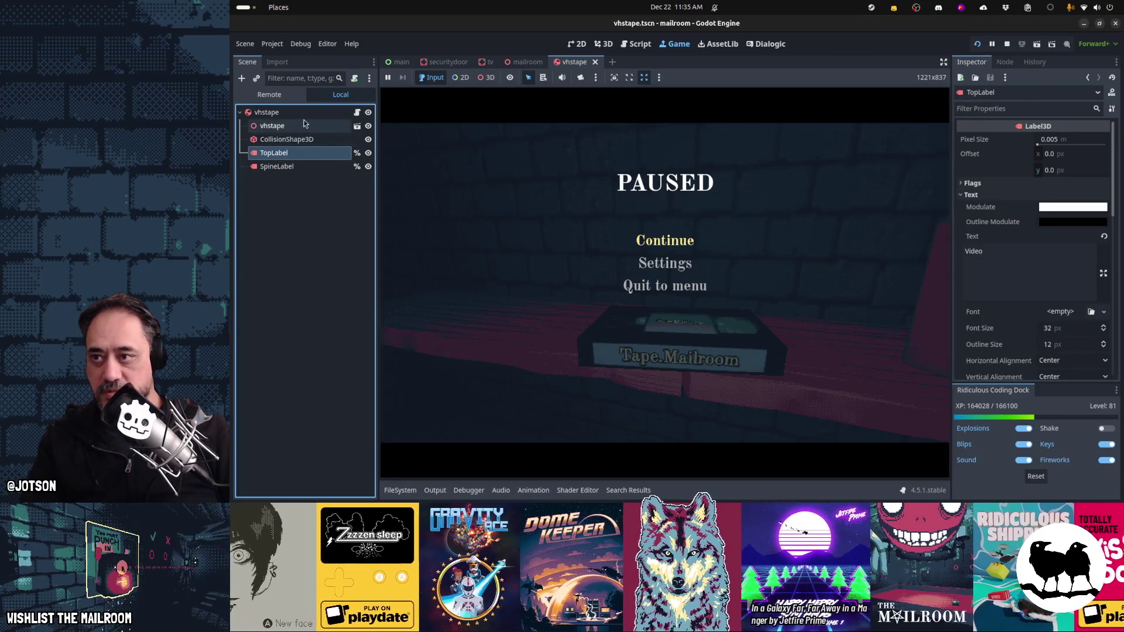
Step: Set tape_themailroom's Label to 'The Mailroom' in the mailroom scene and save it
left_click(523, 62)
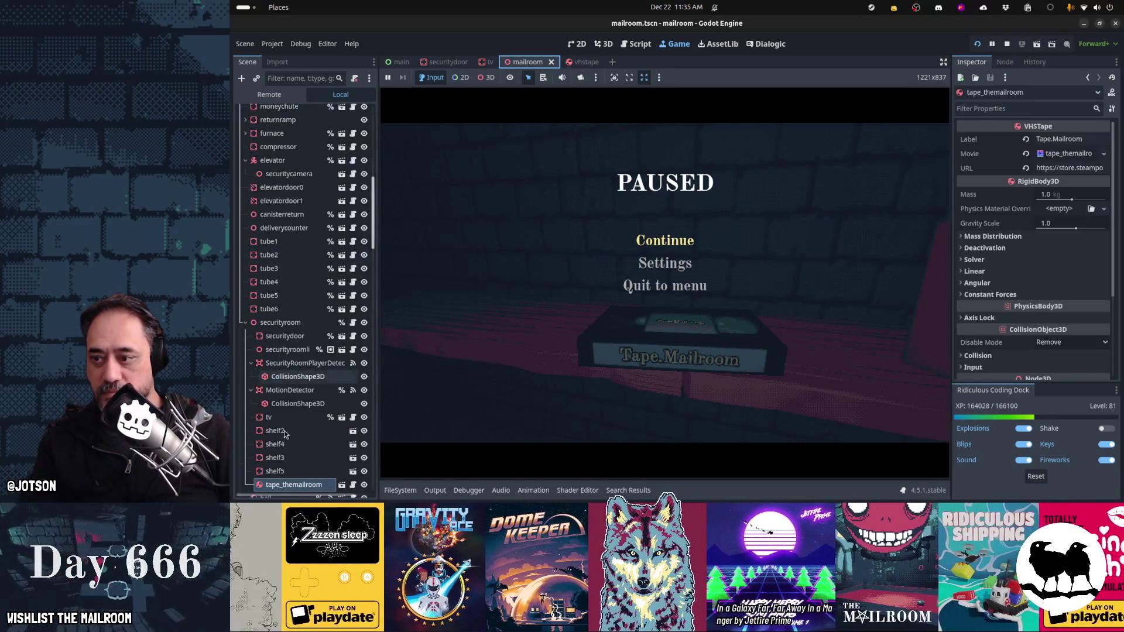
triple_click(1092, 139)
type("The Mailroom")
key("ctrl+s")
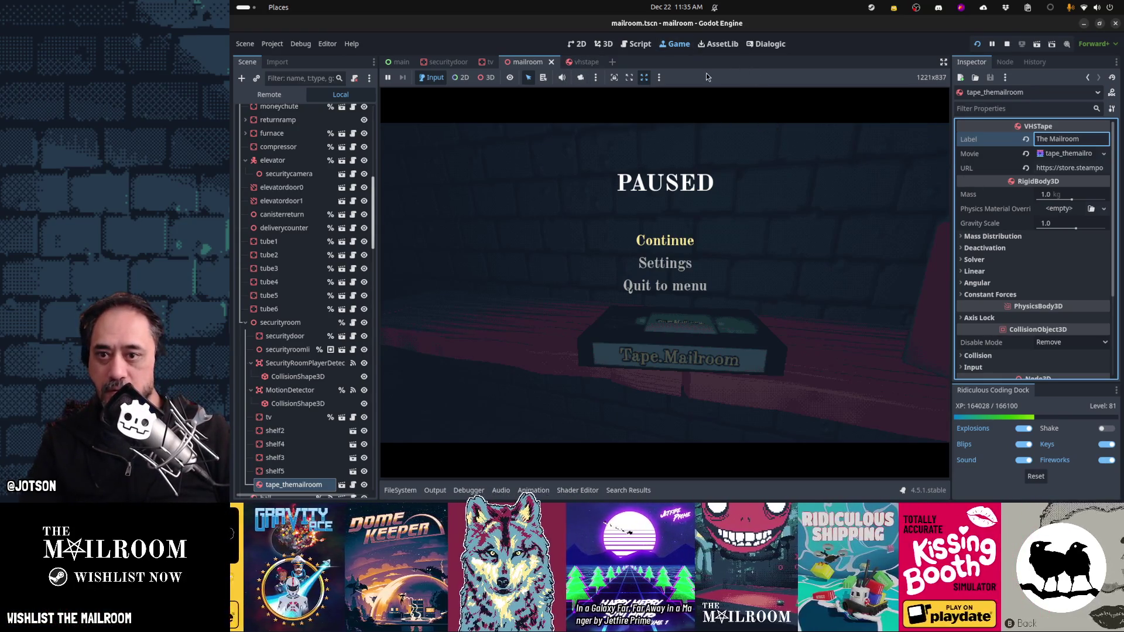
Step: Resume the game and reload the scene with the console 'reload' command
left_click(682, 240)
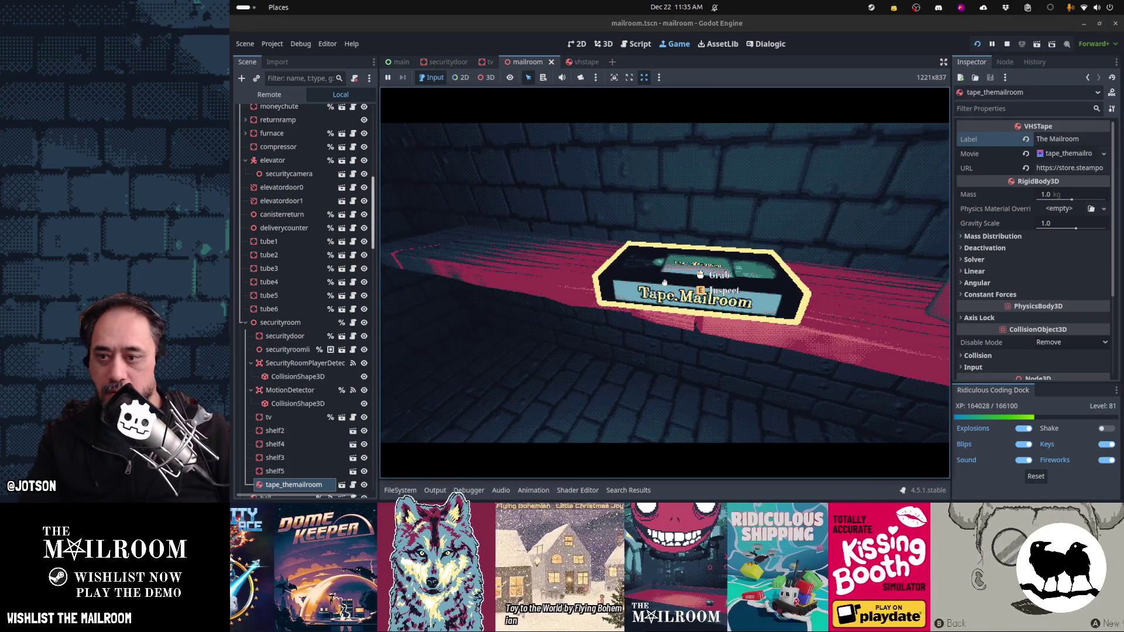
key("grave")
type("reload")
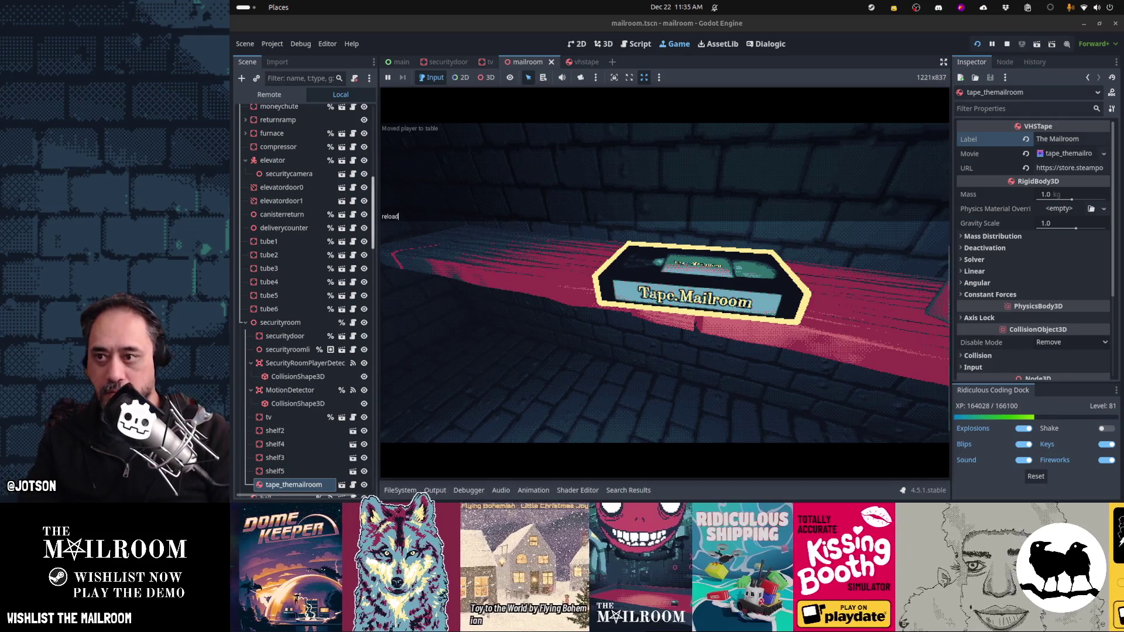
key("Return")
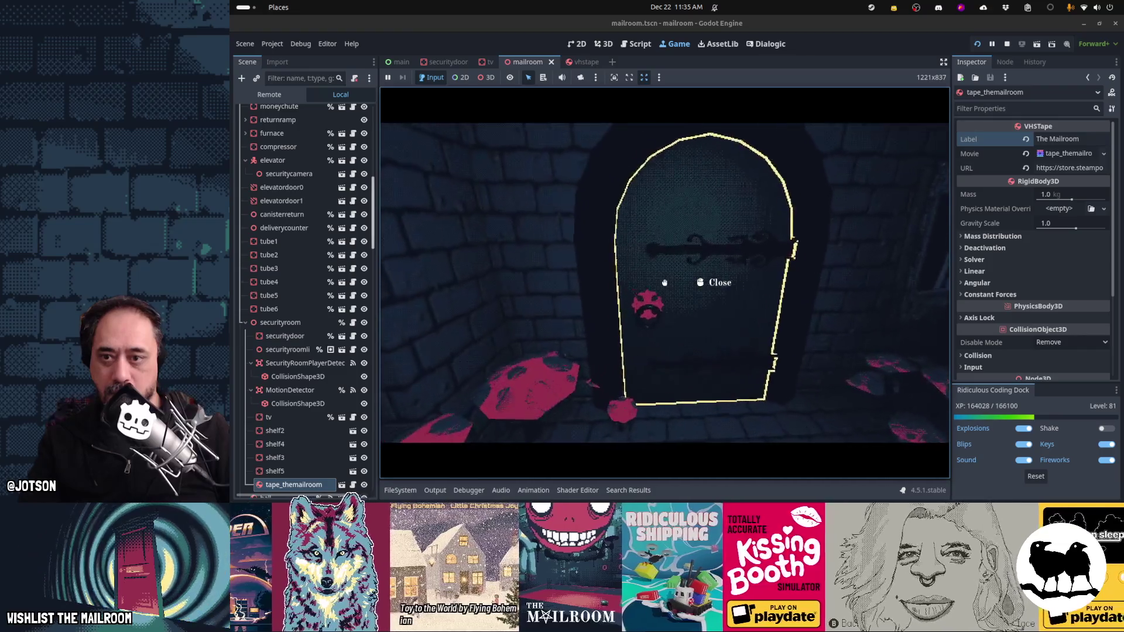
Step: Walk to the mailroom shelf, inspect the tape's labels, drop it back and pause
key("w")
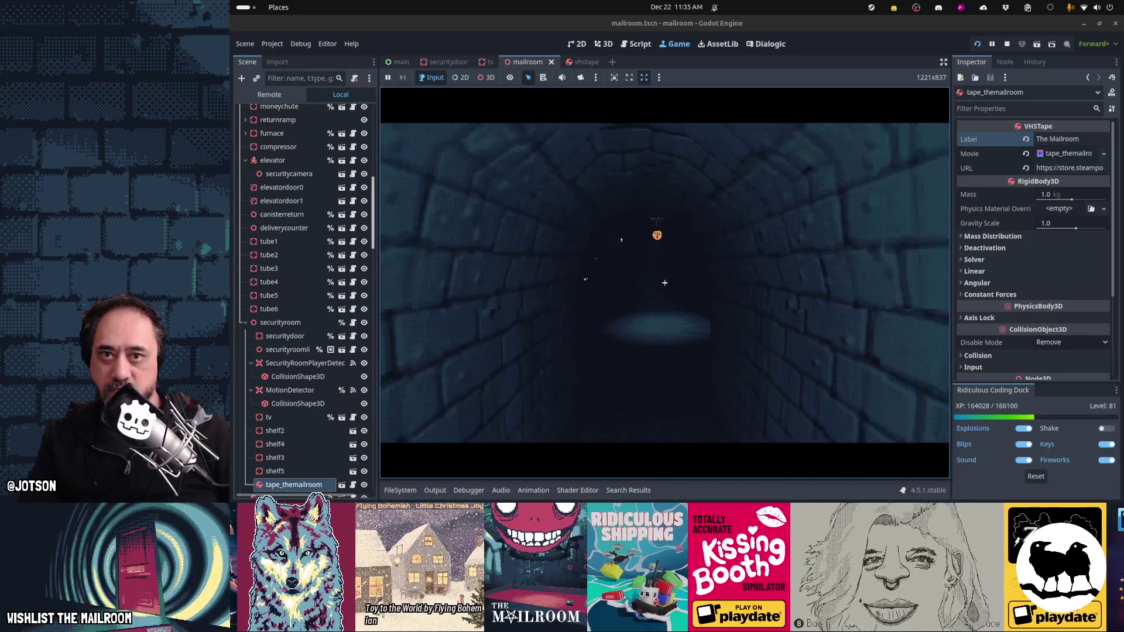
key("w")
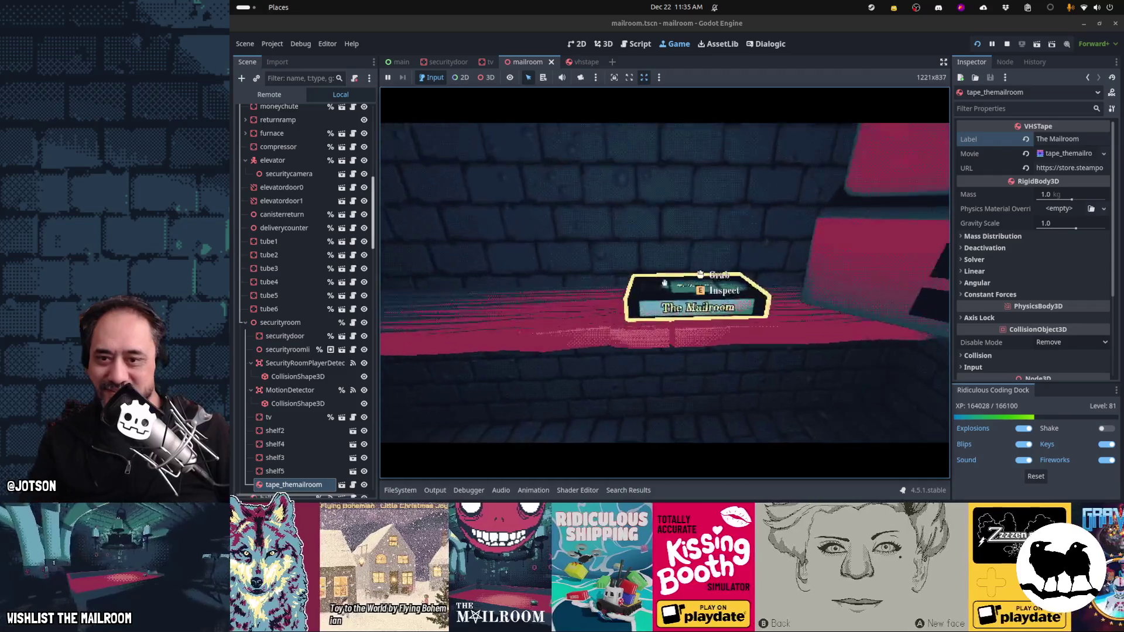
key("e")
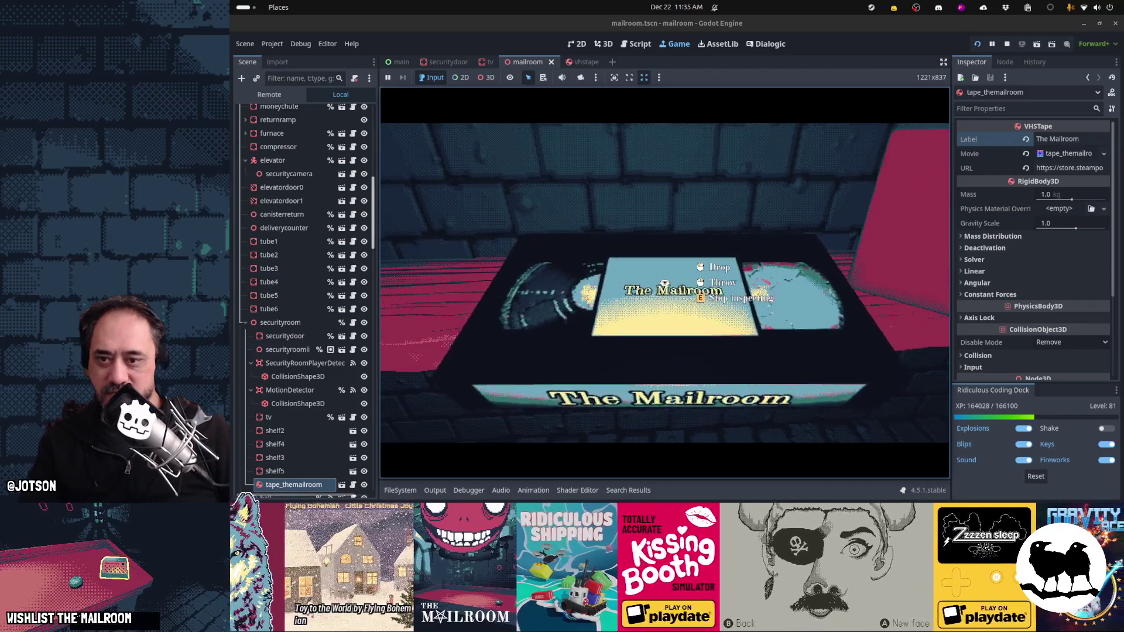
key("e")
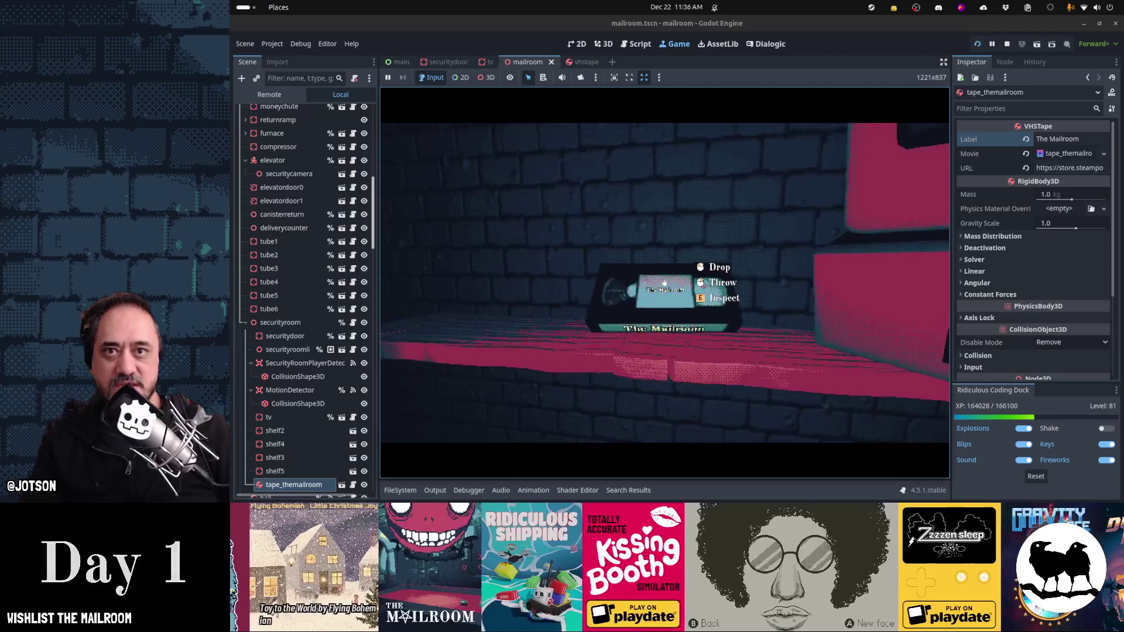
key("e")
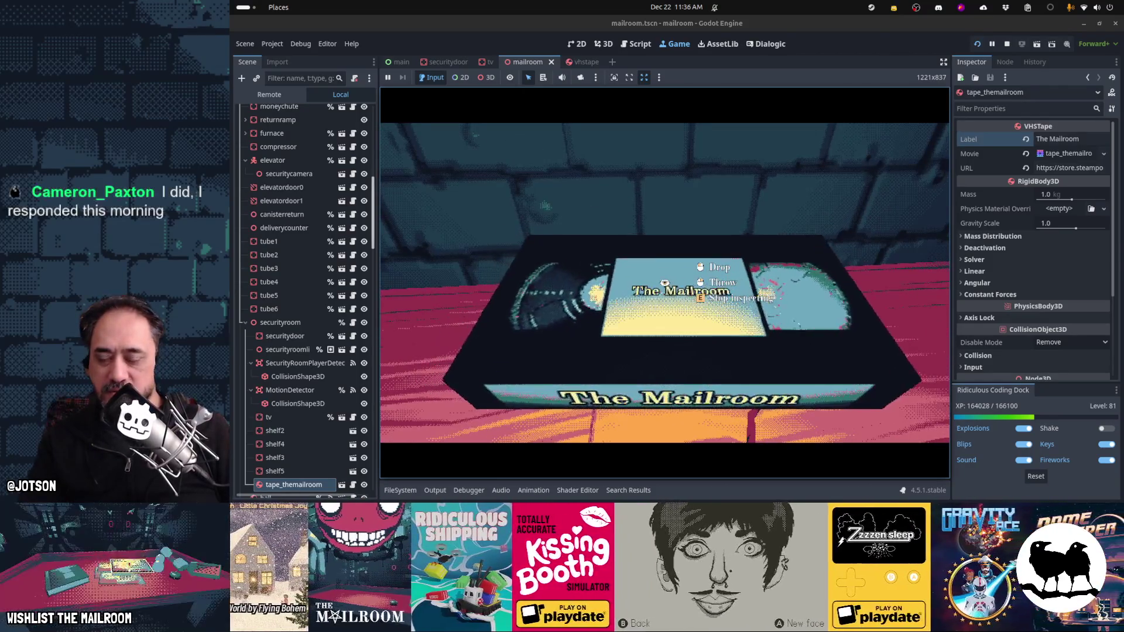
key("e")
left_click(663, 283)
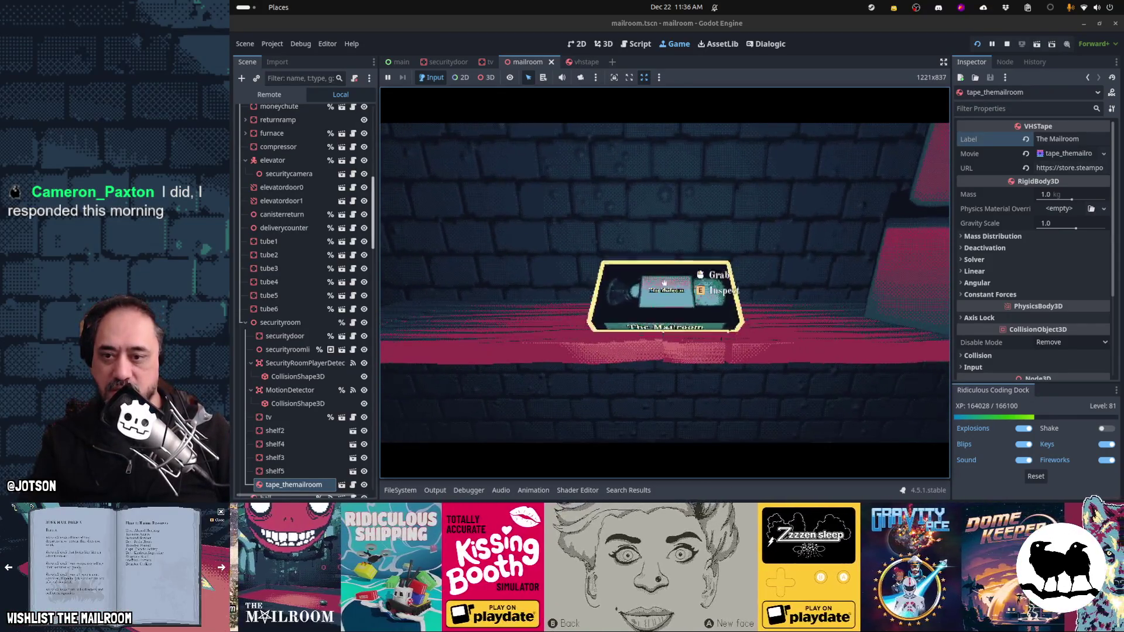
key("Escape")
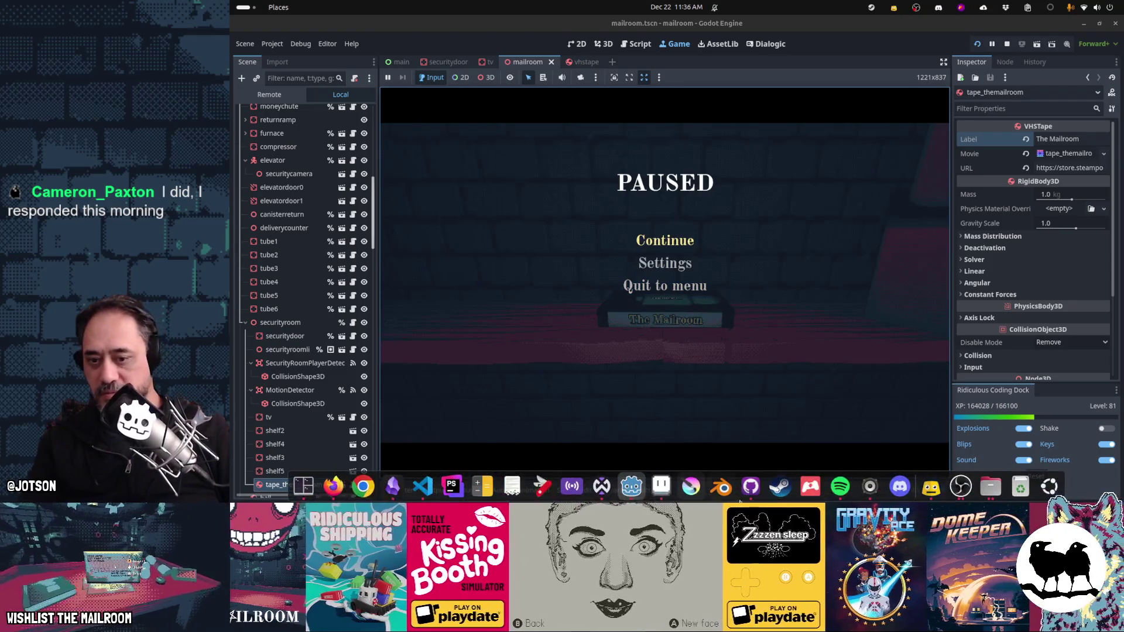
key("super")
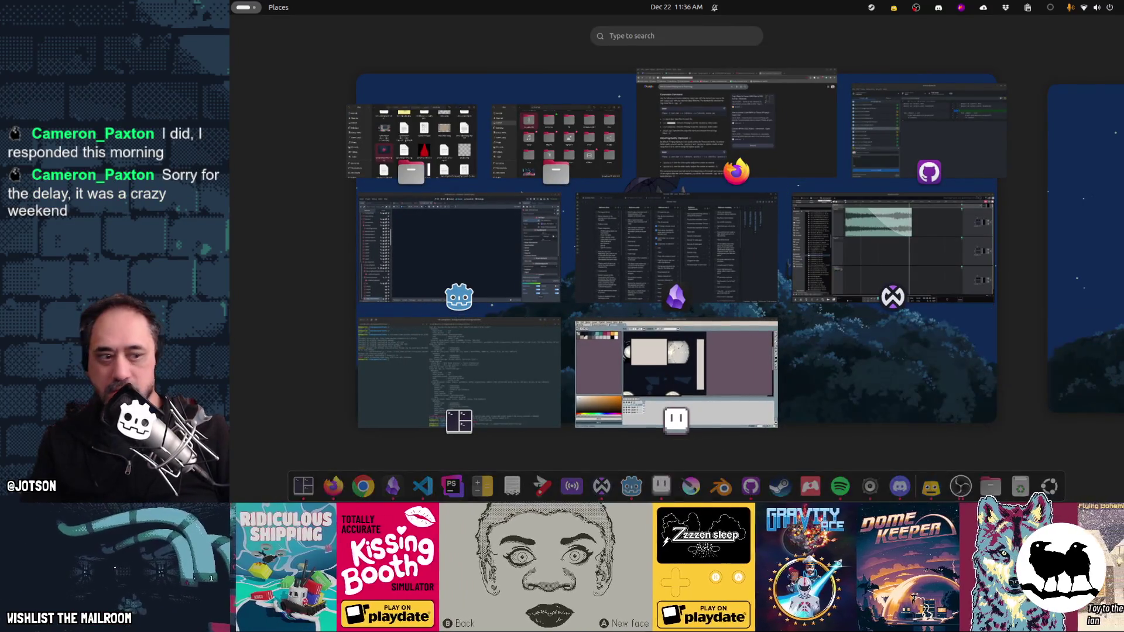
key("super")
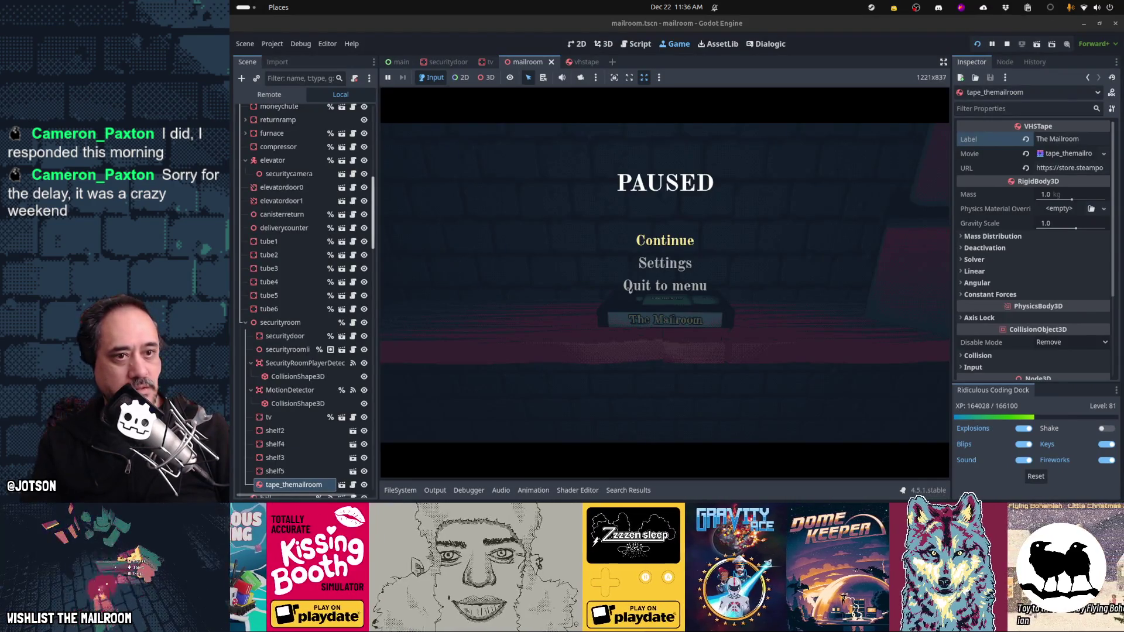
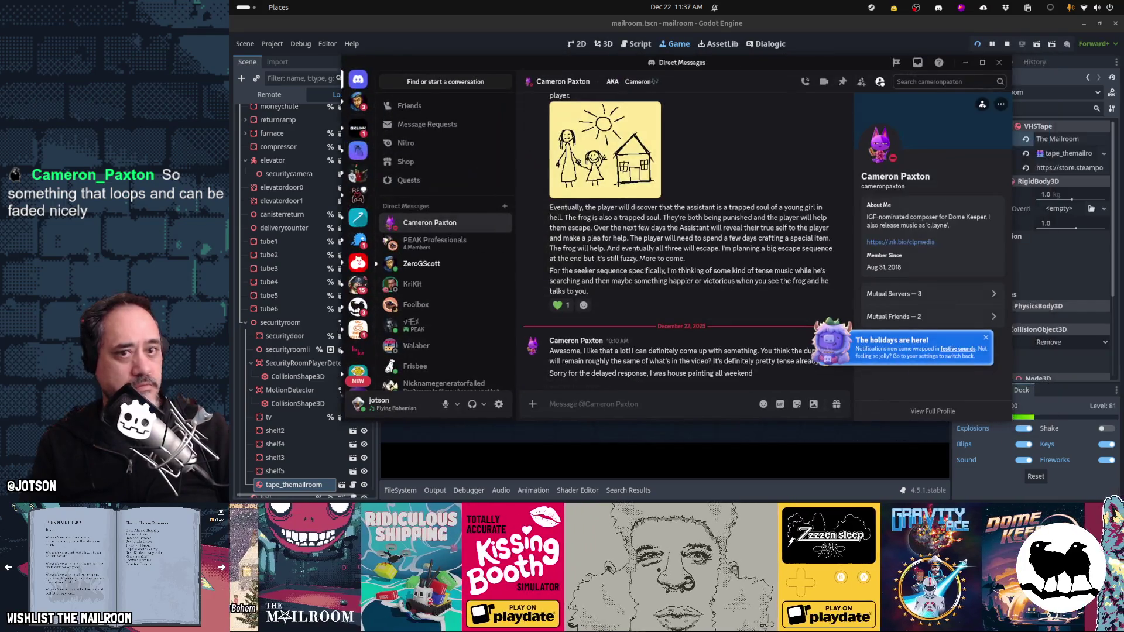
Step: Switch from Discord back to the Godot editor showing the paused Mailroom game
left_click(1084, 29)
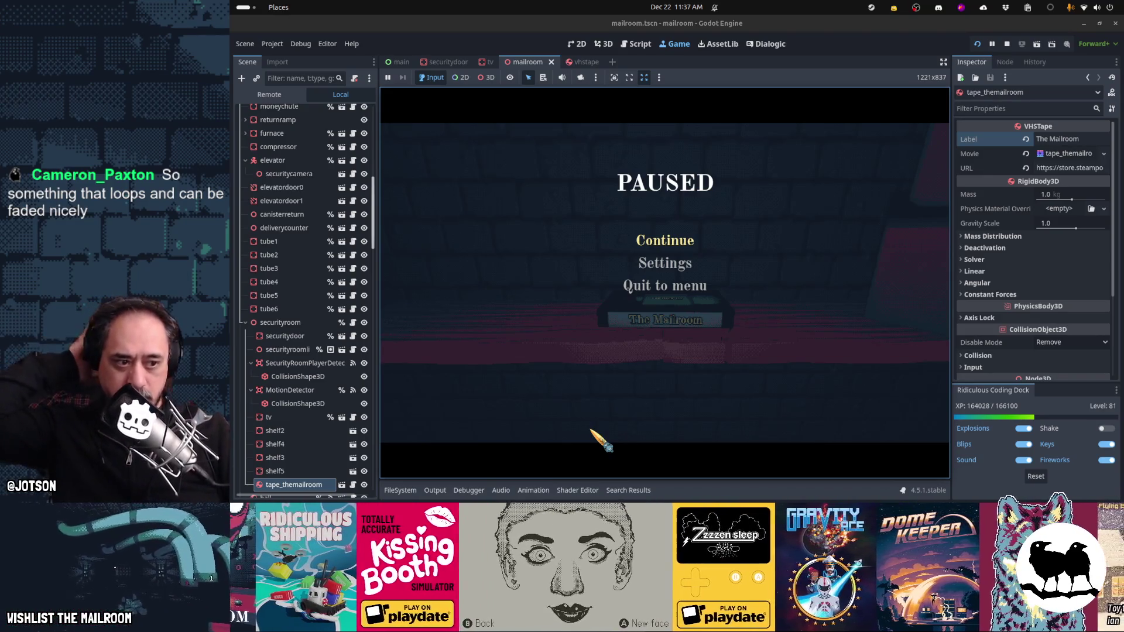
Step: Resume the game, pick up the VHS tape, inspect it up close, and set it back down
left_click(665, 240)
left_click(665, 283)
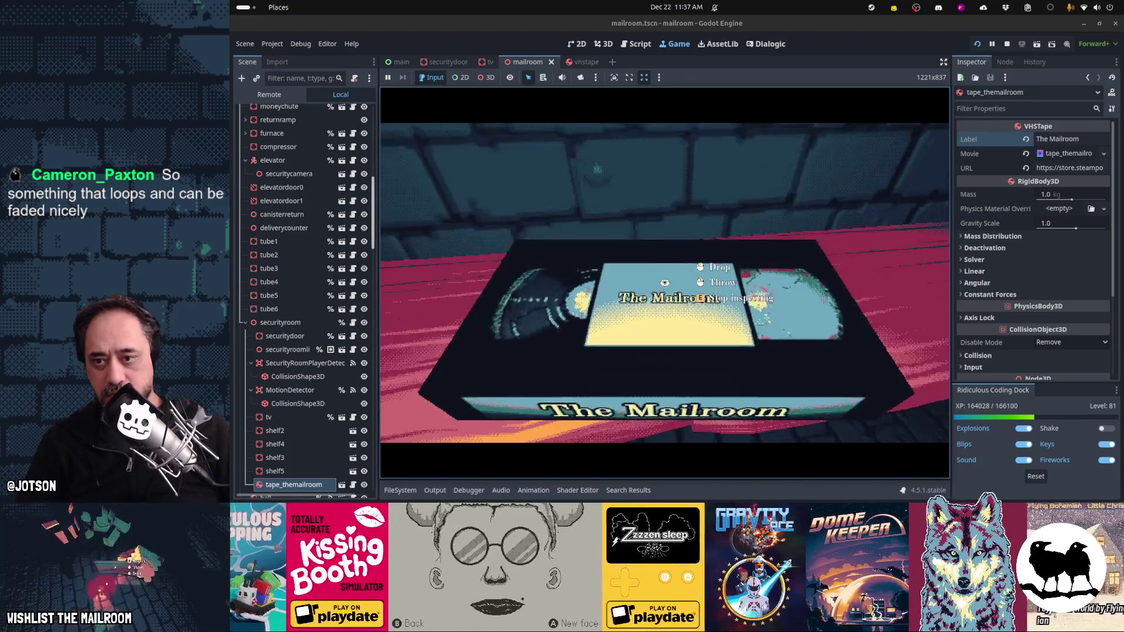
key("e")
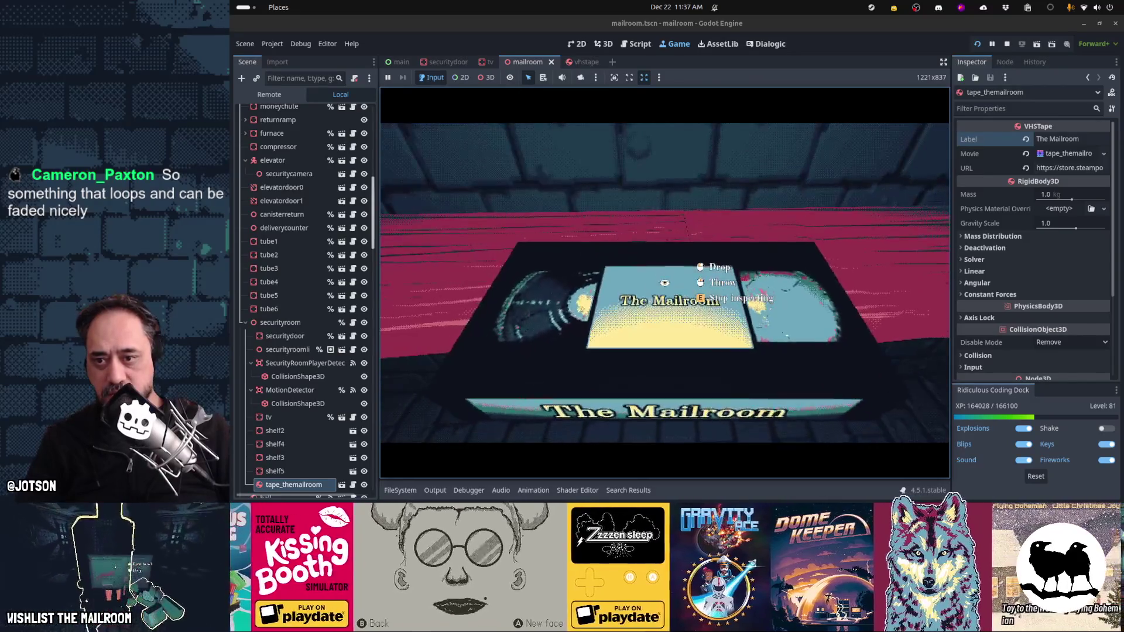
key("e")
left_click(664, 282)
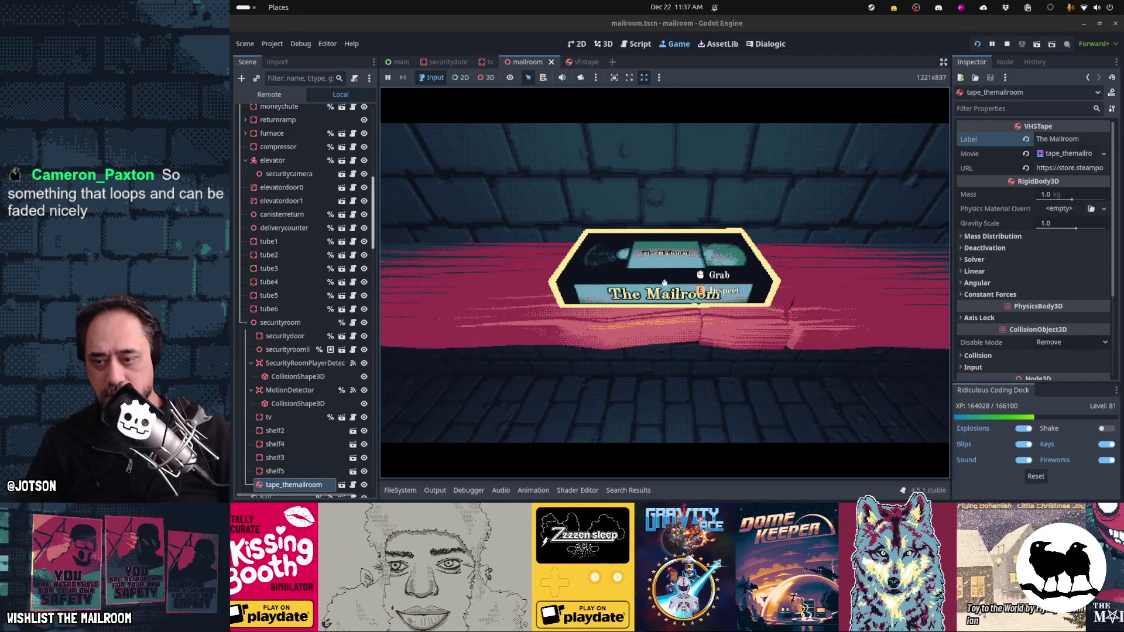
Step: Pause the game, cycle through open applications, and dismiss Discord's quick-options menu
key("Escape")
key("alt+Tab")
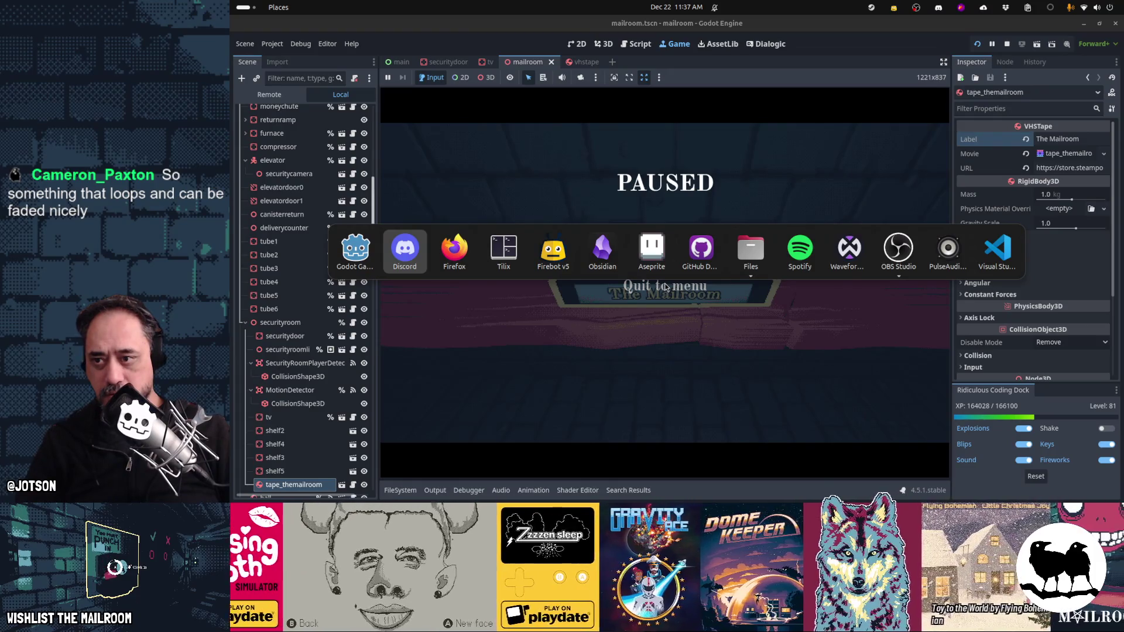
key("alt+Tab")
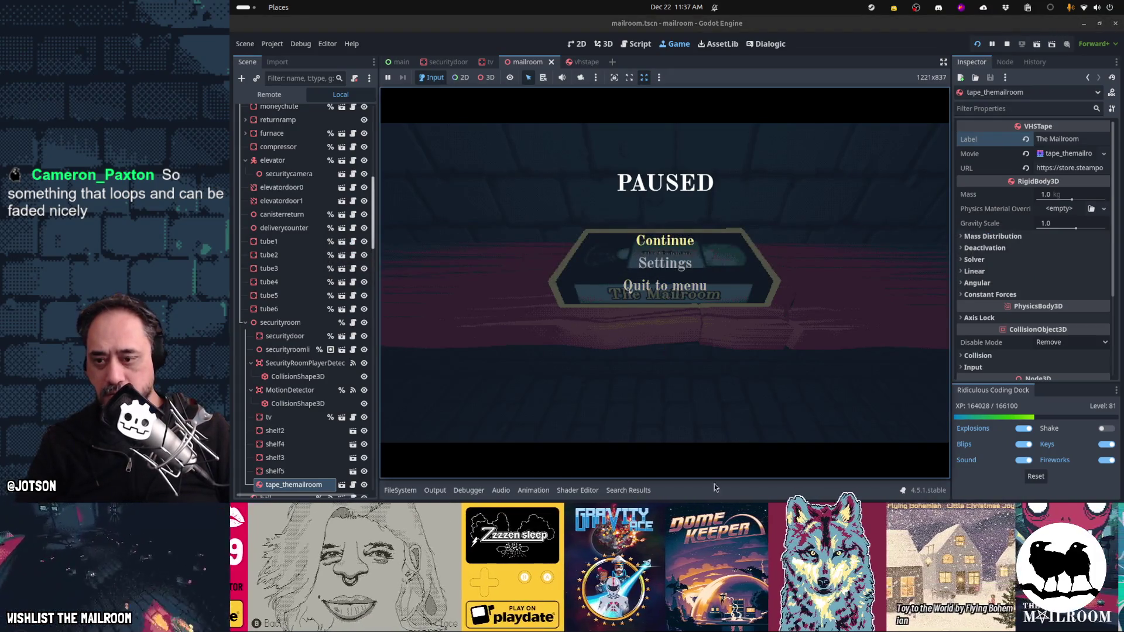
right_click(892, 492)
left_click(884, 464)
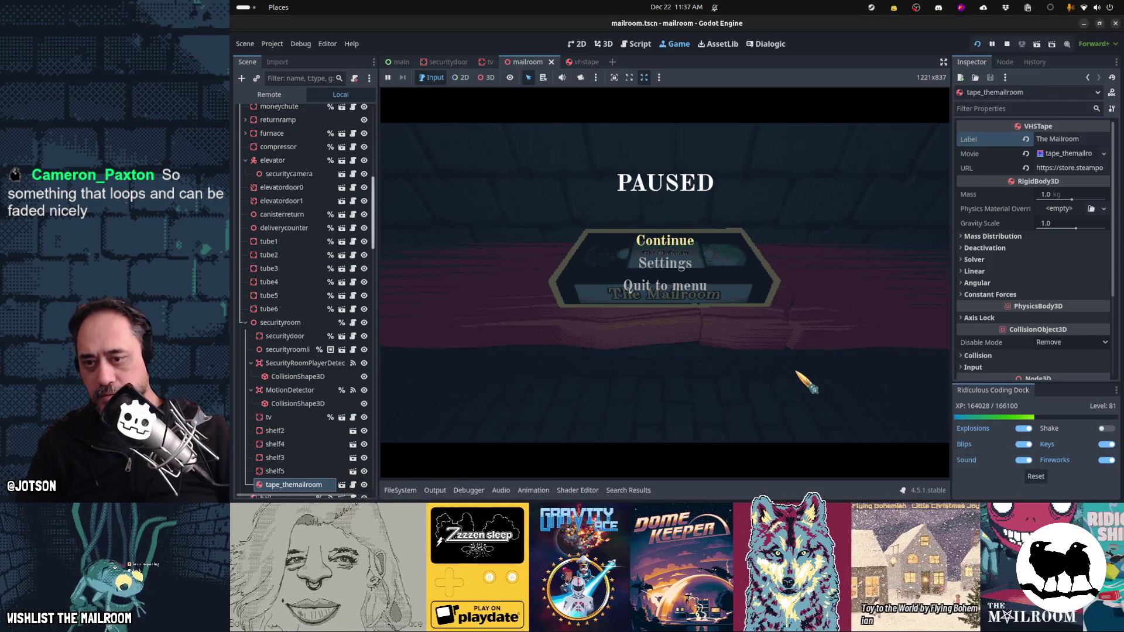
Step: Pick up the tape, insert it so the TV plays, eject it, shelve it, and pause
left_click(666, 243)
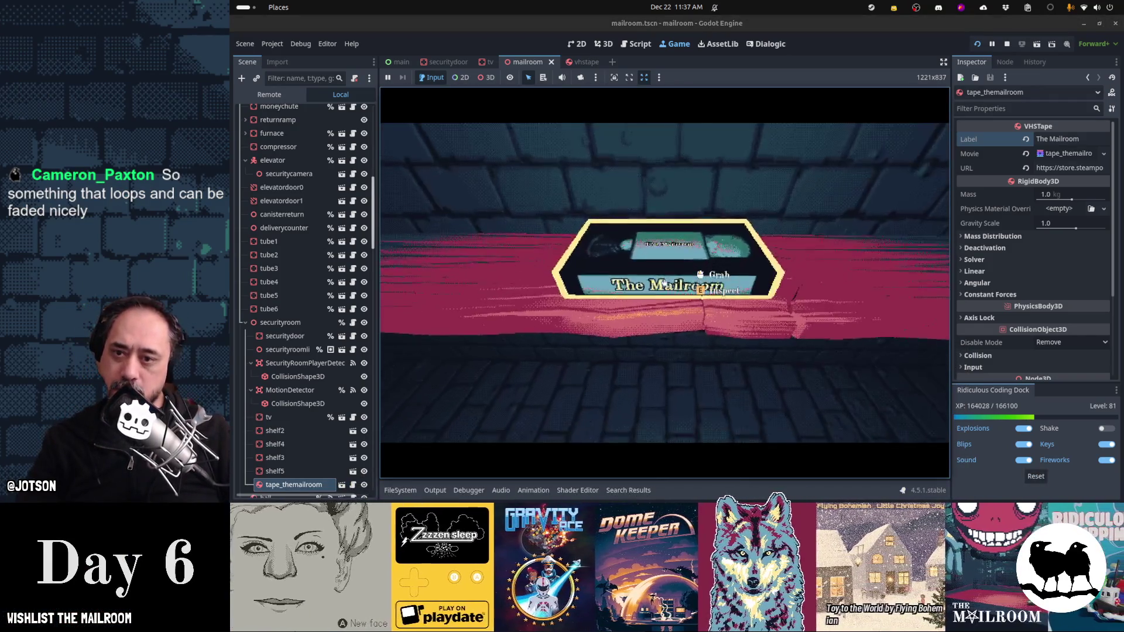
left_click(665, 282)
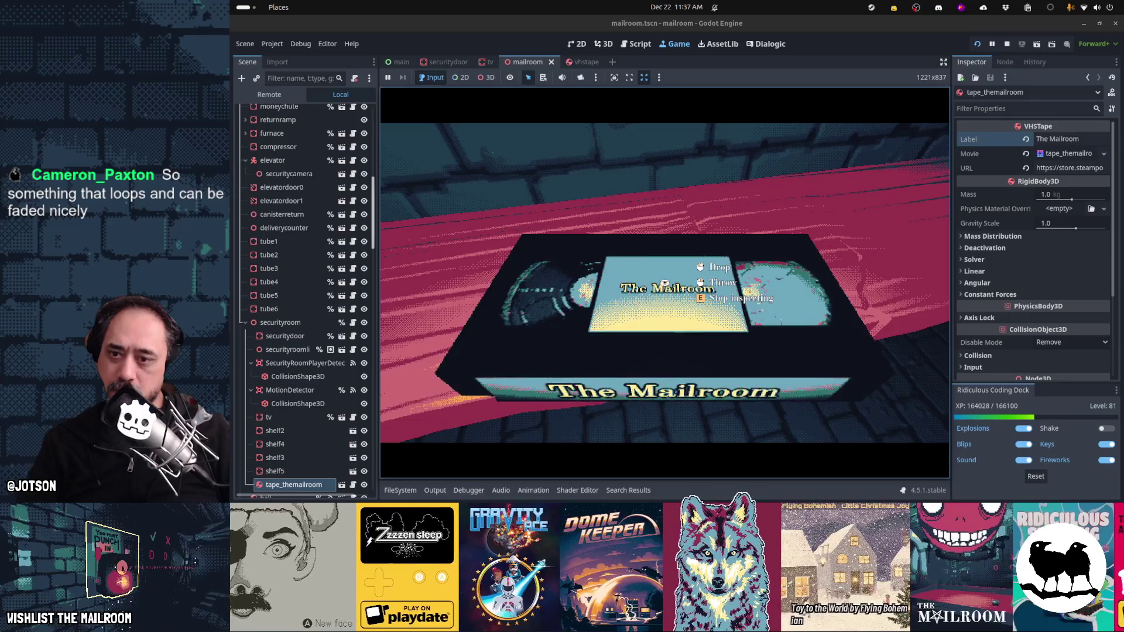
key("e")
key("e")
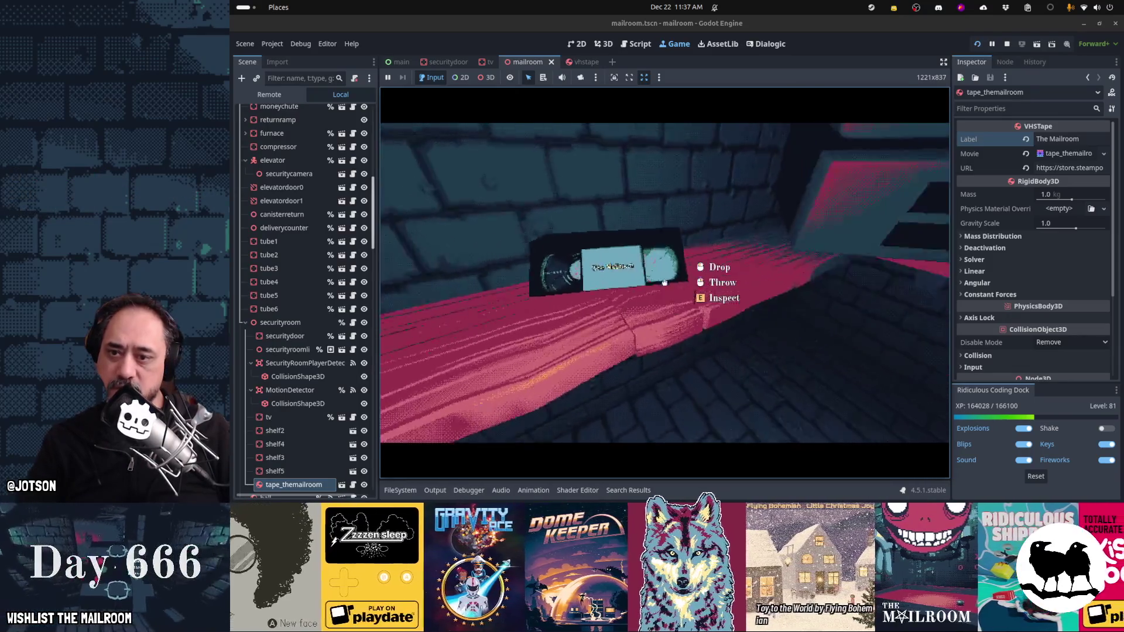
mouse_move(664, 282)
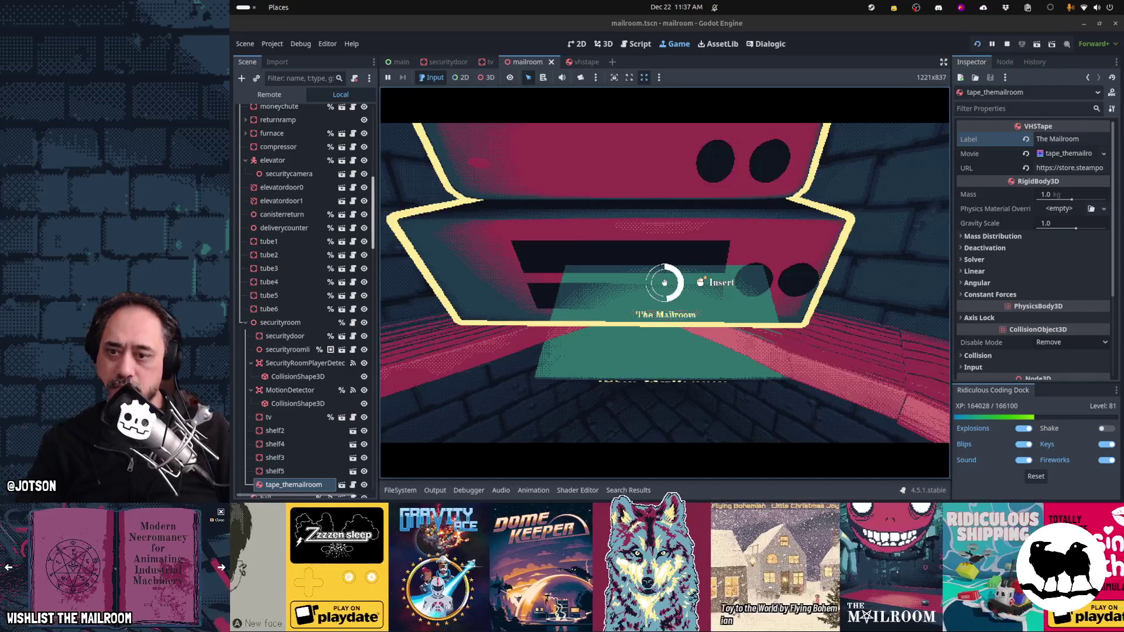
left_click(664, 282)
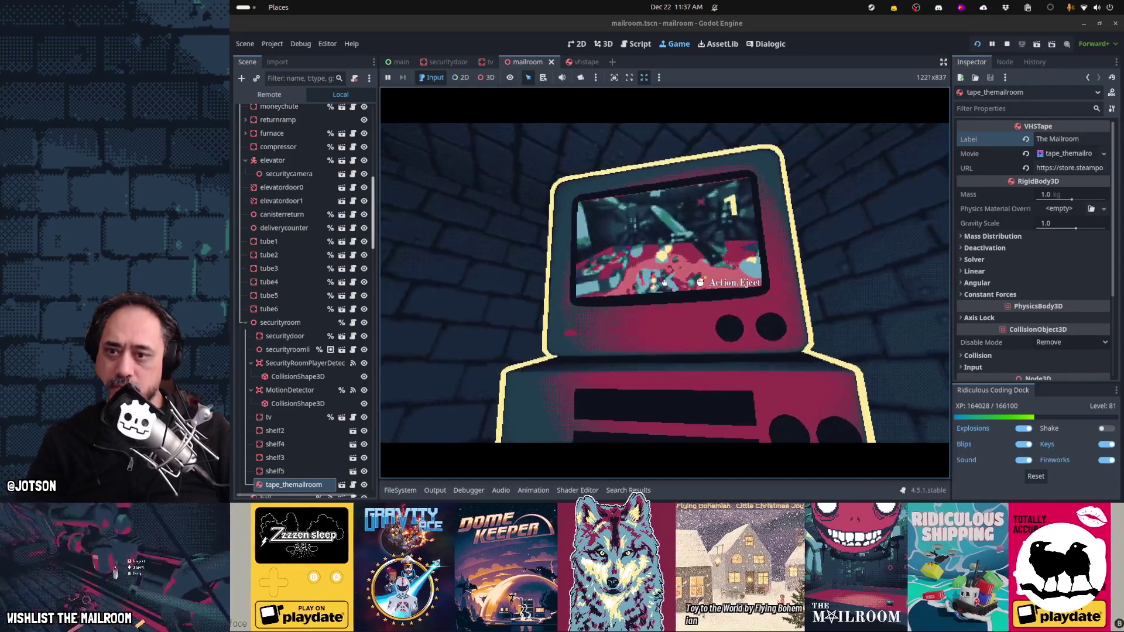
left_click(664, 283)
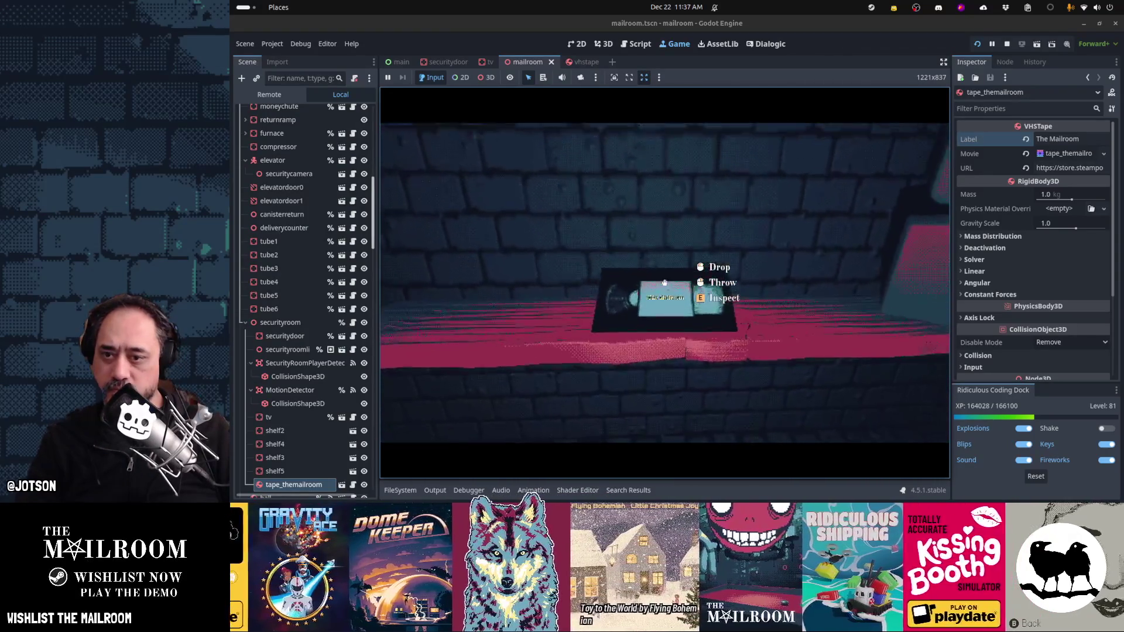
left_click(665, 282)
key("Escape")
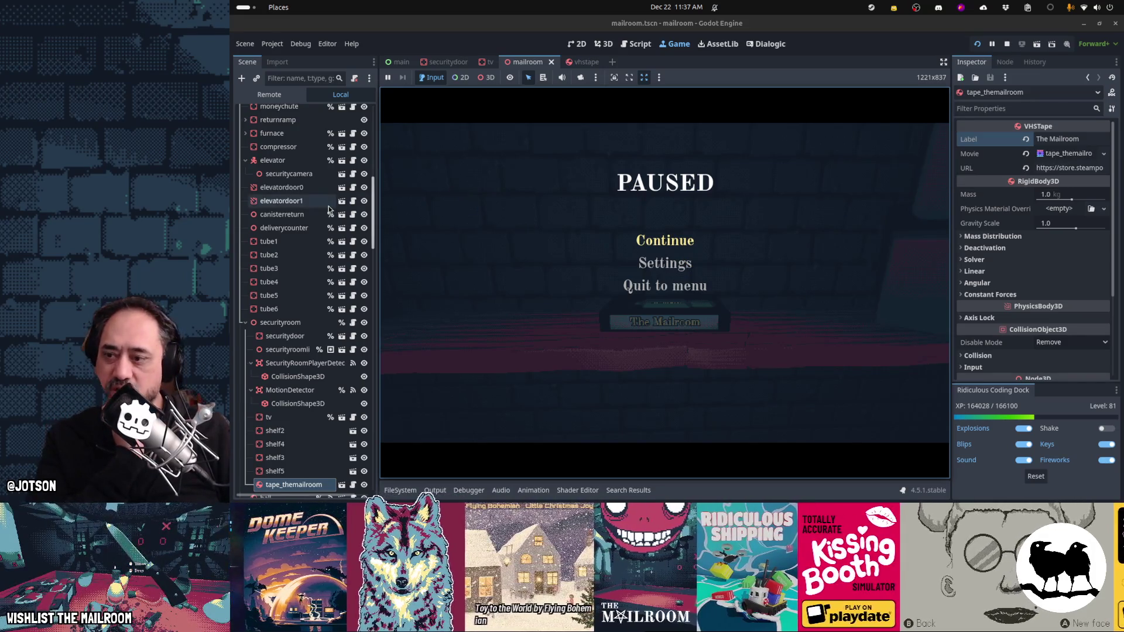
left_click(352, 485)
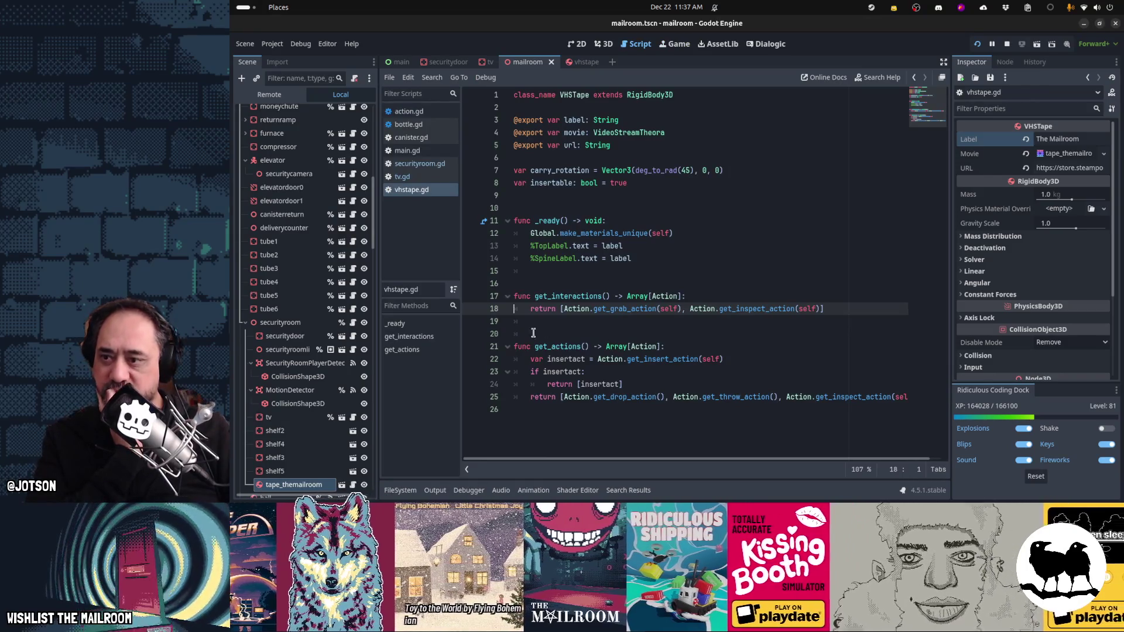
Step: Open the vhstape and tv scripts and scroll tv.gd to the stop call on line 74
left_click(341, 485)
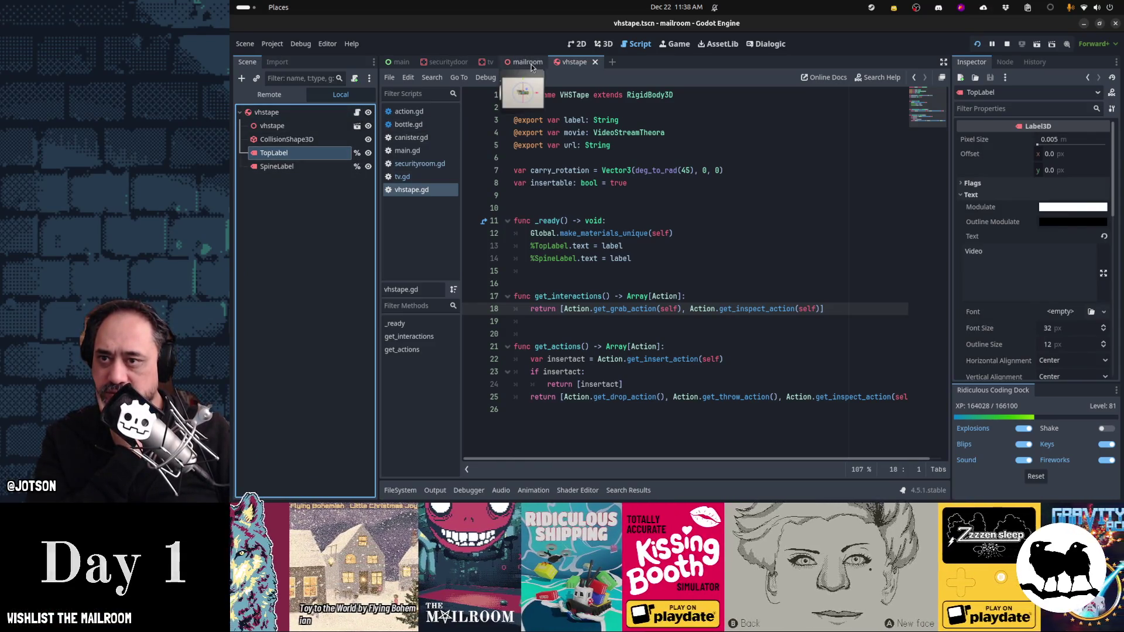
left_click(486, 62)
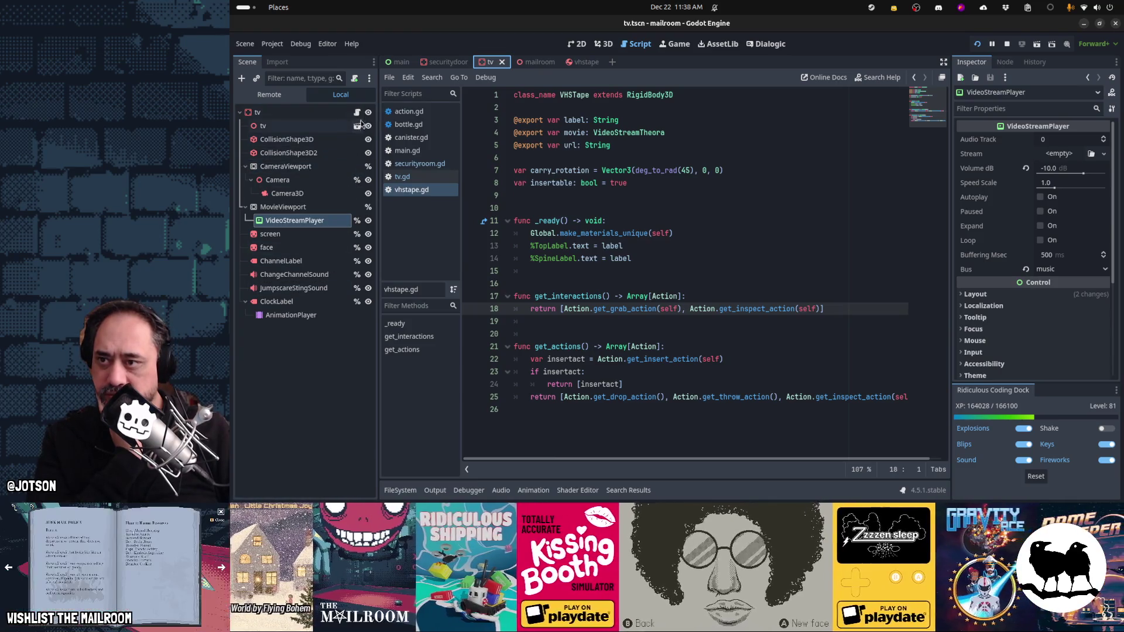
scroll(676, 334, "down", 5)
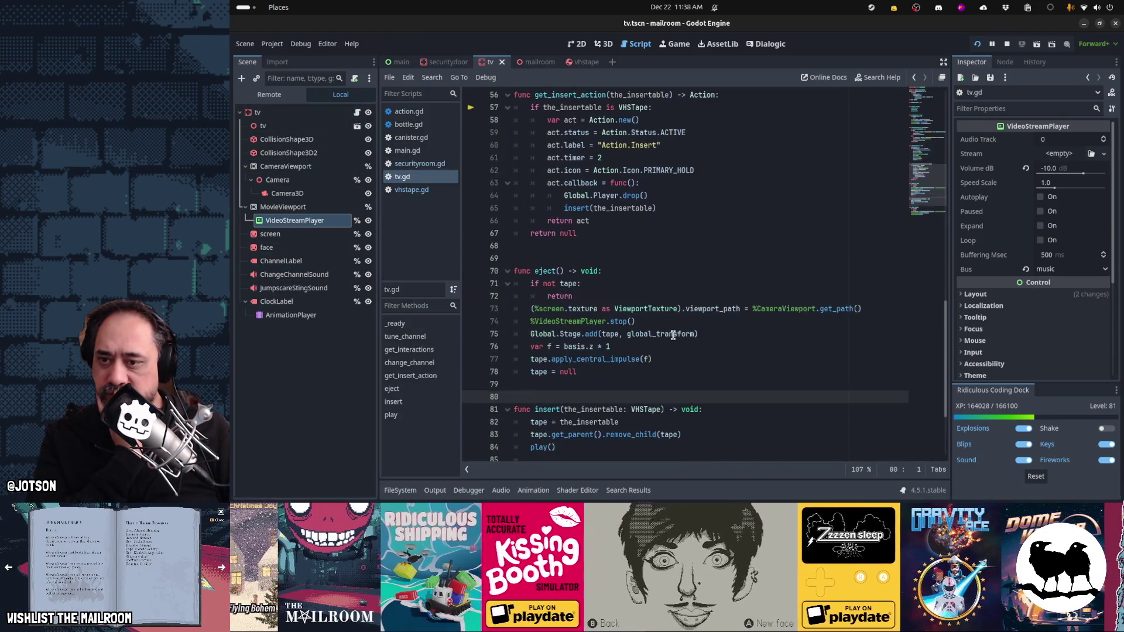
mouse_move(827, 479)
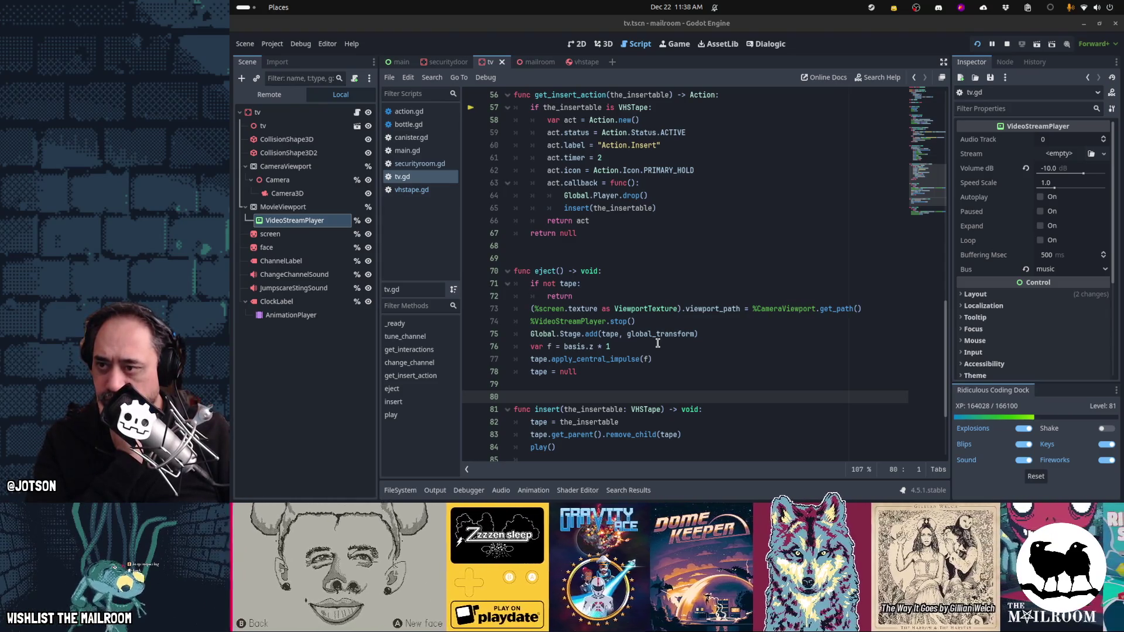
scroll(657, 343, "down", 1)
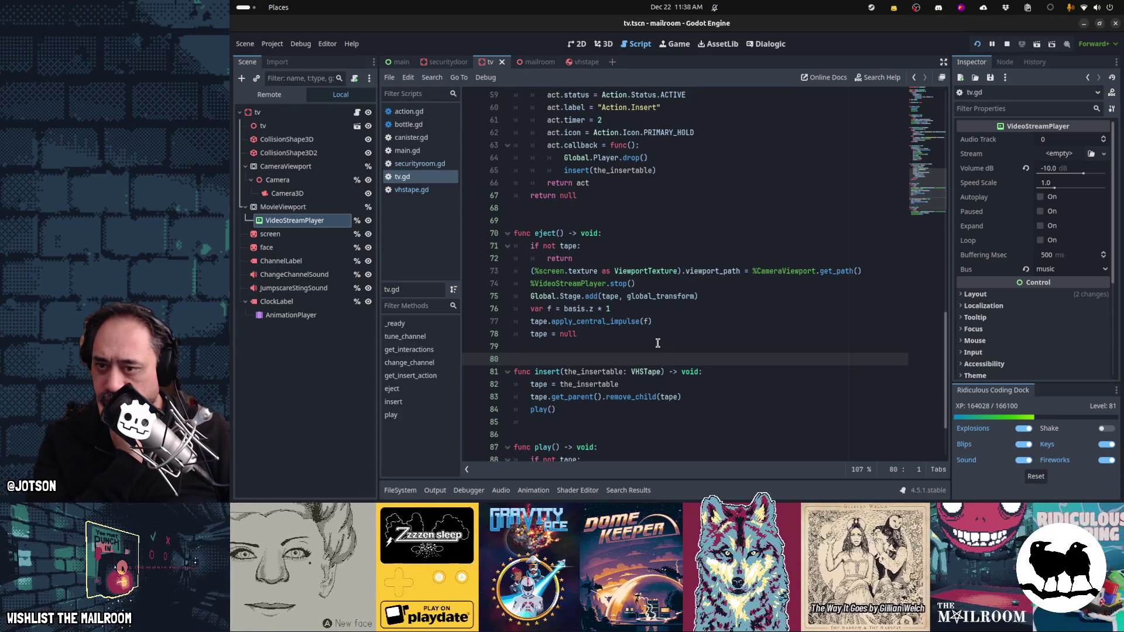
left_click(650, 282)
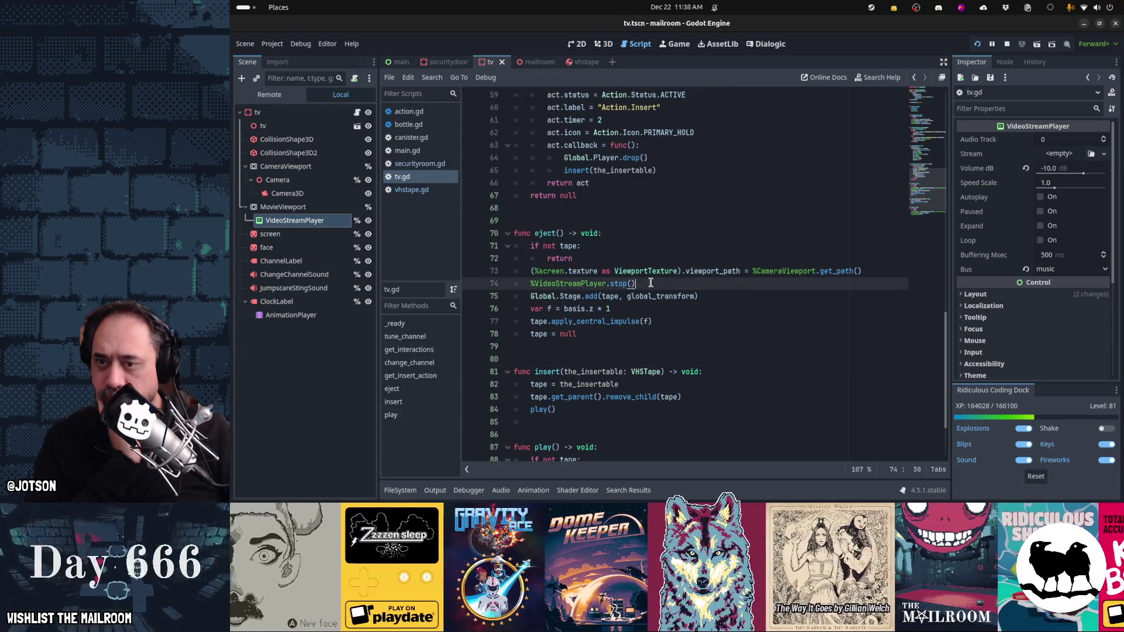
Step: Start a new line after line 74 with %VideoStreamPlayer. and browse its member completions
key("Return")
type("$")
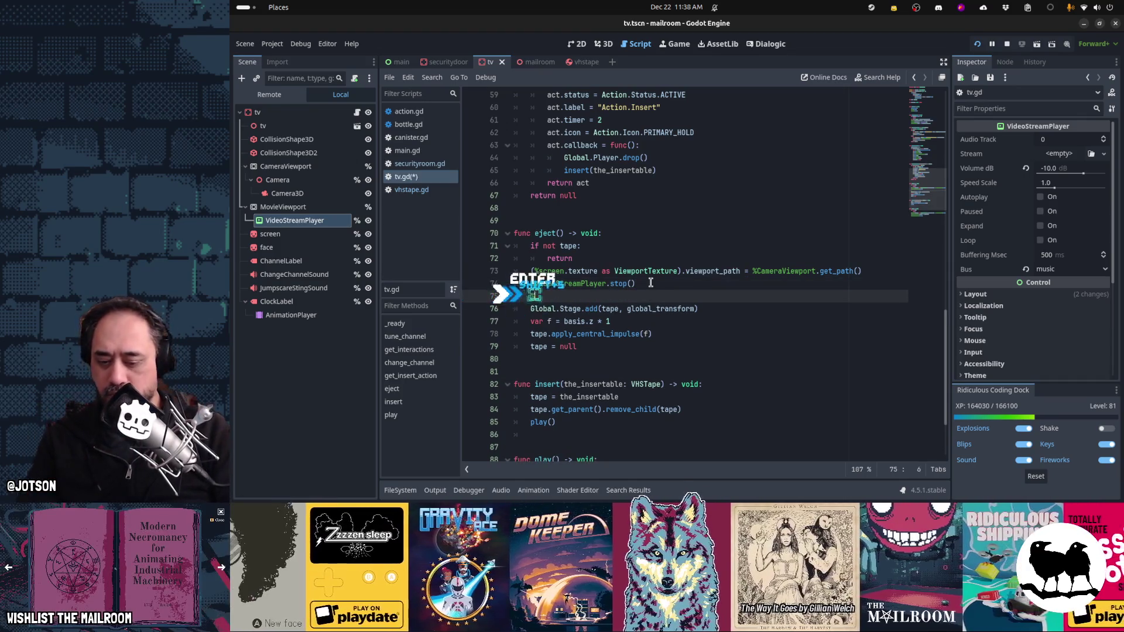
key("Tab")
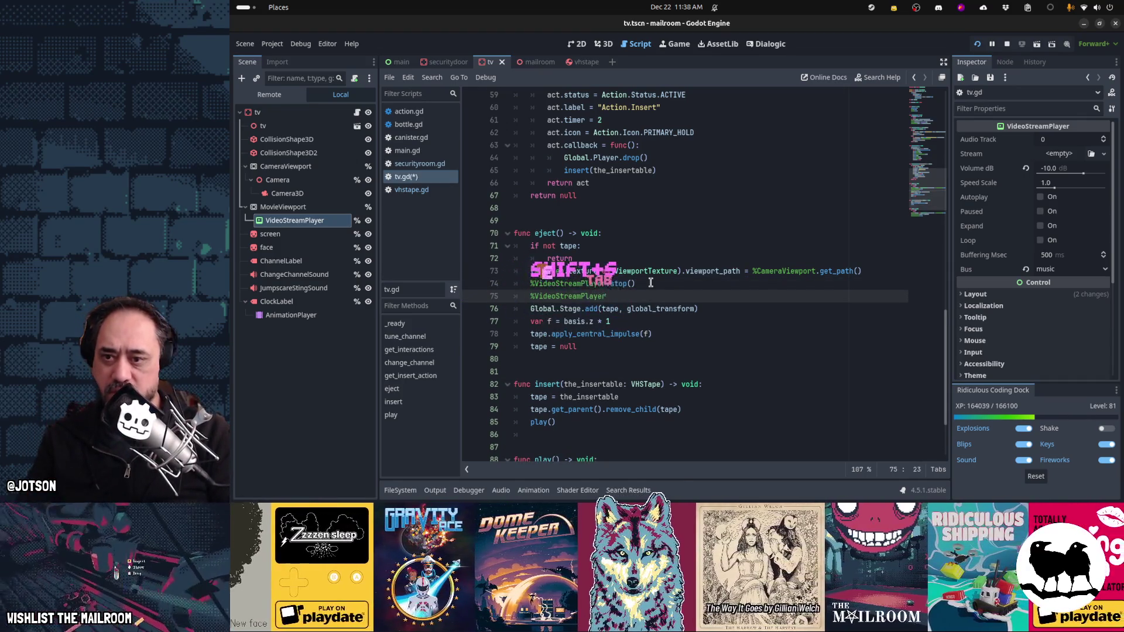
type(".")
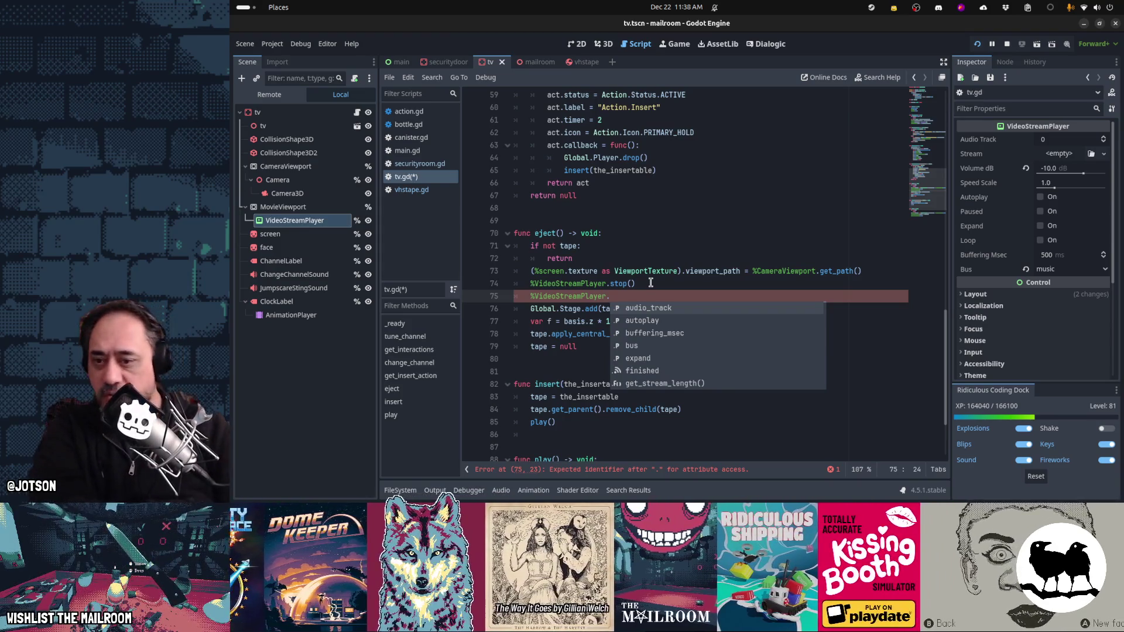
key("Down")
key("Down")
key("Down")
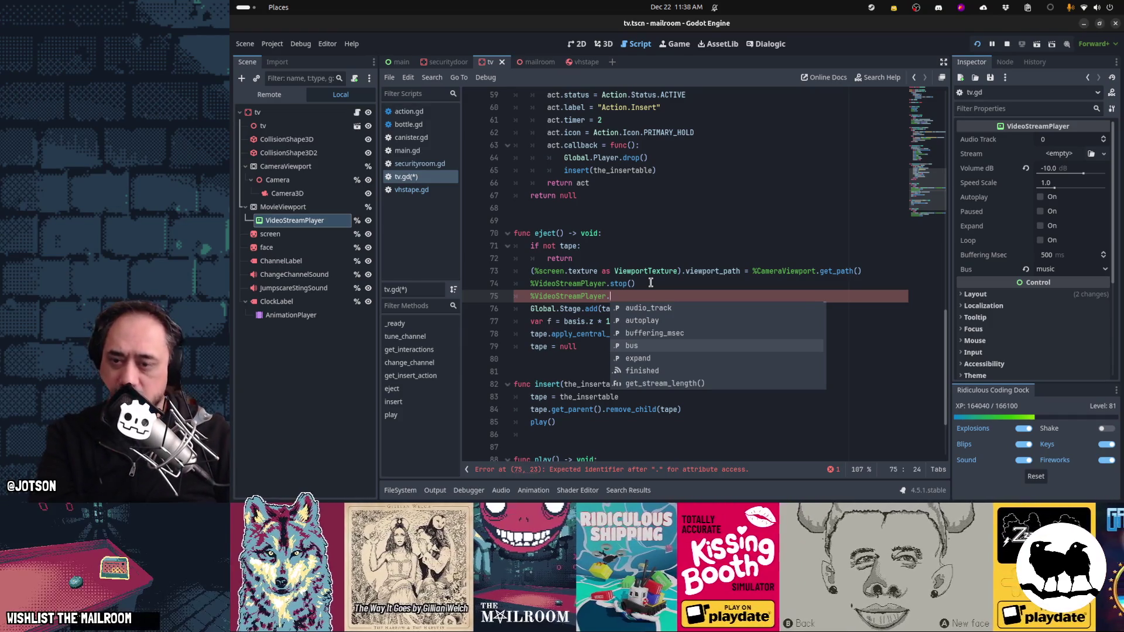
key("Down")
key("Down")
key("Down")
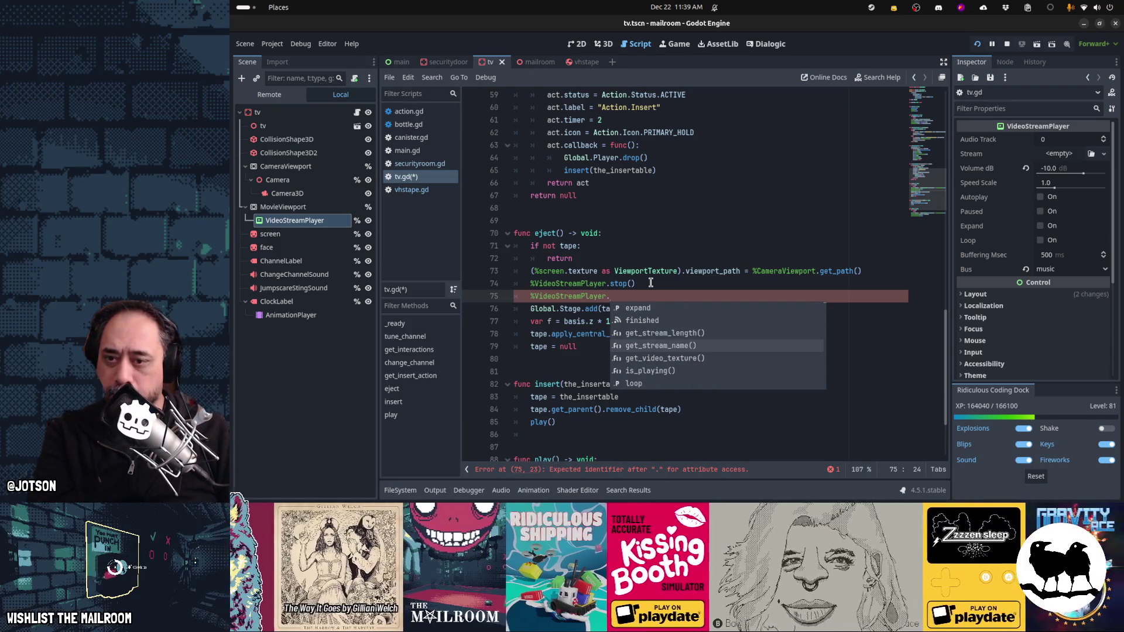
key("Down")
key("Down")
key("Down")
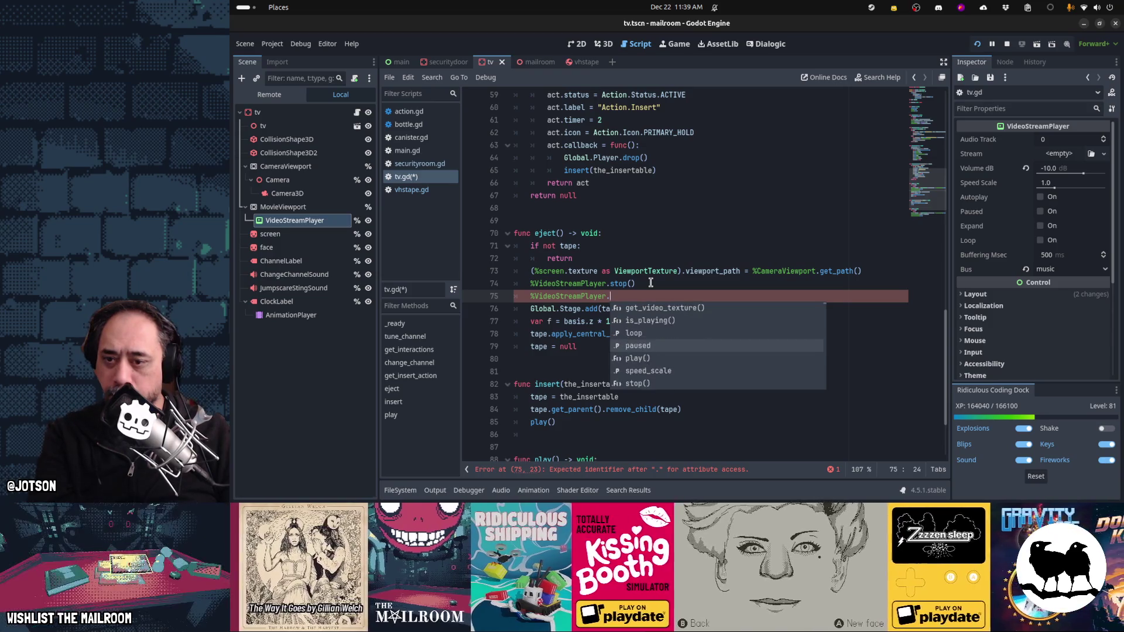
key("Down")
key("Down")
key("Down")
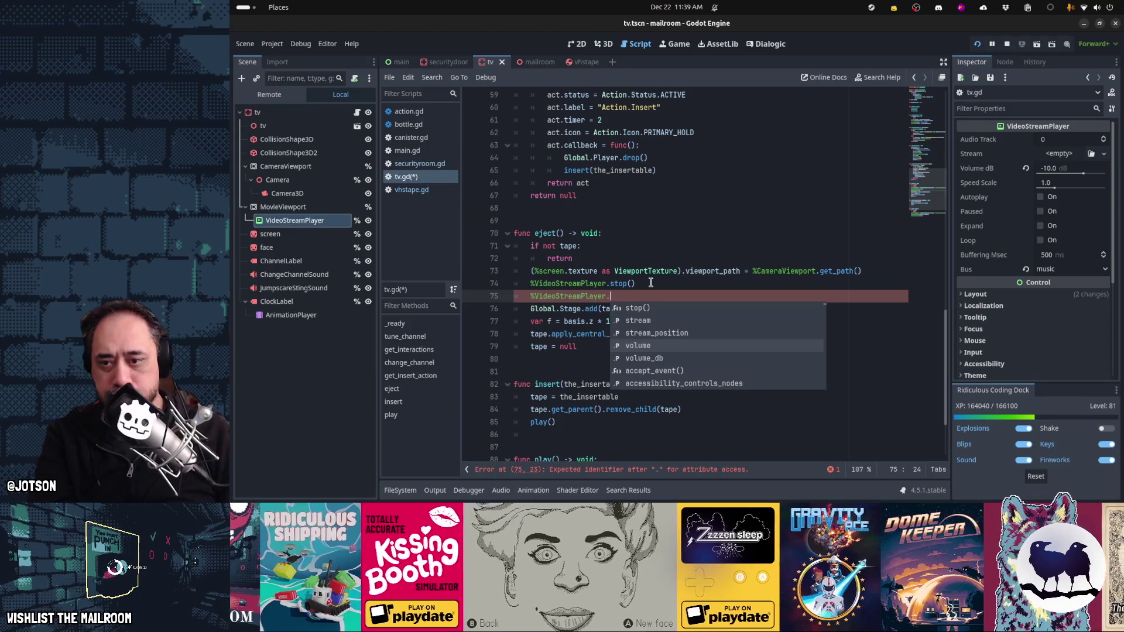
key("Down")
key("Down")
key("Down")
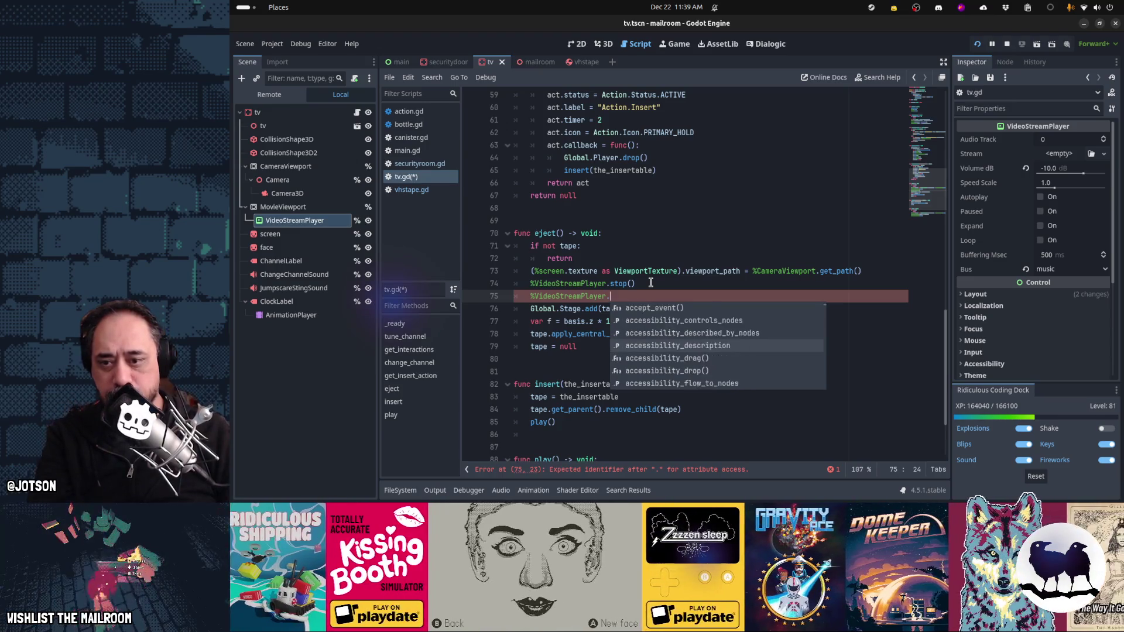
key("Down")
key("Down")
key("Down")
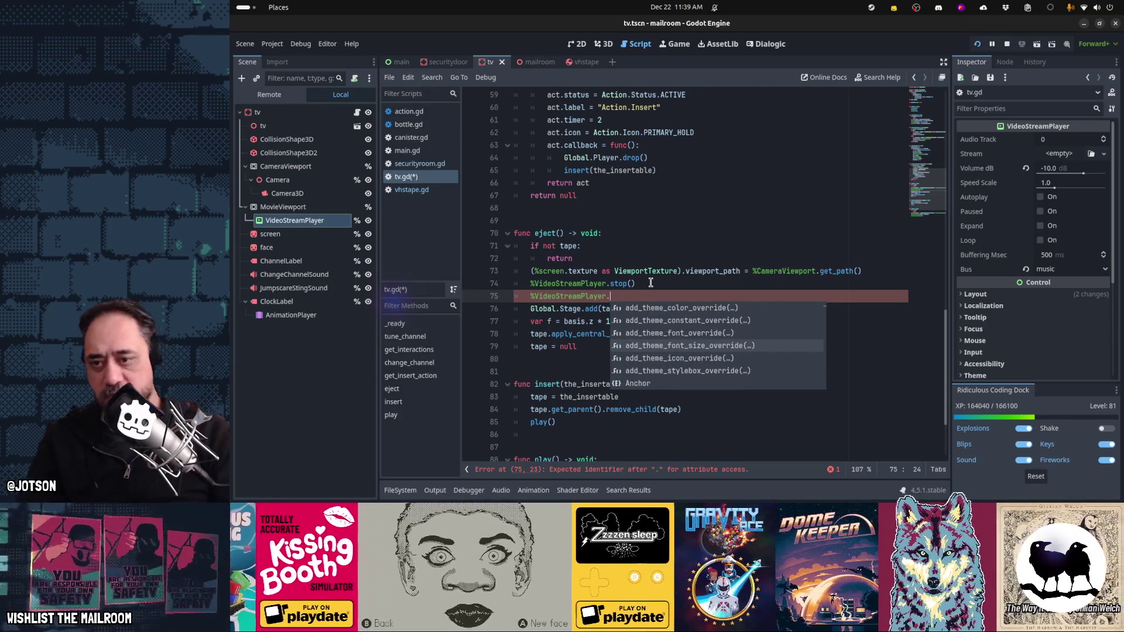
Step: Try the audio member, replace it with stream, then delete the unfinished line
type("audio")
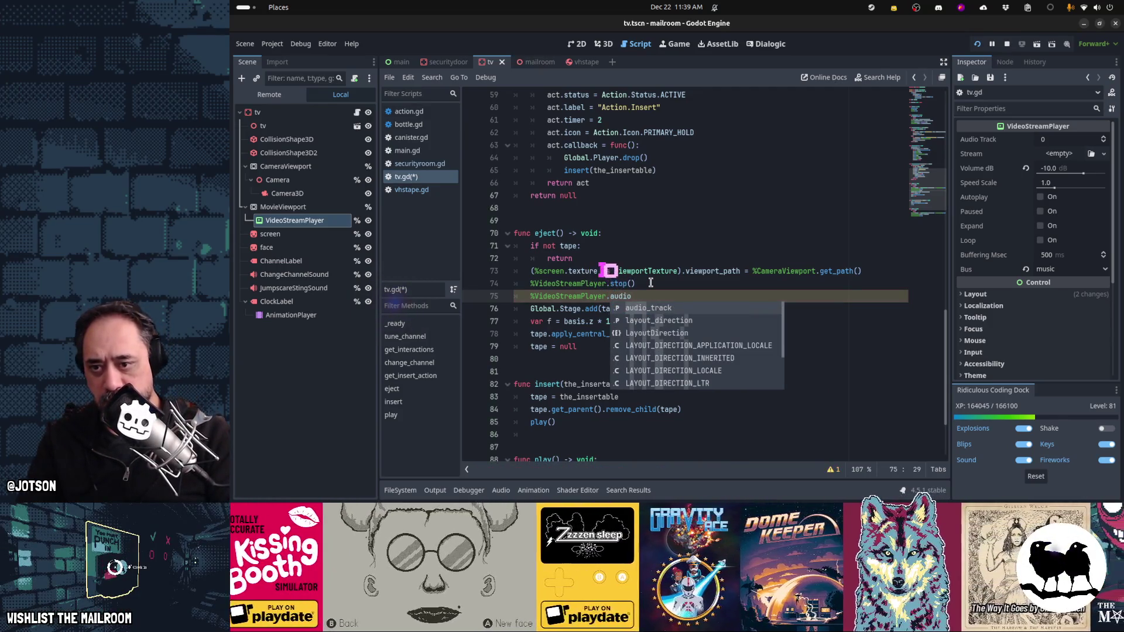
key("Down")
key("Down")
key("Down")
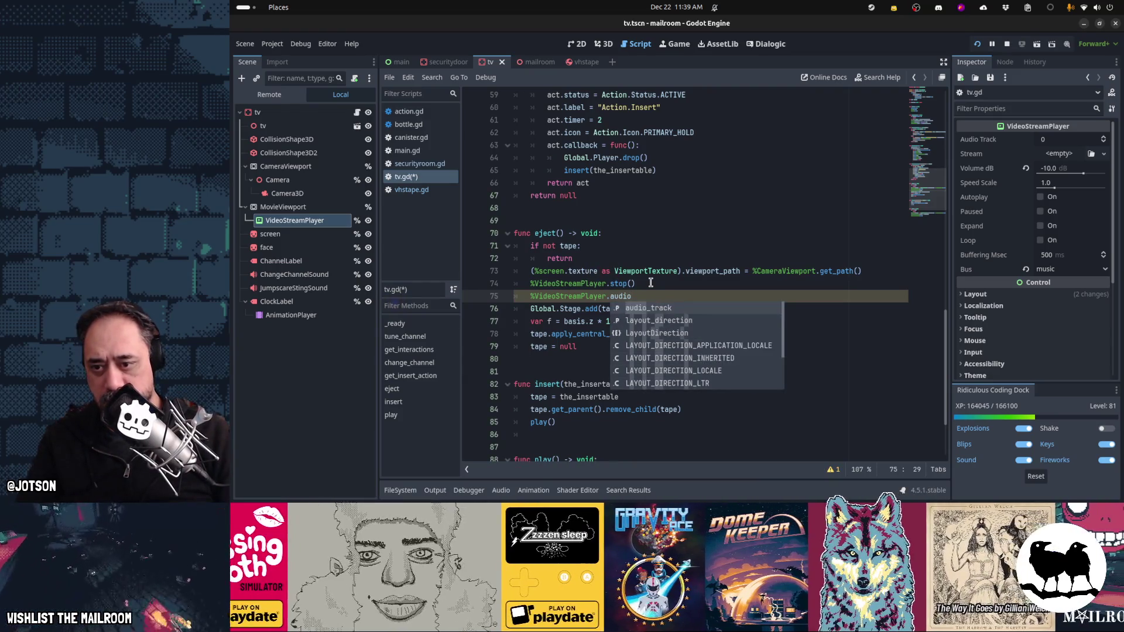
key("ctrl+shift+Left")
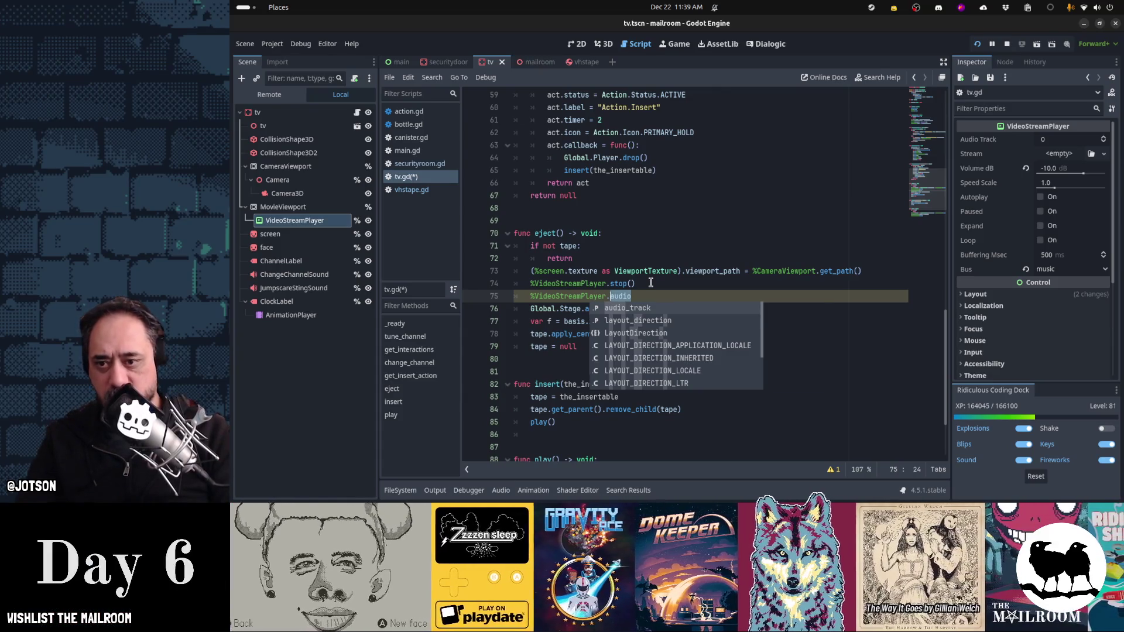
key("BackSpace")
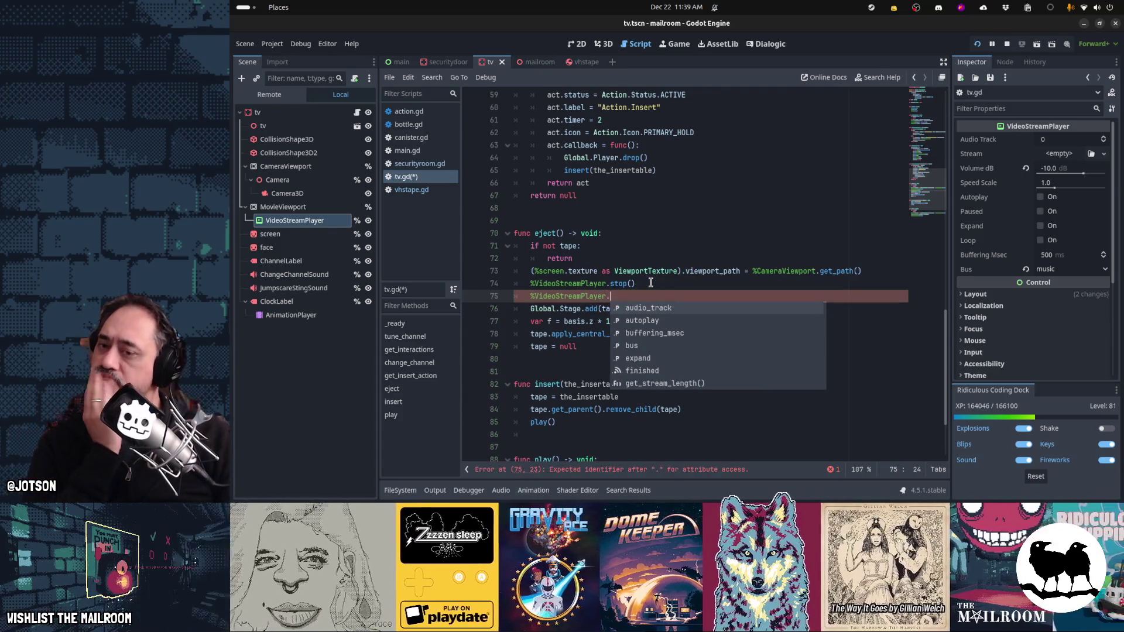
type("stre")
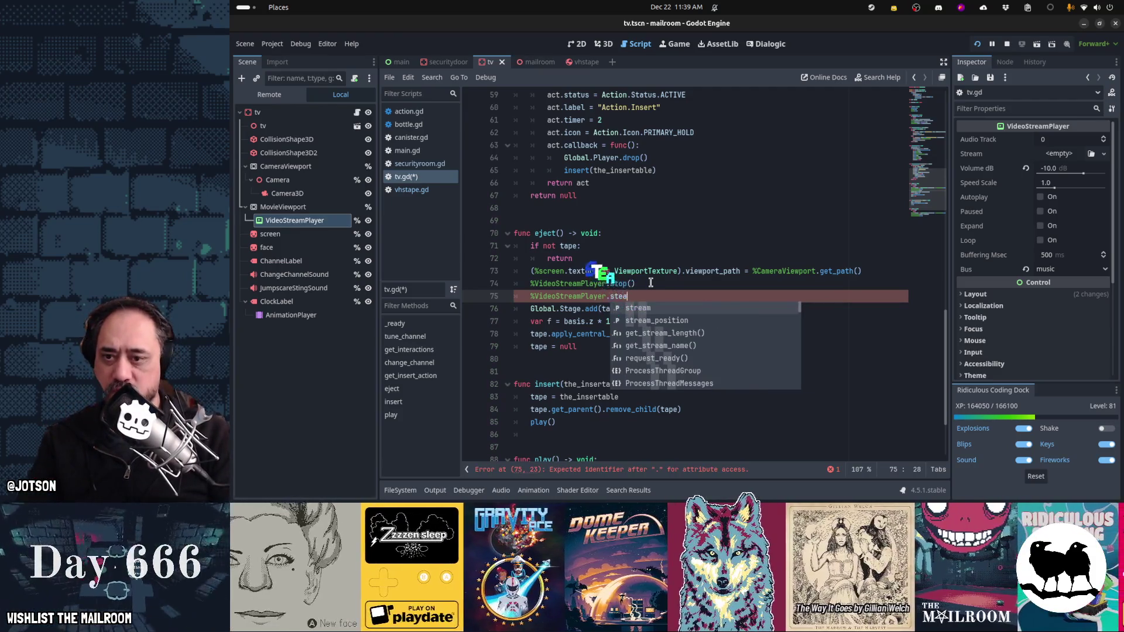
key("BackSpace")
key("BackSpace")
type("ream")
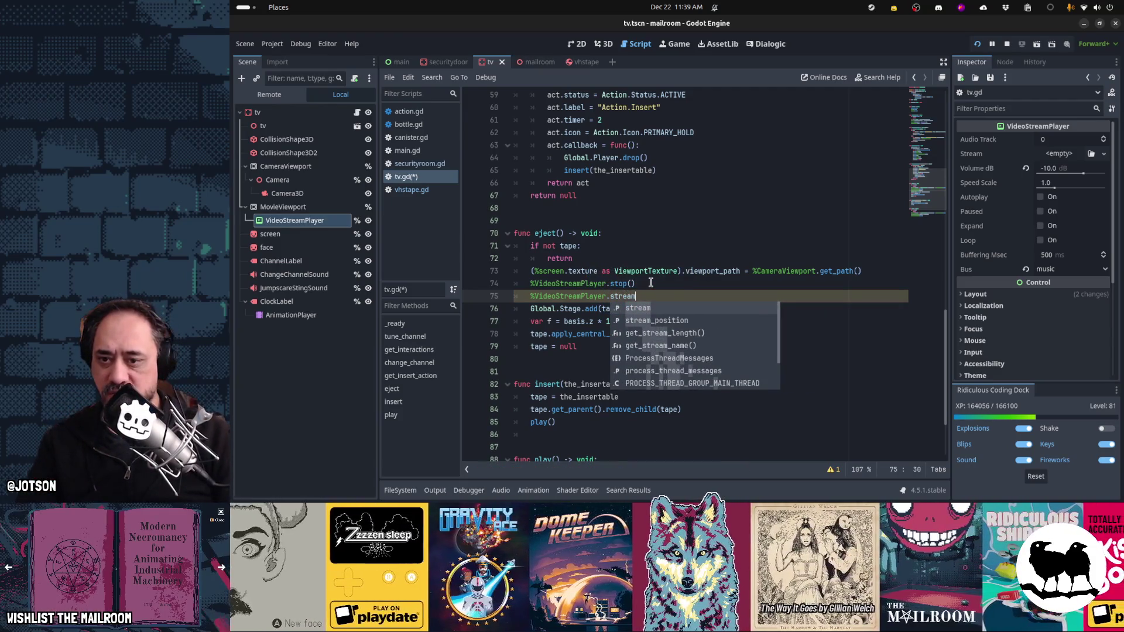
key("Down")
key("Down")
key("Down")
key("Up")
key("Up")
key("Up")
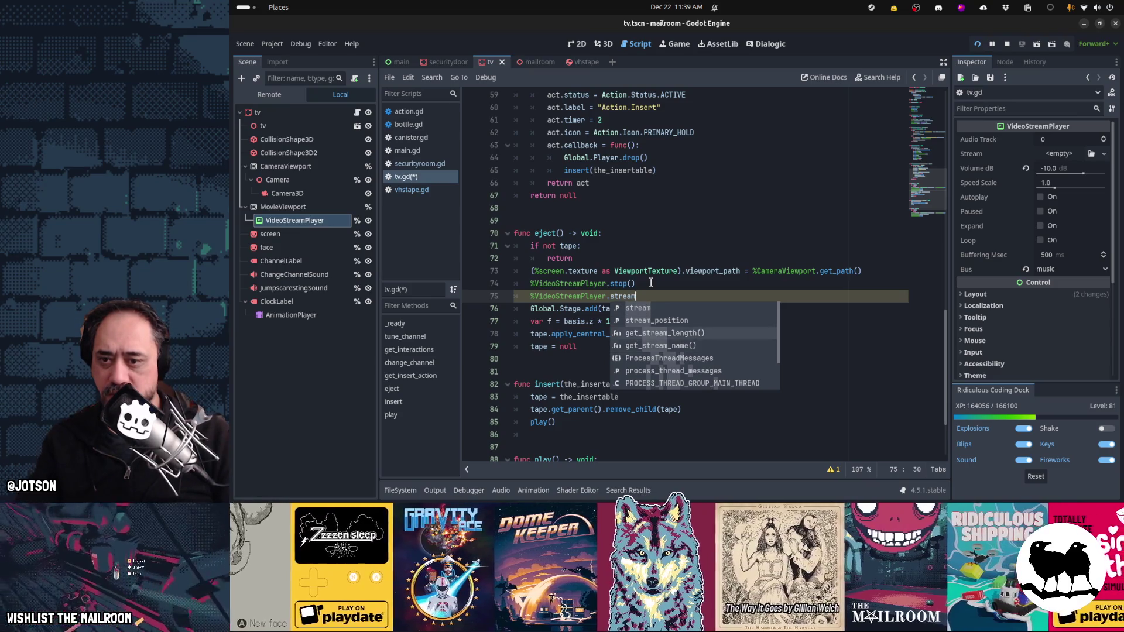
key("Return")
type(".")
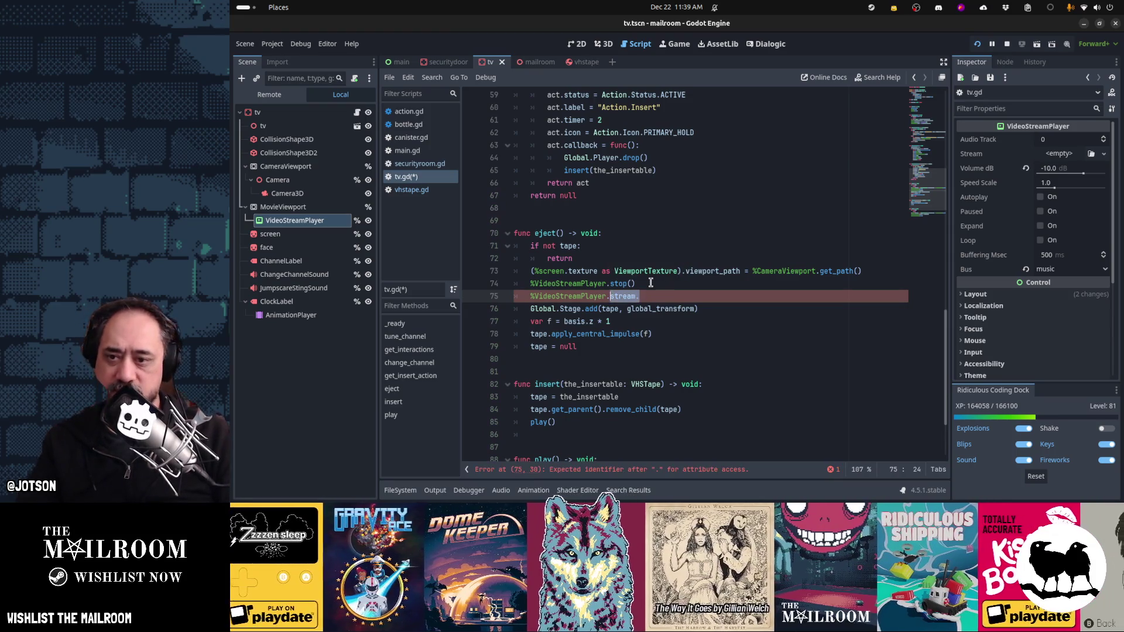
key("shift+Home")
key("BackSpace")
key("BackSpace")
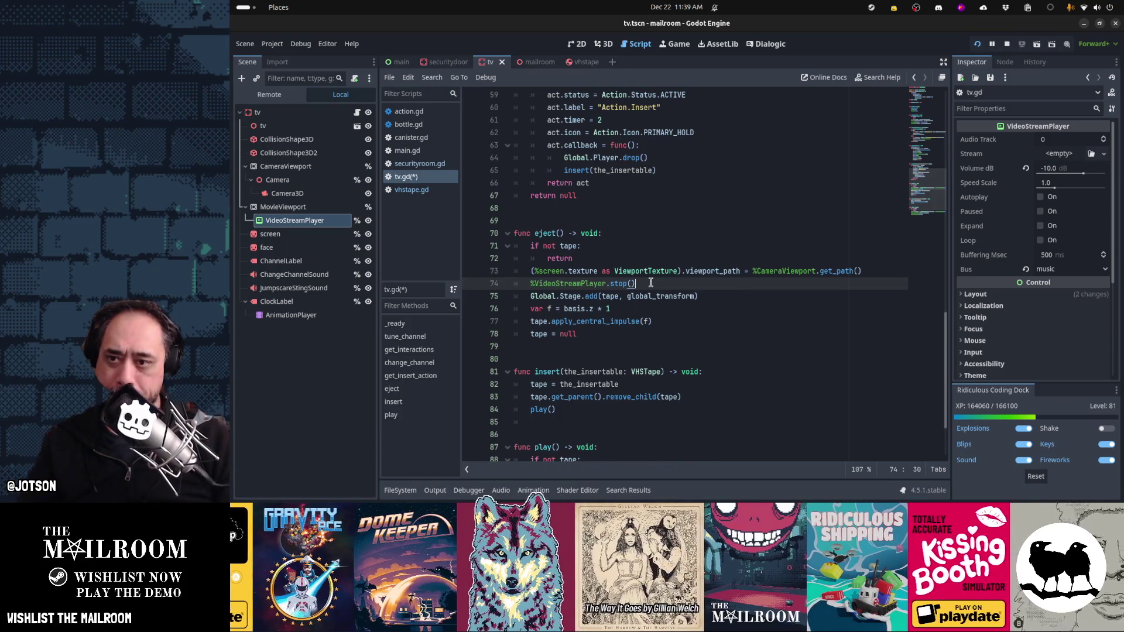
Step: Add 'var dist = global_position.distance_to(Global.Player.global_position)' in _physics_process
key("Tab")
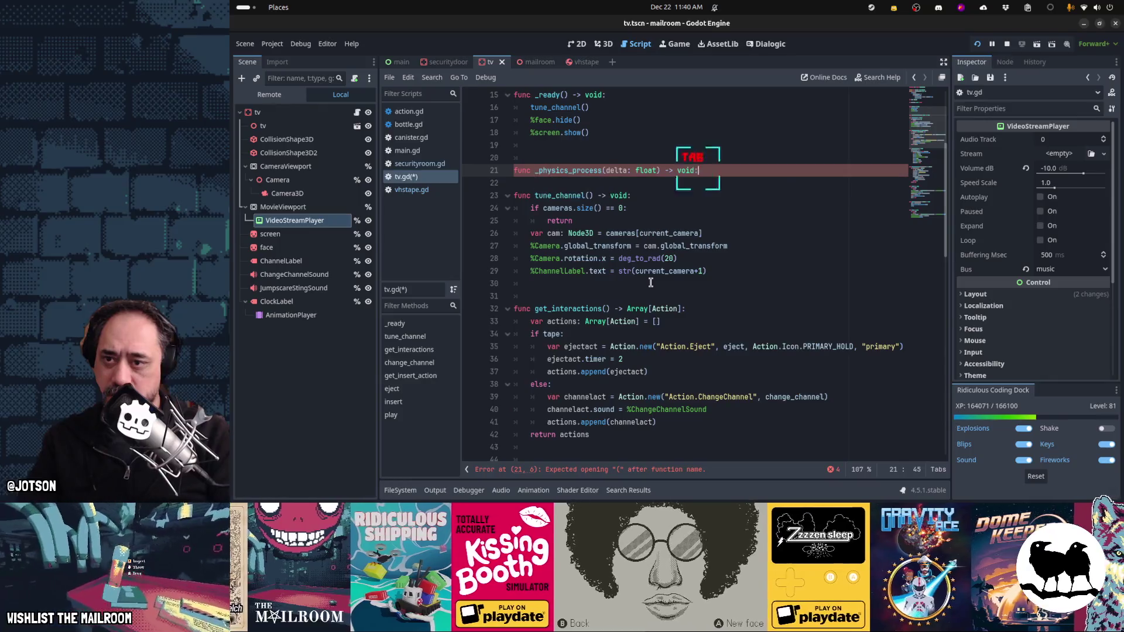
key("Return")
type("var dist =")
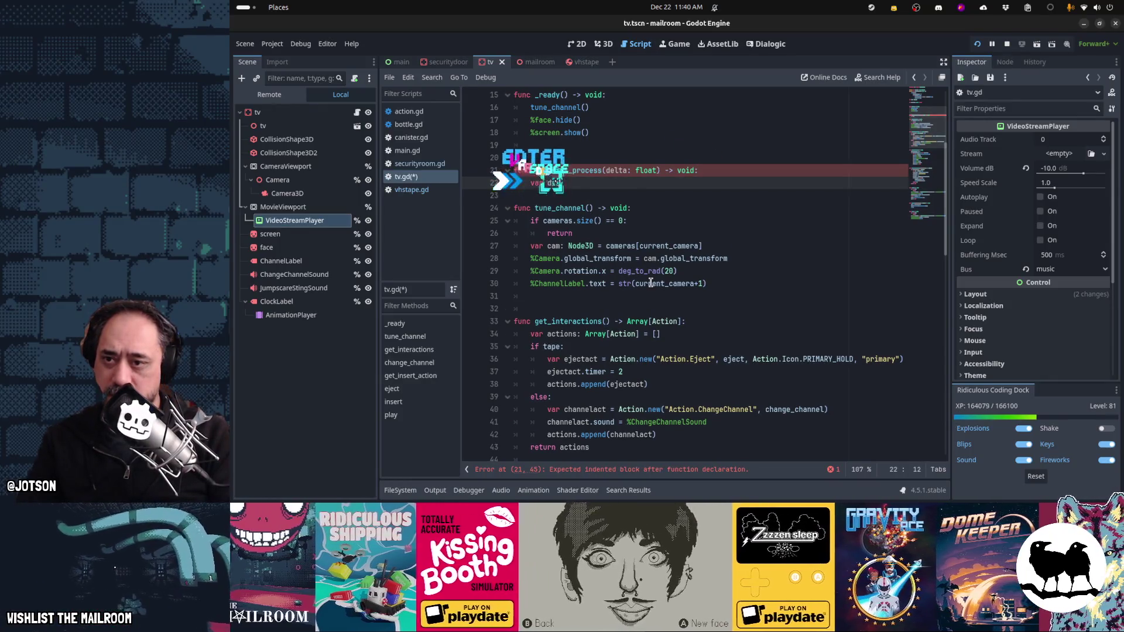
key("ctrl+space")
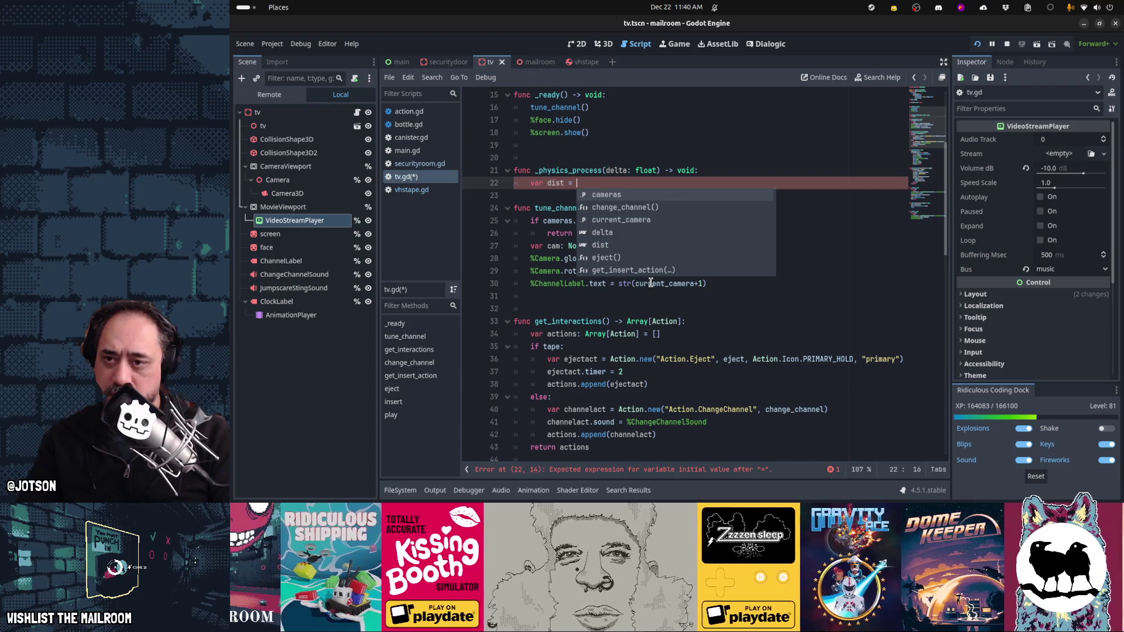
type("Global.P")
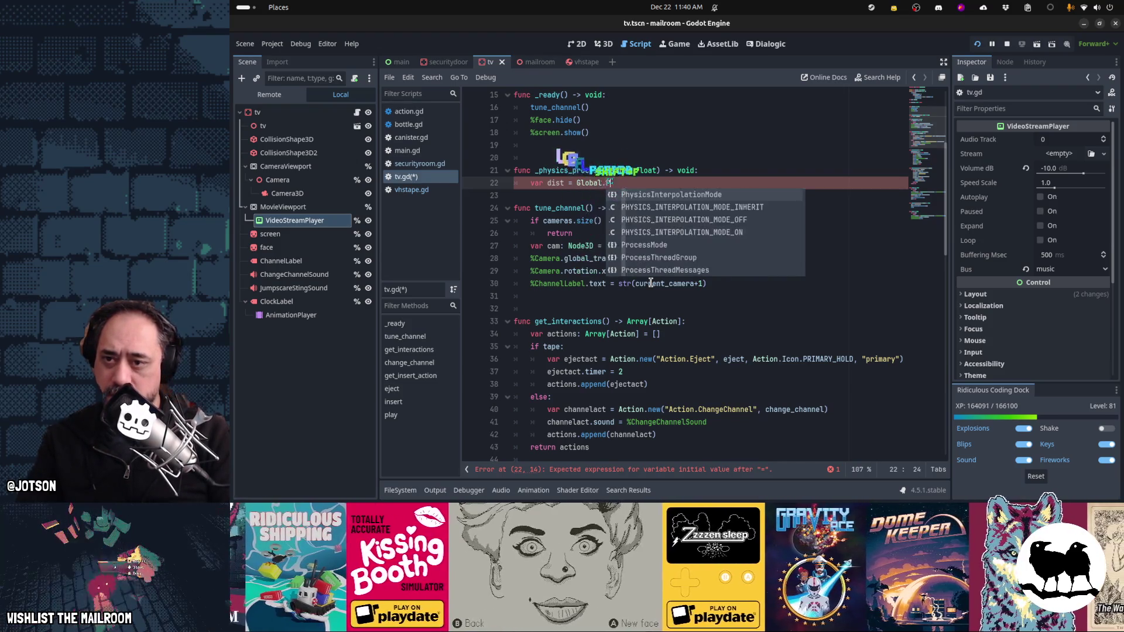
type("layer.")
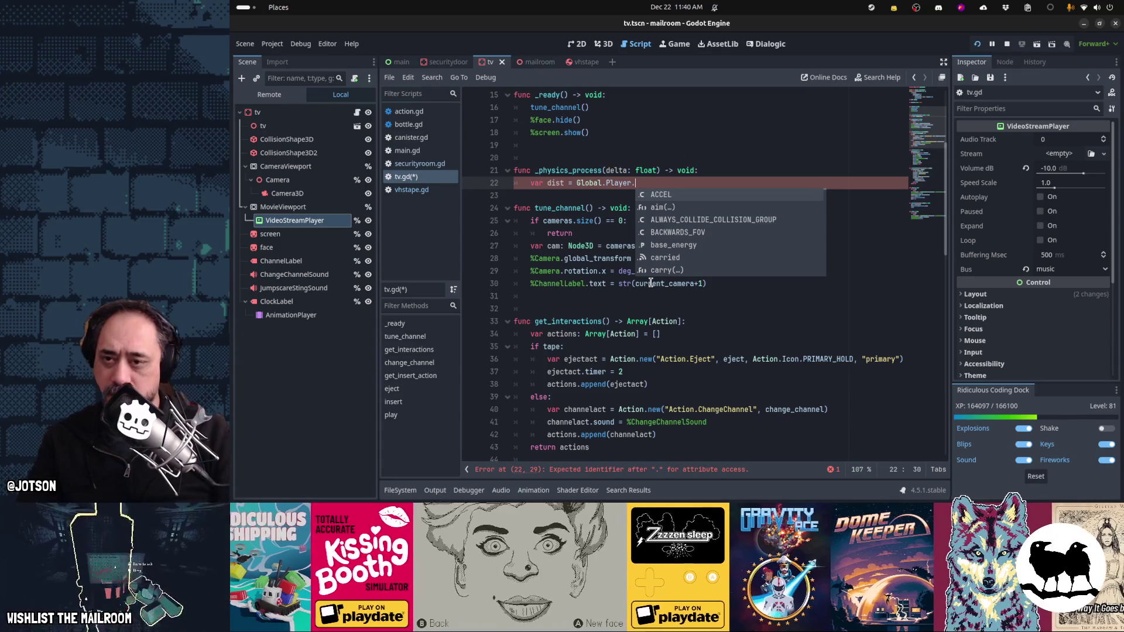
type("global_position")
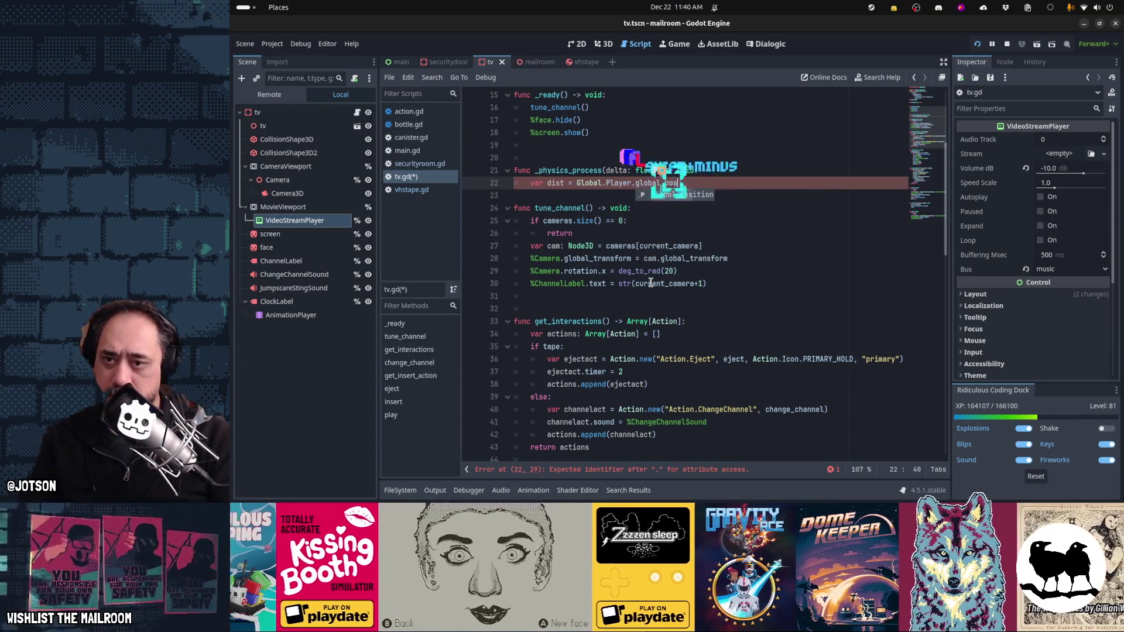
key("ctrl+shift+Left")
key("ctrl+shift+Left")
key("ctrl+shift+Left")
key("ctrl+c")
key("BackSpace")
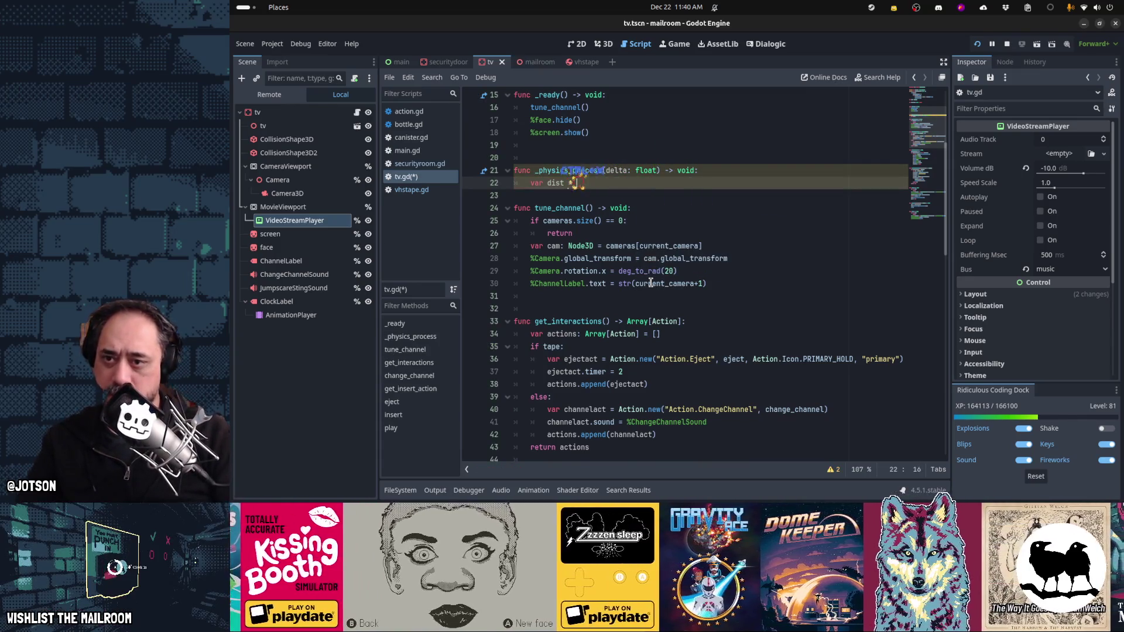
type("global_pos")
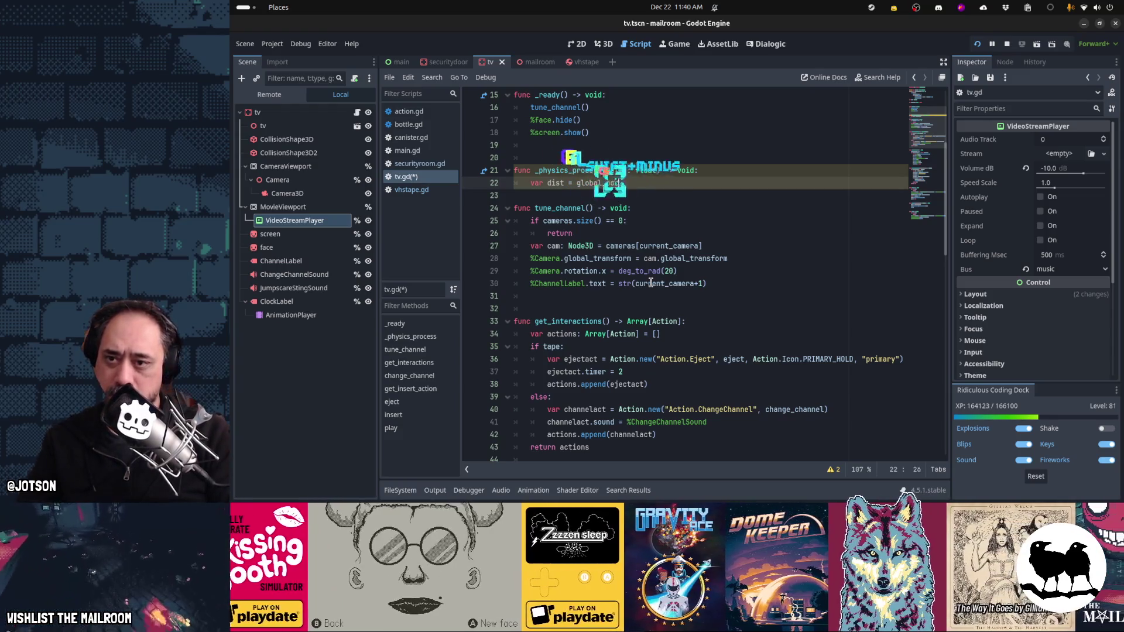
type("ition.distance_to(")
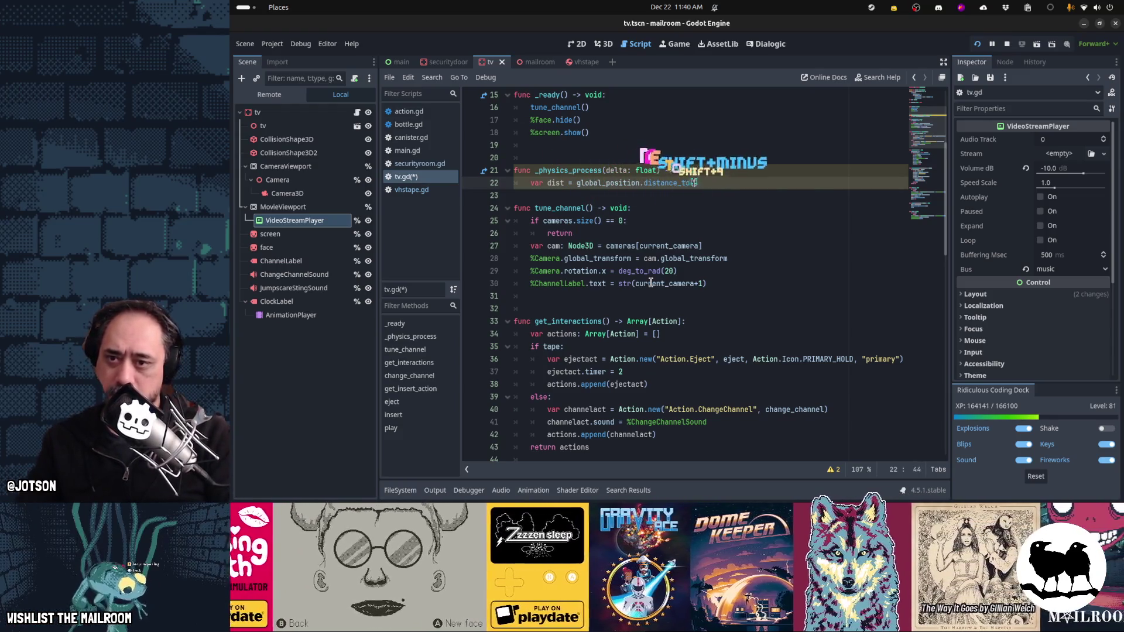
key("ctrl+v")
Step: Wrap the dist line in 'if Global.Player:' and add 'var max: float = 10.0' below it
key("Home")
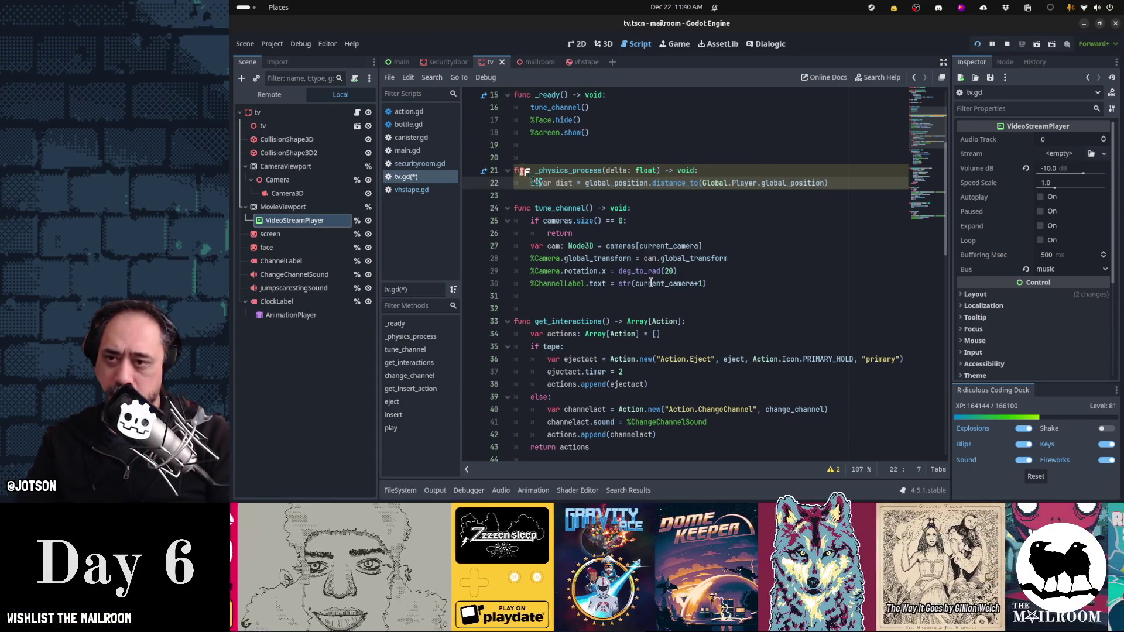
type("if Global.Pl")
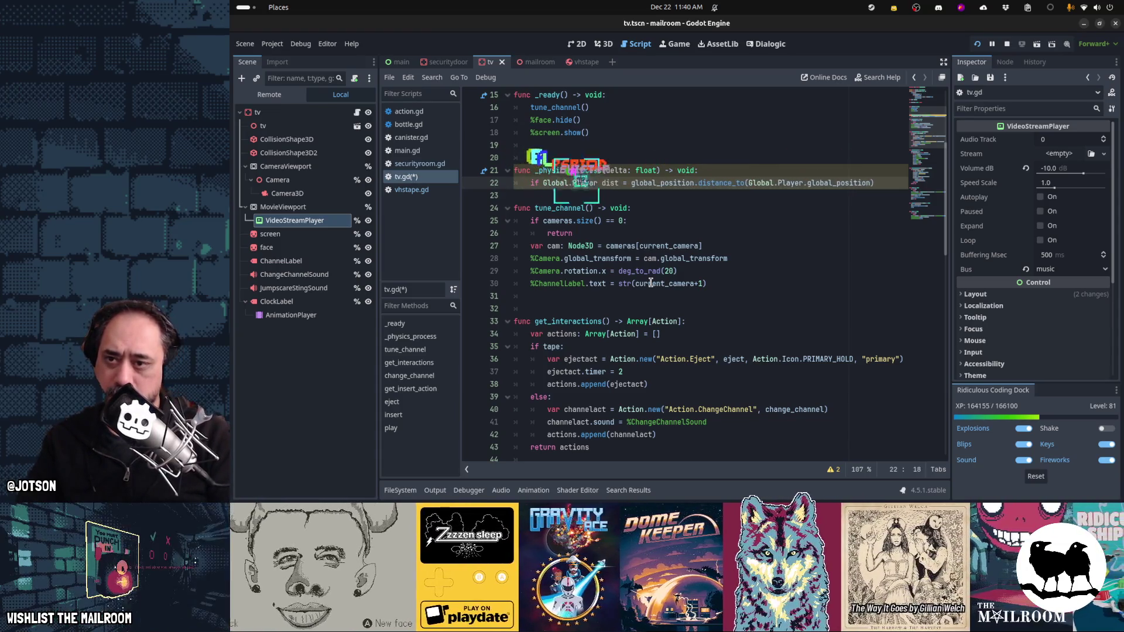
type("ayer:")
key("Return")
key("Down")
key("Return")
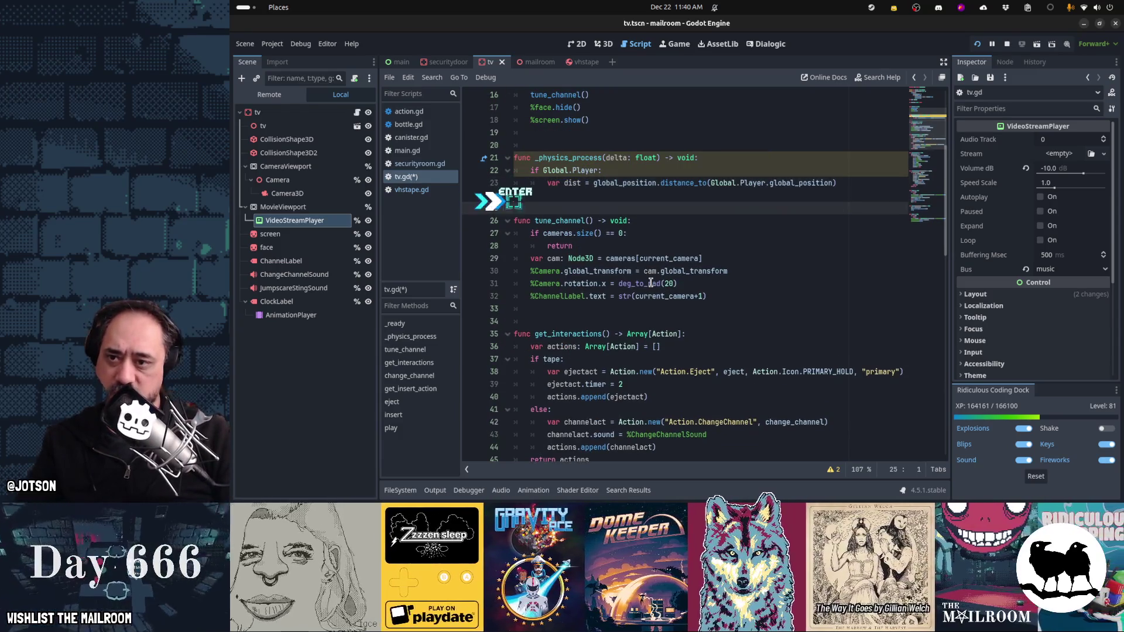
key("Up")
key("Tab")
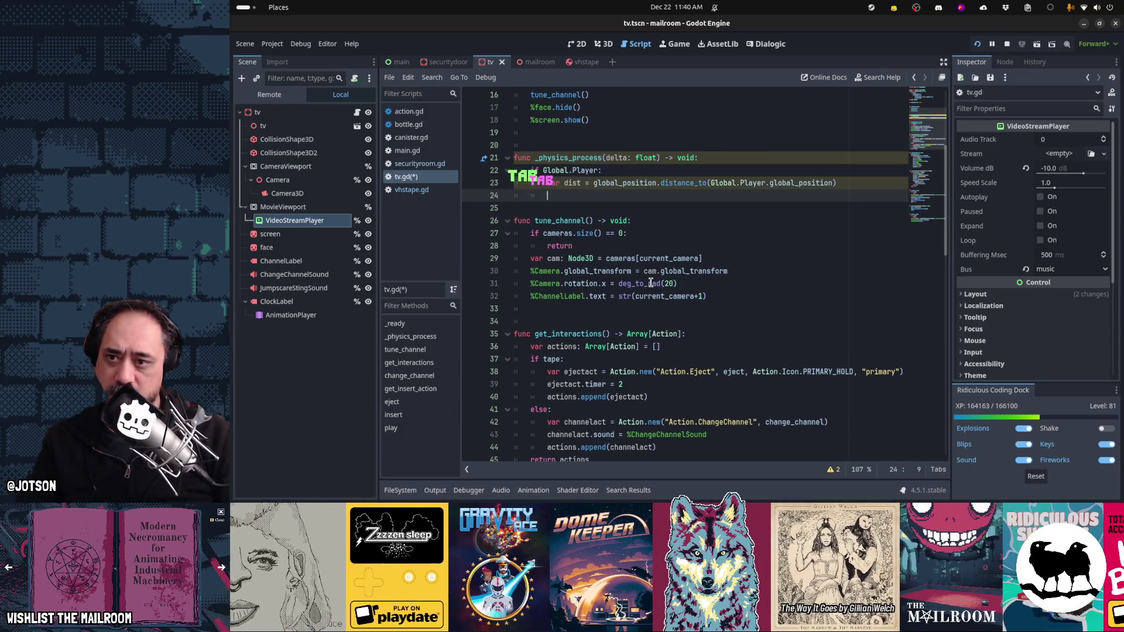
type("var max = ")
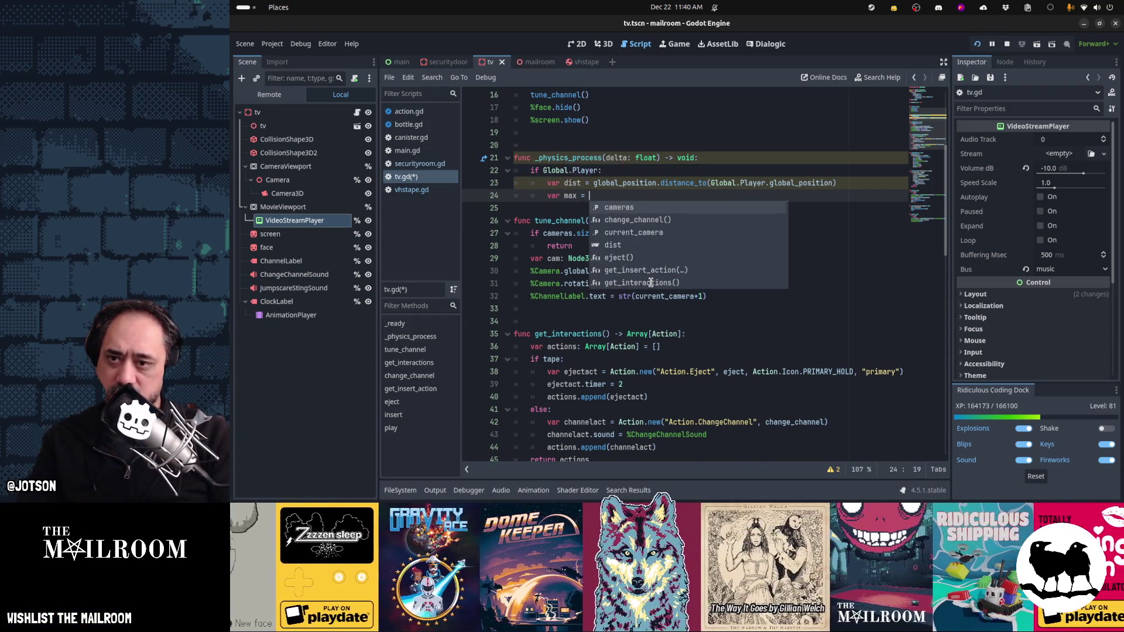
type("10.0")
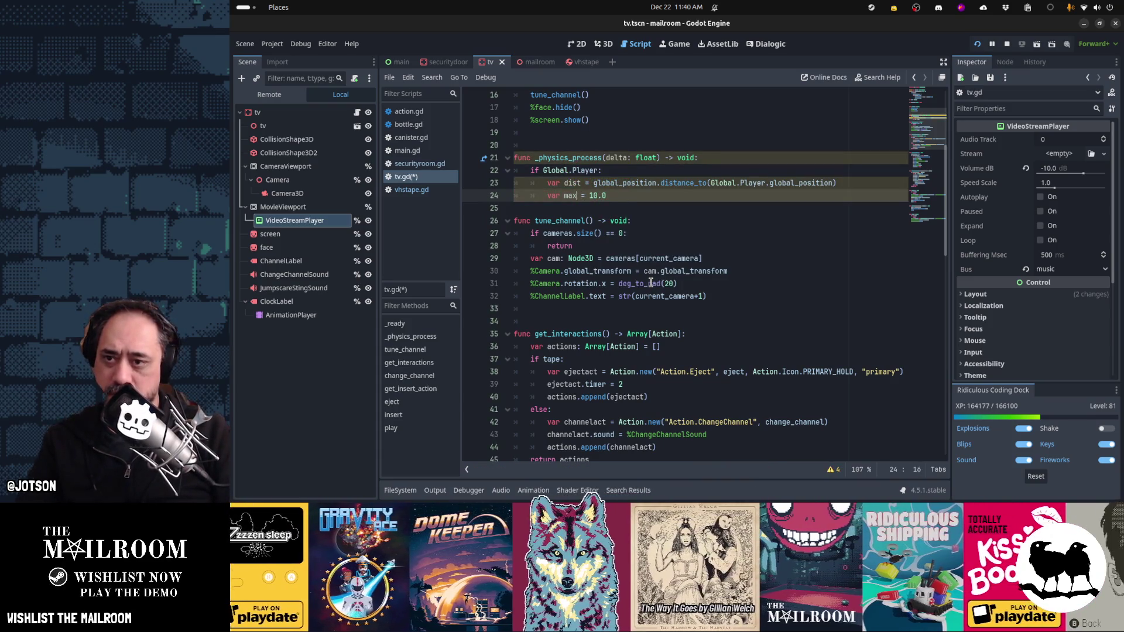
type("loat")
key("End")
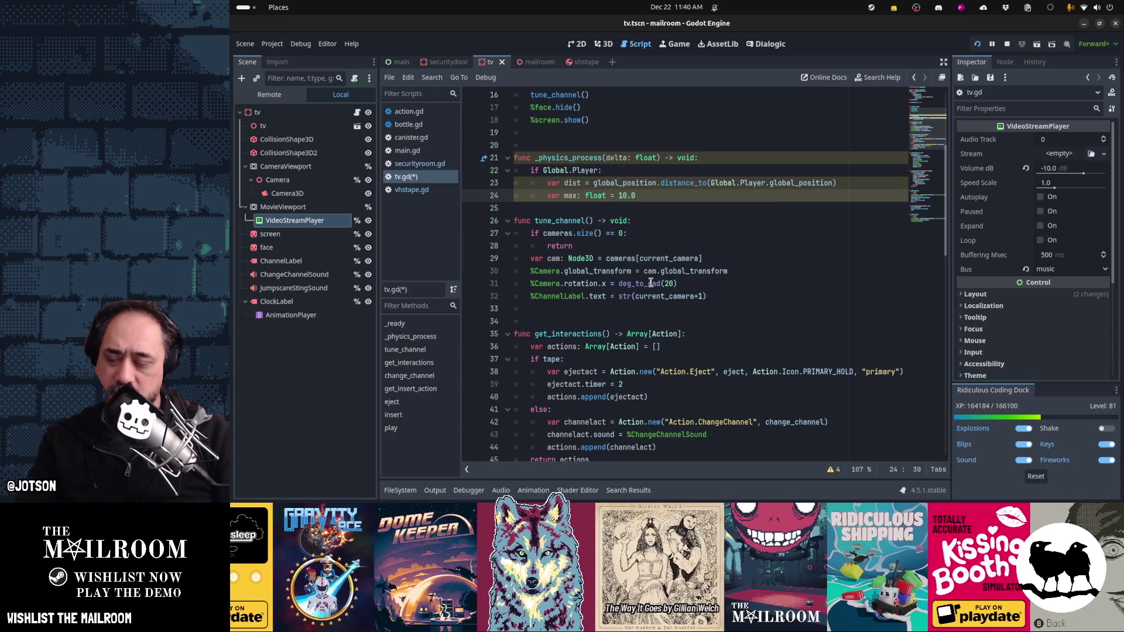
key("Return")
type("var")
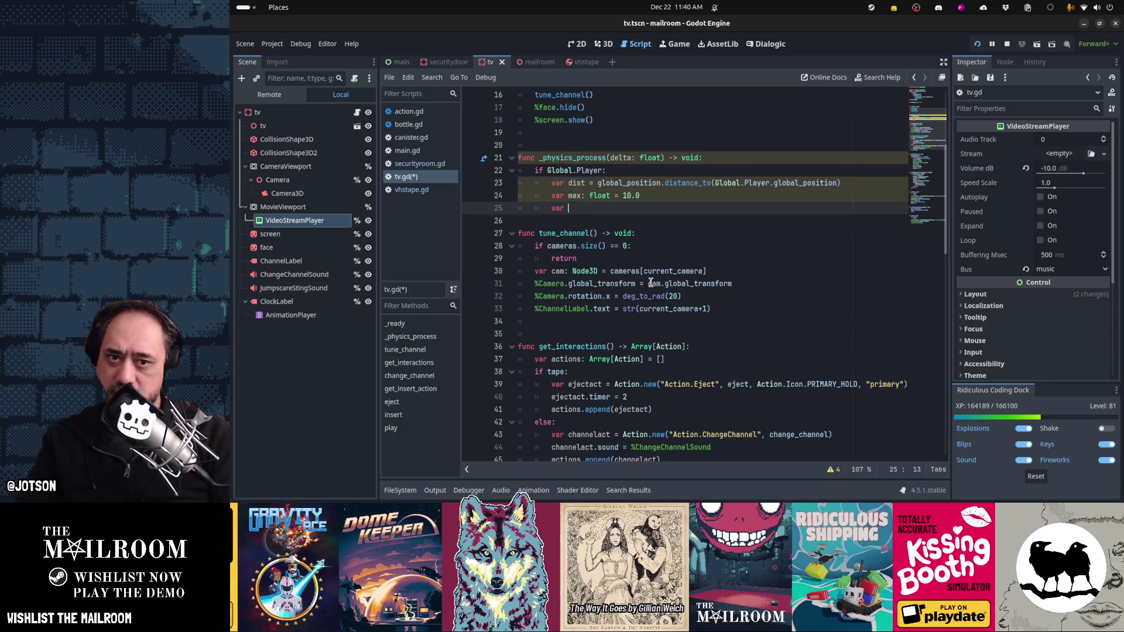
key("ctrl+x")
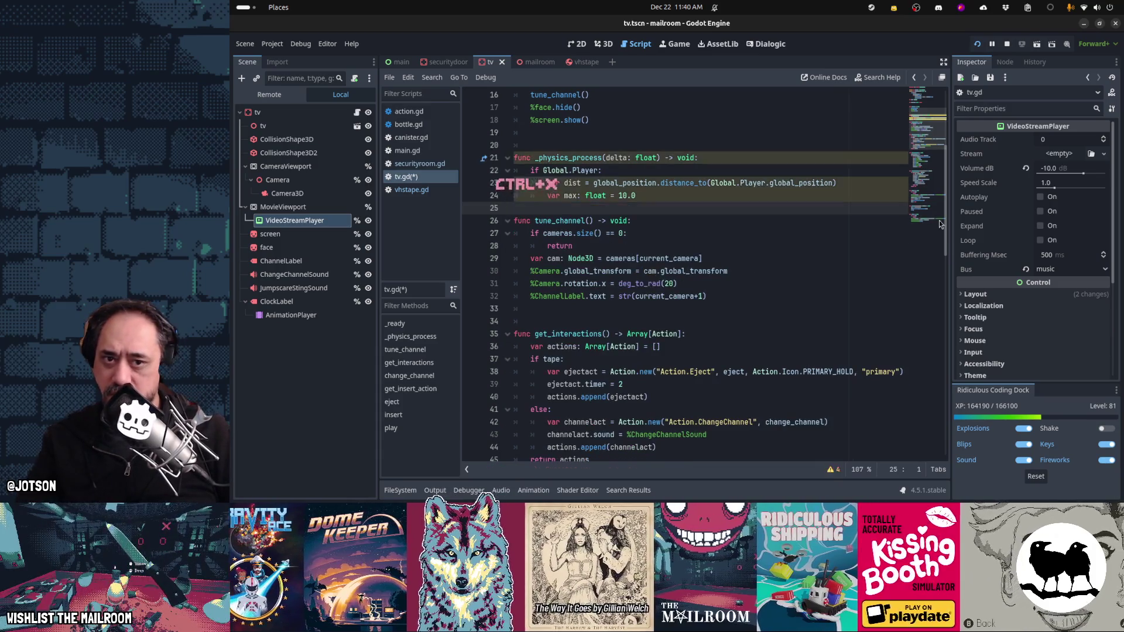
left_click(1025, 168)
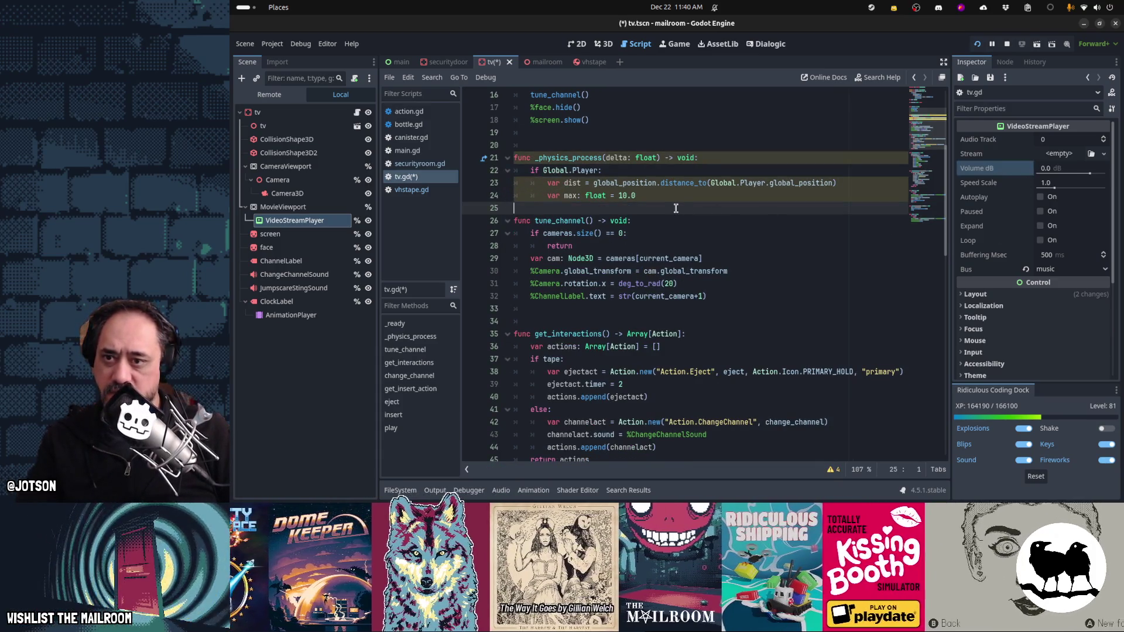
Step: Add '%VideoStreamPlayer.volume_db = clamp(max-dist, 0, max)' on a new line under max
key("Return")
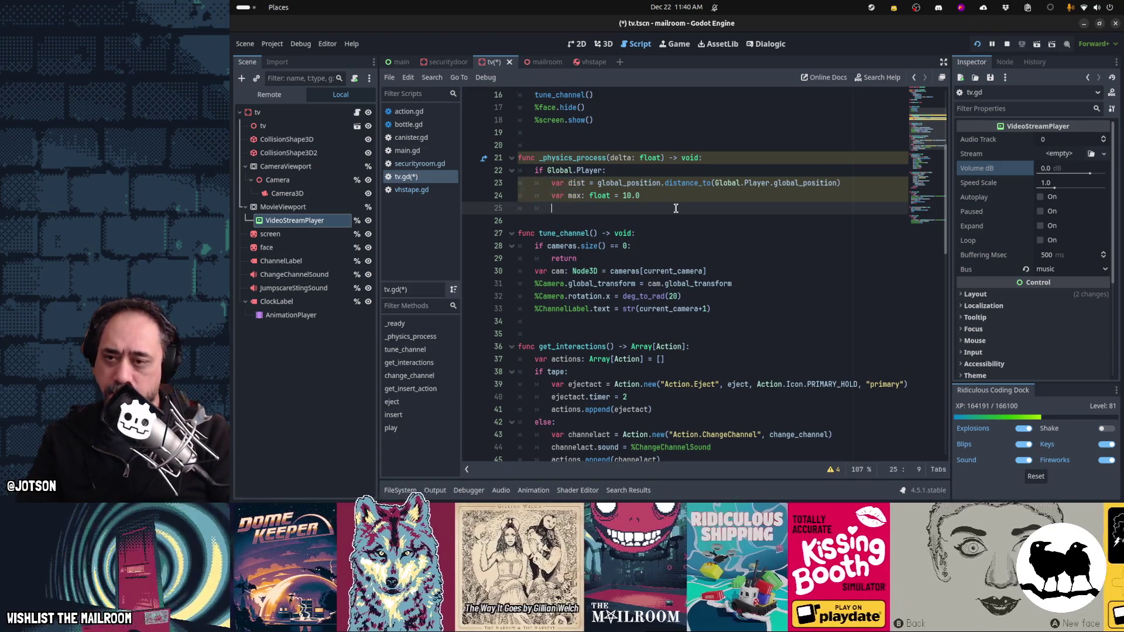
type("%Video")
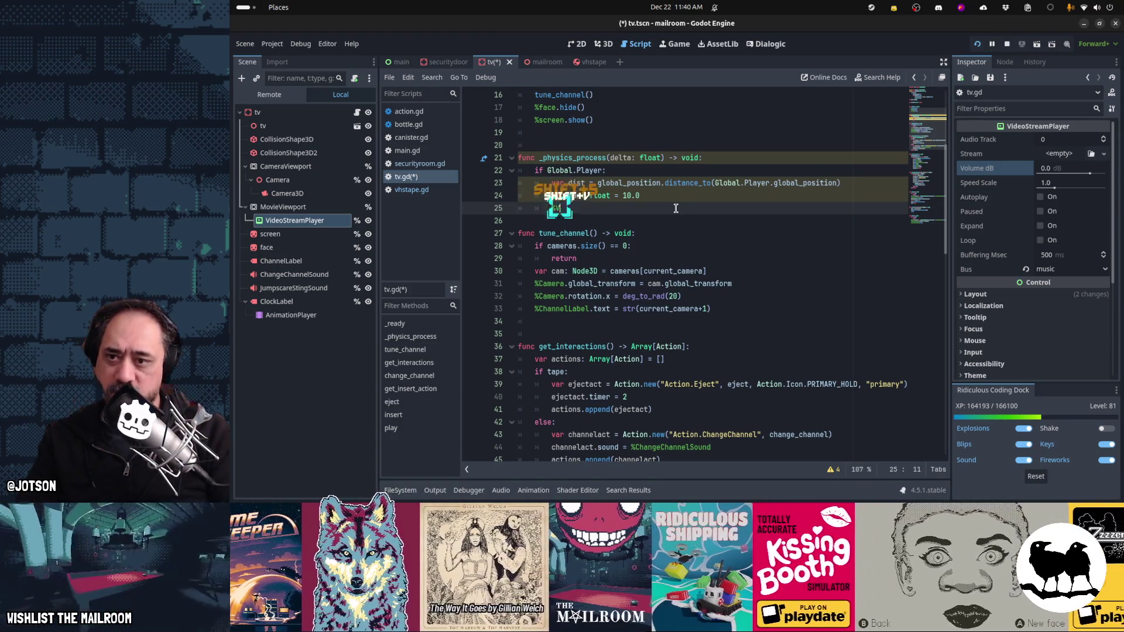
key("Tab")
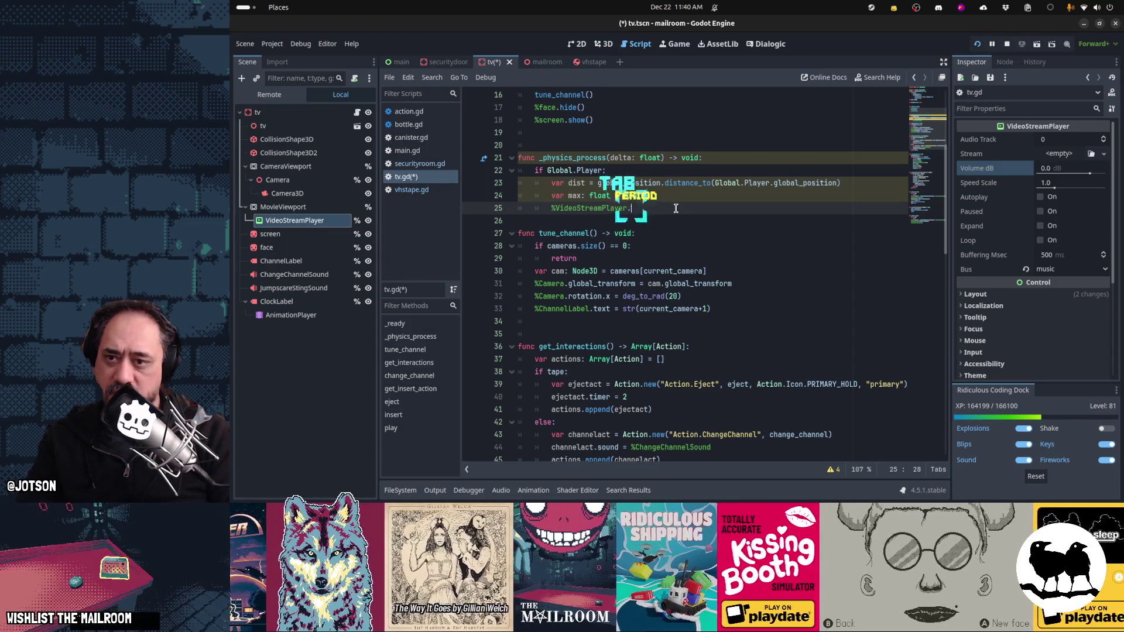
type(".vol")
key("Down")
key("Return")
type("=")
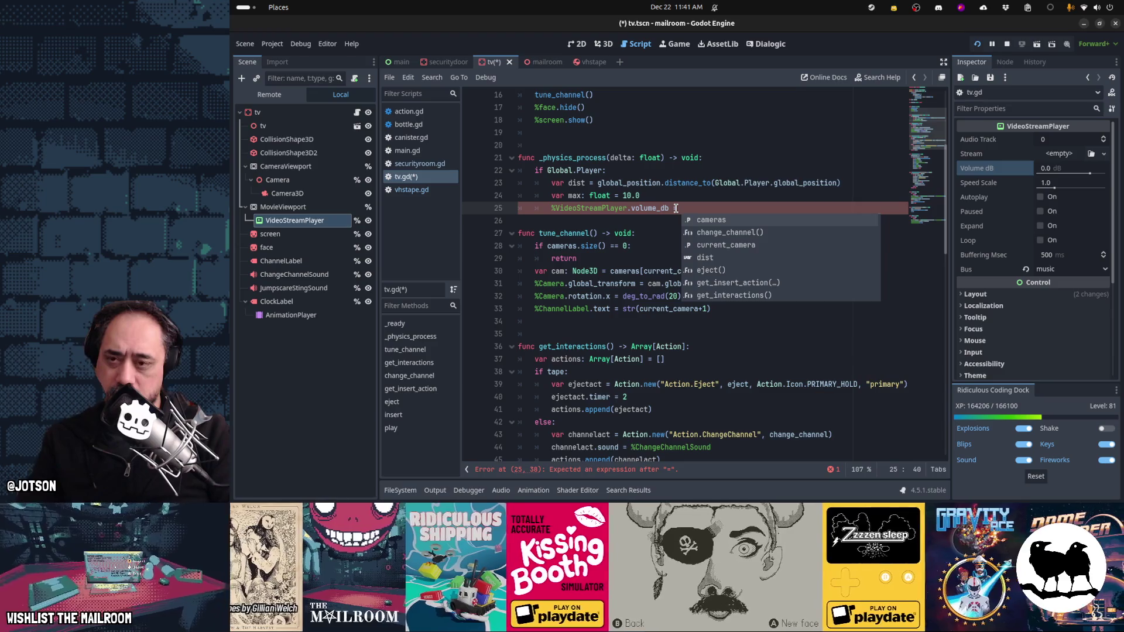
type("clamp(max-")
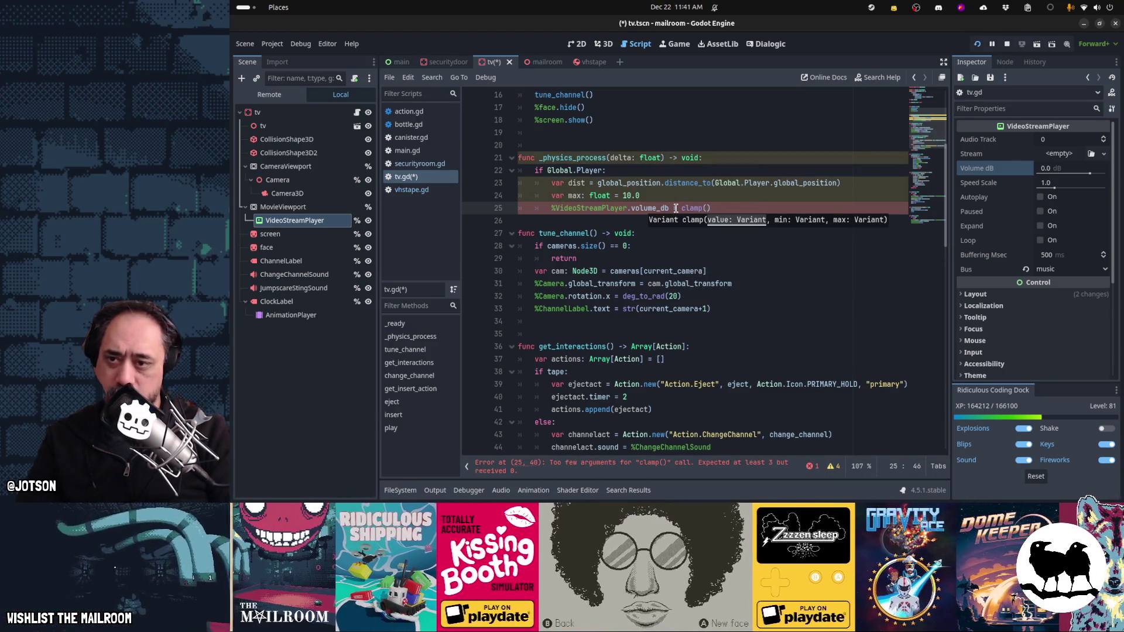
type("dist")
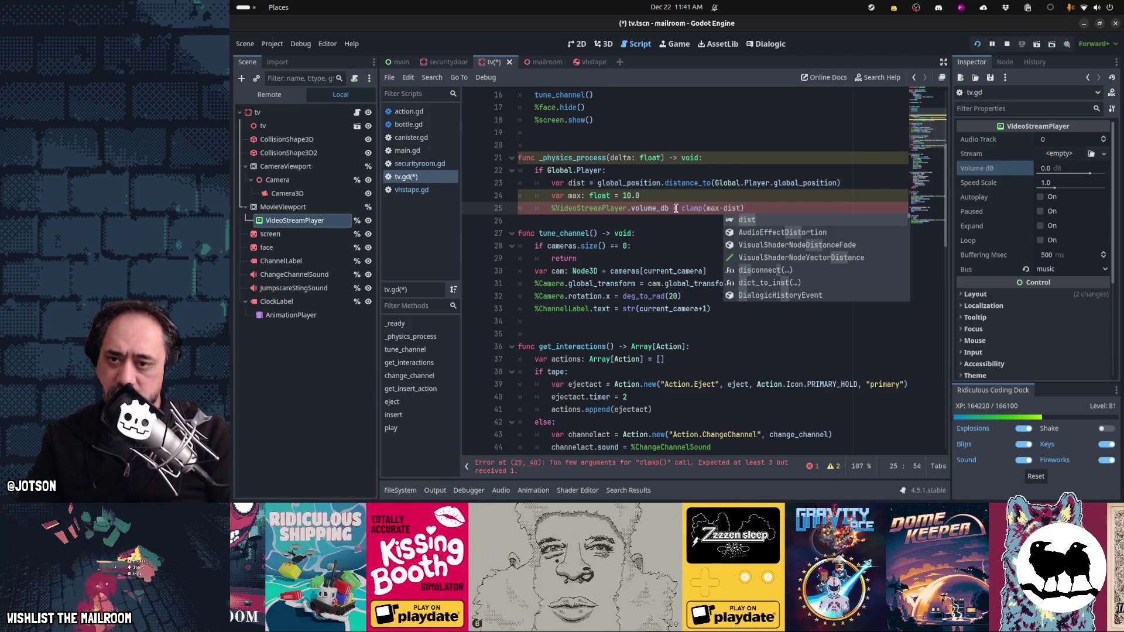
type(", 0.,")
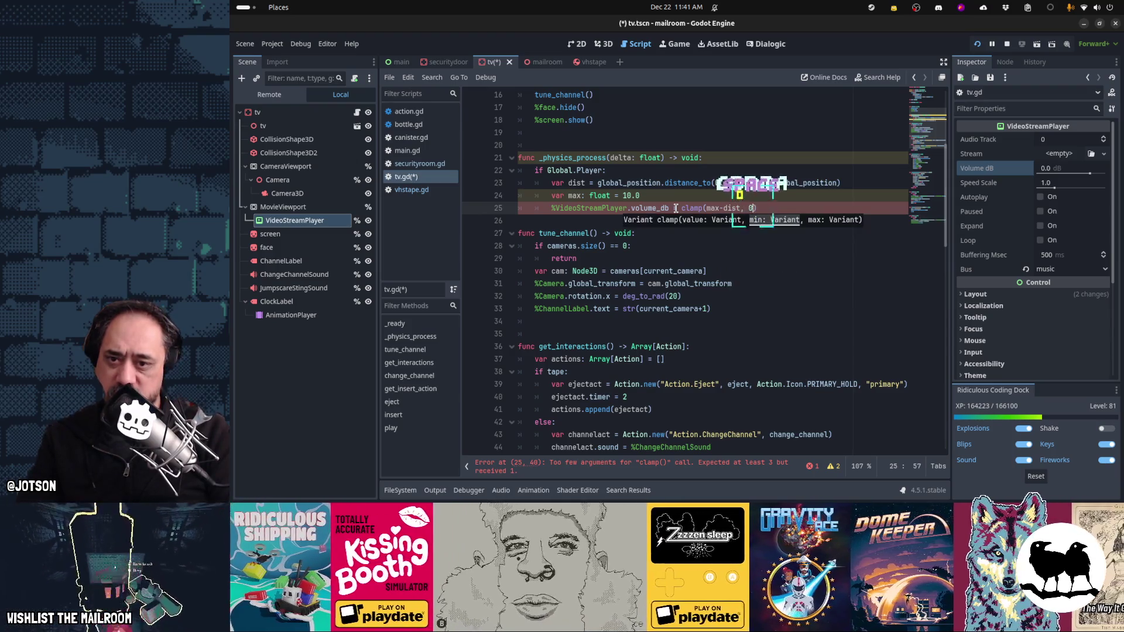
key("BackSpace")
key("BackSpace")
key("BackSpace")
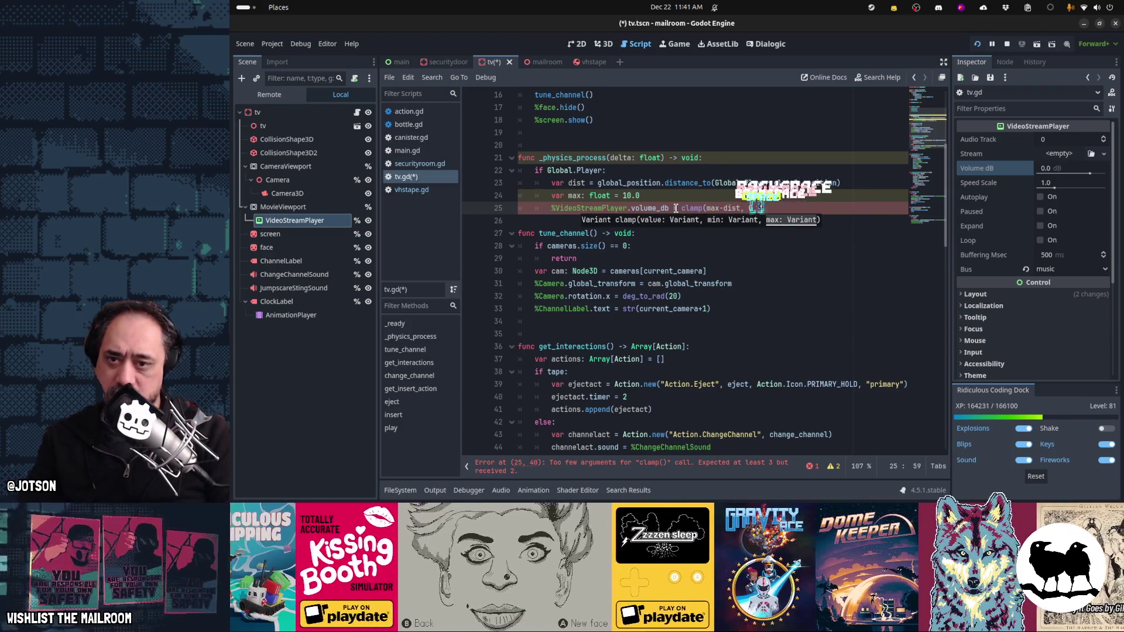
type(", 10)")
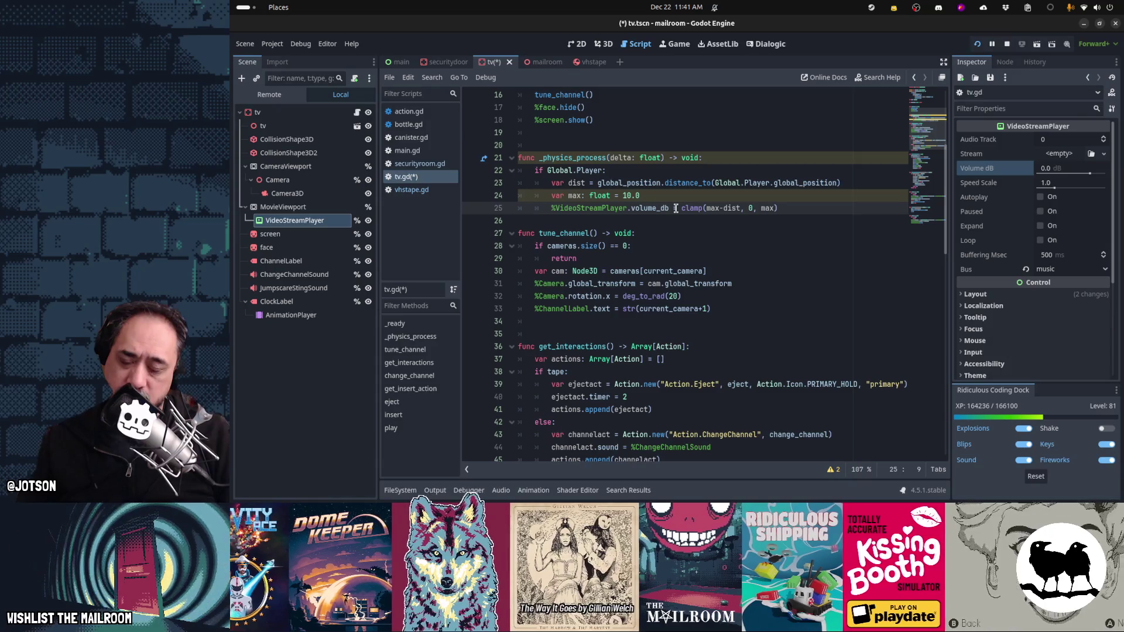
key("End")
Step: Rewrite the volume line as (1-clamp(max-dist, 0, max)/10.0) * -40 and add a blank line after it
type("/10")
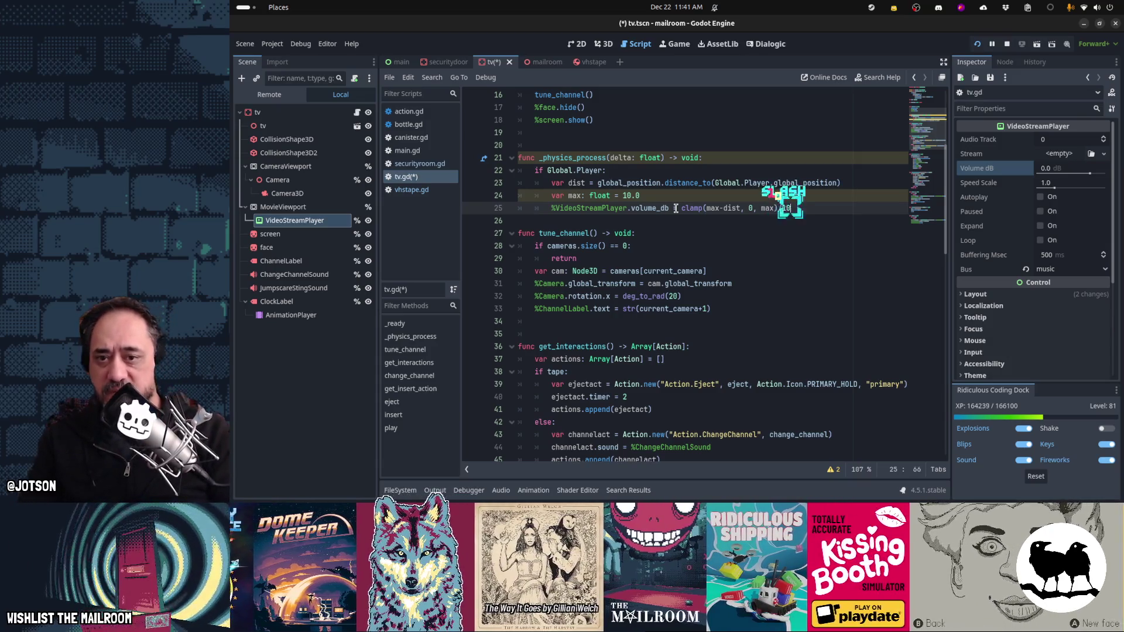
type(".0")
key("ctrl+Left")
key("ctrl+Left")
key("ctrl+Left")
key("Left")
key("Left")
key("Left")
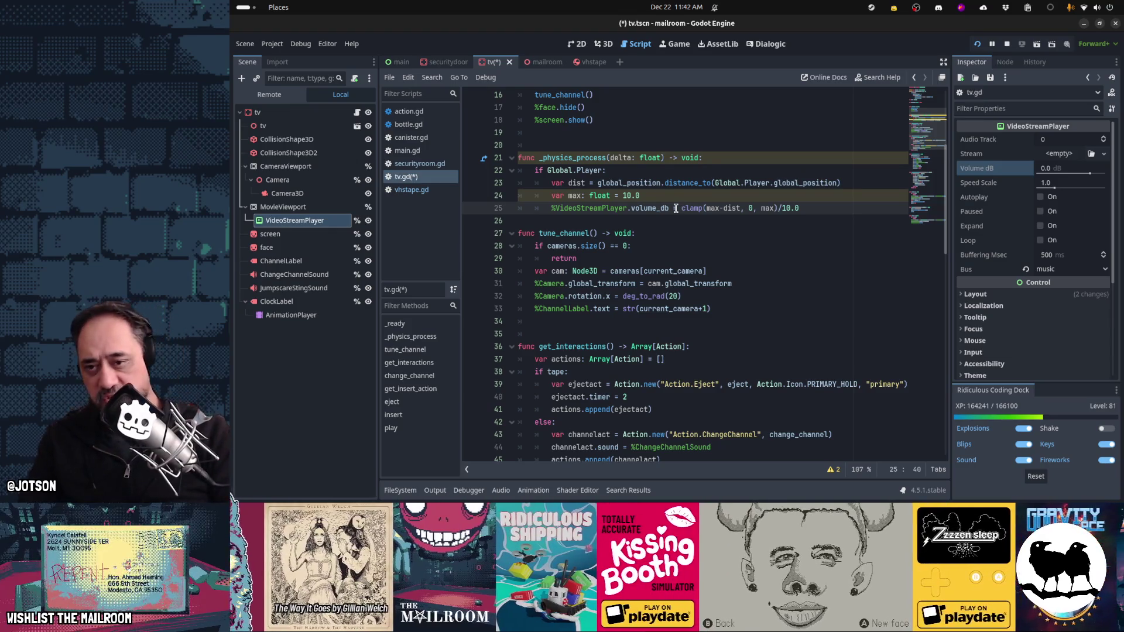
type("1-")
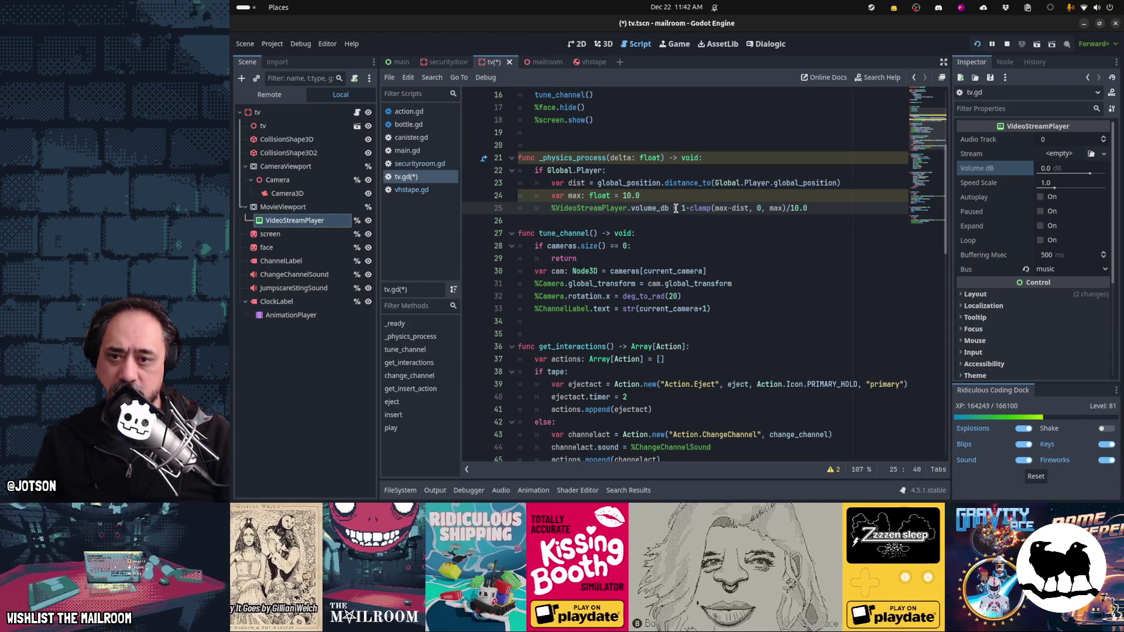
key("shift+End")
type("(")
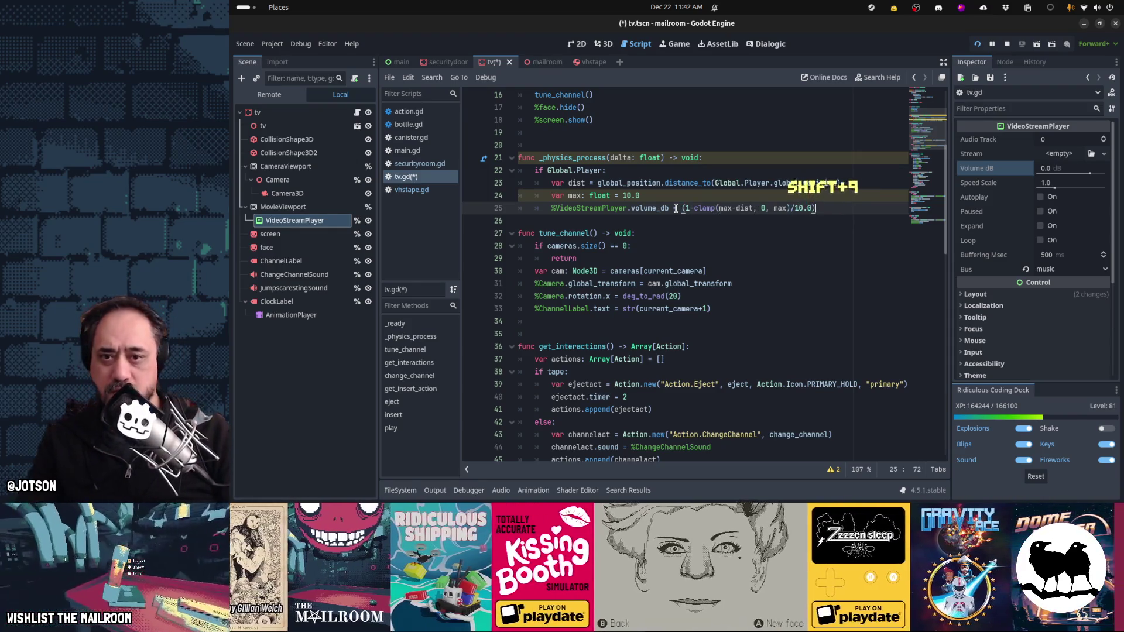
type(" -40")
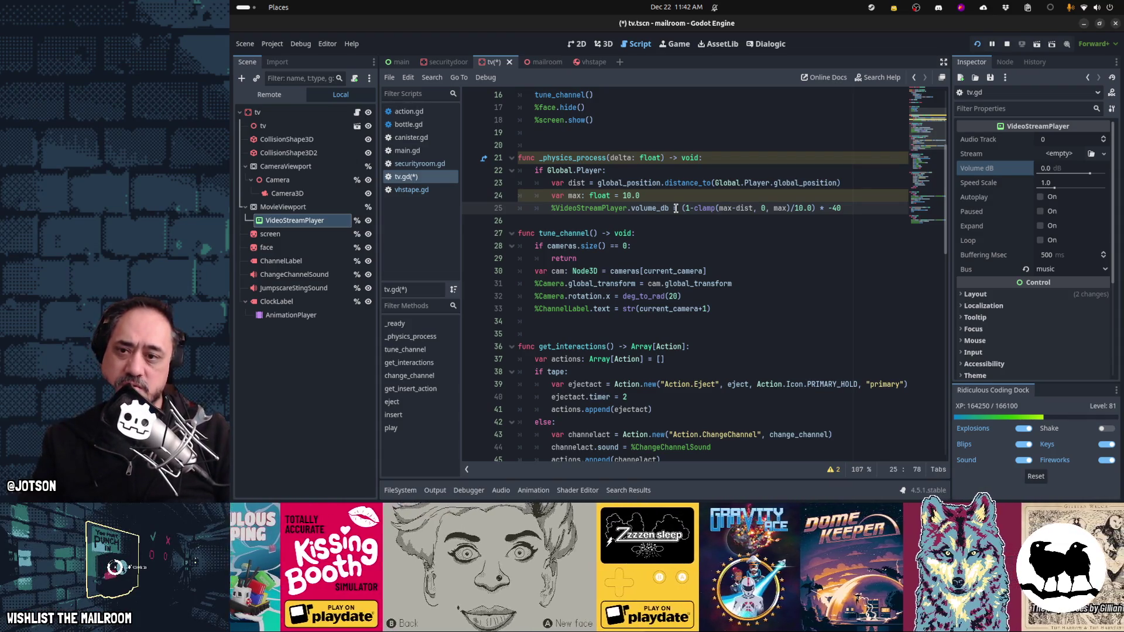
key("Return")
key("Up")
key("Up")
key("Up")
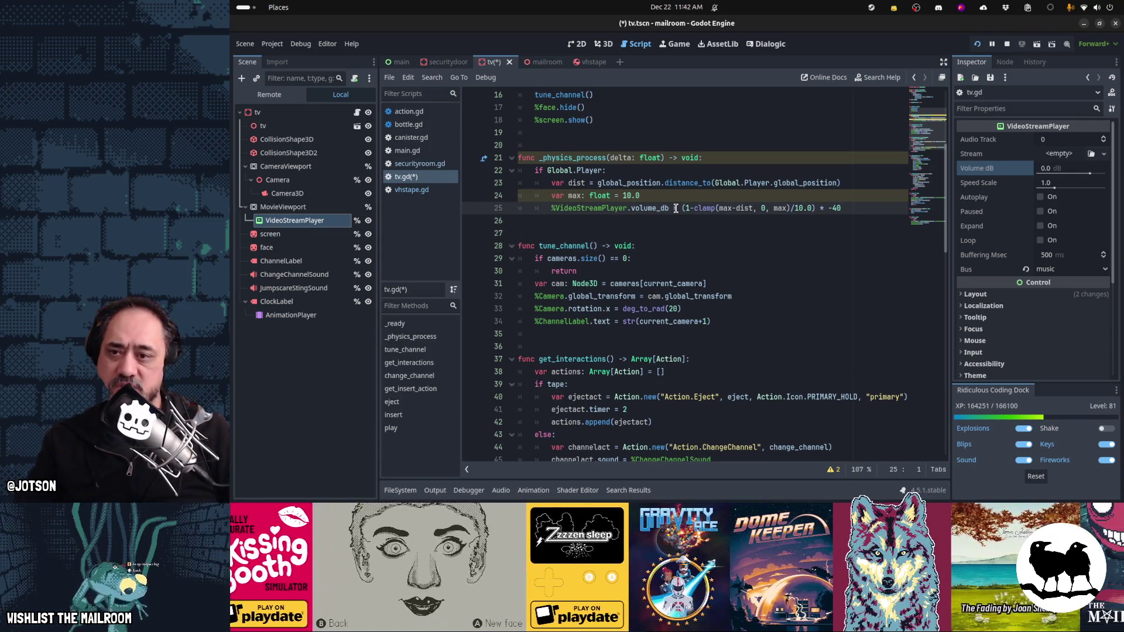
key("Up")
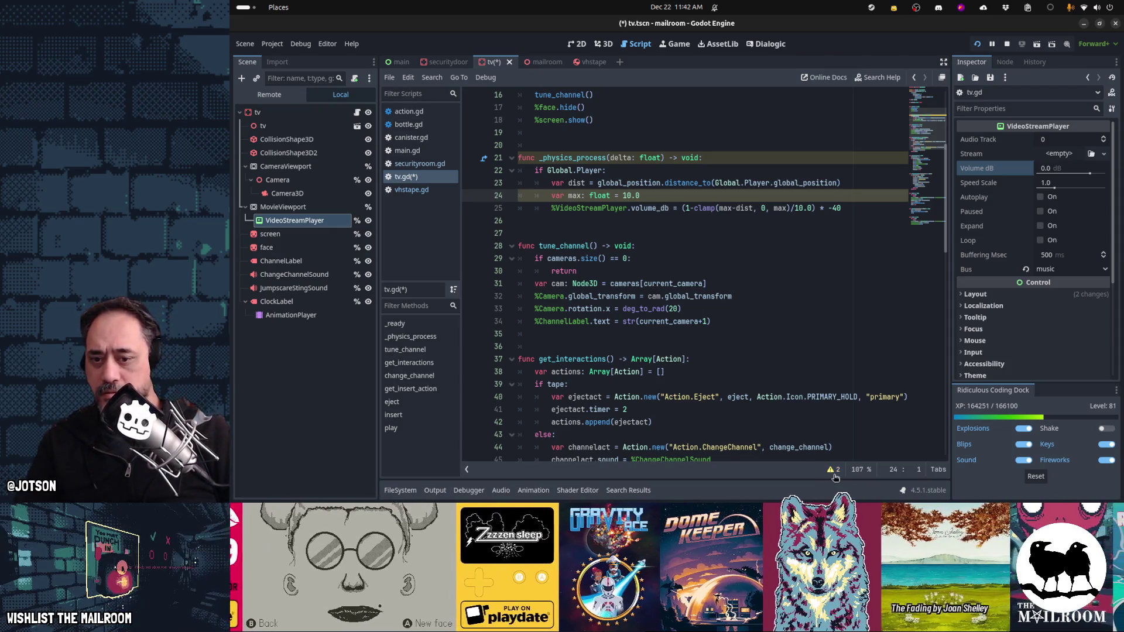
Step: Show the script warnings and rename every use of max to max_dist
left_click(833, 468)
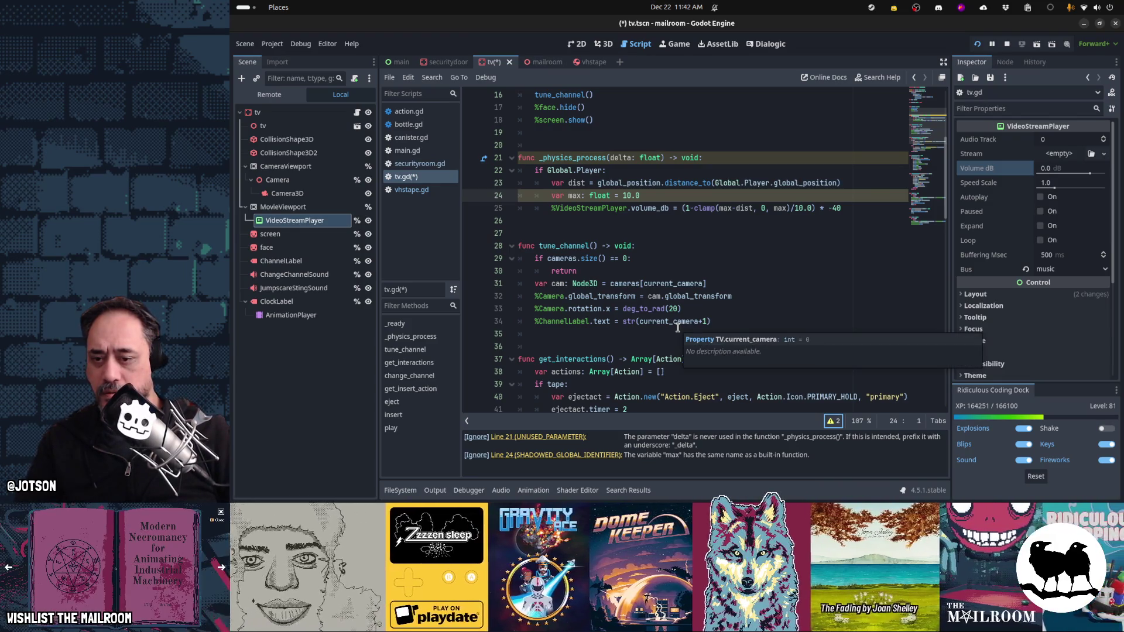
double_click(574, 196)
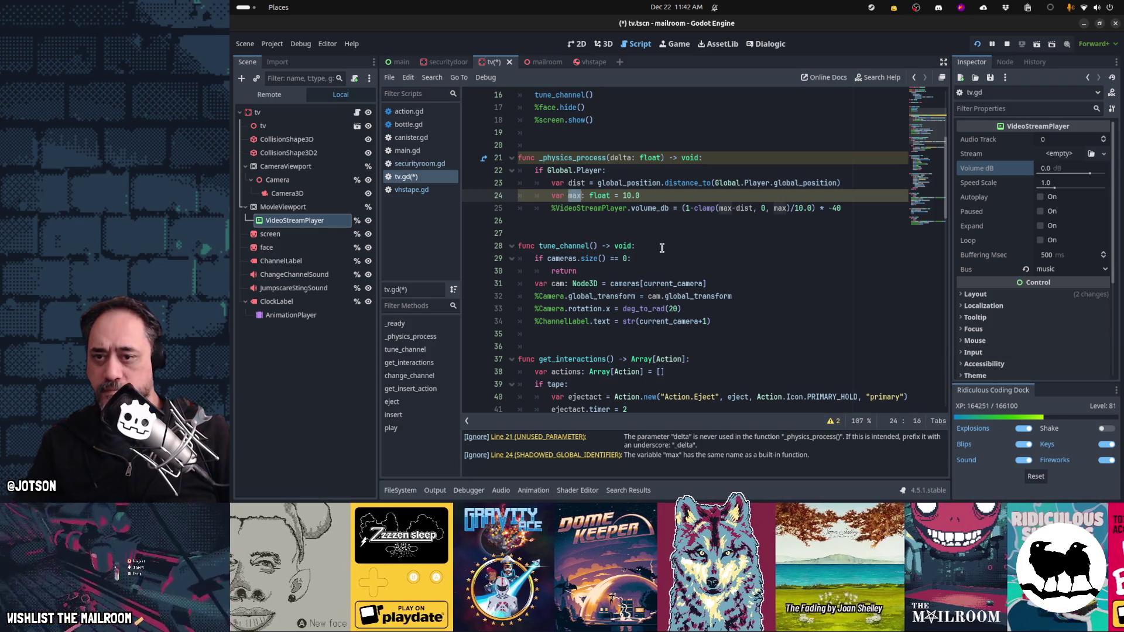
key("ctrl+d")
key("ctrl+d")
type("_di")
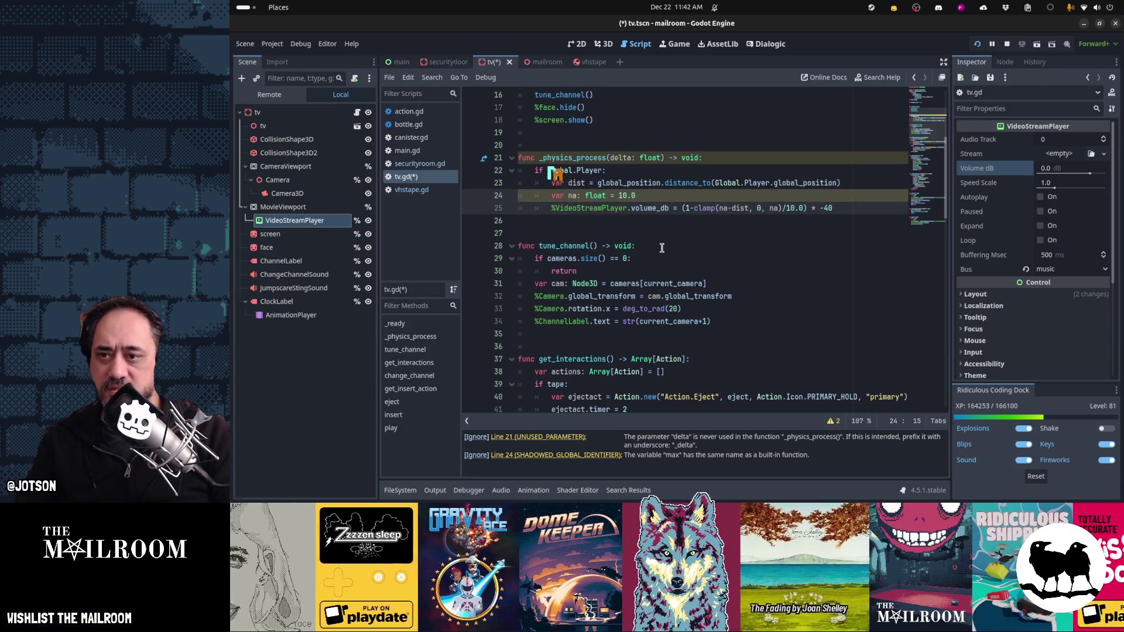
type("st")
key("Escape")
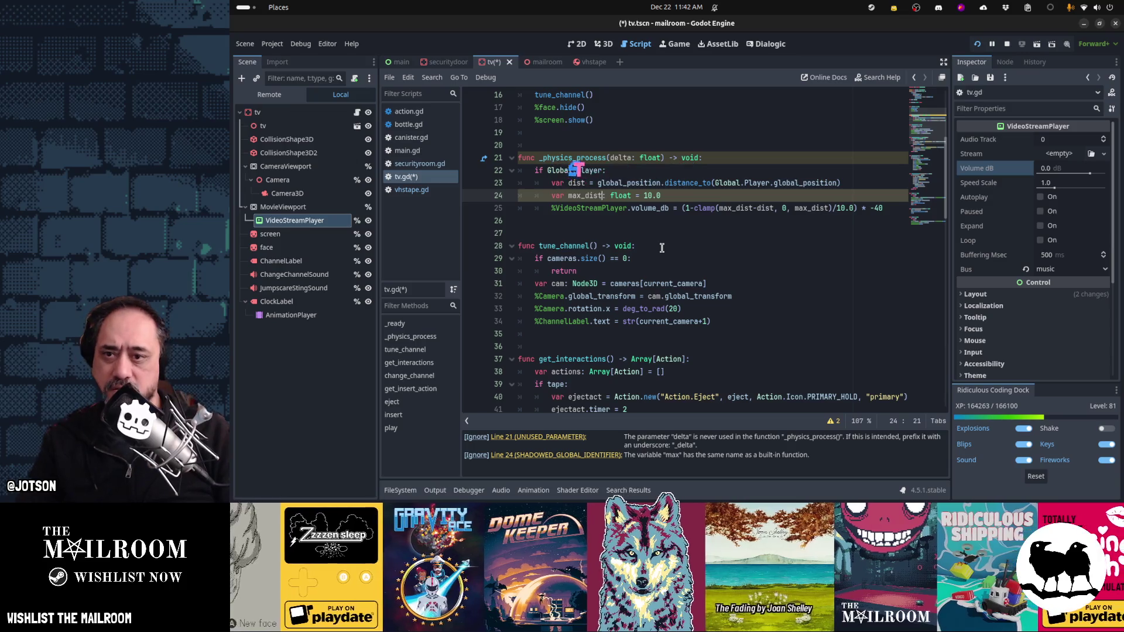
Step: Rename delta to _delta, save tv.gd, and run the game
key("Up")
key("Up")
key("Up")
type("_")
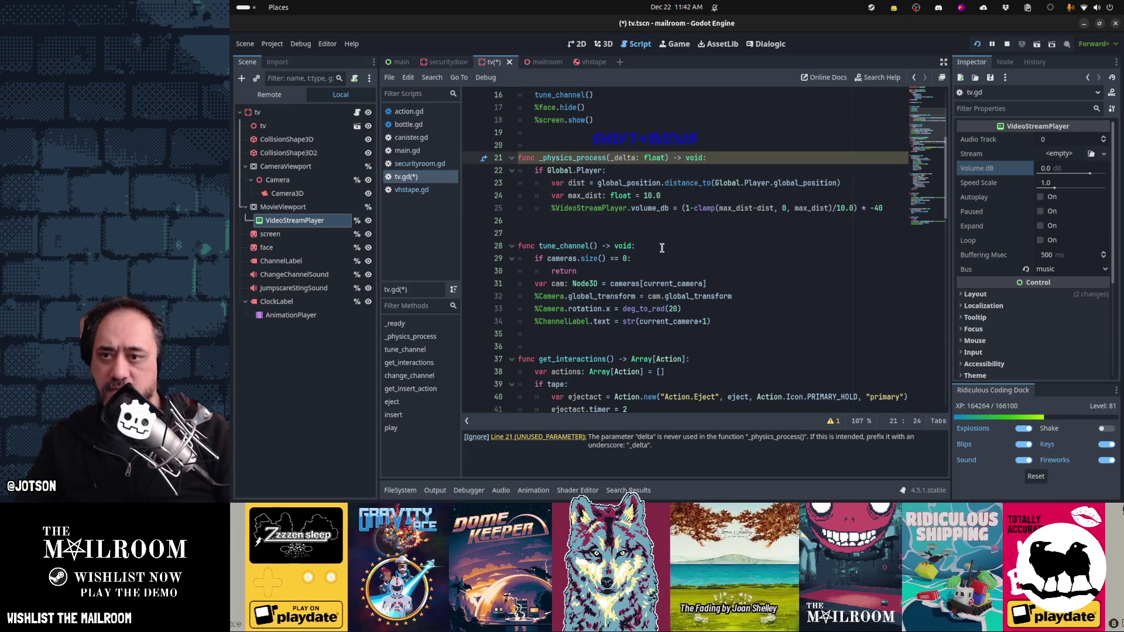
key("Down")
key("Down")
key("Down")
key("ctrl+s")
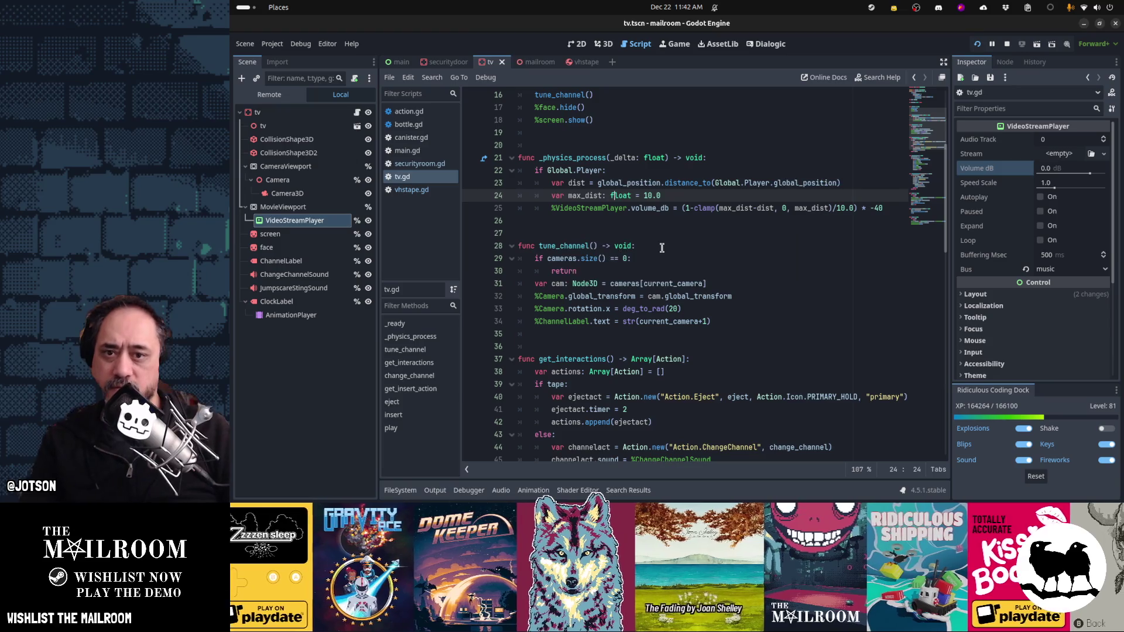
key("F6")
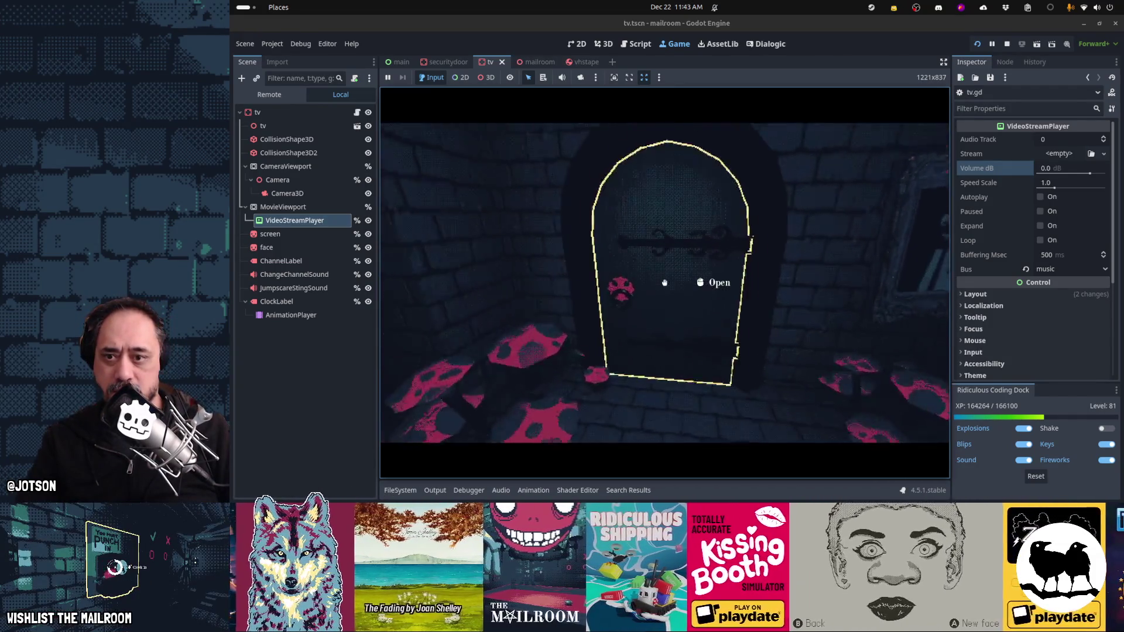
Step: Open the door and walk toward the TV to hear the volume falloff, then pause
left_click(665, 282)
key("w")
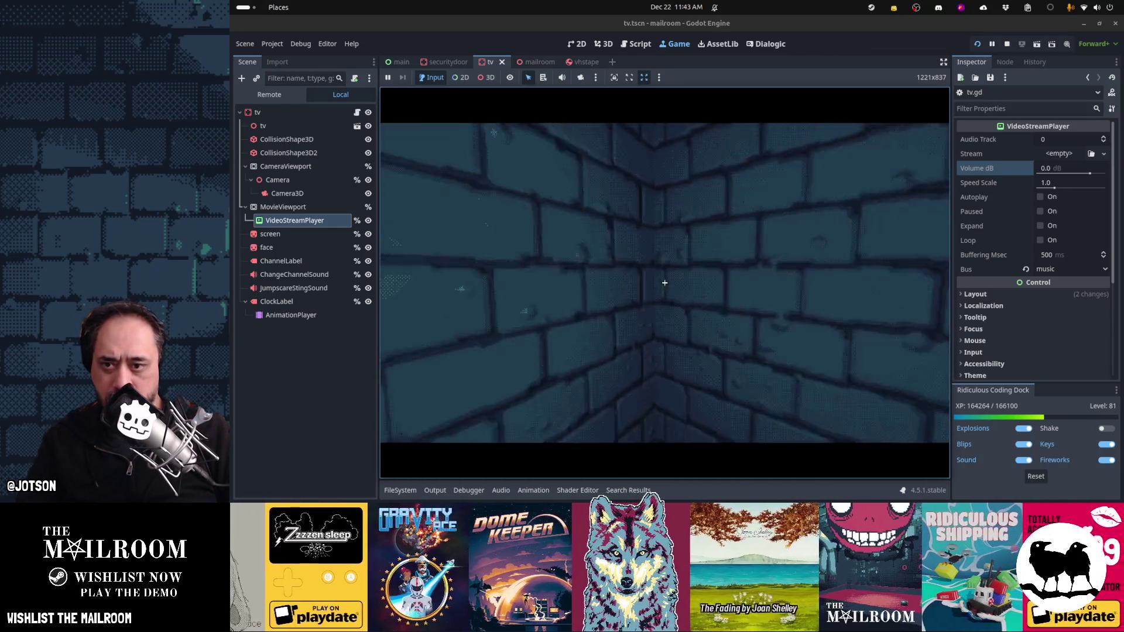
key("Escape")
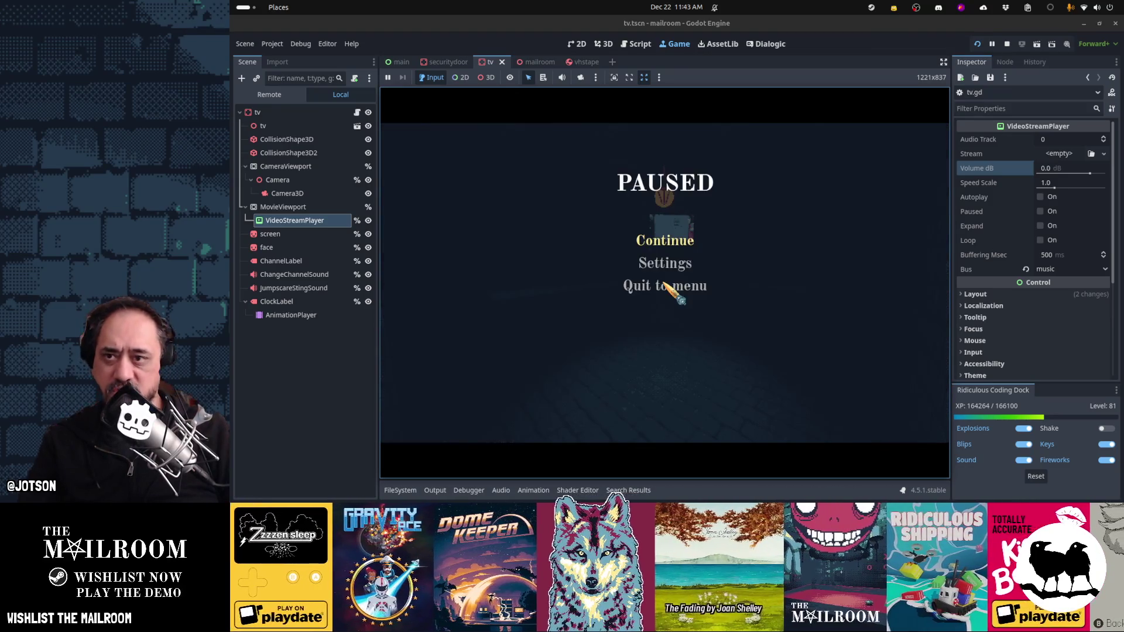
Step: Change max_dist from 10.0 to 5.0, then walk up to the TV and away to retest
left_click(638, 47)
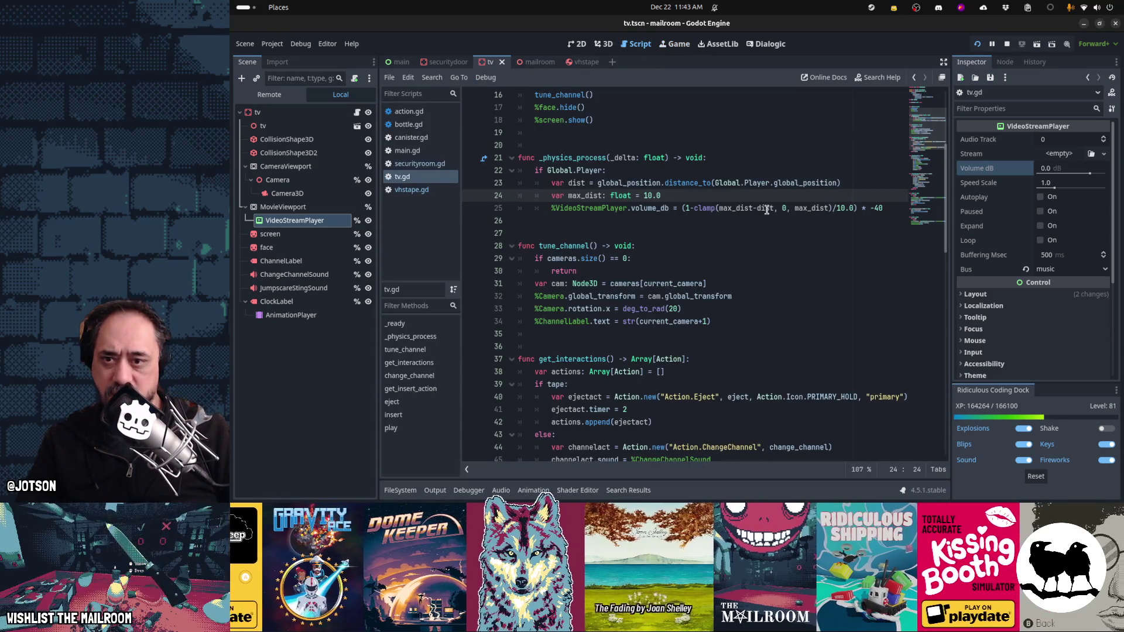
double_click(646, 195)
type("5")
key("F5")
left_click(667, 237)
left_click(665, 283)
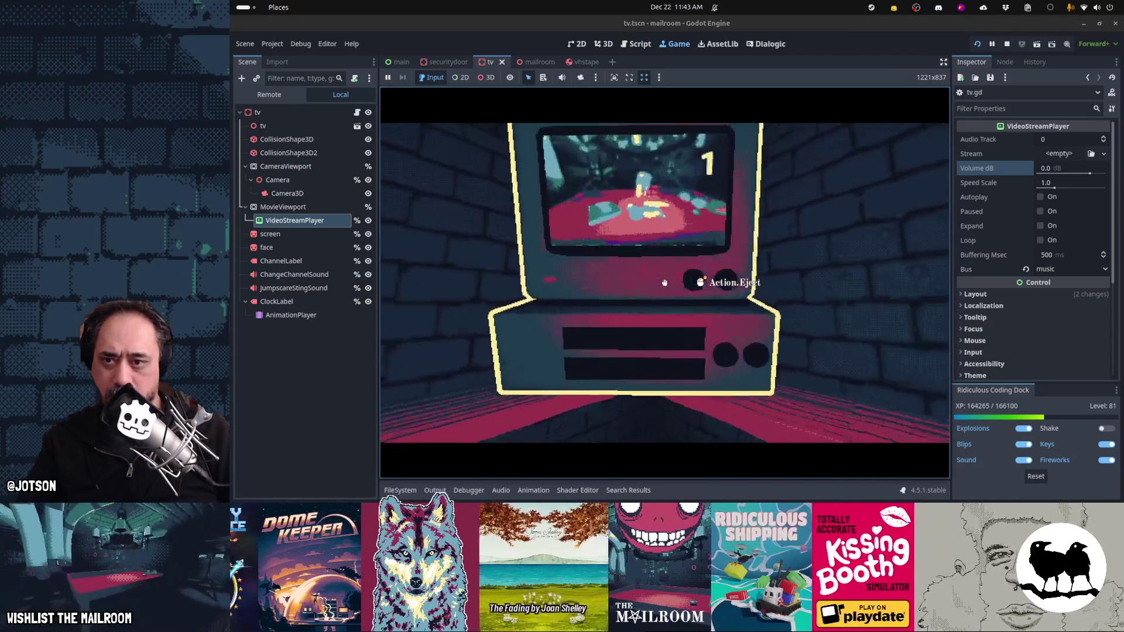
right_click(665, 283)
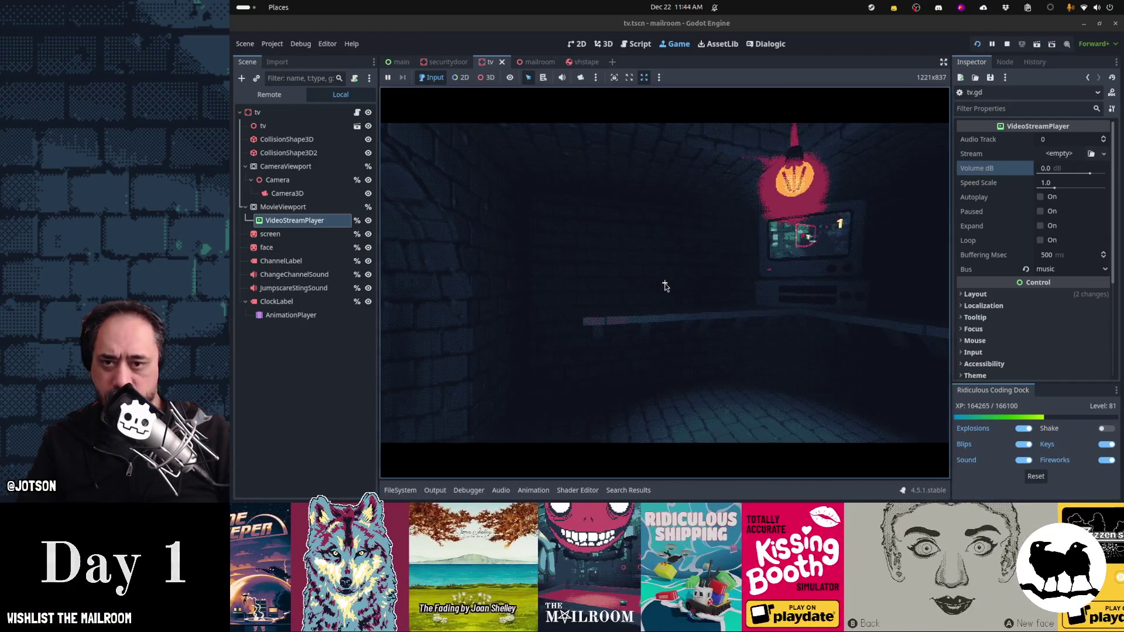
key("Escape")
left_click(649, 48)
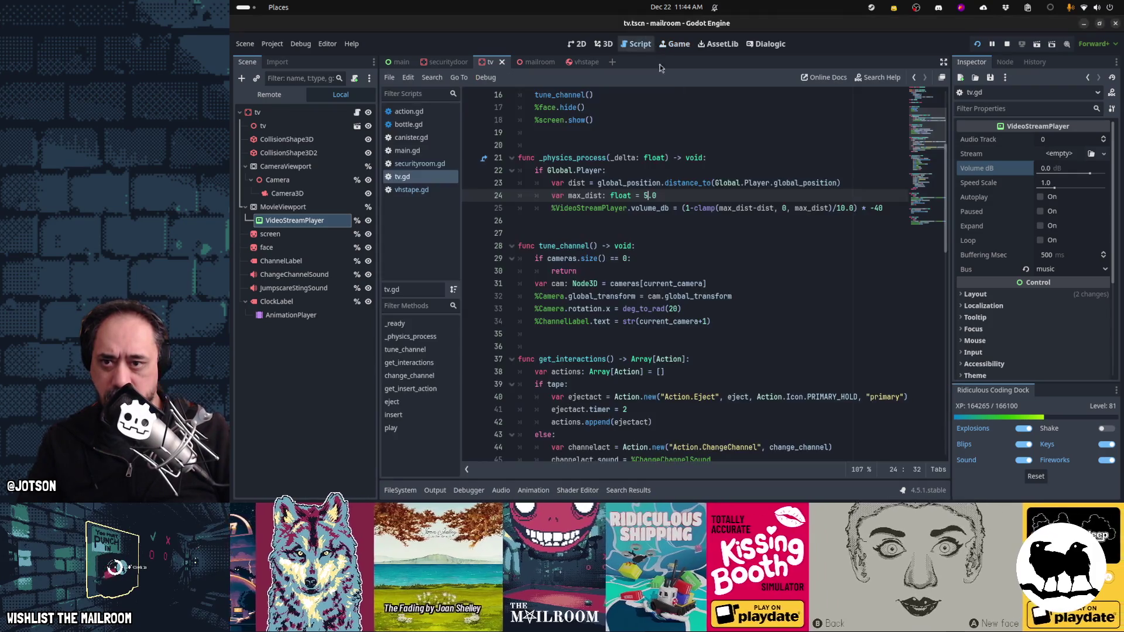
Step: Delete max_dist's 5, resume the game, and eject then reinsert the VHS tape
key("BackSpace")
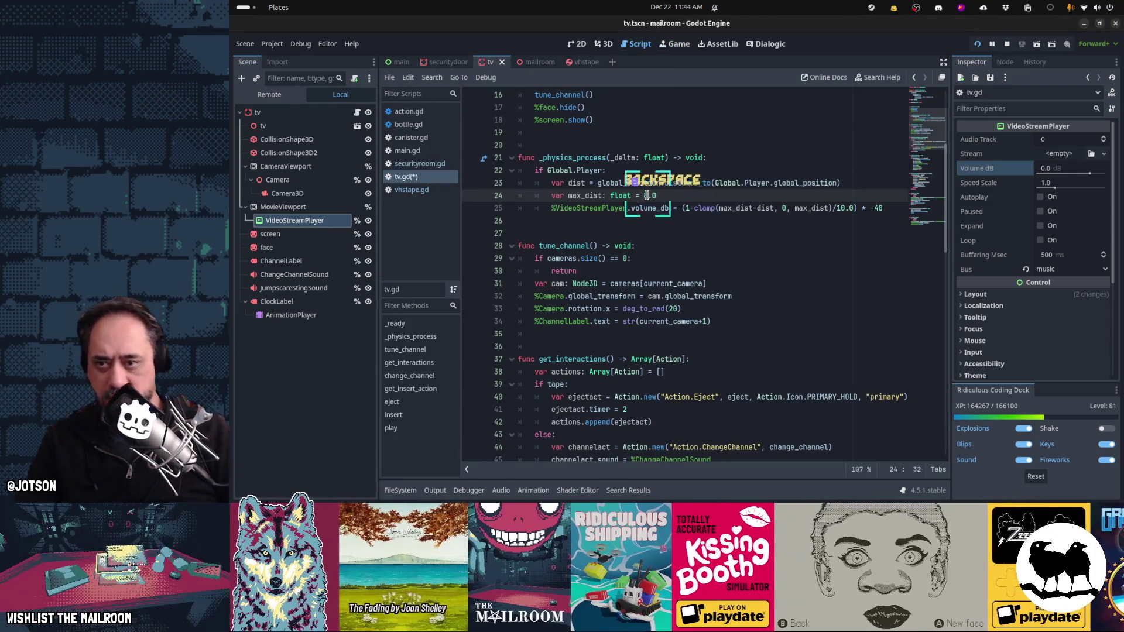
left_click(675, 44)
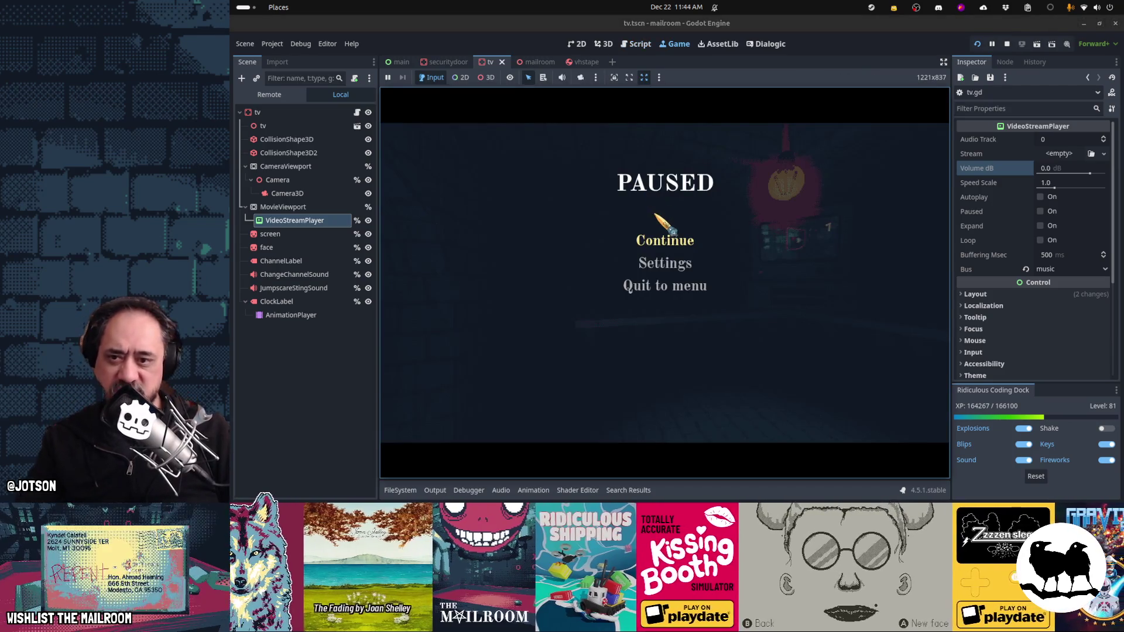
left_click(664, 239)
left_click(665, 283)
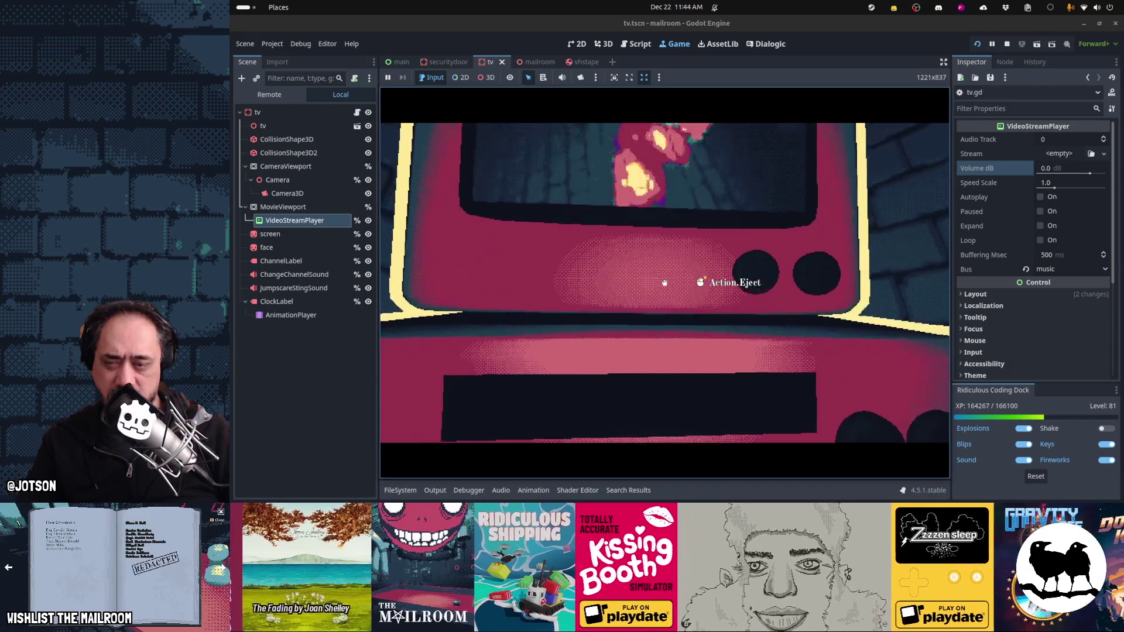
left_click(665, 283)
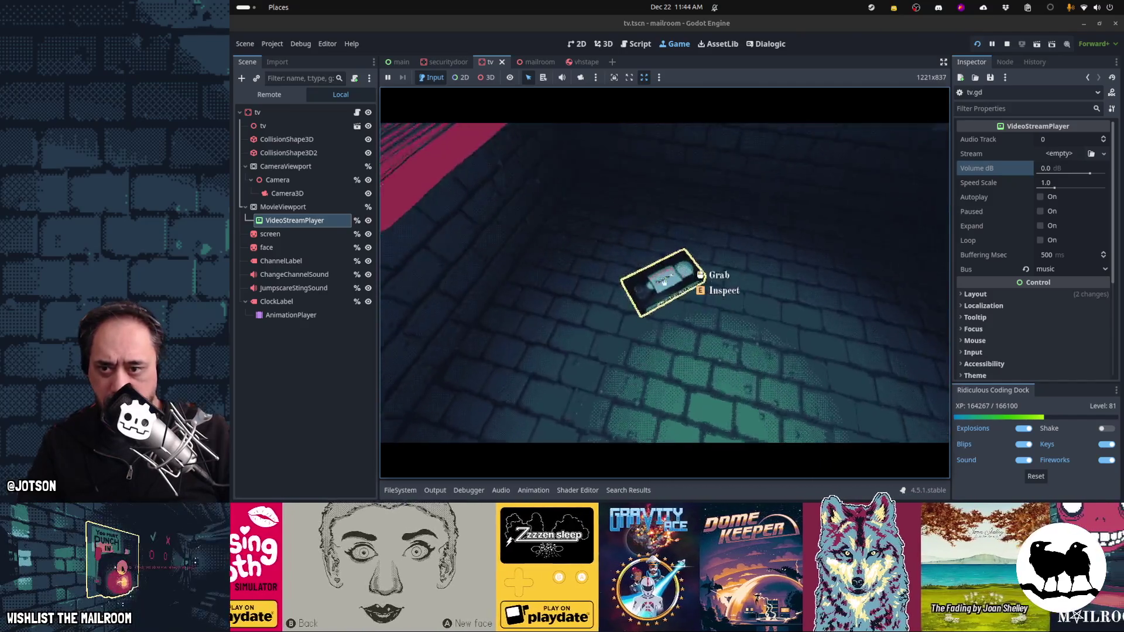
left_click(664, 283)
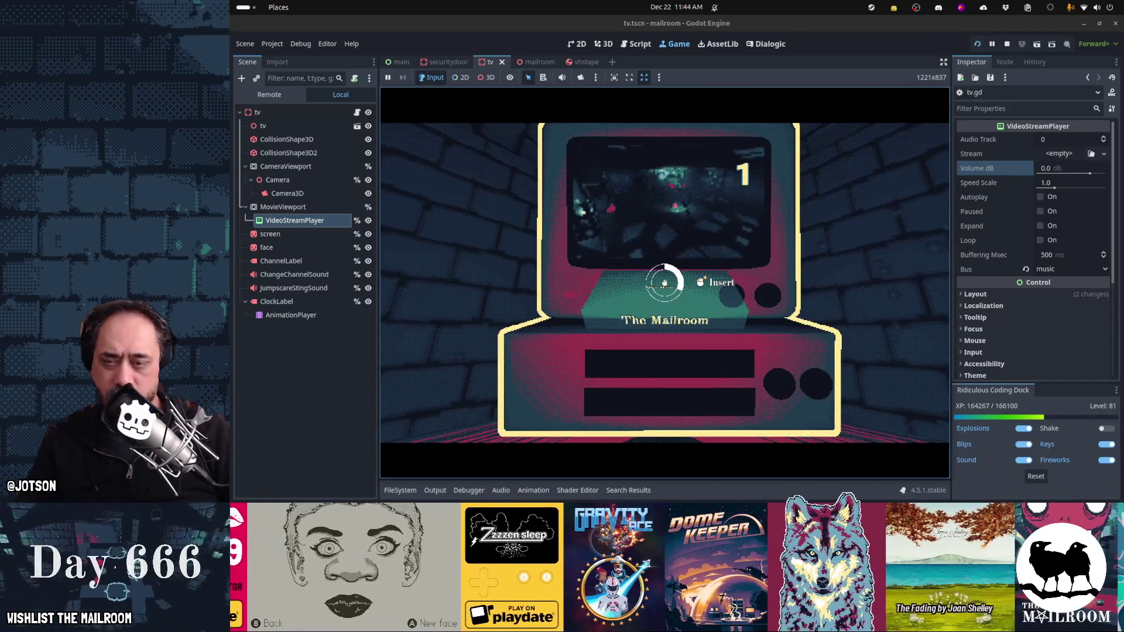
left_click(664, 283)
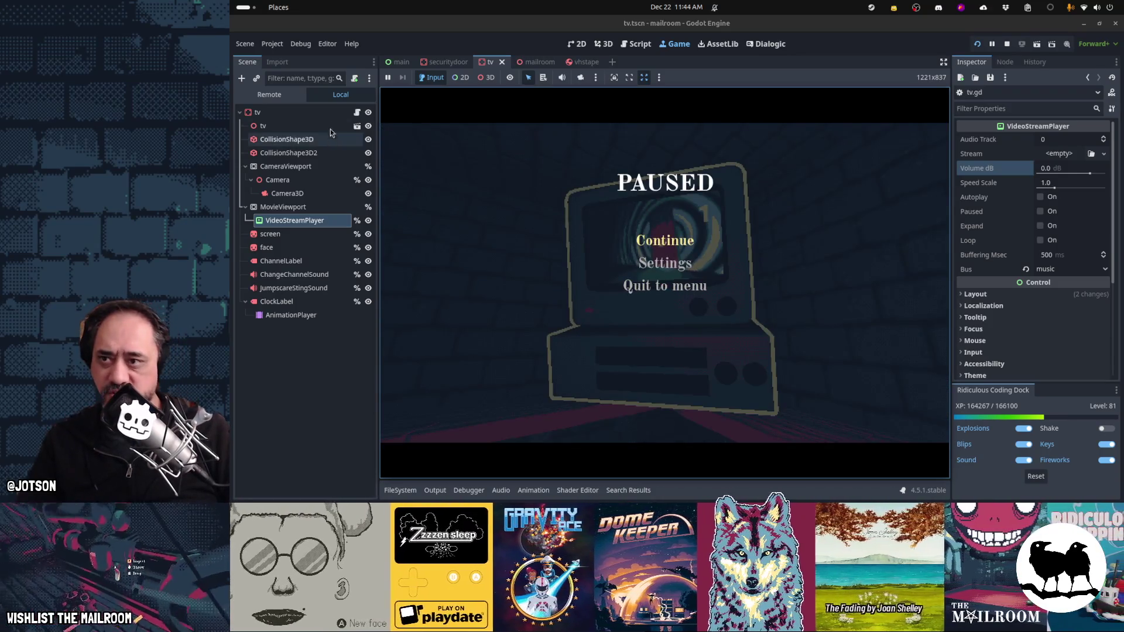
Step: Adjust max_dist on line 24 again, retest inserting and ejecting the tape, and stop the game
left_click(357, 112)
key("BackSpace")
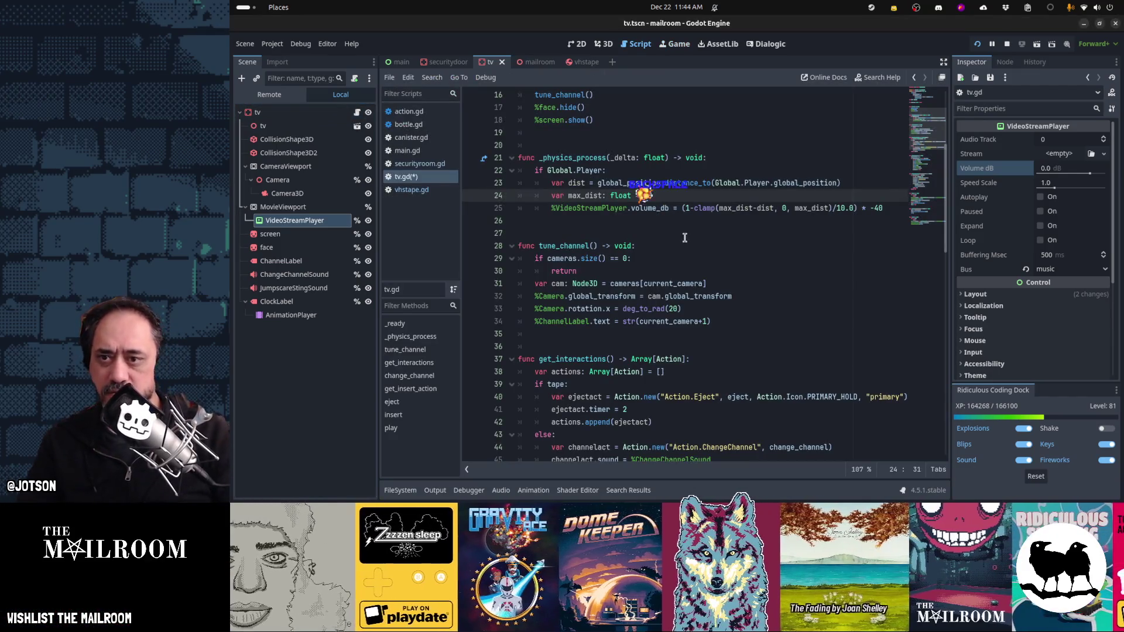
left_click(668, 234)
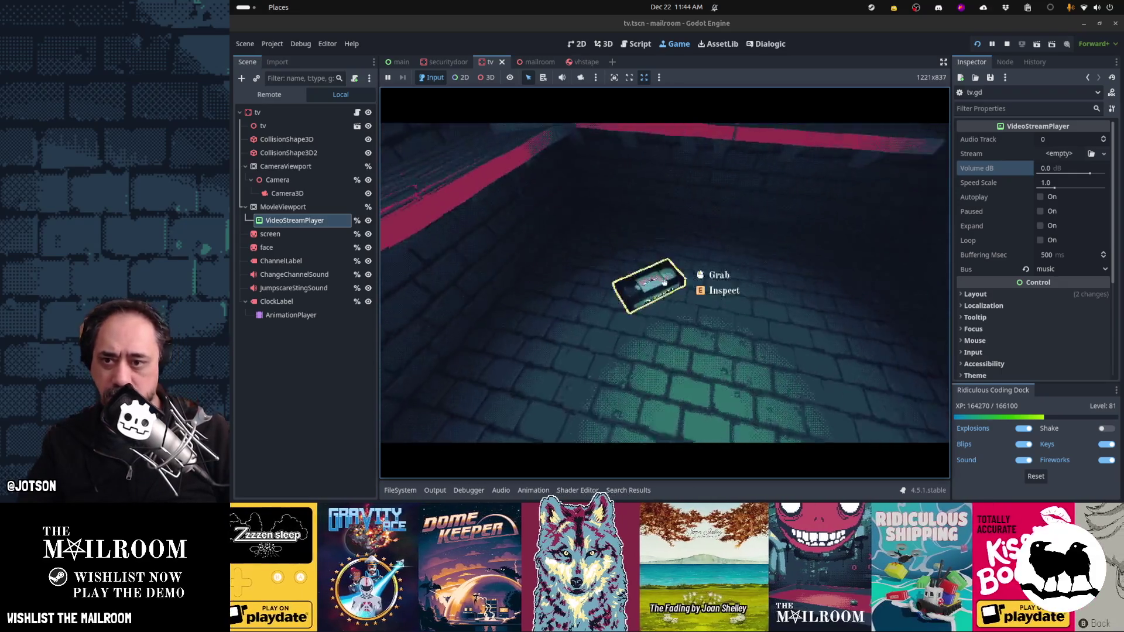
left_click(665, 282)
right_click(664, 283)
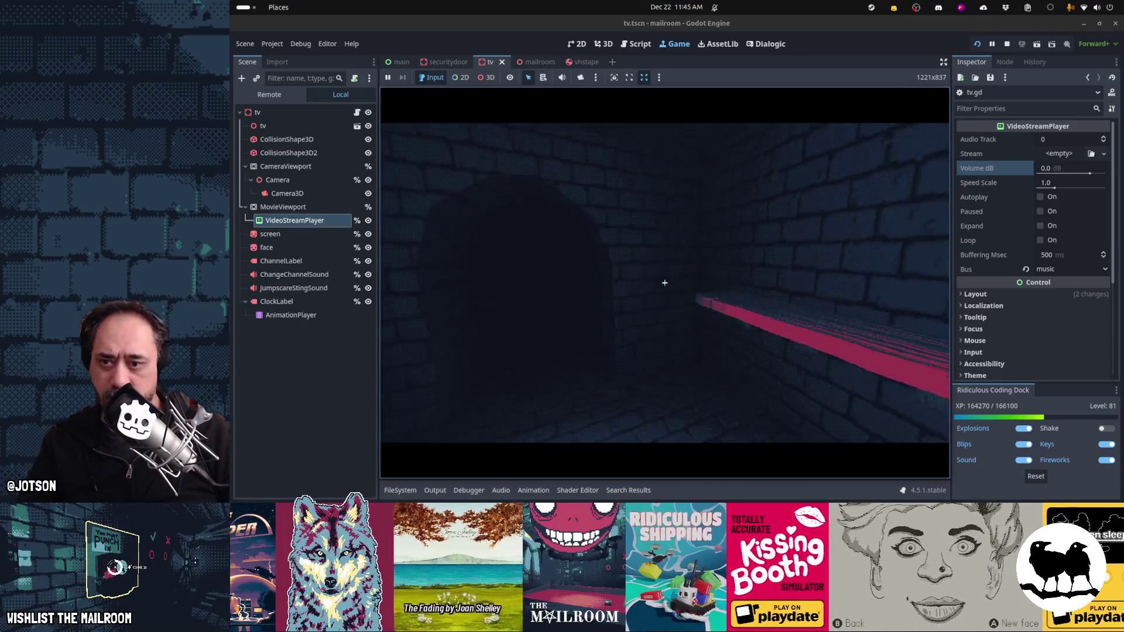
left_click(664, 283)
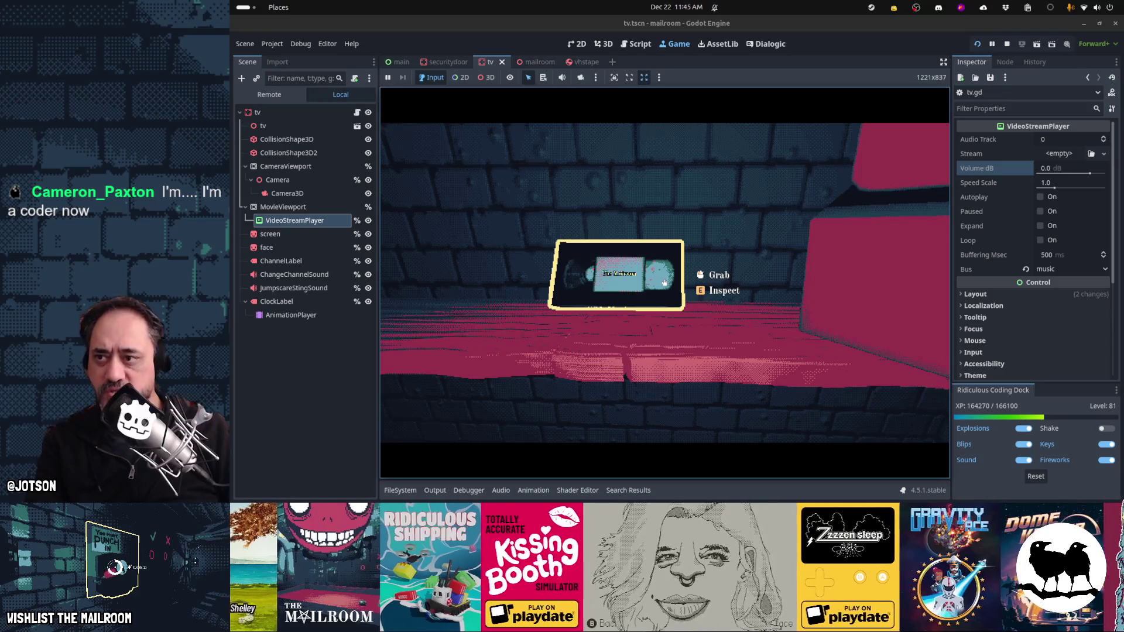
key("F8")
left_click(575, 61)
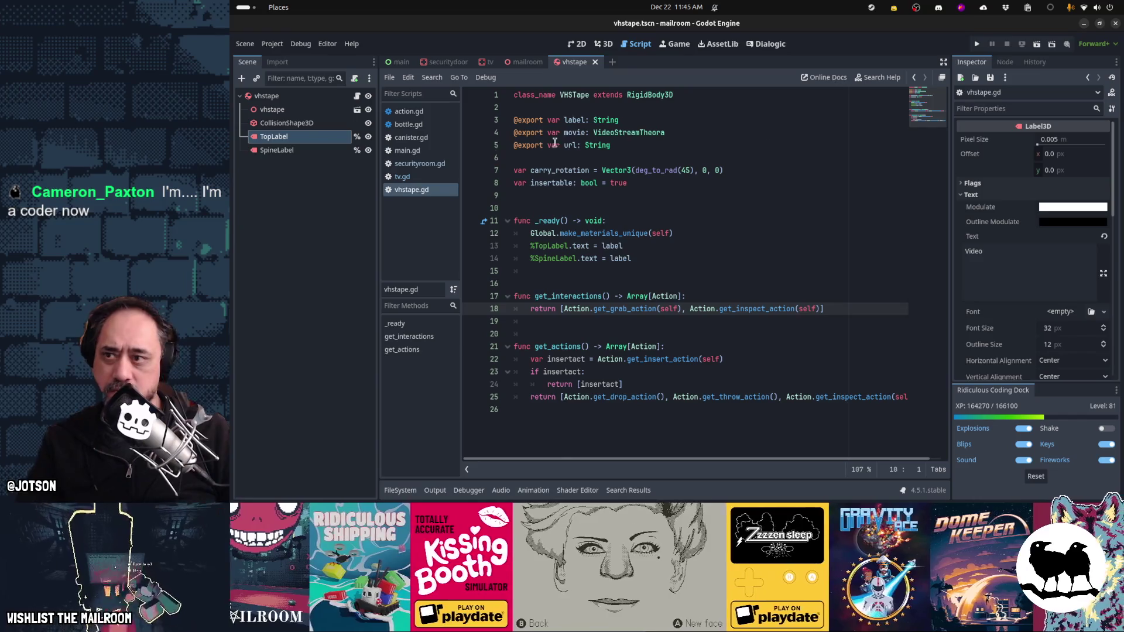
Step: Cut the url export line on line 5 of vhstape.gd, leaving only the label and movie exports
left_click(275, 96)
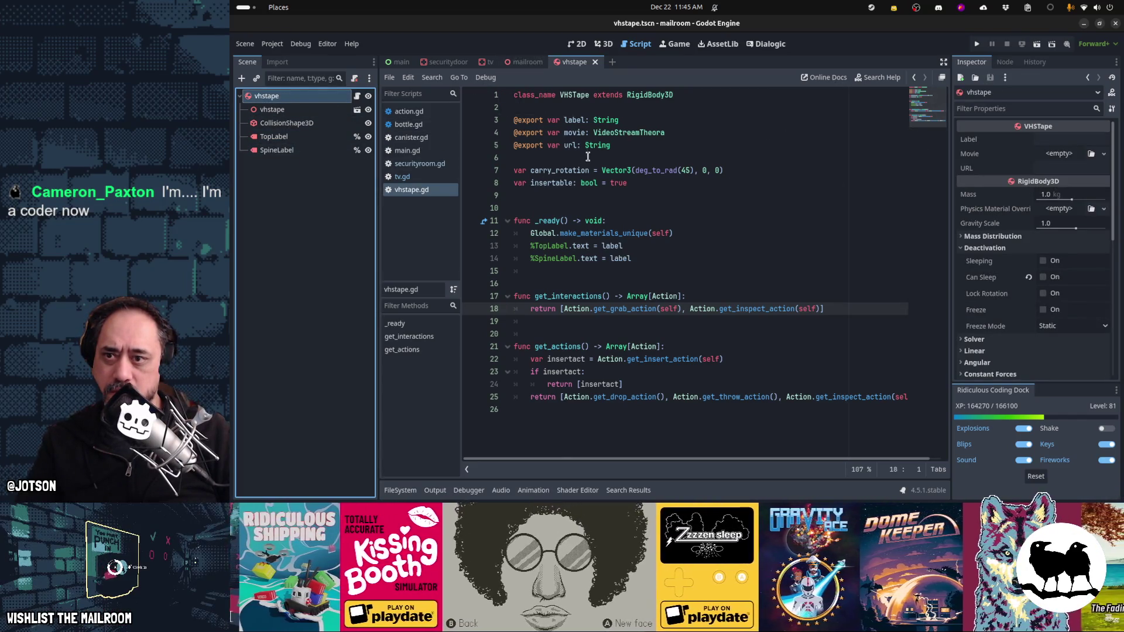
left_click(821, 149)
key("ctrl+x")
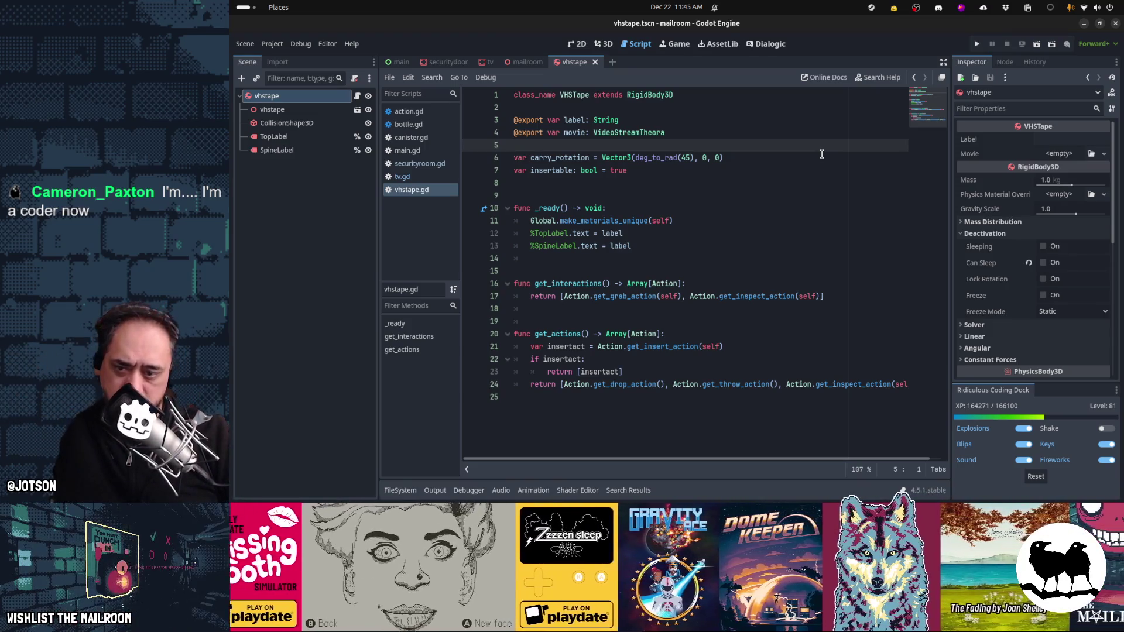
mouse_move(723, 496)
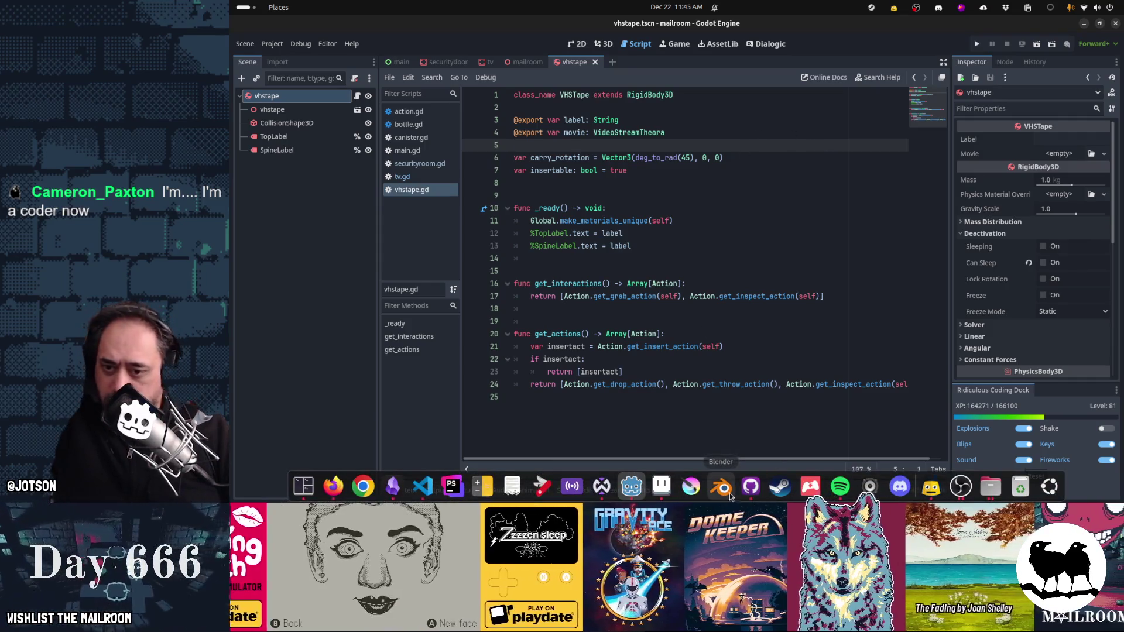
Step: Tick Play Scopecreep, VCR and Tapes under Mailroom day 3 on the Gamedev TODO board
left_click(393, 487)
left_click(586, 145)
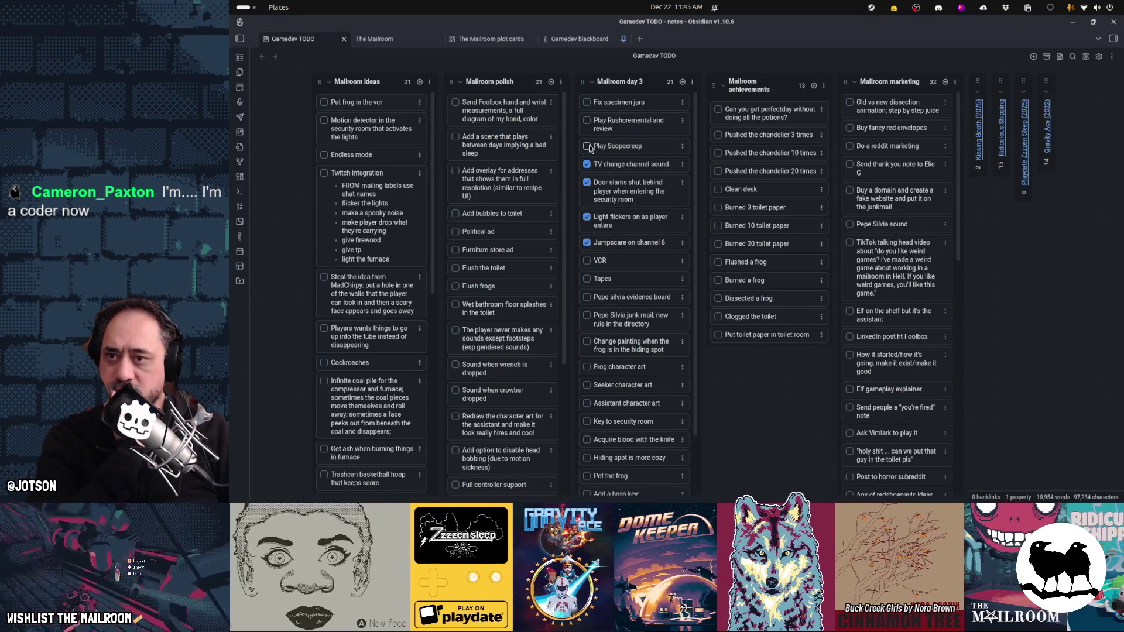
left_click(587, 260)
left_click(588, 278)
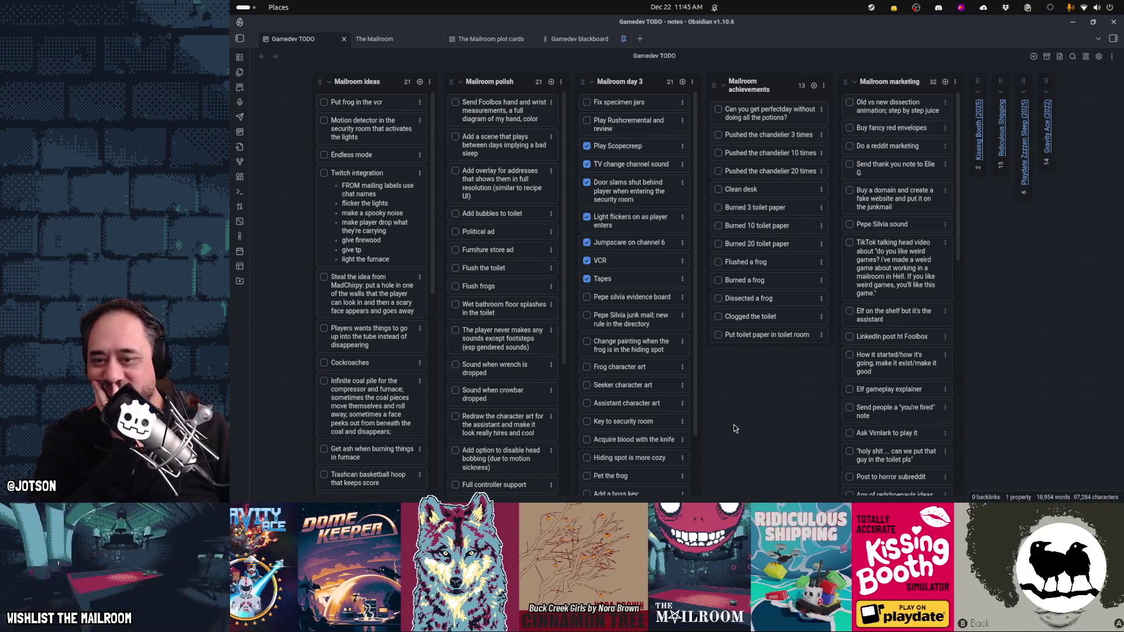
key("alt+Tab")
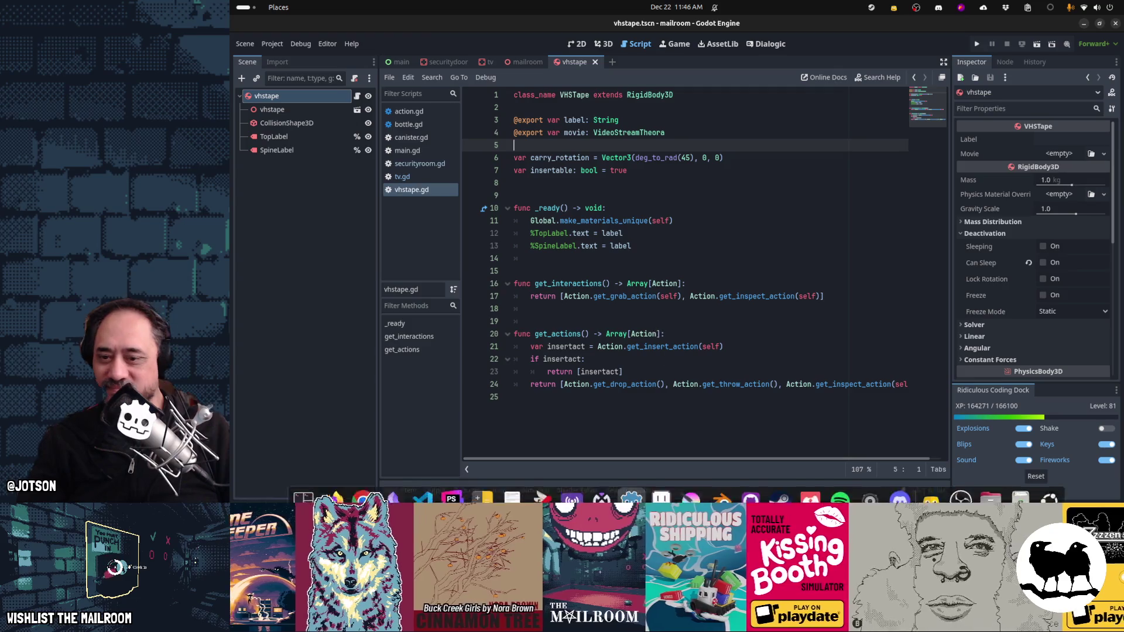
left_click(751, 486)
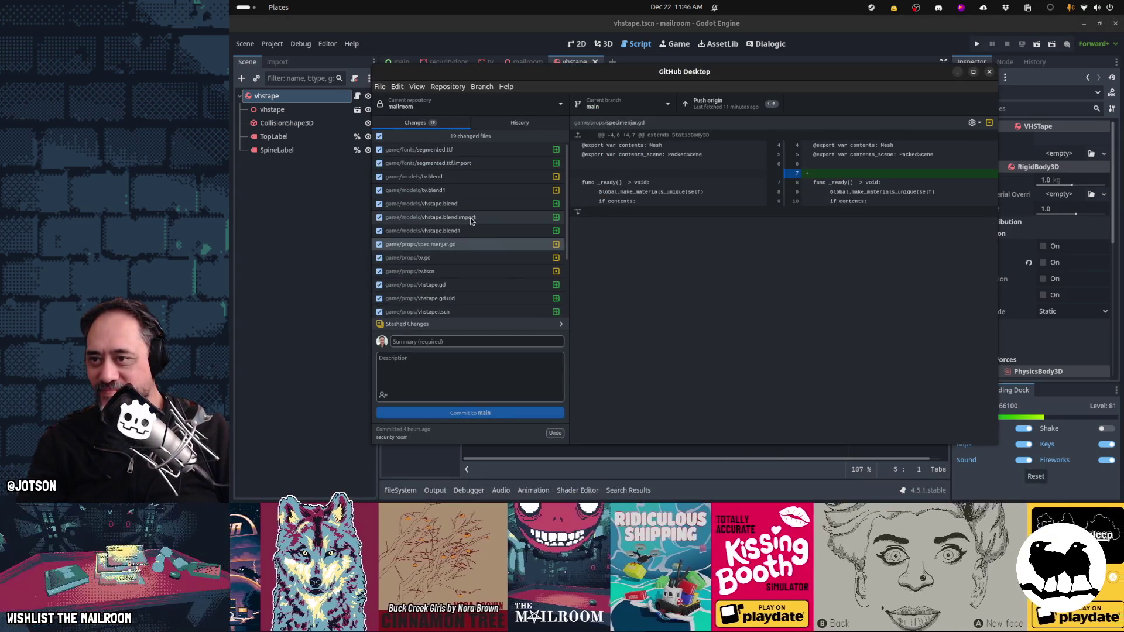
Step: Enter 'VCR and tape' as the commit summary for the 19 changed files on main
scroll(470, 220, "down", 3)
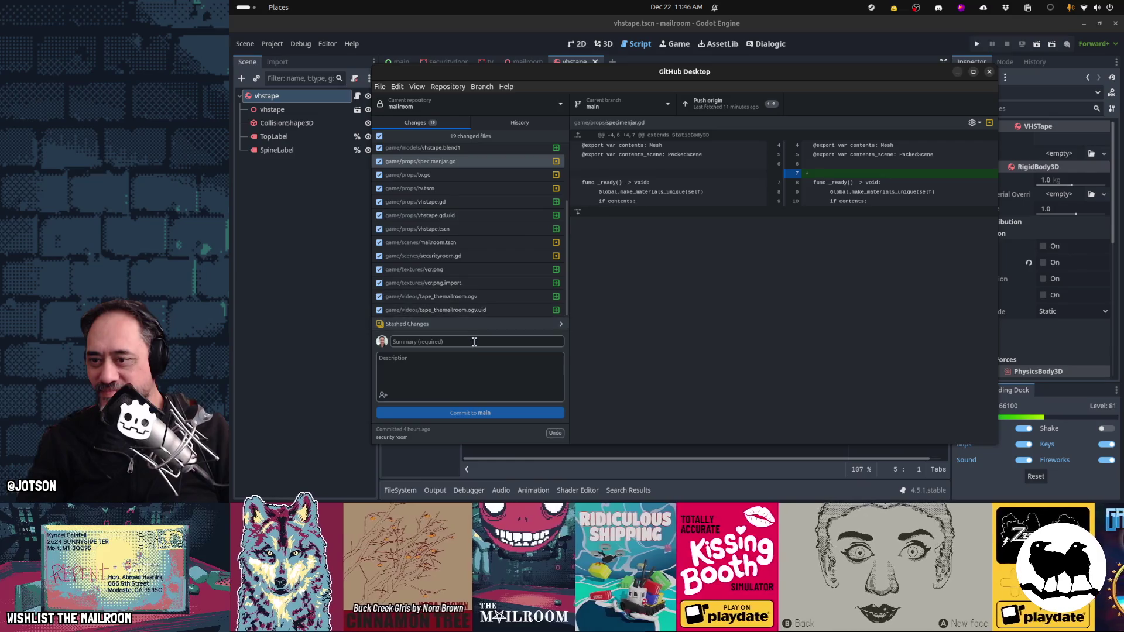
left_click(476, 343)
type("v")
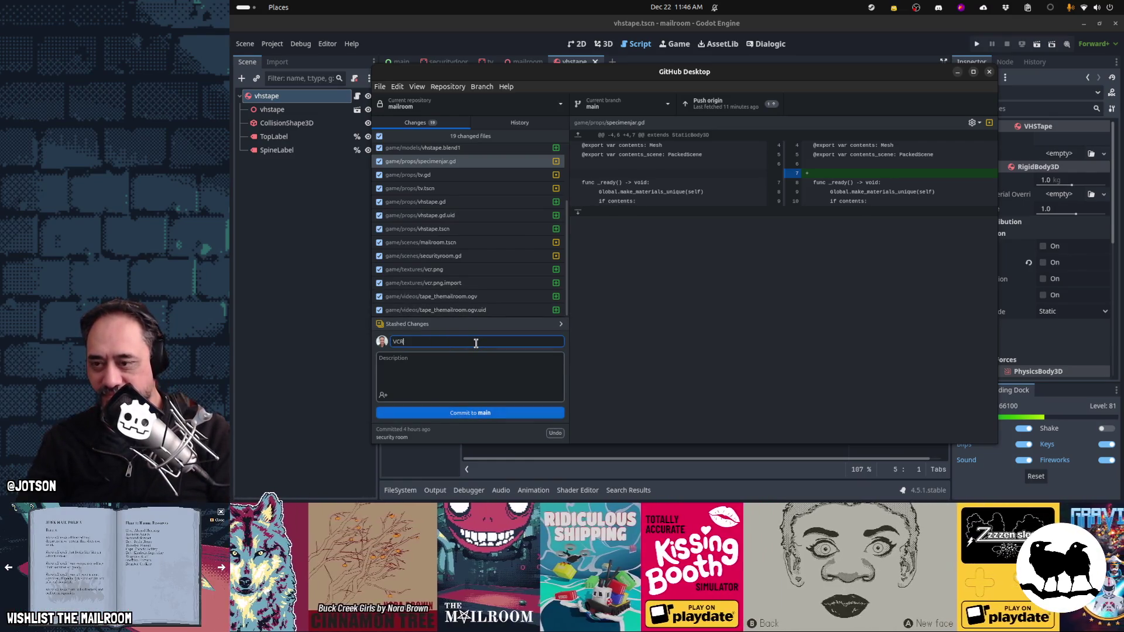
type(" tape")
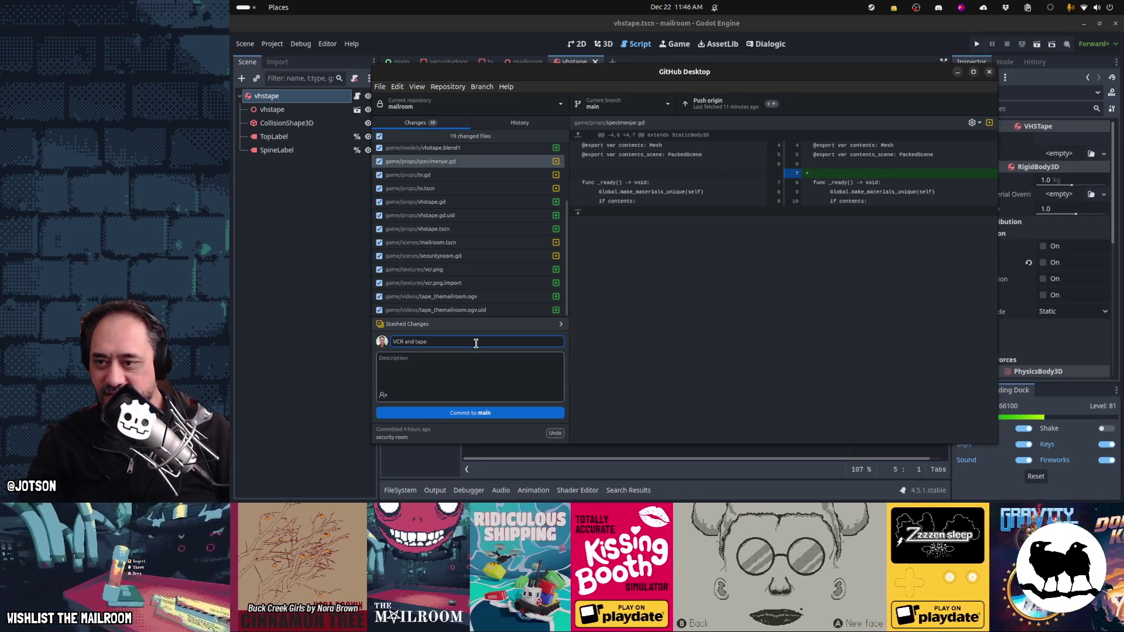
key("alt+Tab")
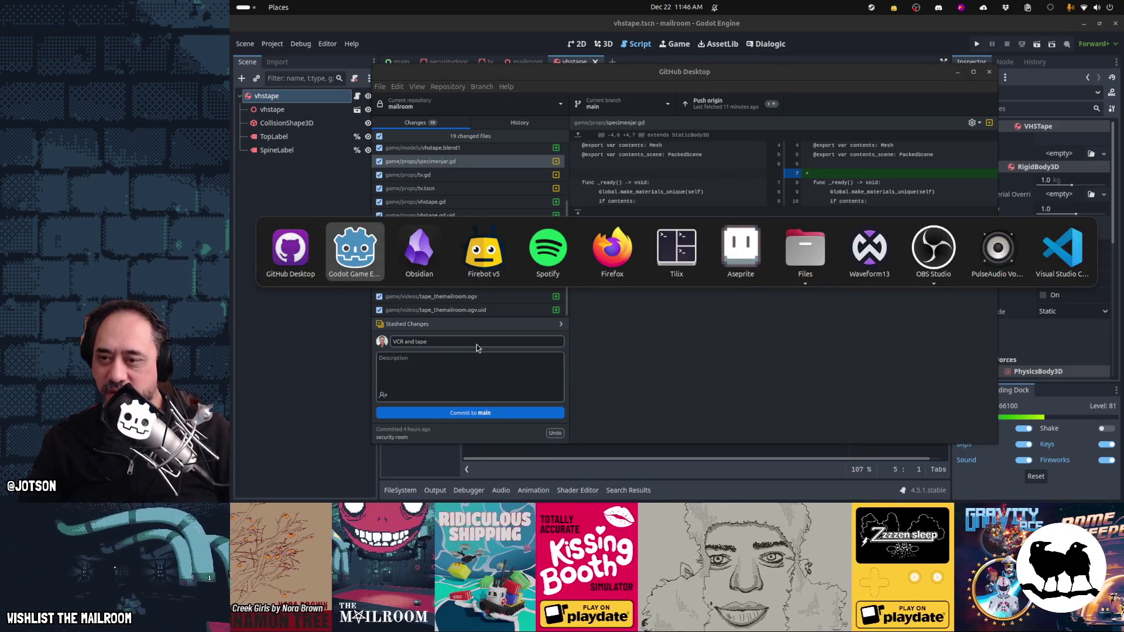
key("Escape")
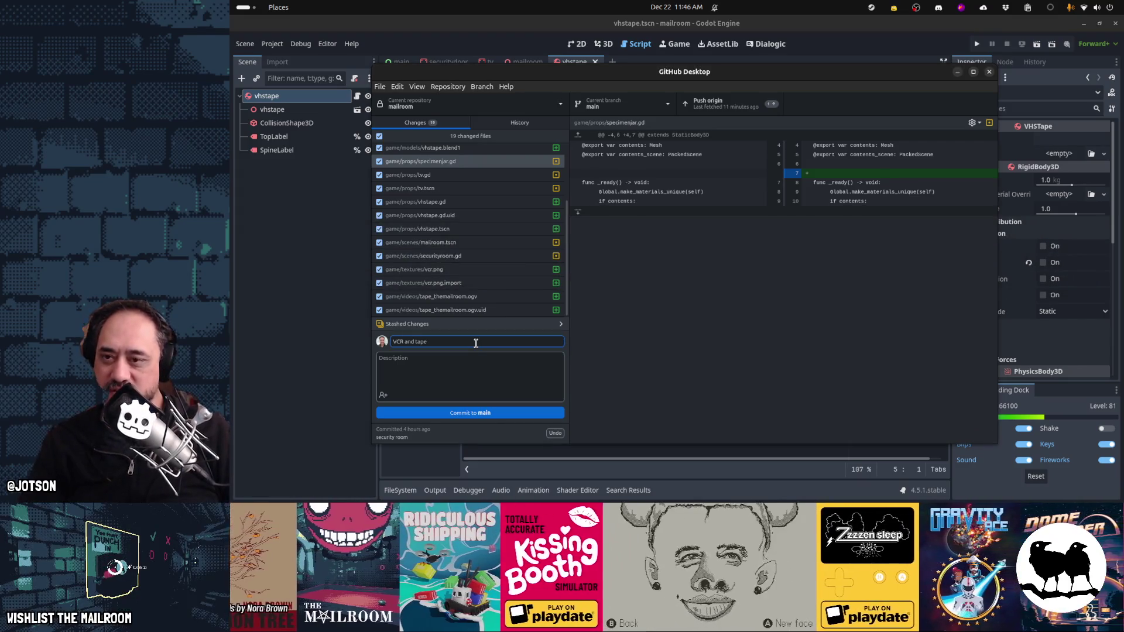
key("alt+Tab")
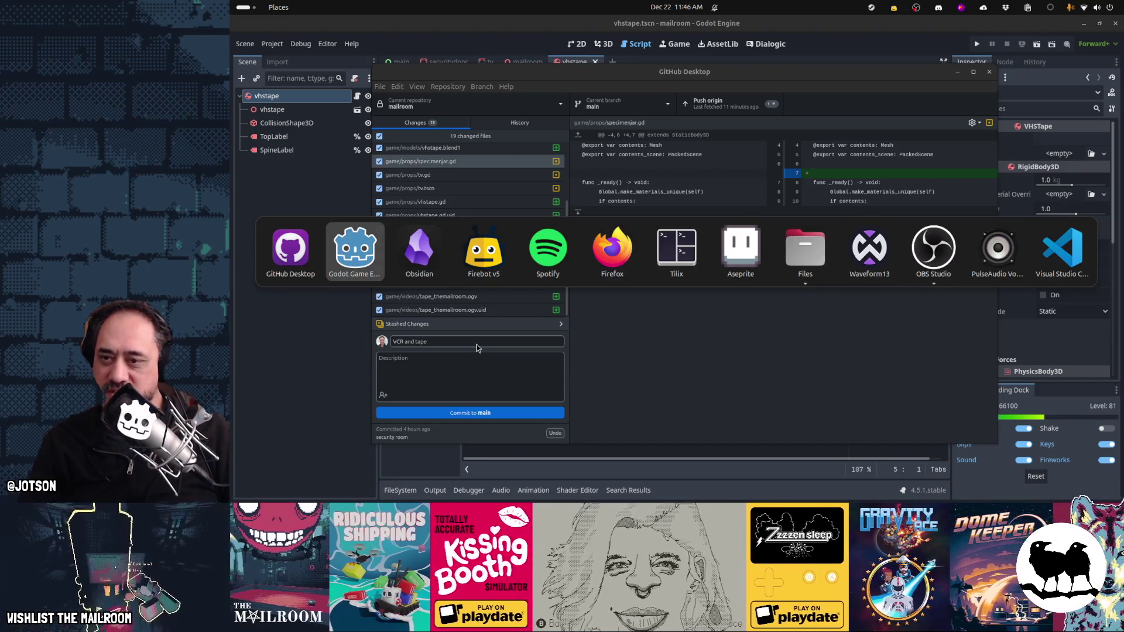
key("Escape")
mouse_move(721, 486)
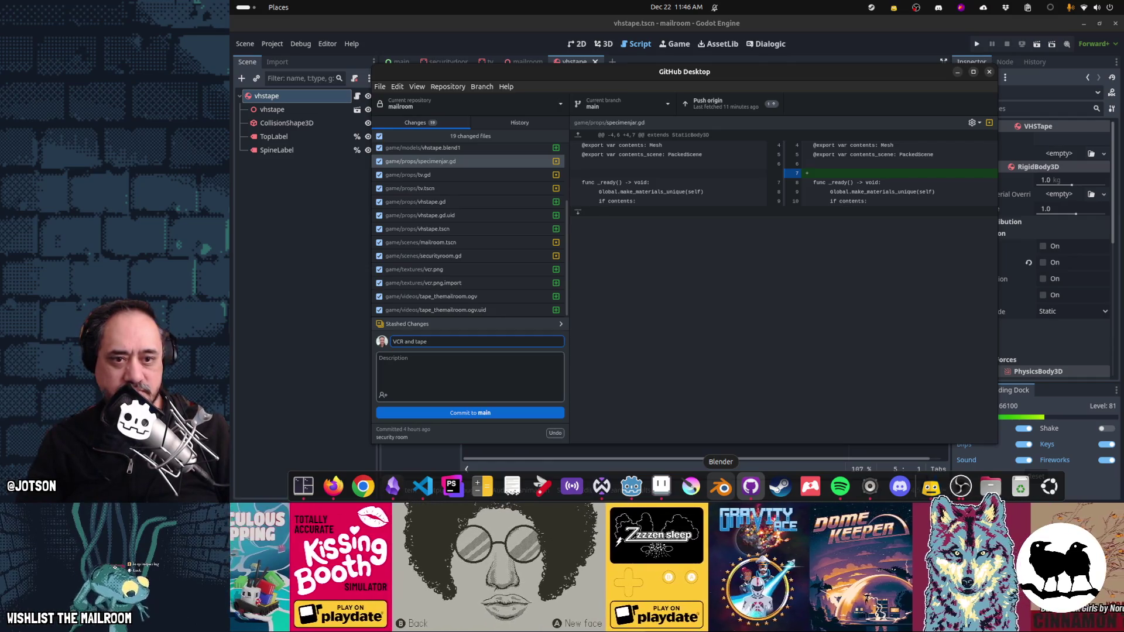
Step: In a new Firefox tab, type scopecreep and try the SCOPECREEP Steam page suggestion
left_click(334, 486)
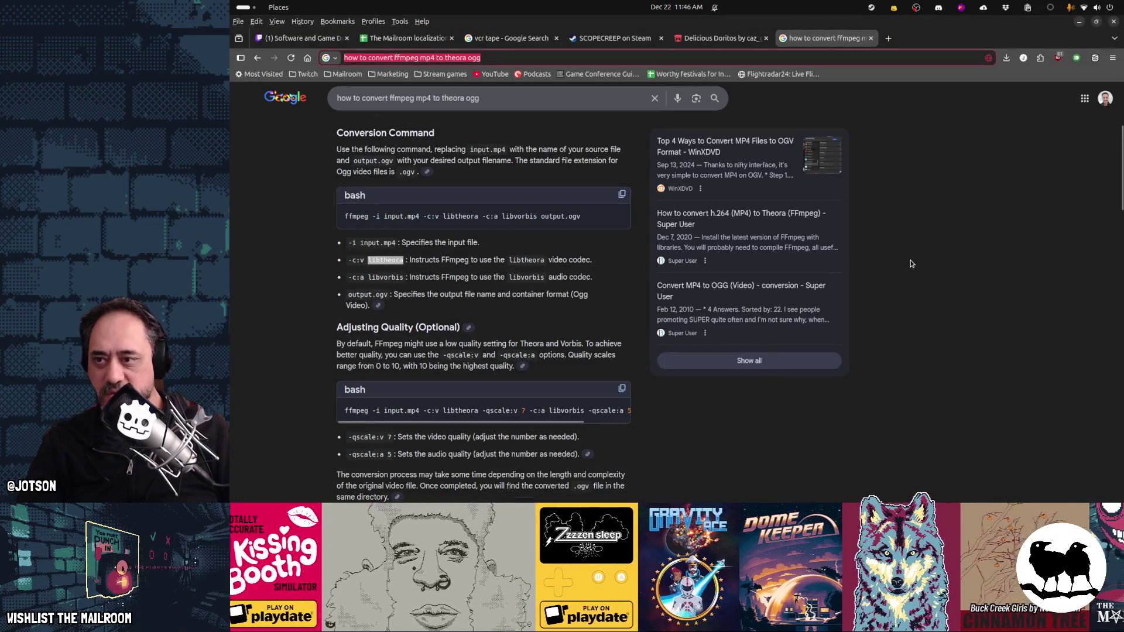
key("ctrl+t")
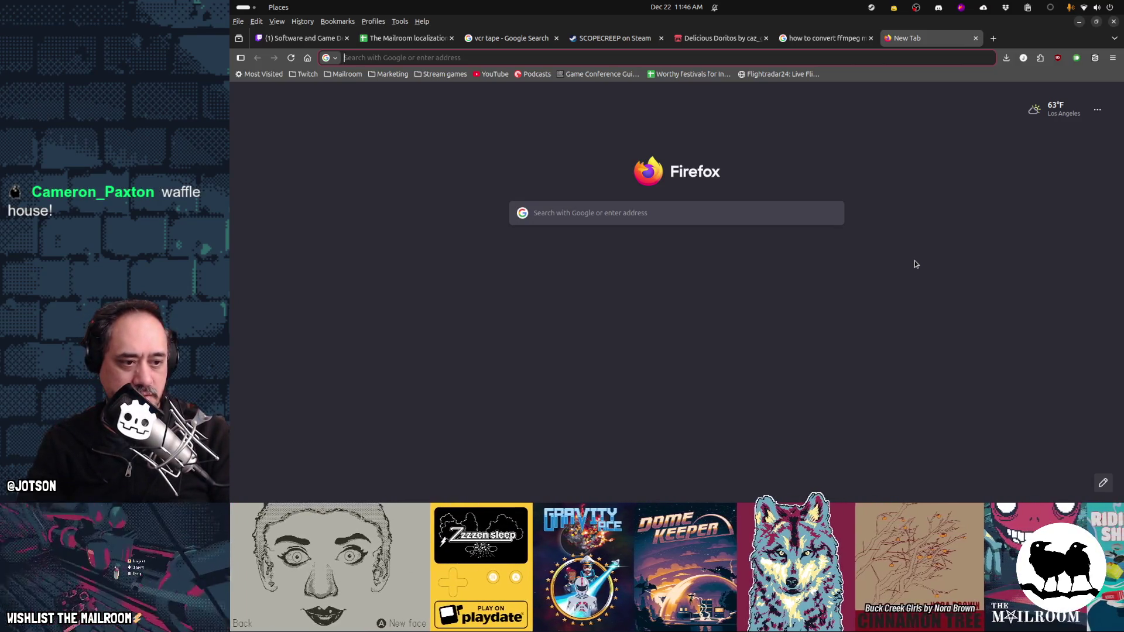
type("scopecreep")
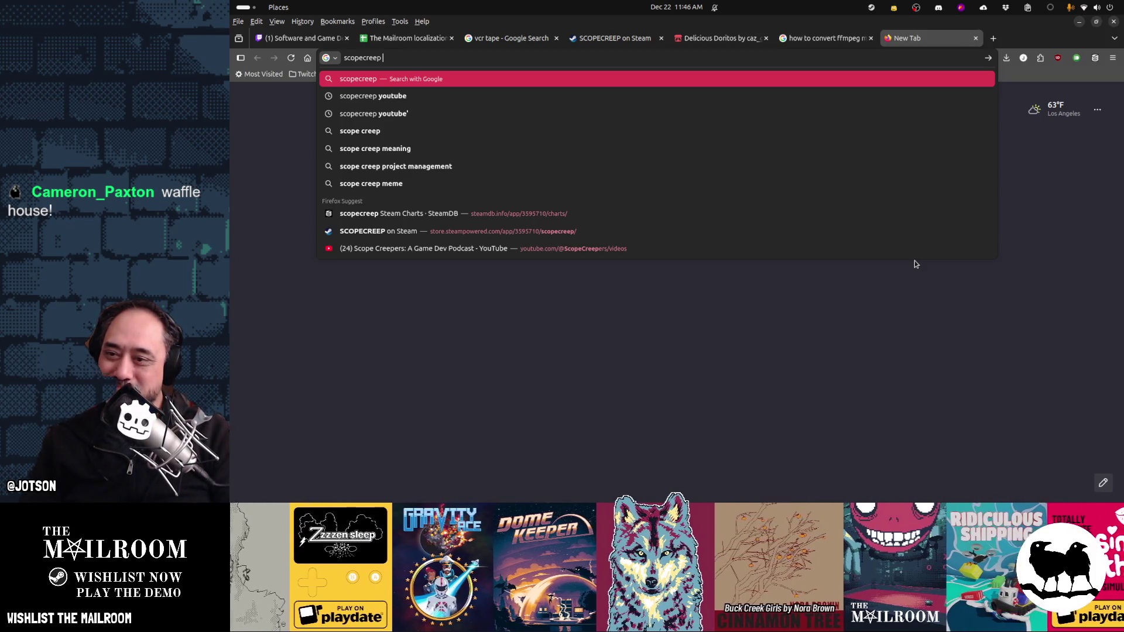
key("Down")
key("Down")
key("Down")
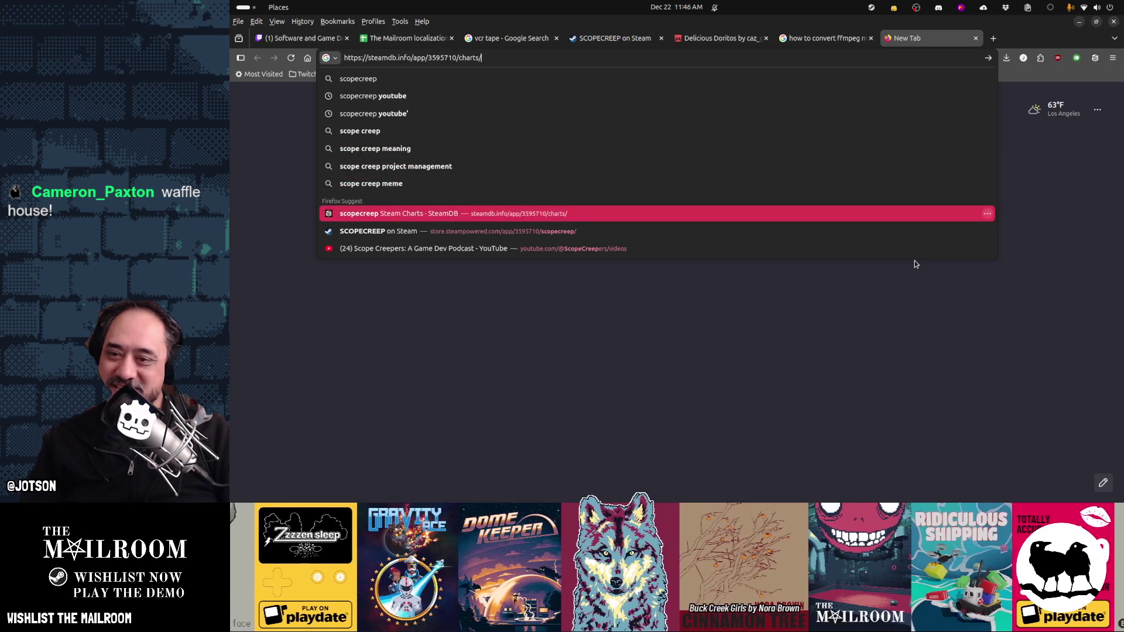
key("Right")
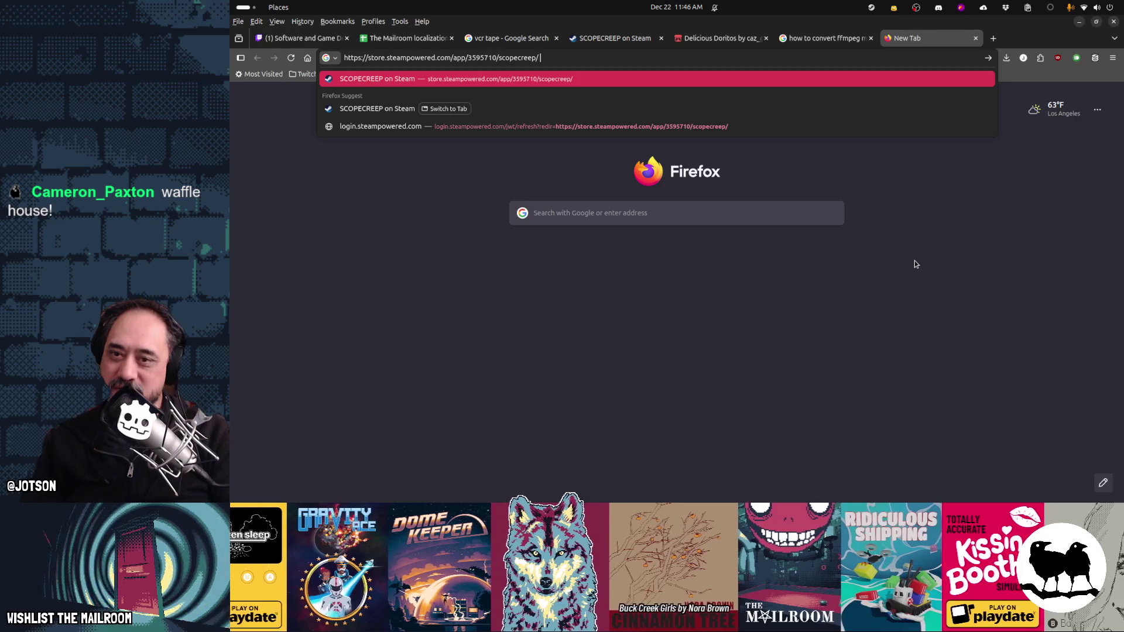
Step: Search Google for 'scopecreep foolbox game video download' and scroll through the results
key("ctrl+a")
type("scope")
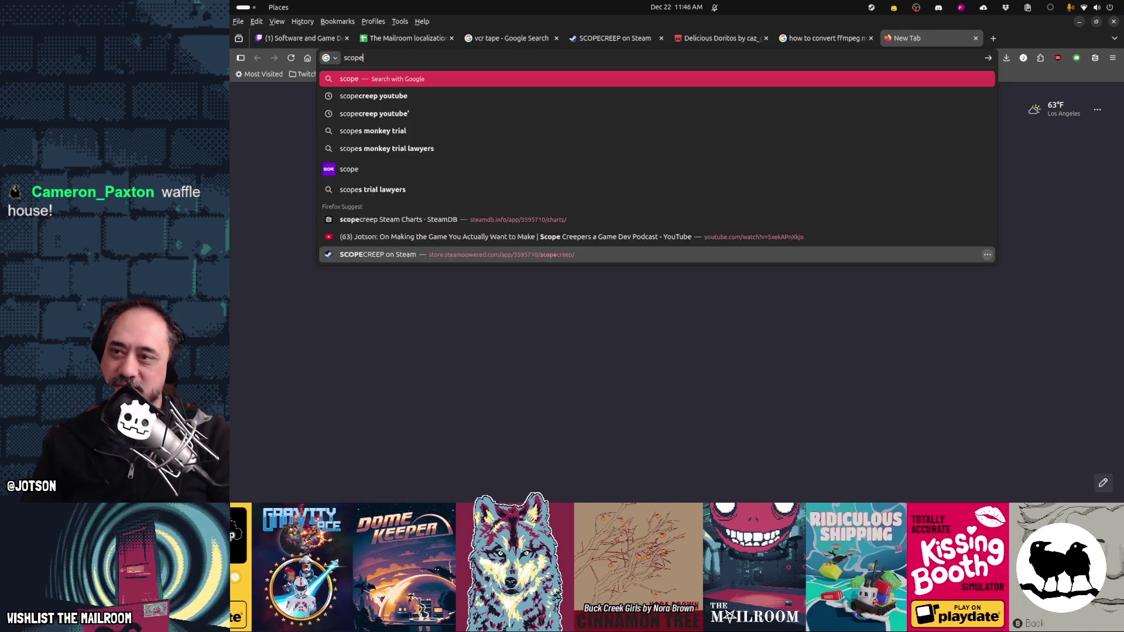
type("creep game video ")
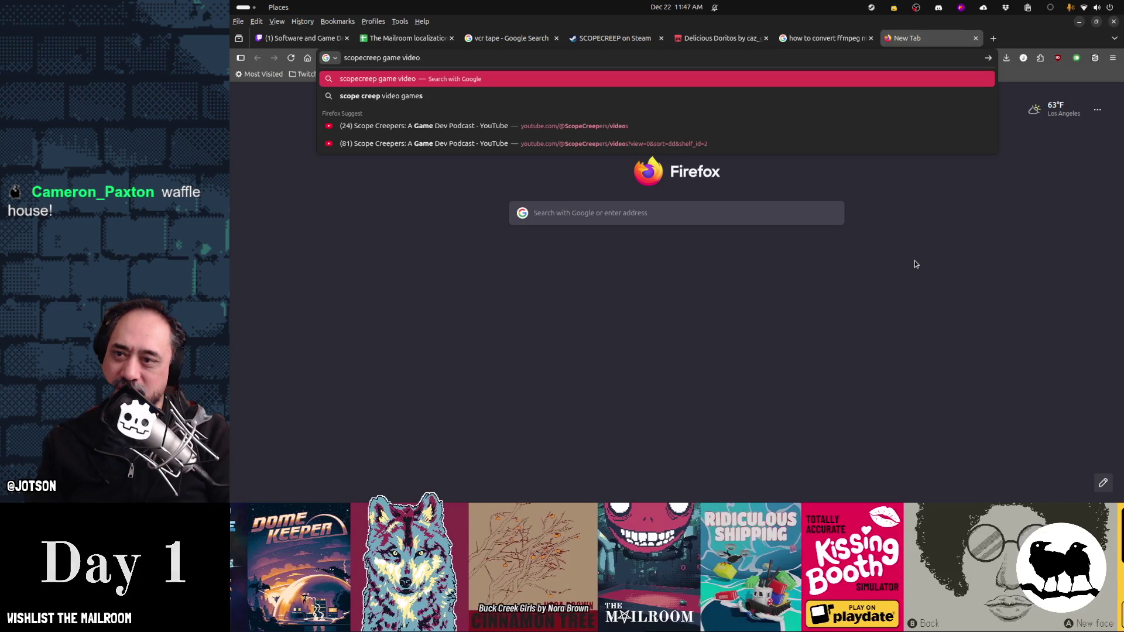
type("download")
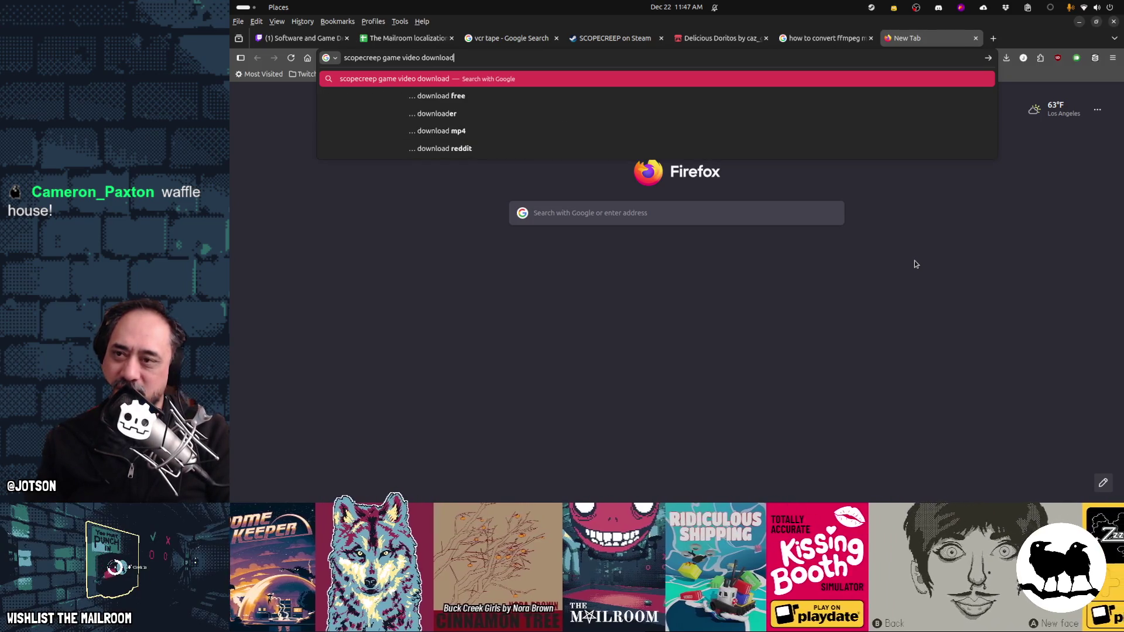
key("ctrl+Left")
type("foolbox")
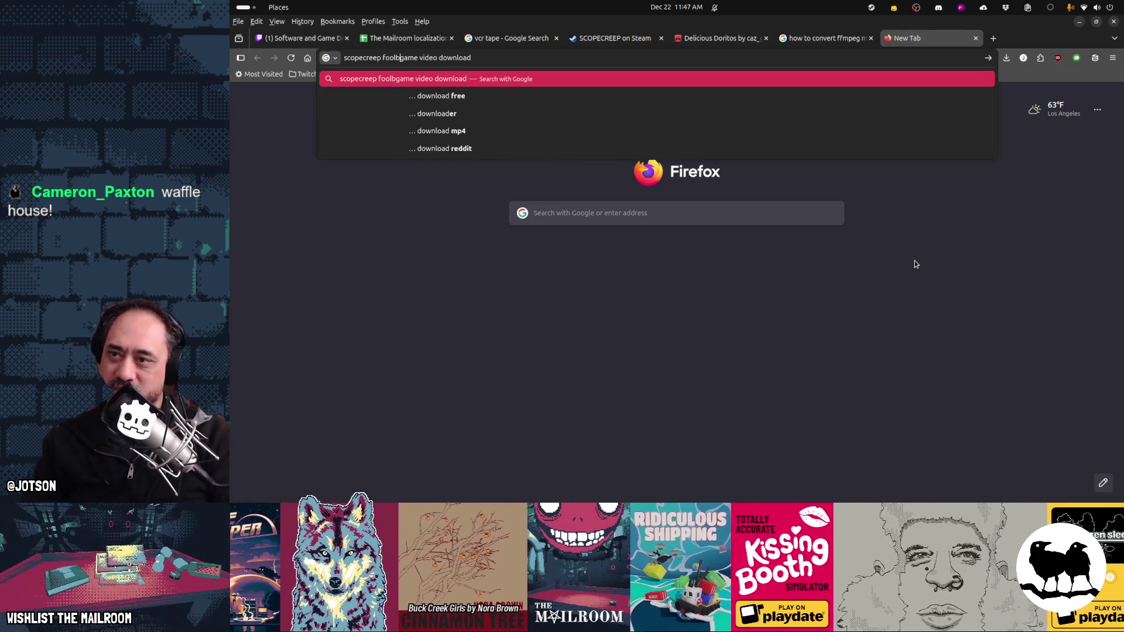
key("Return")
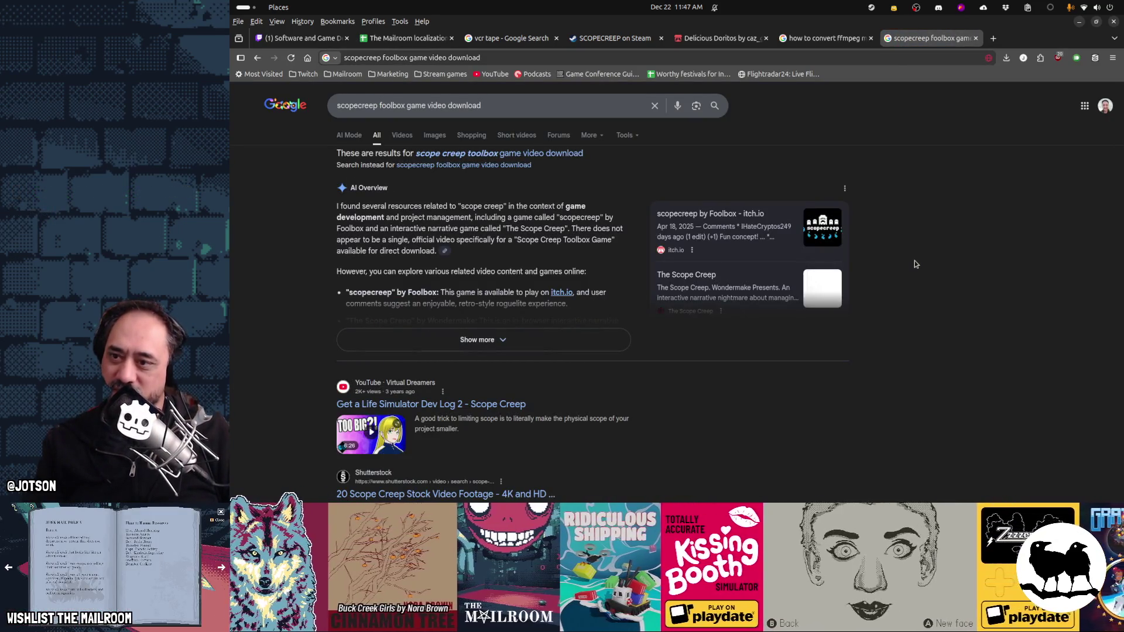
scroll(893, 354, "down", 4)
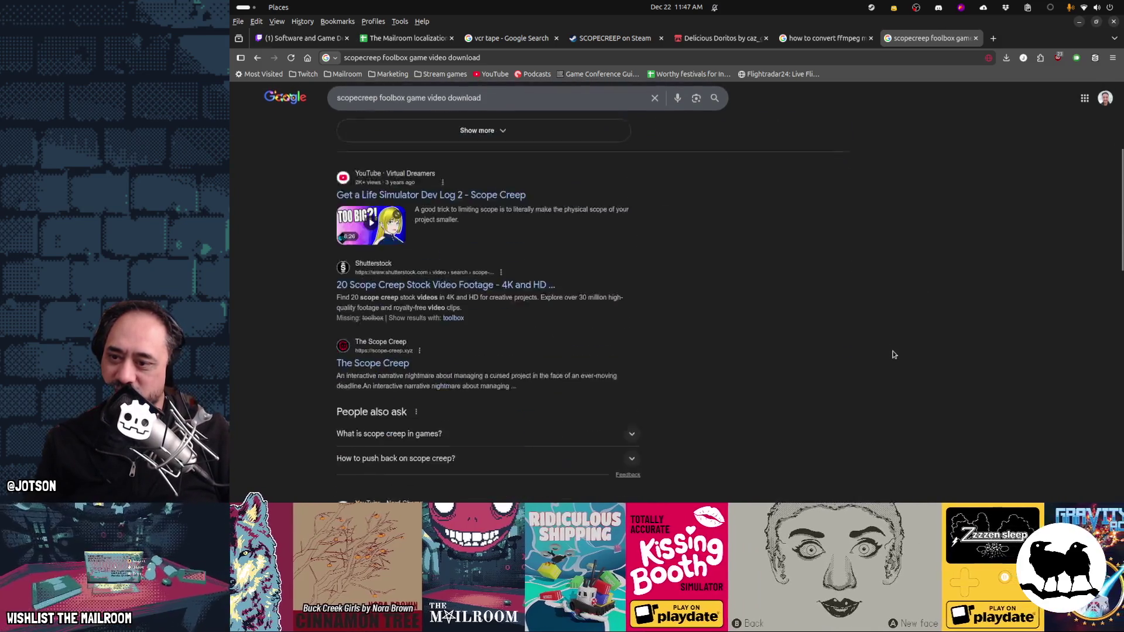
scroll(893, 354, "down", 3)
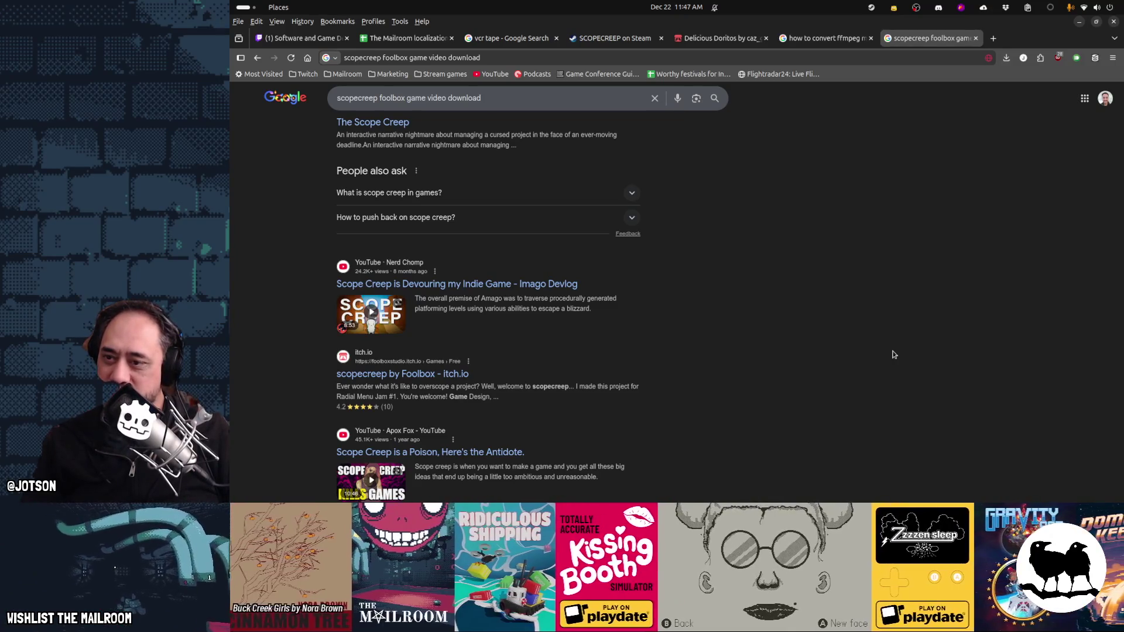
Step: Look over the scopecreep itch.io page, then return and scroll to the bottom of the results
left_click(375, 376)
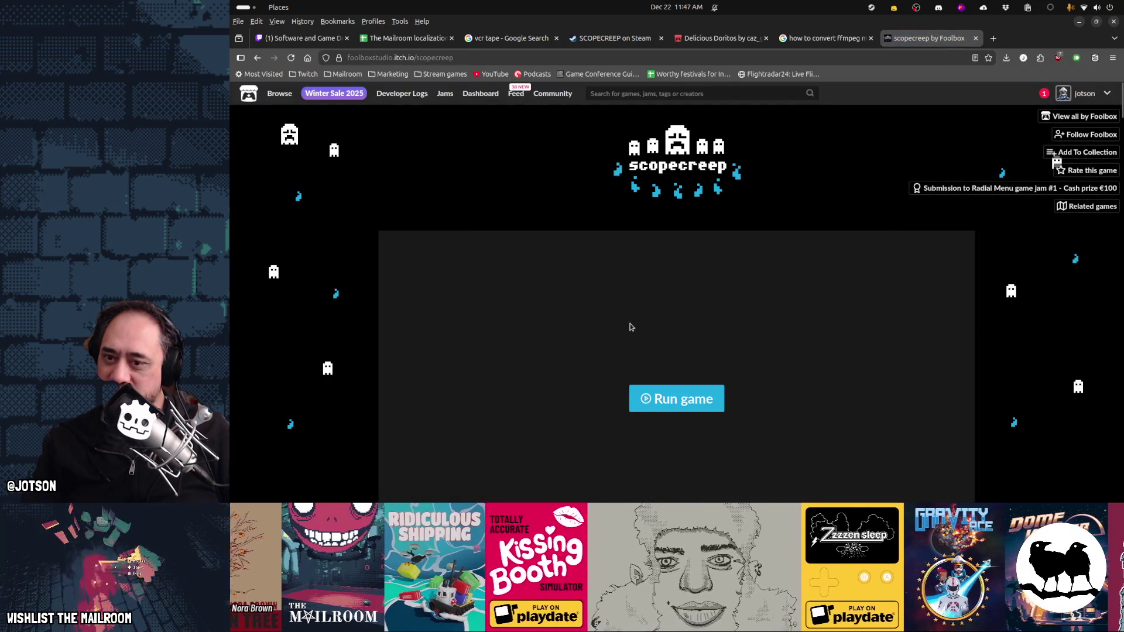
scroll(1072, 298, "down", 5)
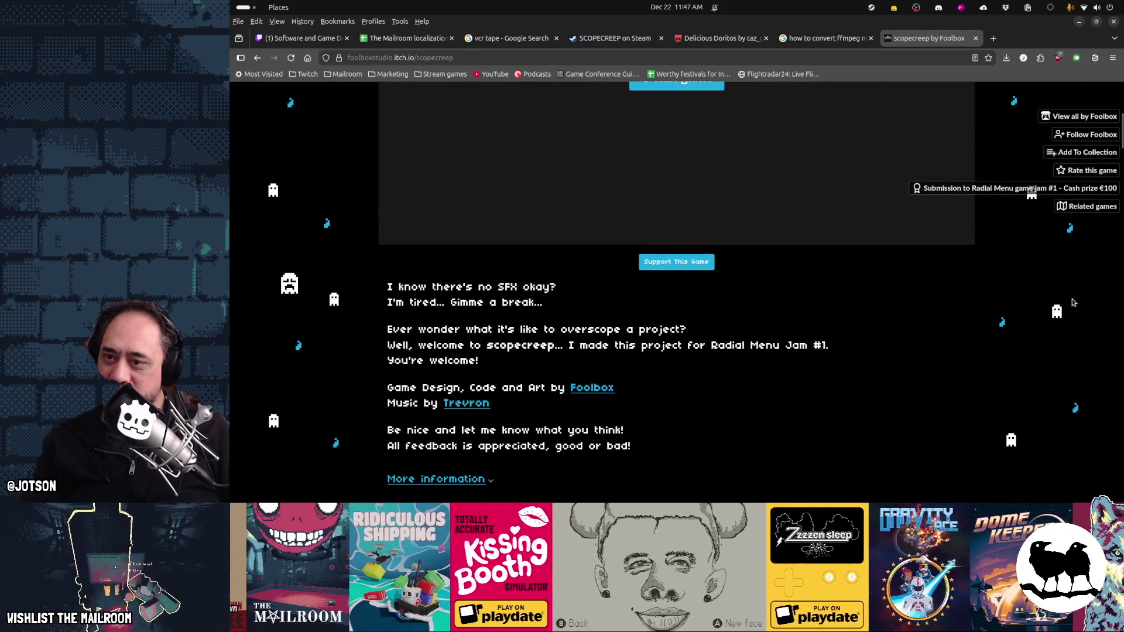
scroll(852, 339, "up", 4)
scroll(854, 343, "up", 2)
scroll(853, 343, "down", 15)
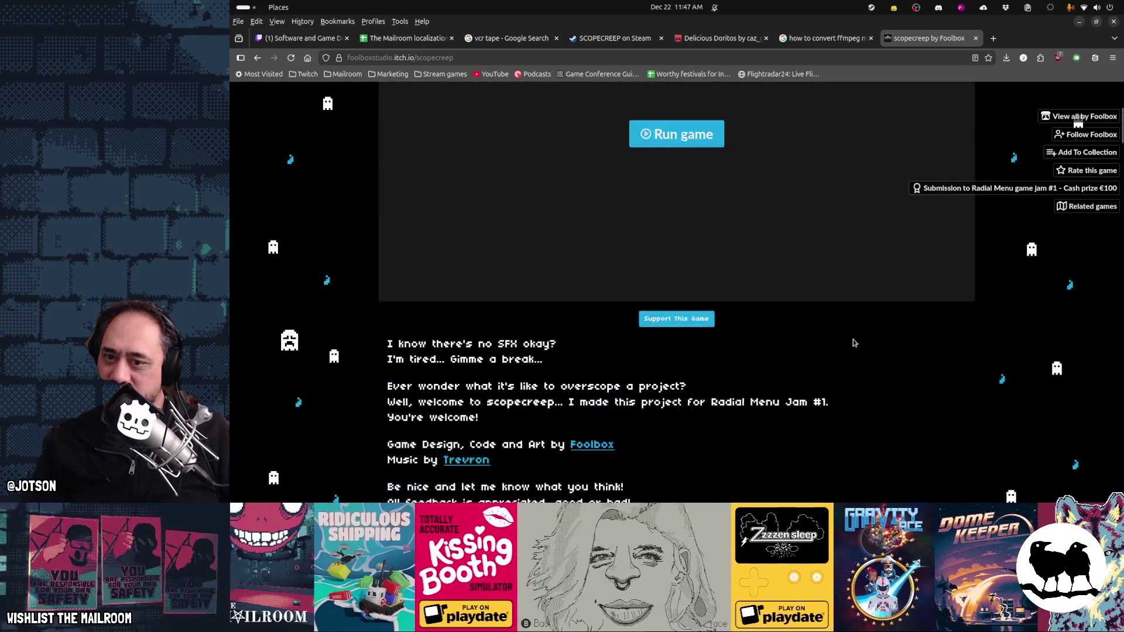
scroll(853, 341, "down", 5)
key("alt+Left")
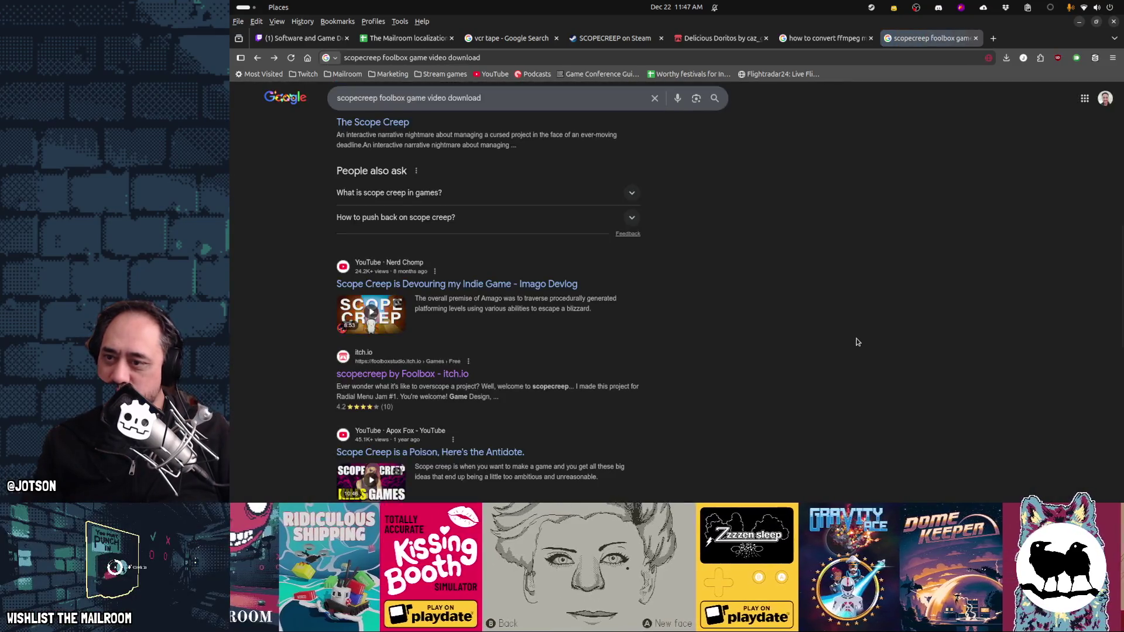
scroll(856, 342, "down", 5)
scroll(856, 342, "down", 1)
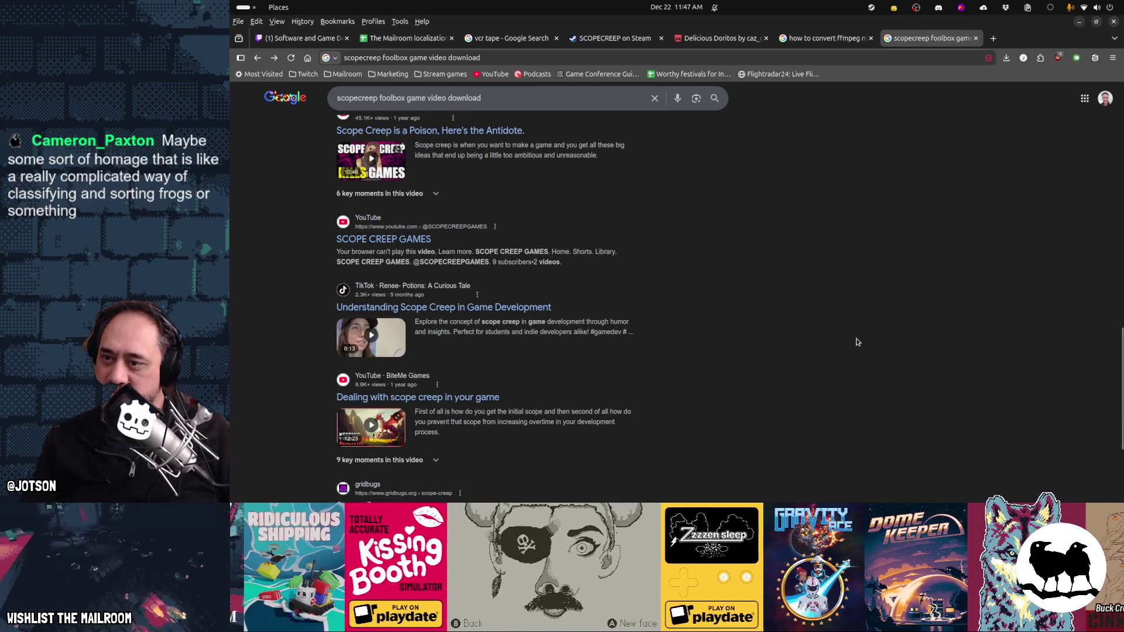
scroll(856, 341, "down", 3)
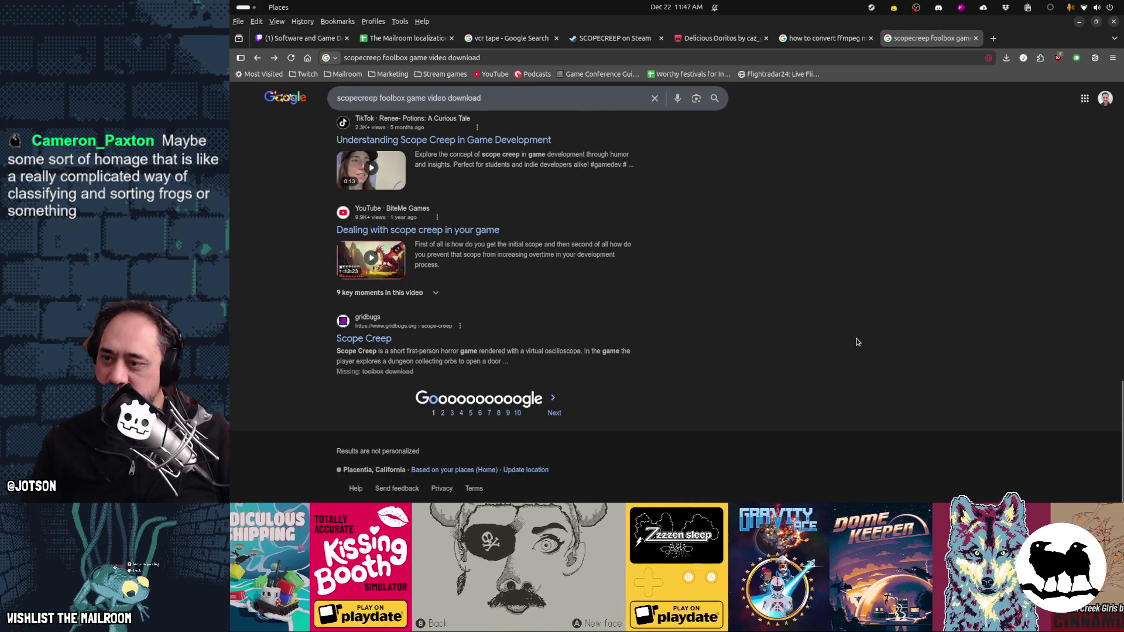
left_click(630, 59)
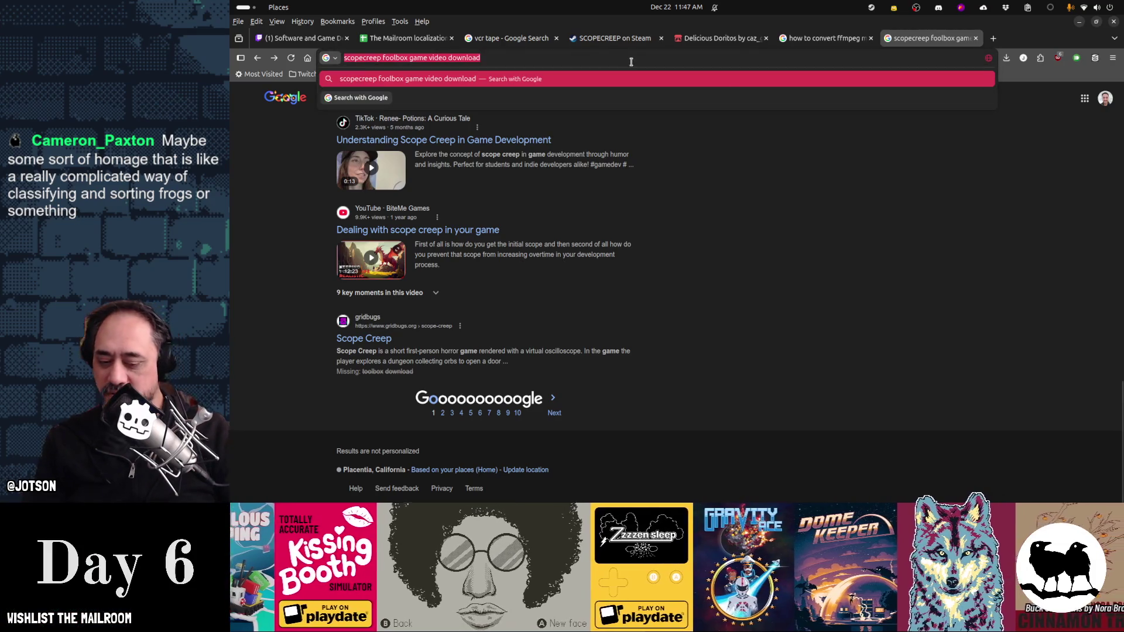
Step: Search 'youtube foolbox' and open the SCOPECREEP Announcement Trailer on the Foolbox channel
type("youtube foolb")
type("ox")
key("Return")
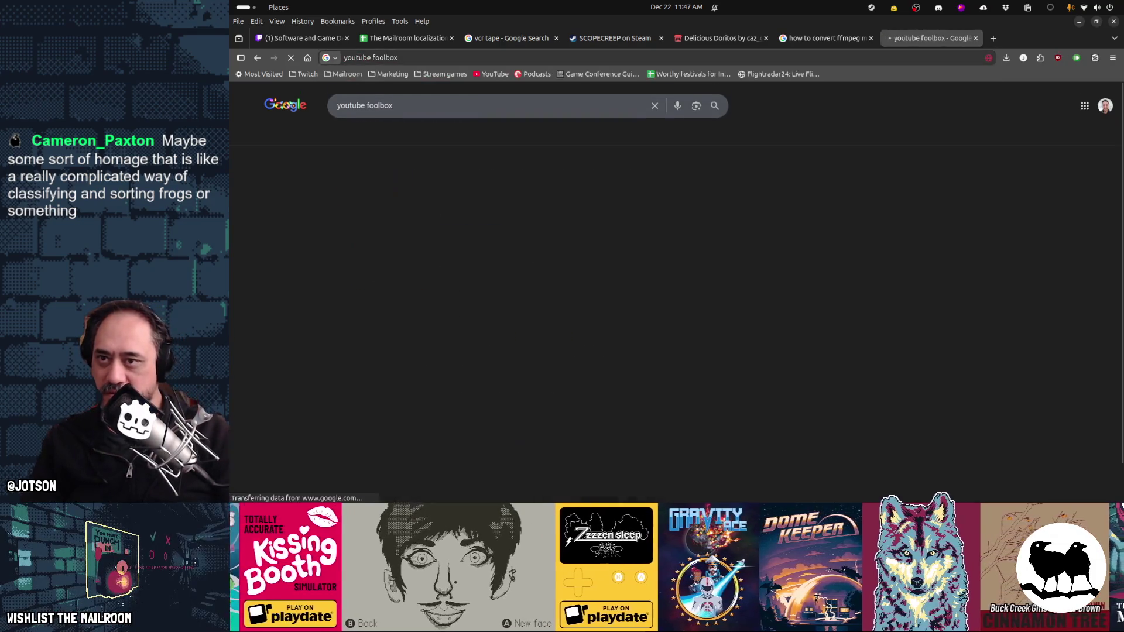
left_click(381, 179)
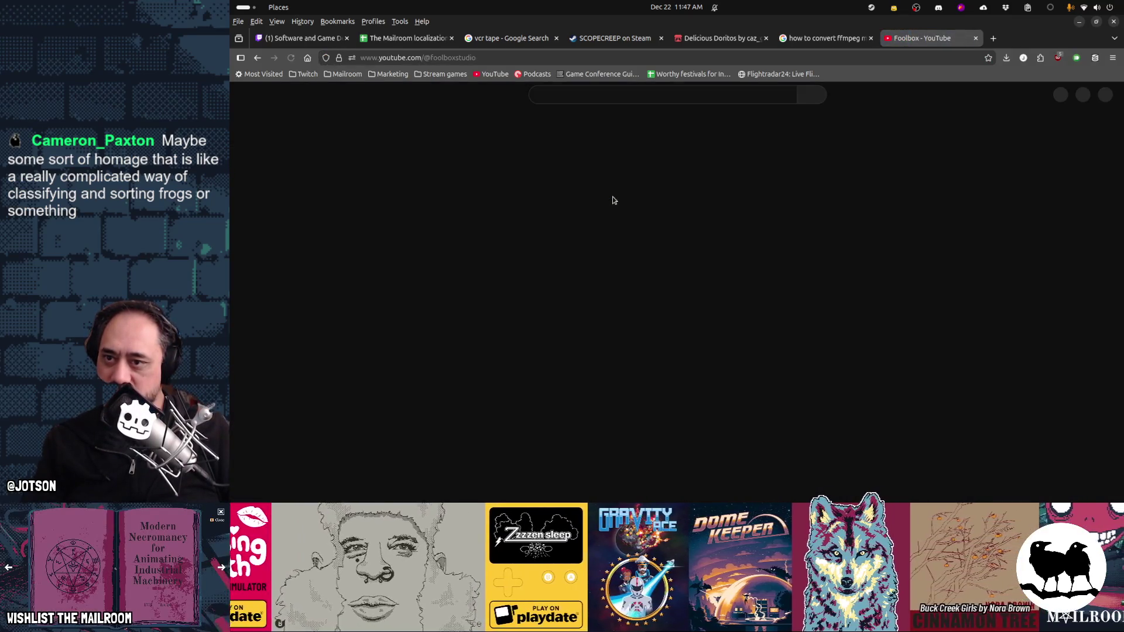
left_click(564, 270)
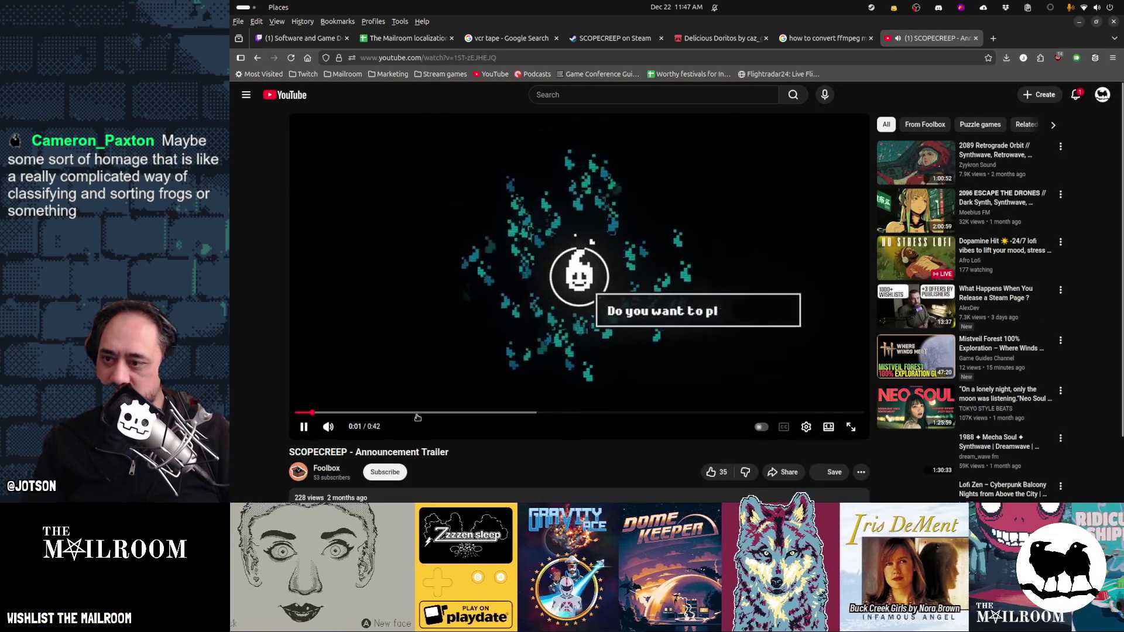
key("space")
Step: Paste the trailer's URL into TurboScribe's YouTube downloader and fetch its download options
left_click(509, 57)
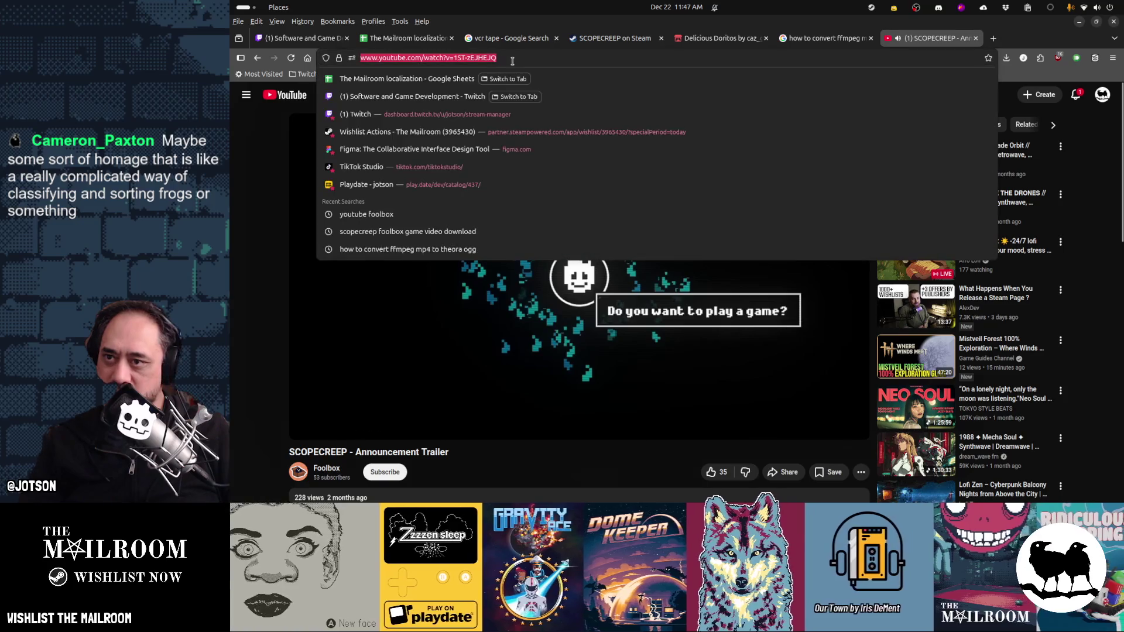
key("ctrl+t")
type("youtube downloader")
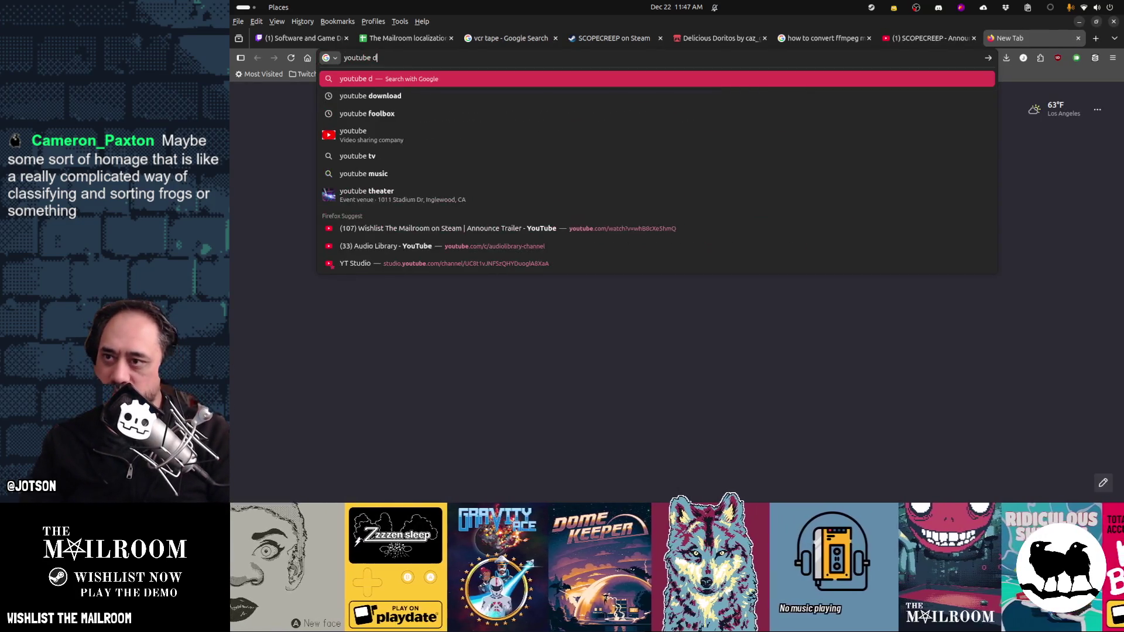
key("Return")
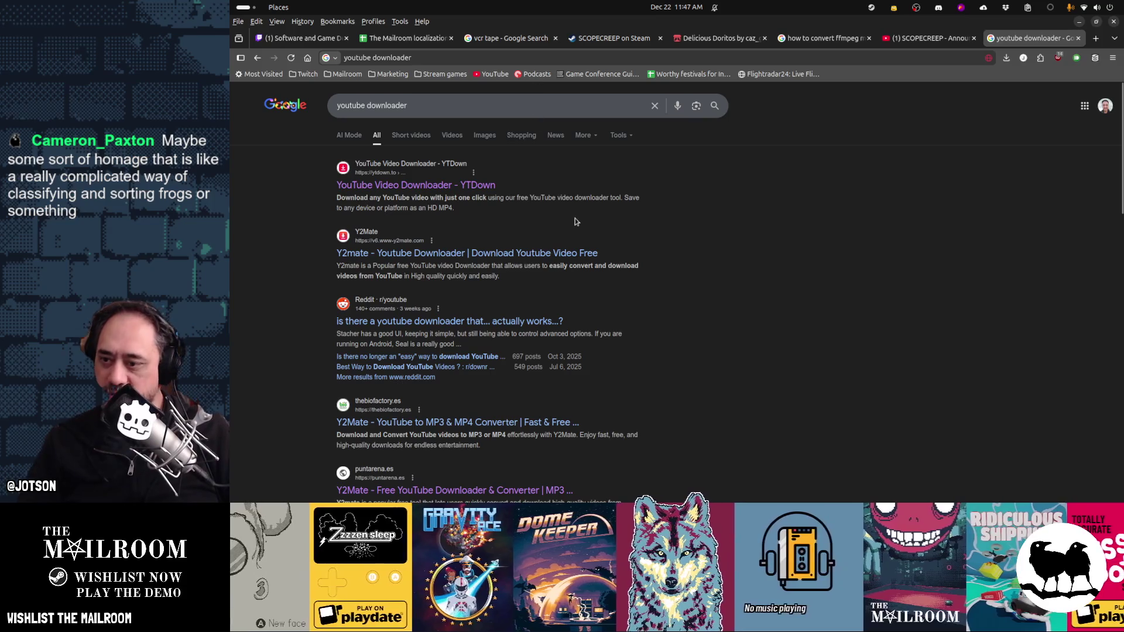
scroll(575, 221, "down", 5)
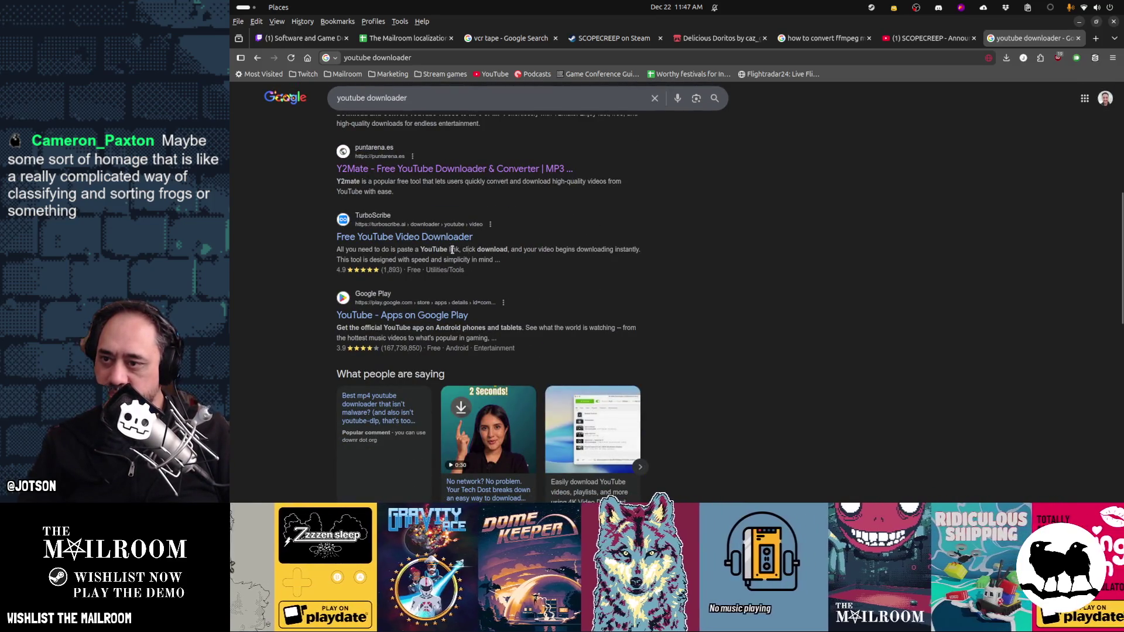
left_click(438, 237)
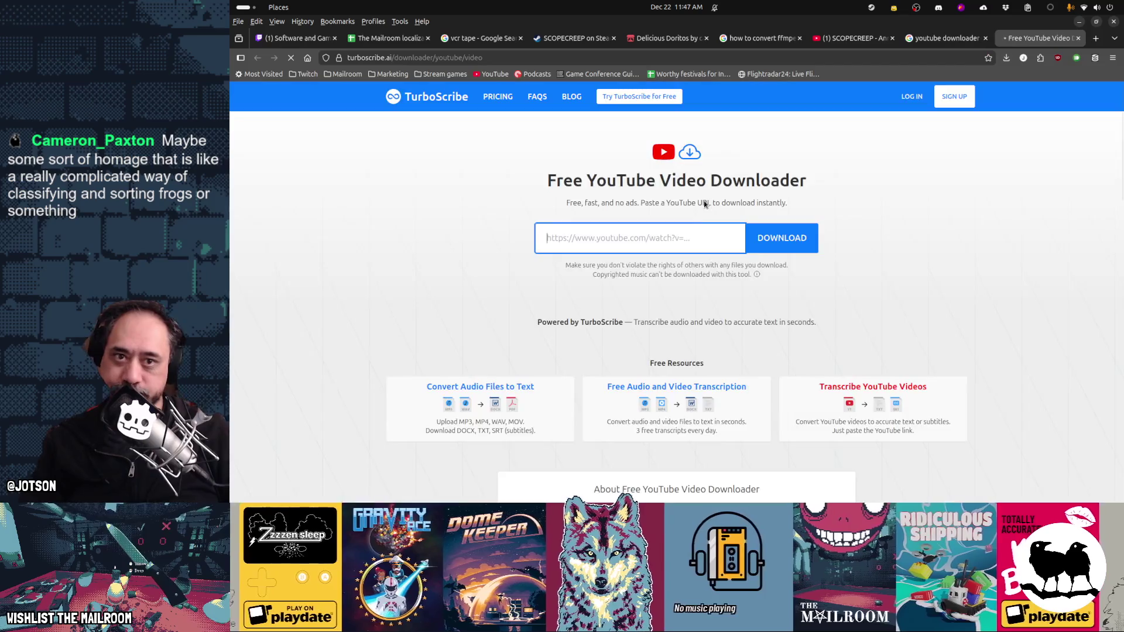
type("https://www.youtube.com/watch?v=1ST-zEJHEJQ")
left_click(762, 238)
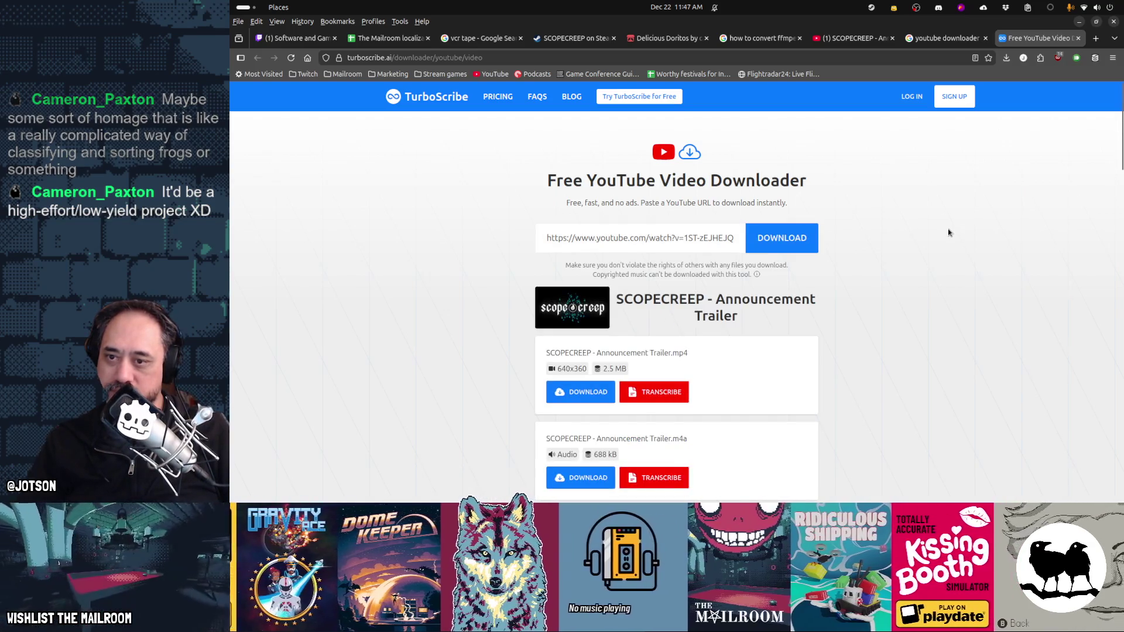
Step: Download the 640x360 mp4 and save it to Downloads as scopecreep.mp4
scroll(948, 233, "down", 3)
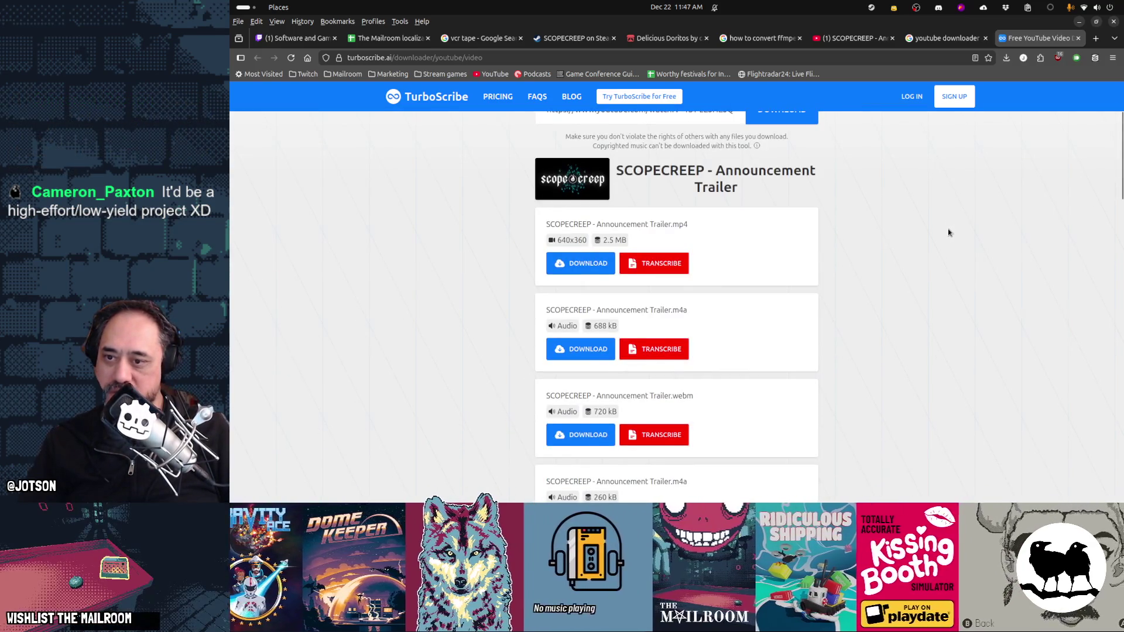
scroll(948, 232, "down", 3)
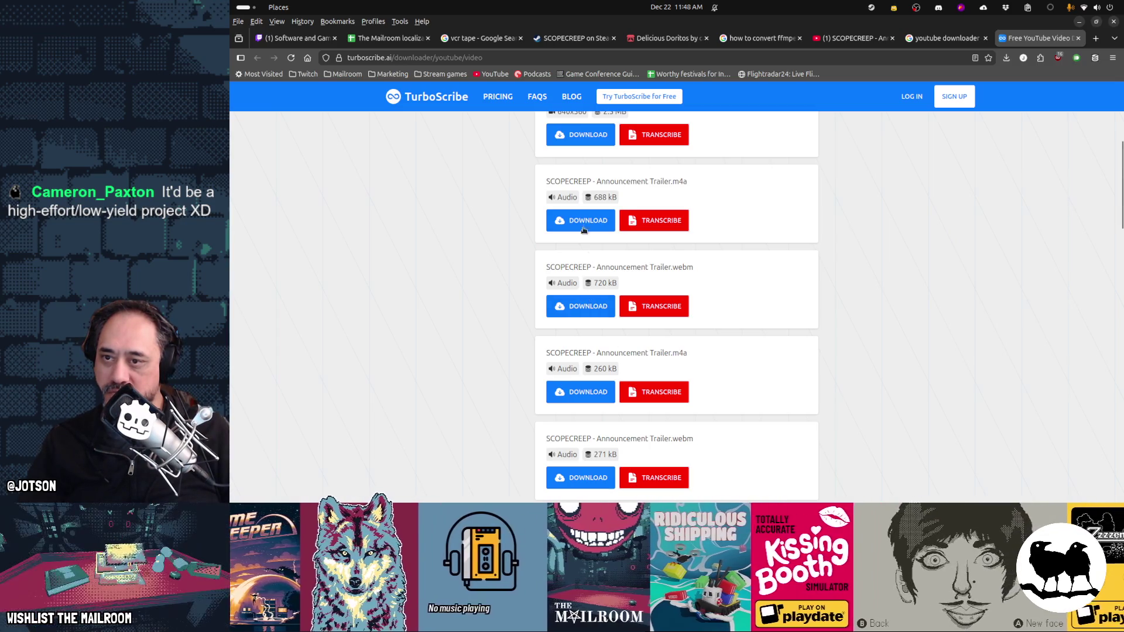
scroll(585, 244, "up", 3)
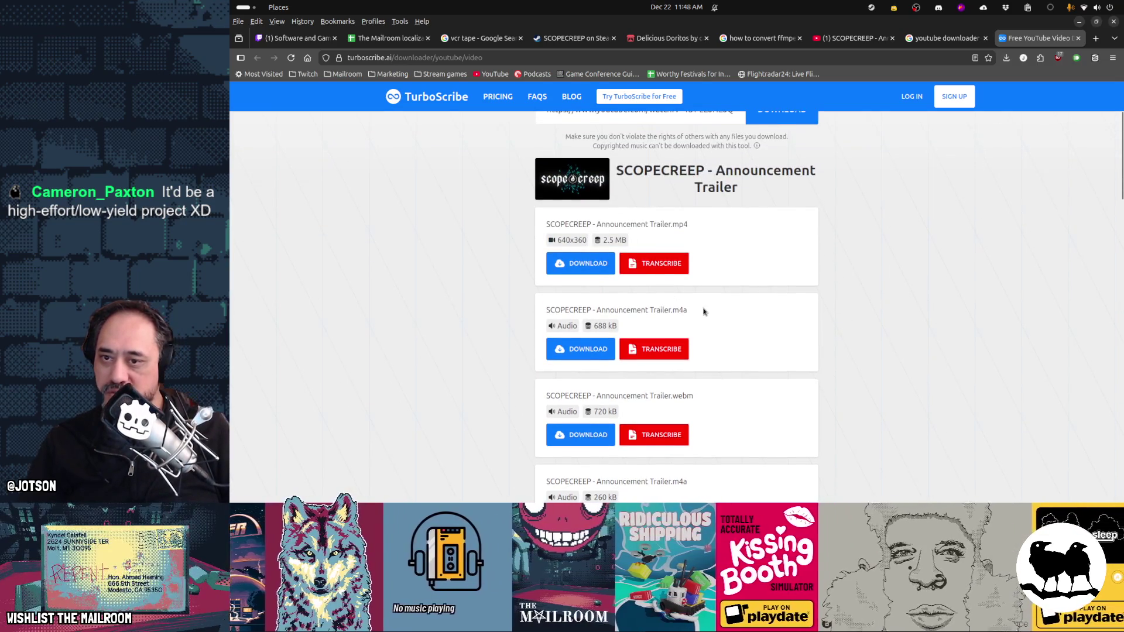
scroll(704, 311, "down", 5)
scroll(704, 311, "up", 5)
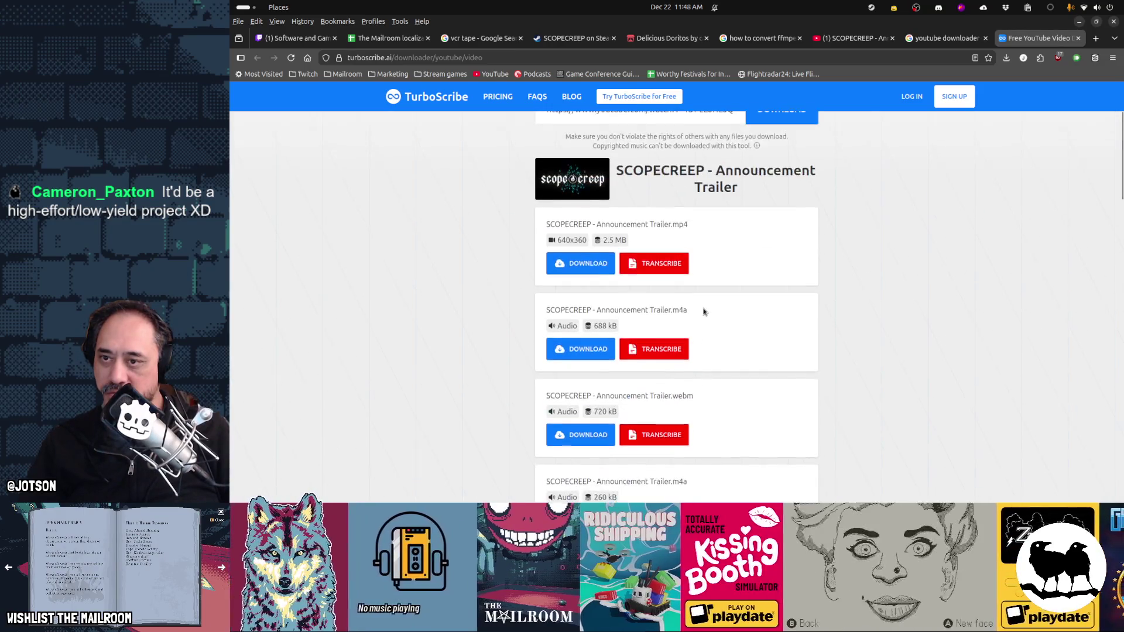
left_click(582, 264)
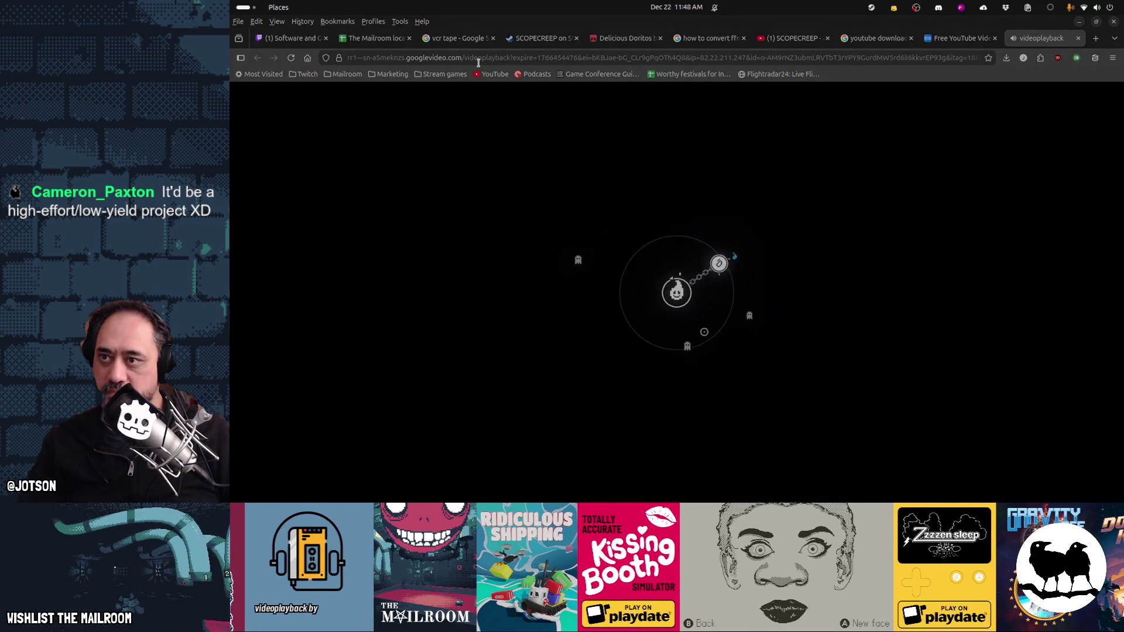
key("ctrl+s")
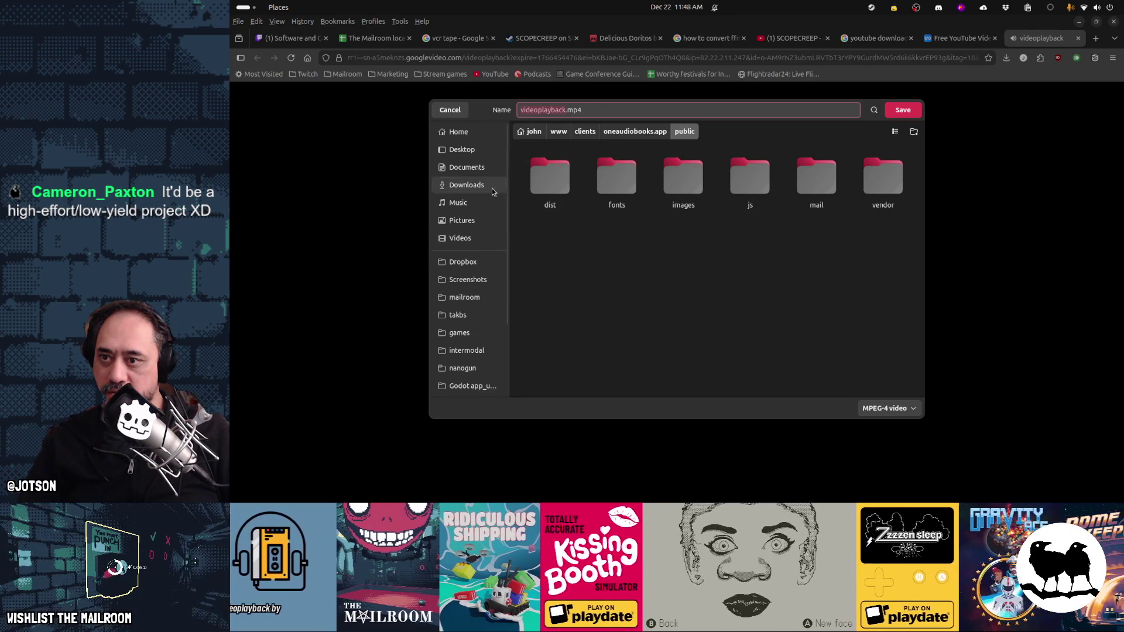
left_click(492, 189)
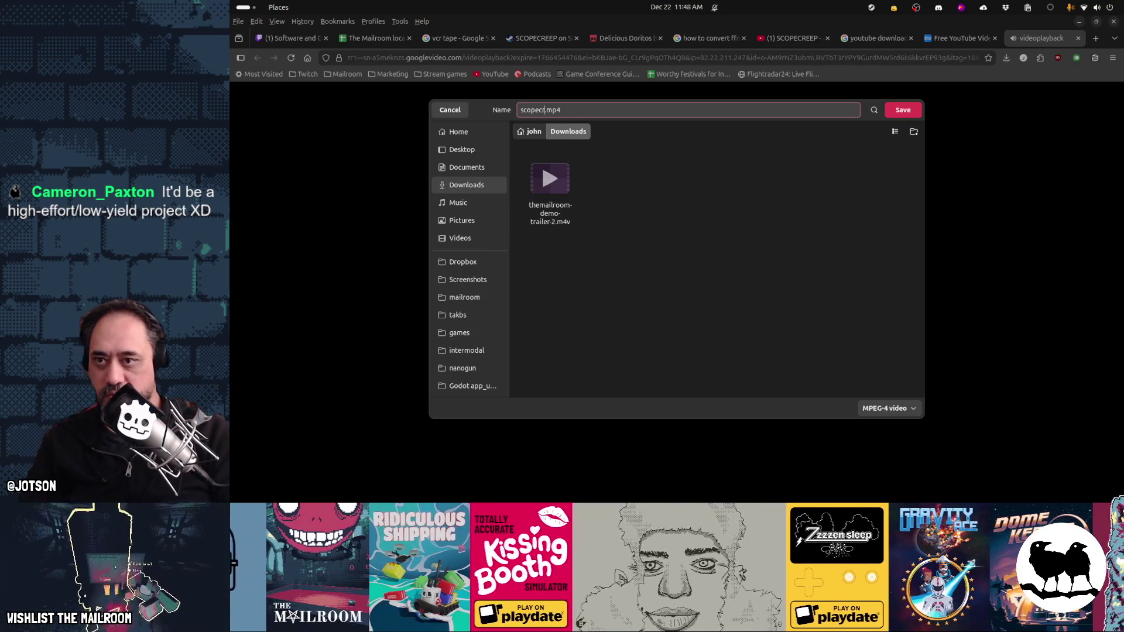
key("Return")
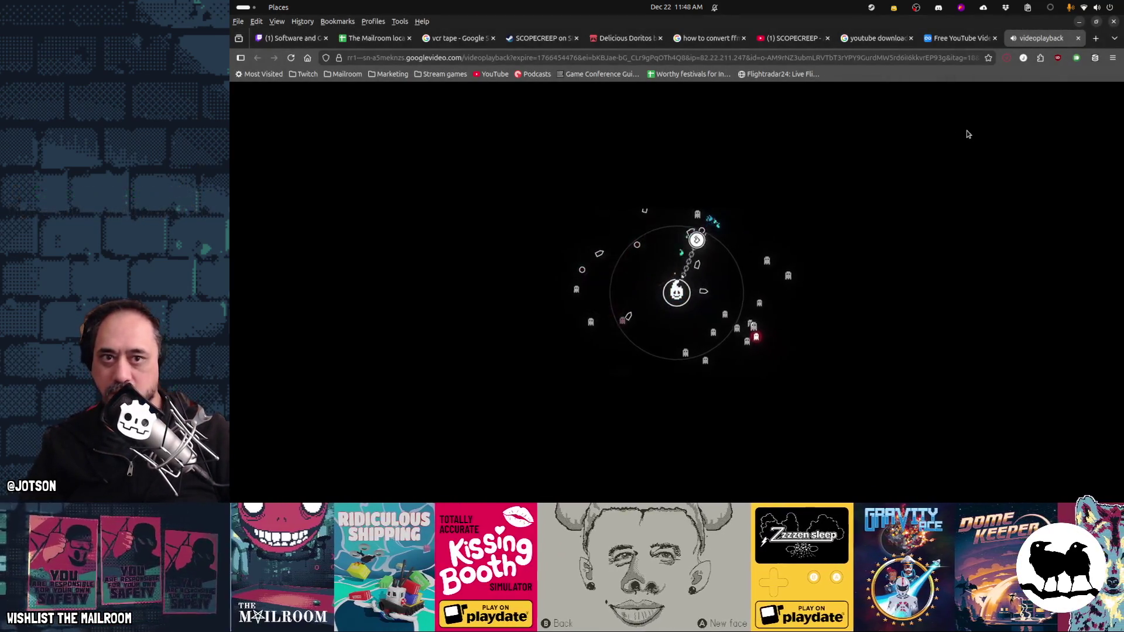
key("ctrl+w")
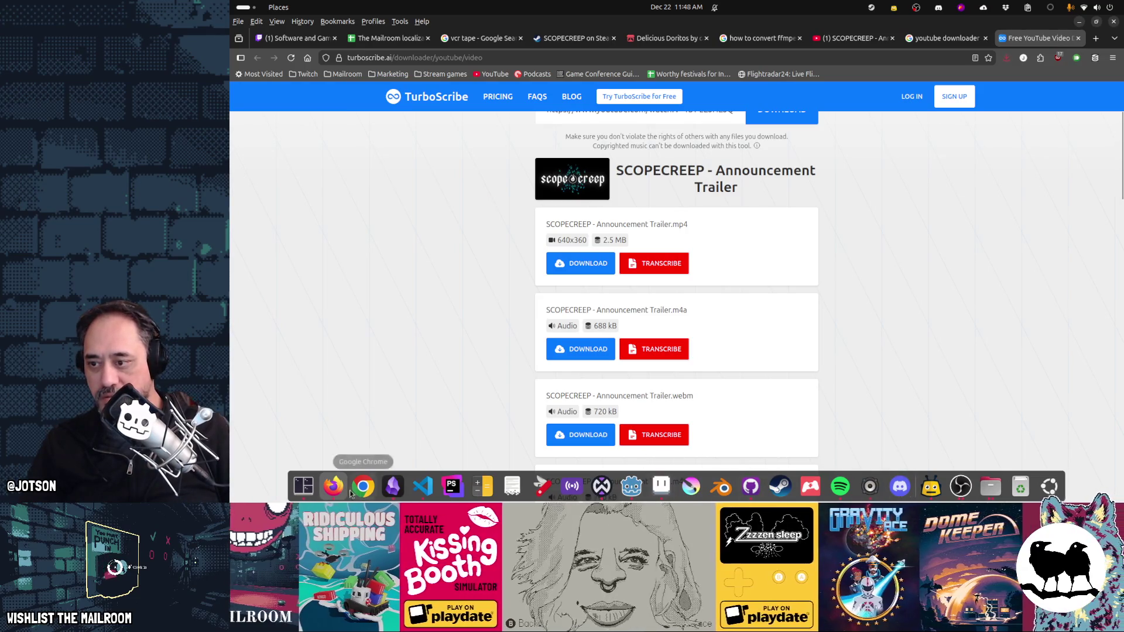
Step: From Downloads, rerun ffmpeg converting scopecreep.mp4 to ~/code/games/mailroom/game/videos/tape_scopecreep.ogv at 200x112
left_click(307, 491)
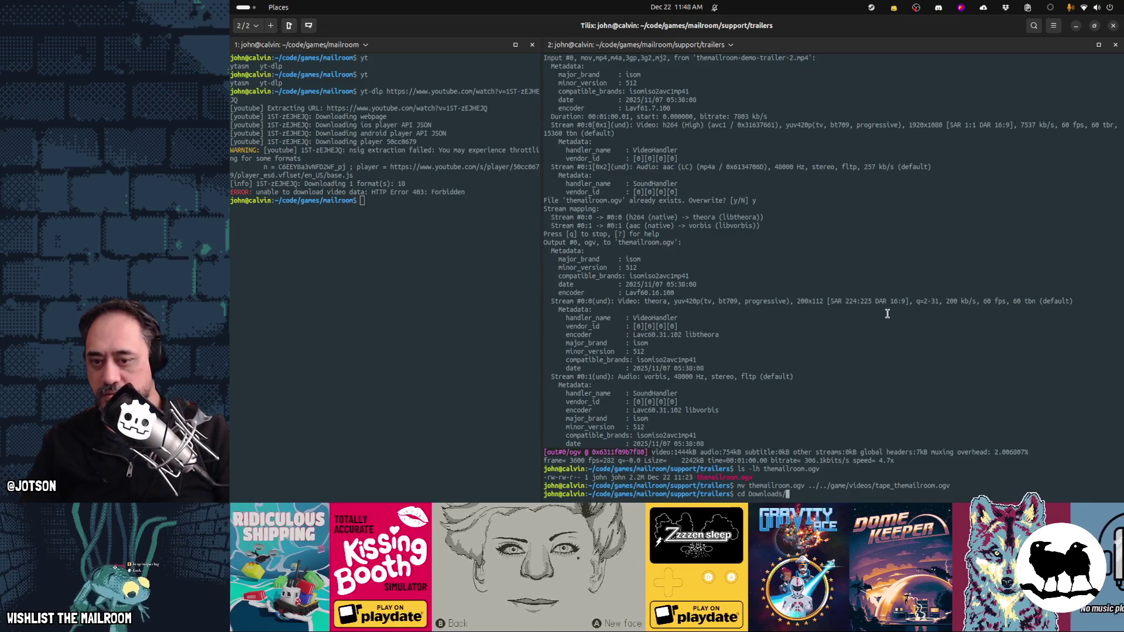
key("Return")
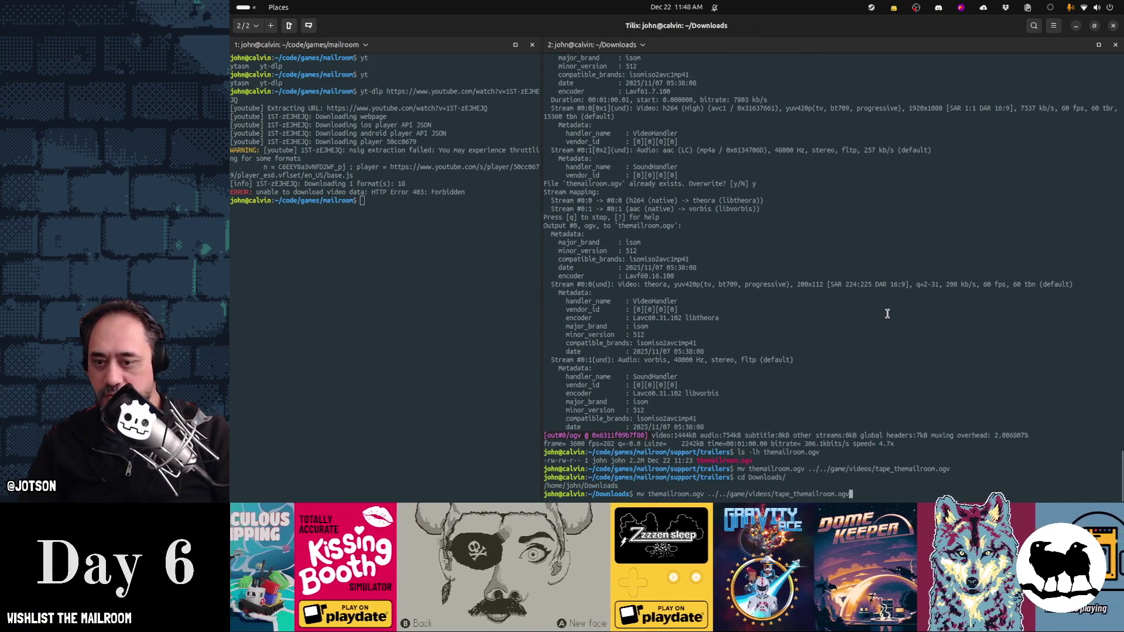
key("Up")
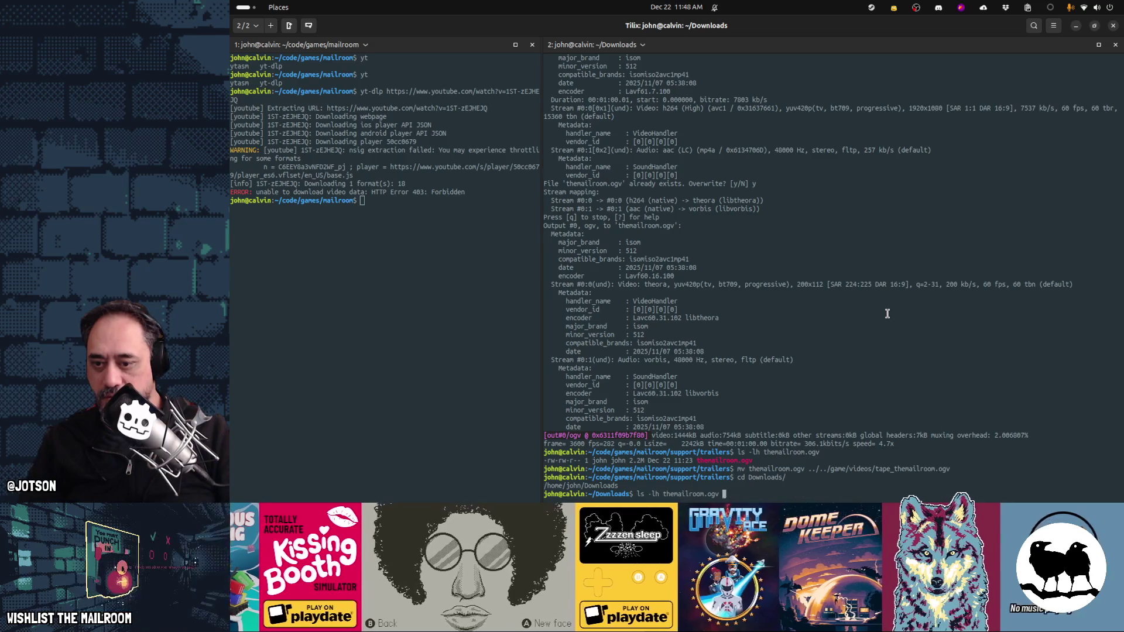
key("Up")
key("ctrl+Left")
key("ctrl+Left")
key("ctrl+Left")
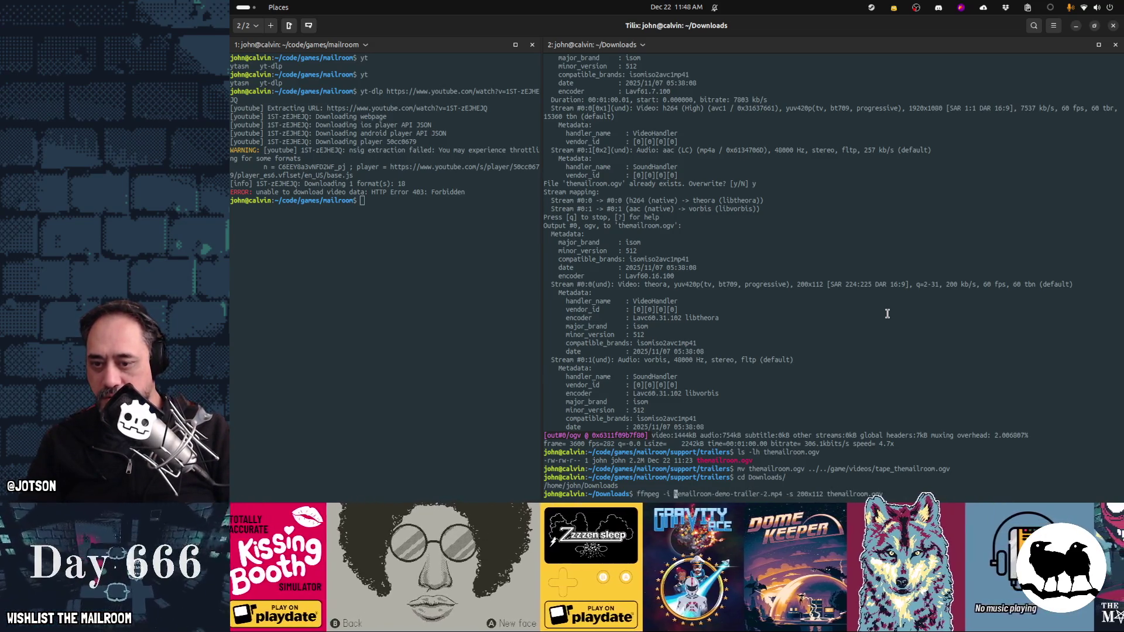
key("Delete")
key("Delete")
key("Delete")
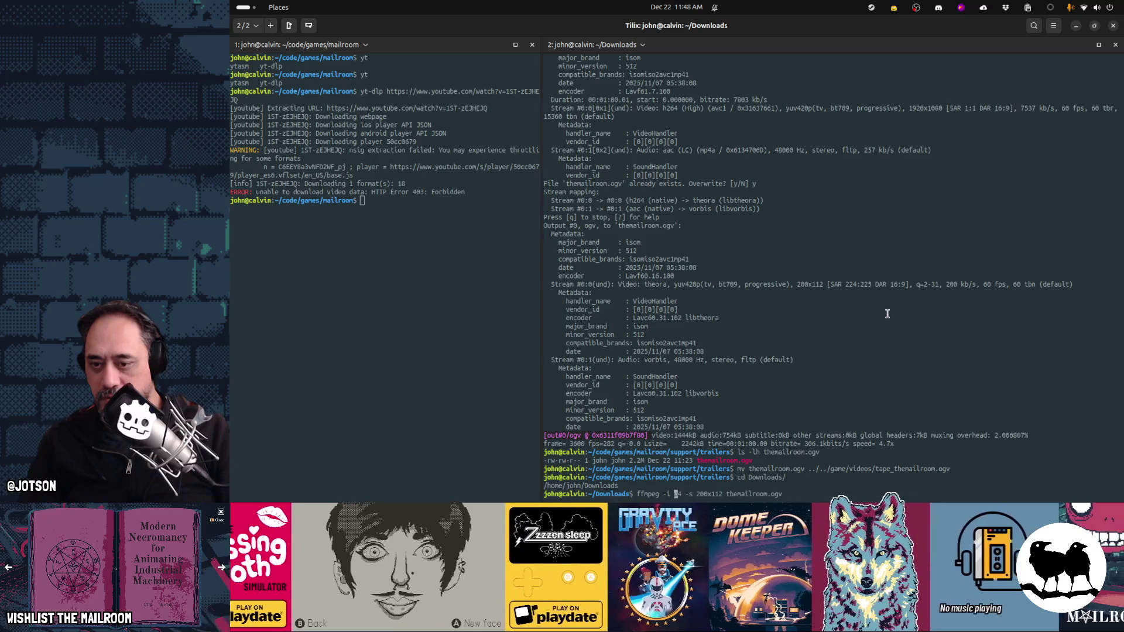
key("End")
key("BackSpace")
key("BackSpace")
key("BackSpace")
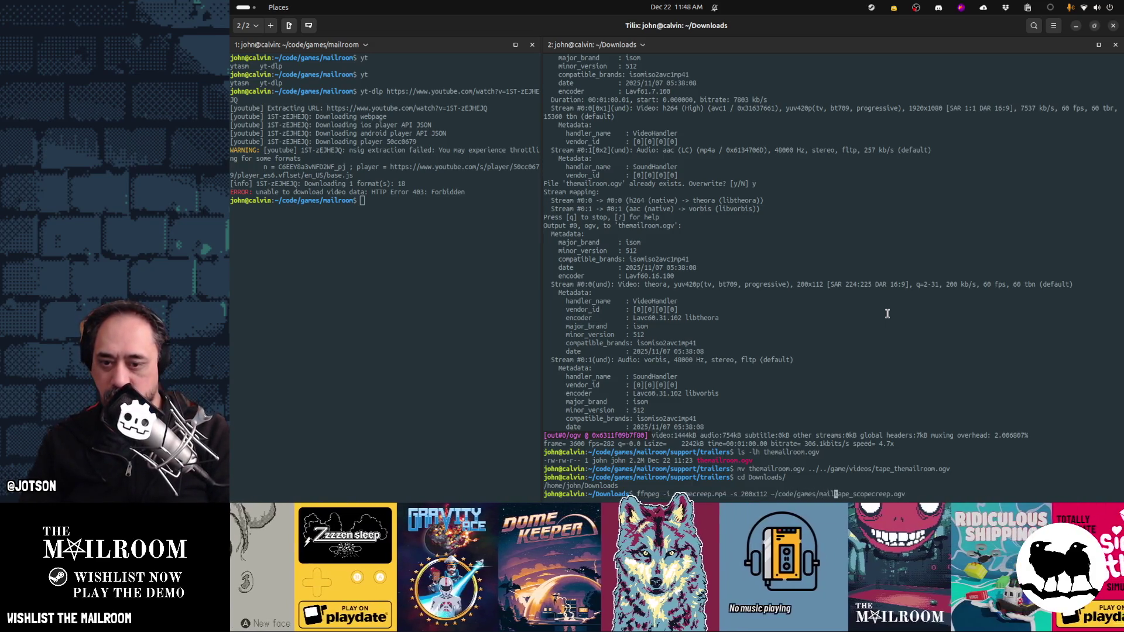
type("room/game/vide")
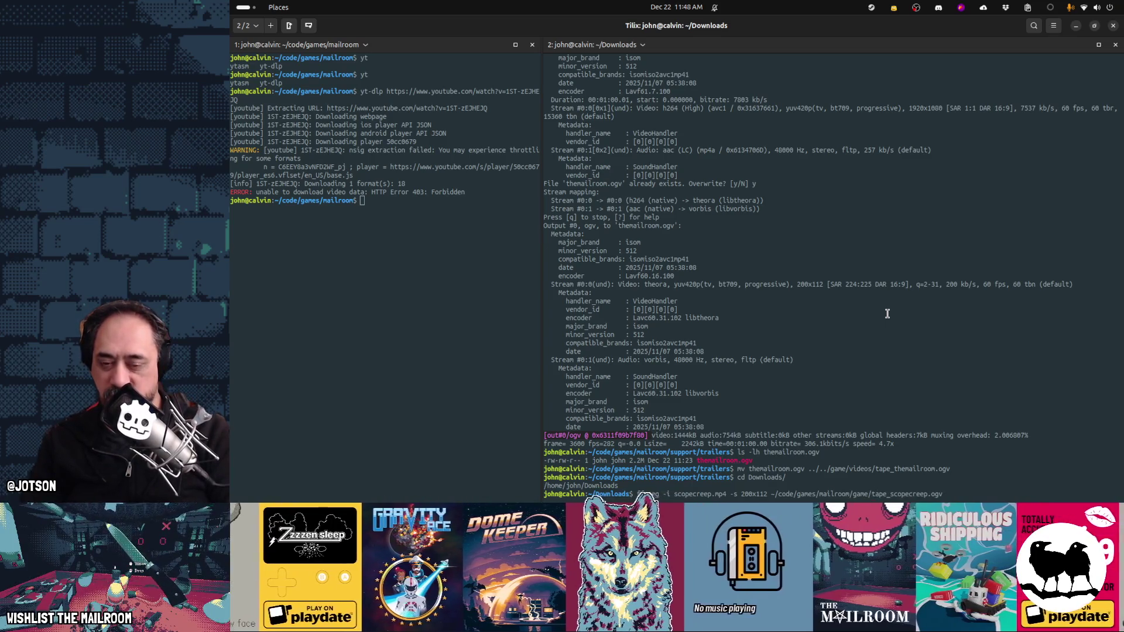
type("os/")
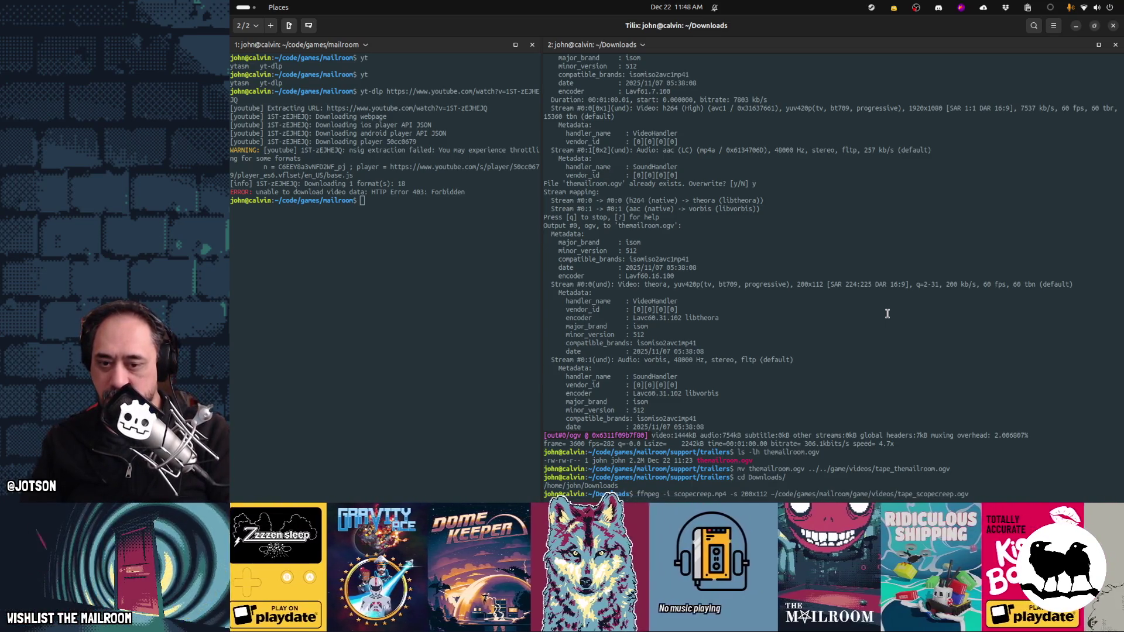
key("Return")
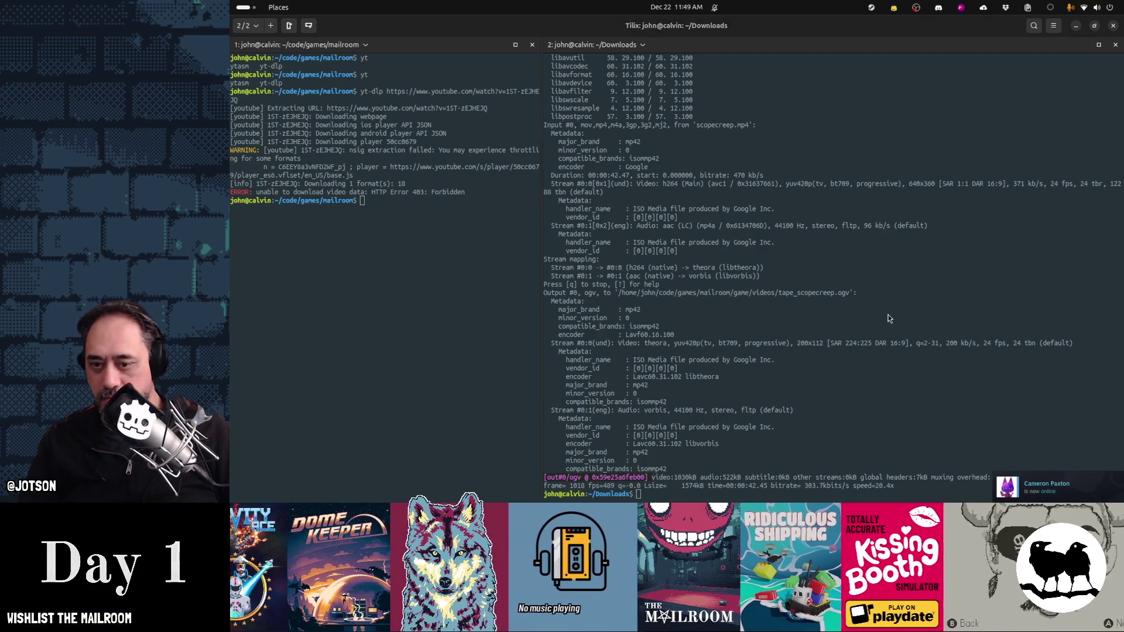
key("alt+Tab")
key("alt+Tab")
key("alt+Tab")
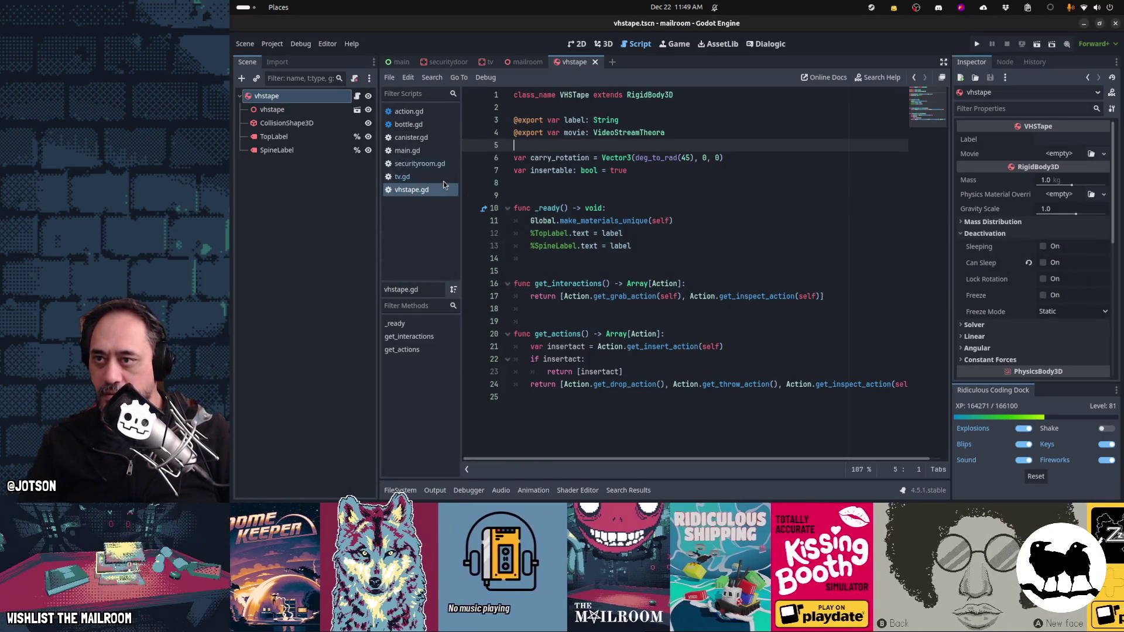
Step: Rename the tape_themailroom node in the mailroom scene to tape_scopecreep
left_click(524, 62)
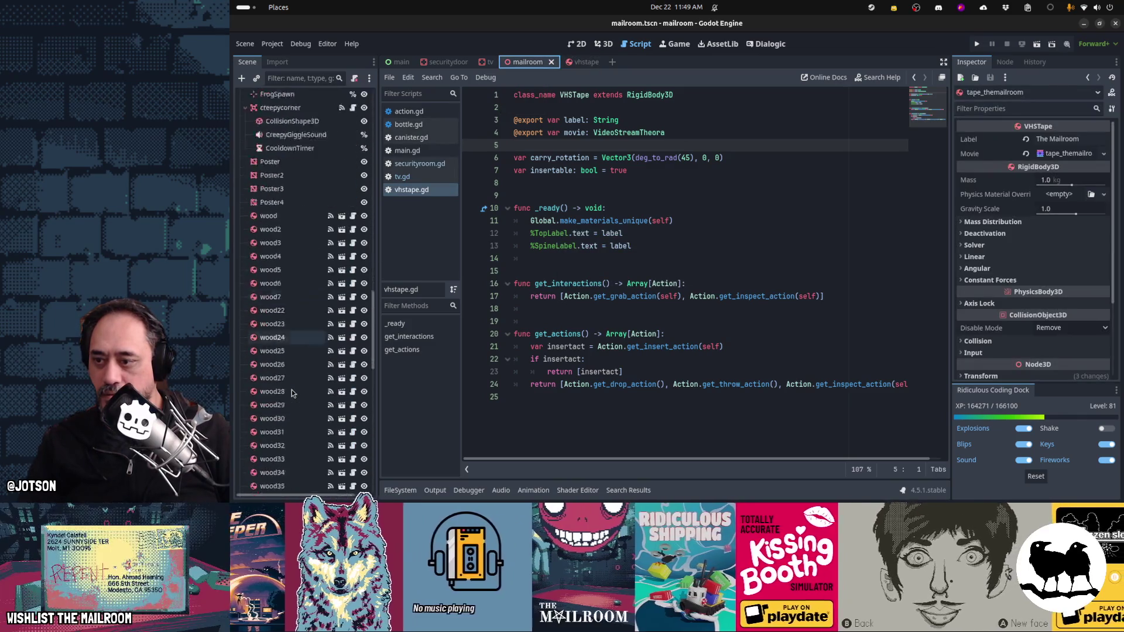
scroll(294, 351, "up", 10)
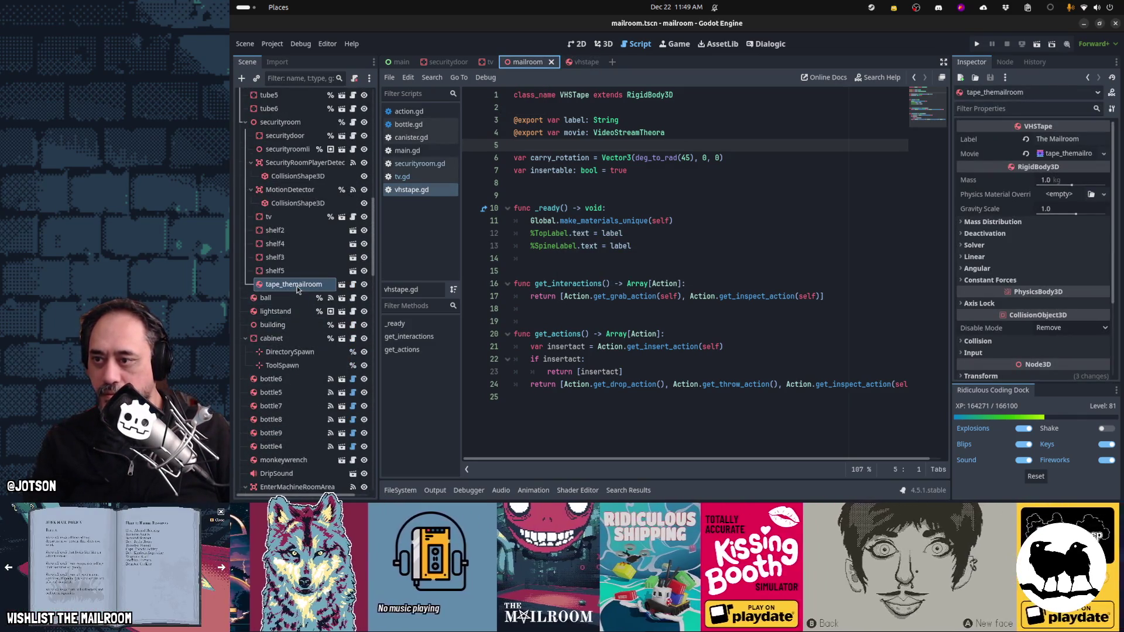
double_click(297, 285)
type("ta")
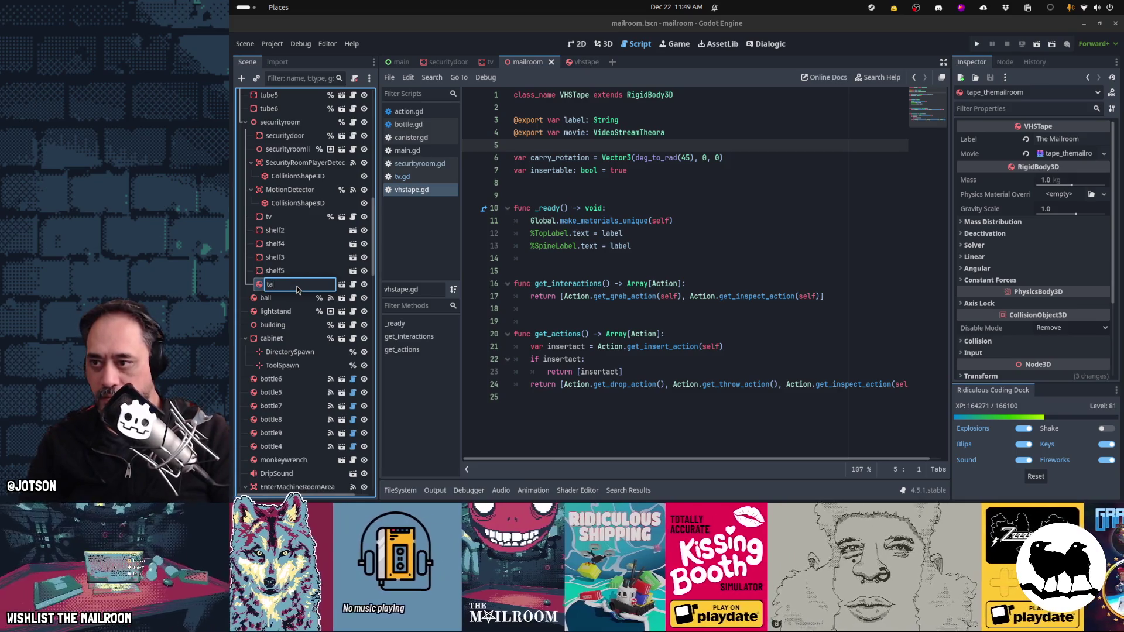
type("pe_scopecree")
key("Return")
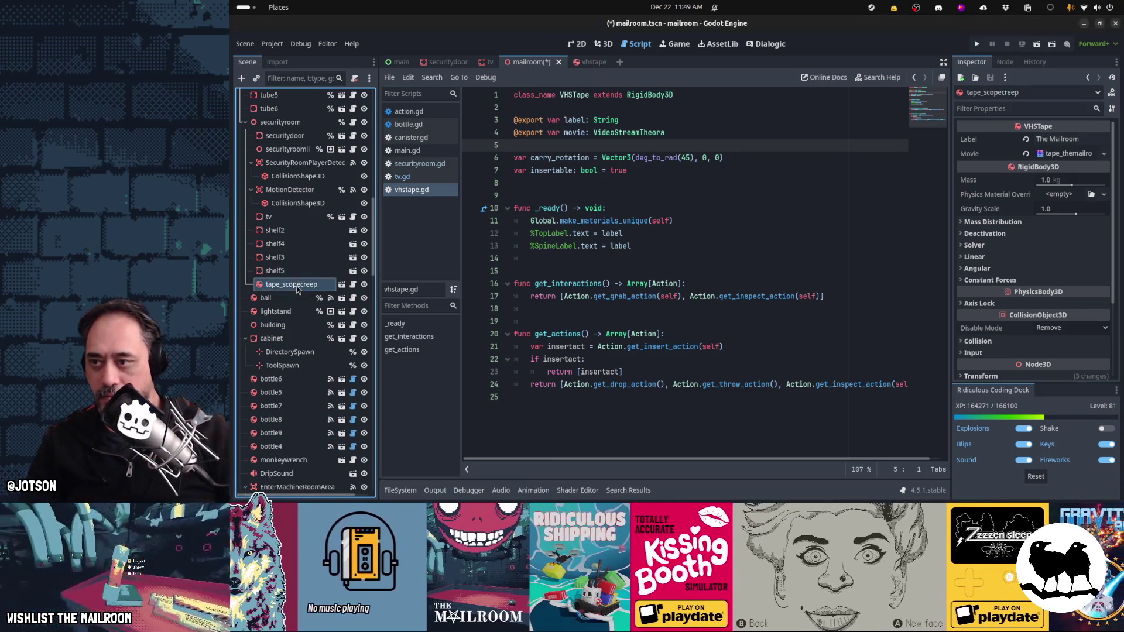
Step: Set the tape's Label to Scopecreep and Movie to tape_scopecreep.ogv, save, and run the game
double_click(1061, 135)
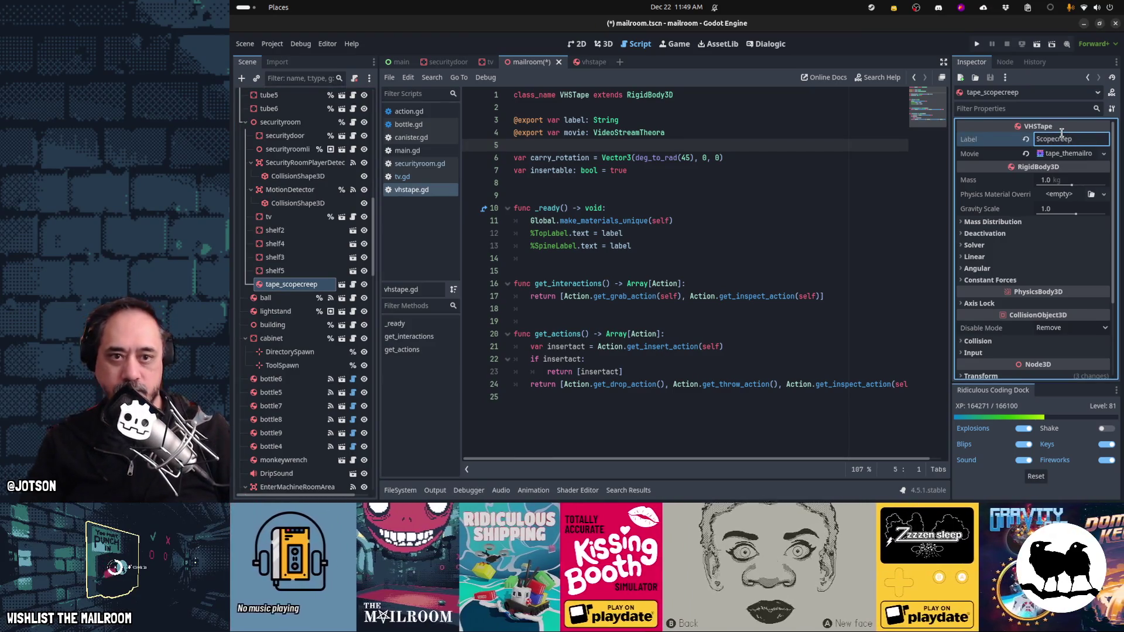
left_click(1026, 153)
left_click(1091, 154)
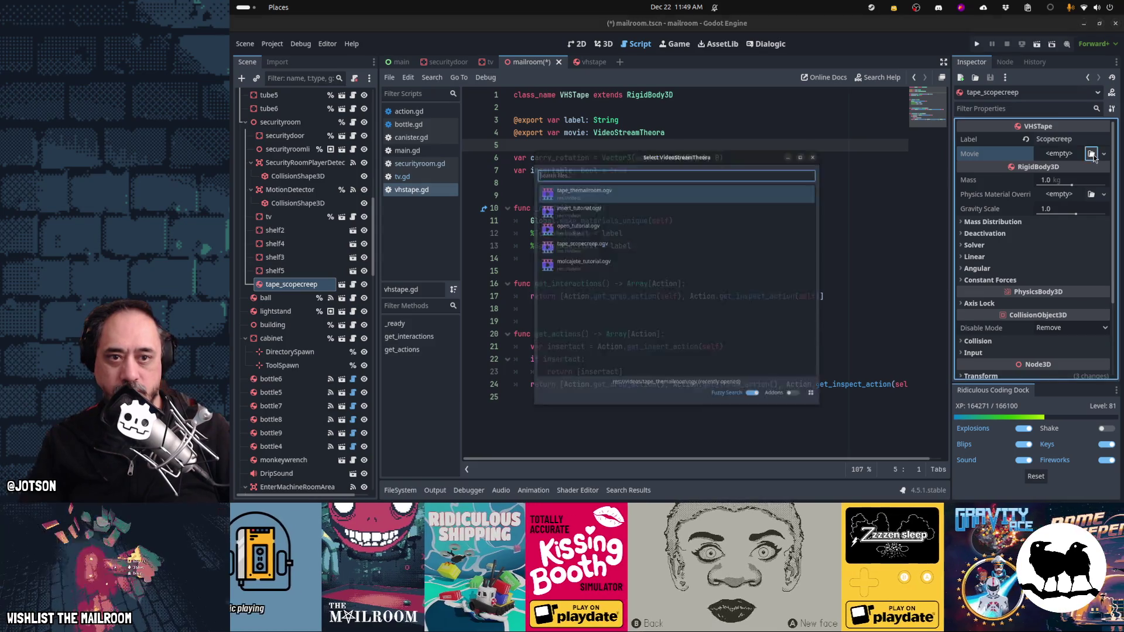
type("tape_")
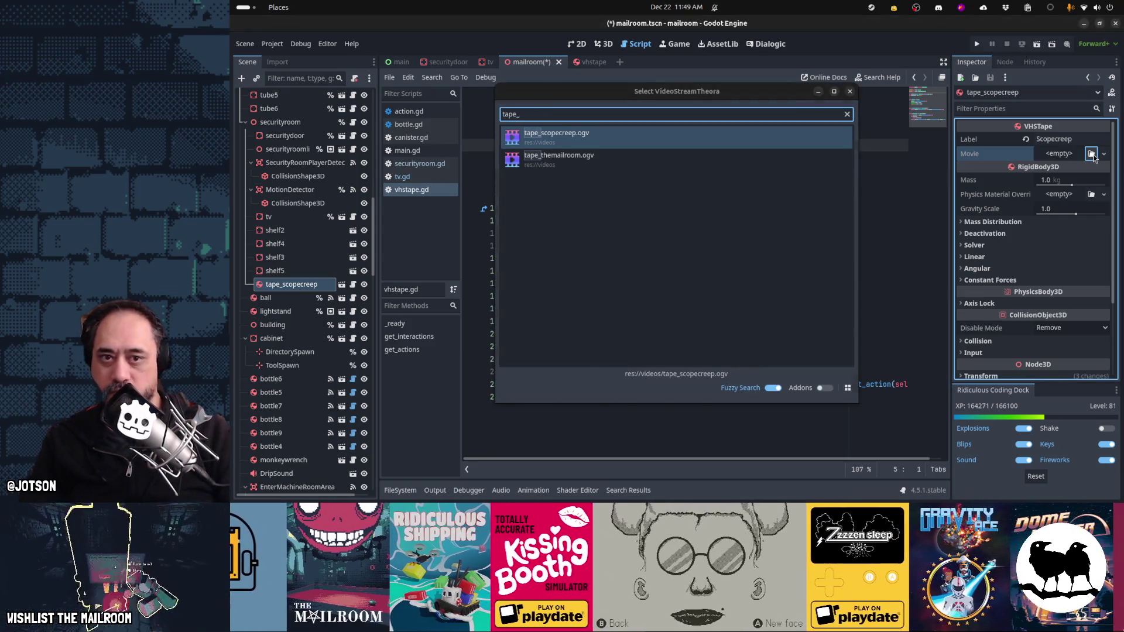
key("Return")
key("ctrl+s")
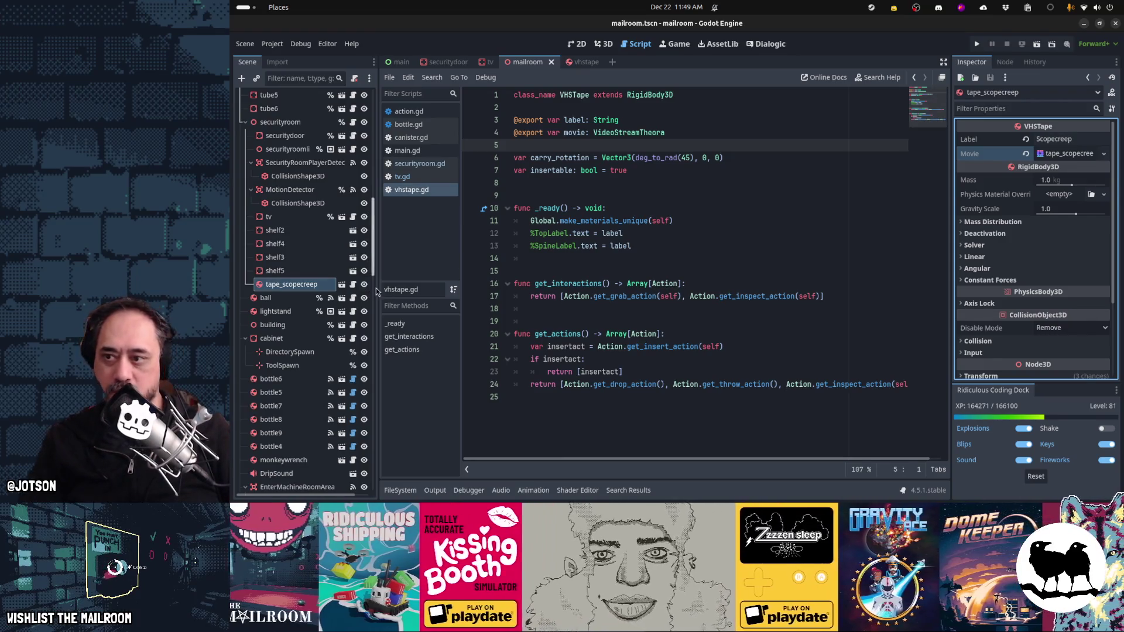
key("F5")
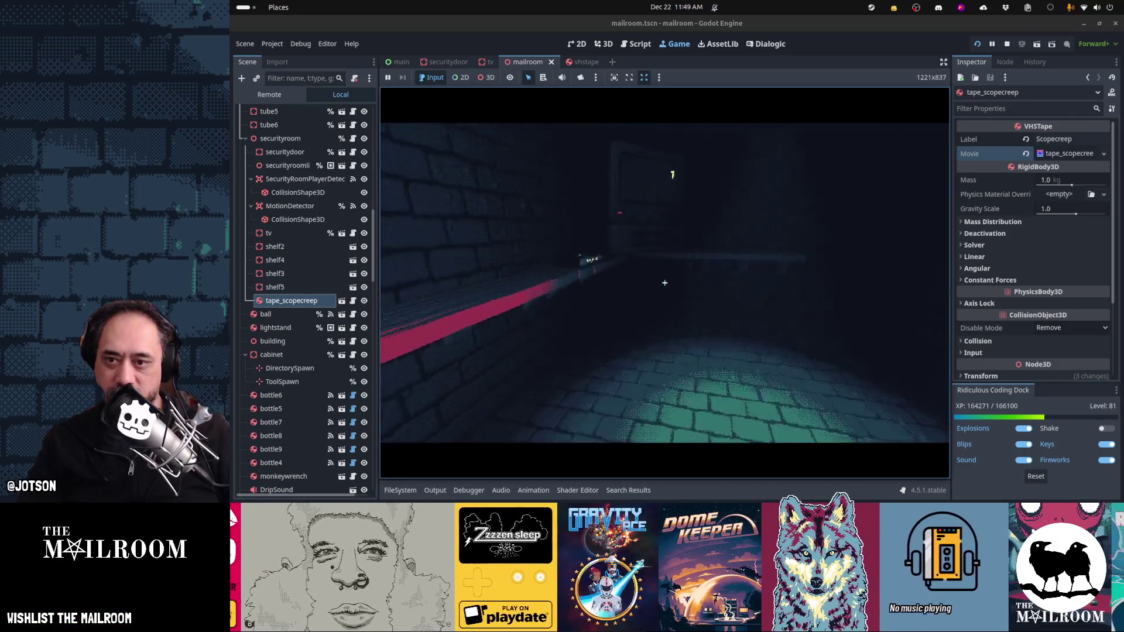
Step: Carry the Scopecreep tape to the TV so the trailer plays, then pause the game
left_click(665, 283)
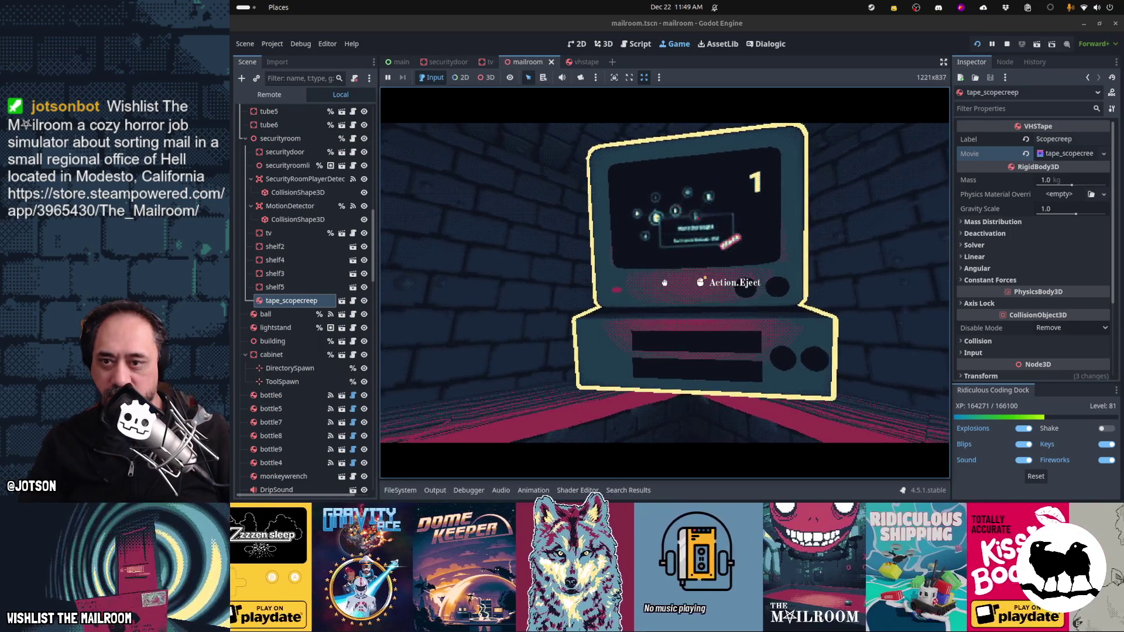
left_click(664, 283)
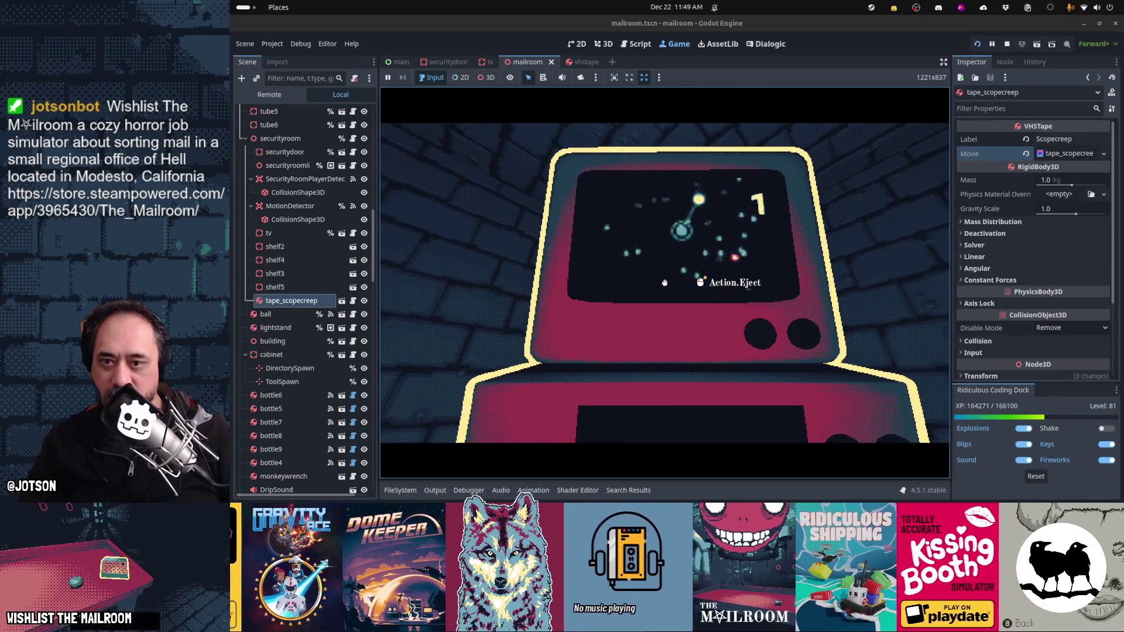
key("Escape")
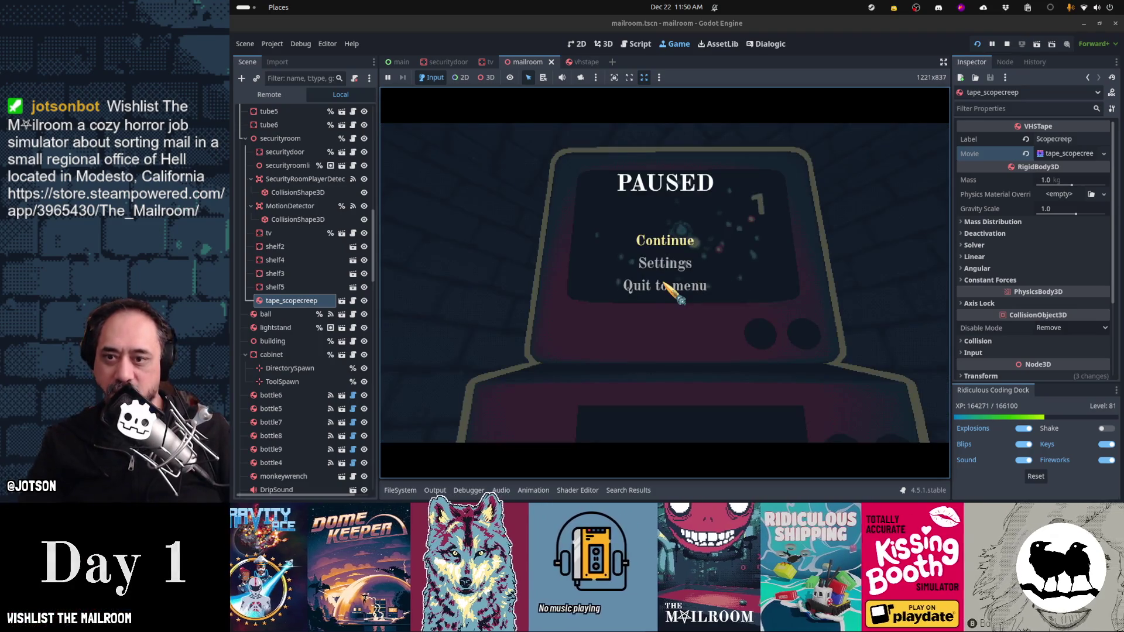
left_click(399, 495)
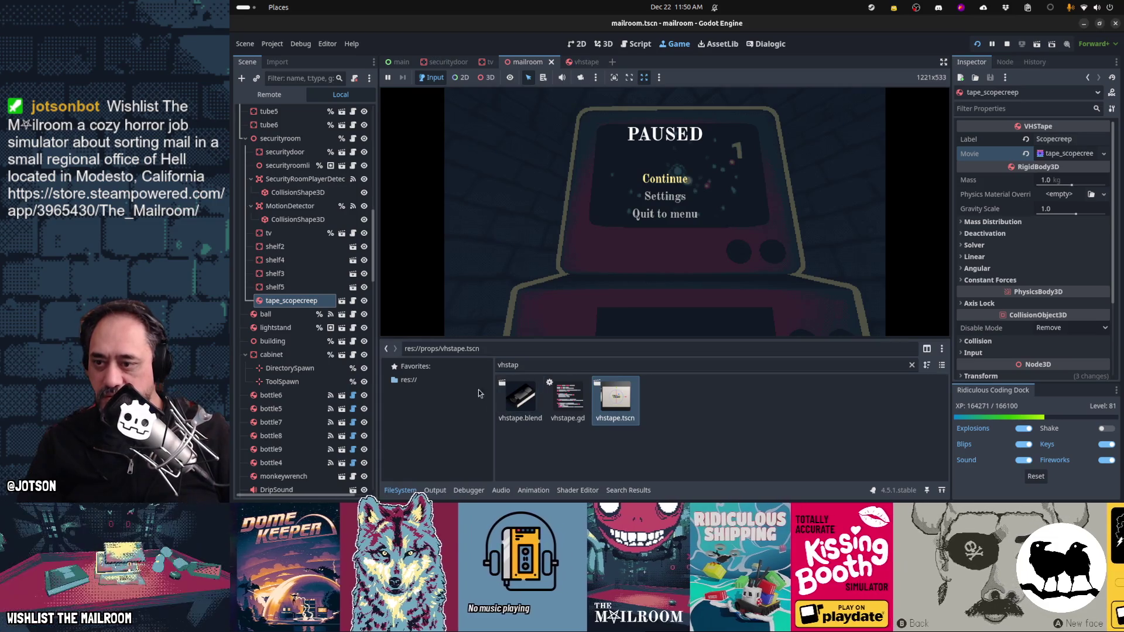
Step: Clear the vhsta filter and inspect tape_scopecreep.ogv (1.53 MiB) in the videos folder
double_click(516, 366)
key("BackSpace")
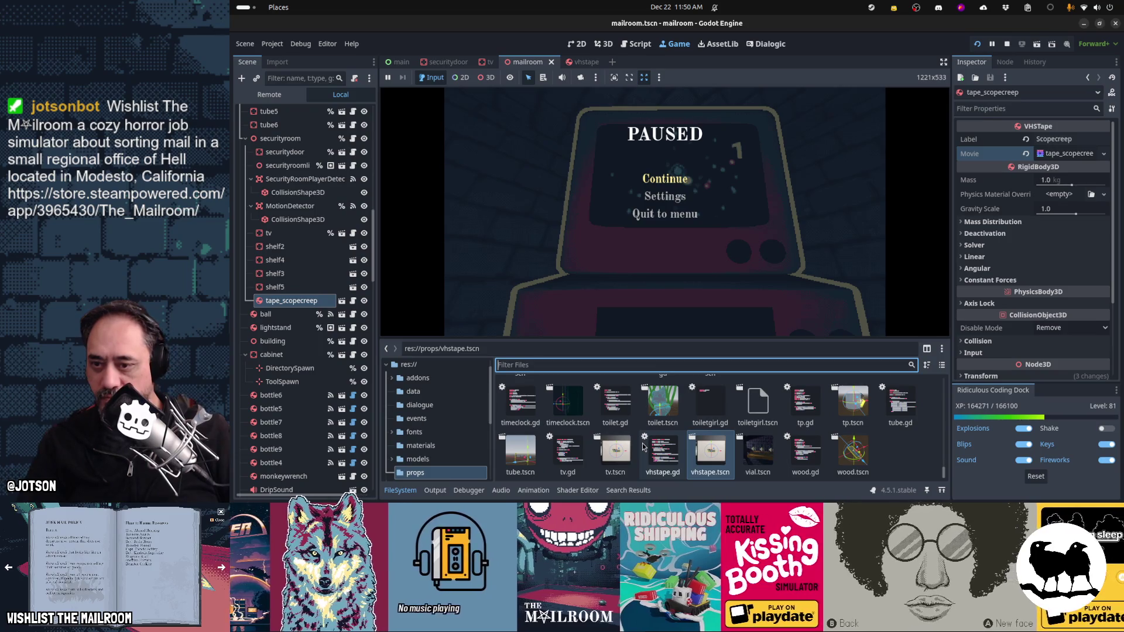
scroll(466, 460, "down", 5)
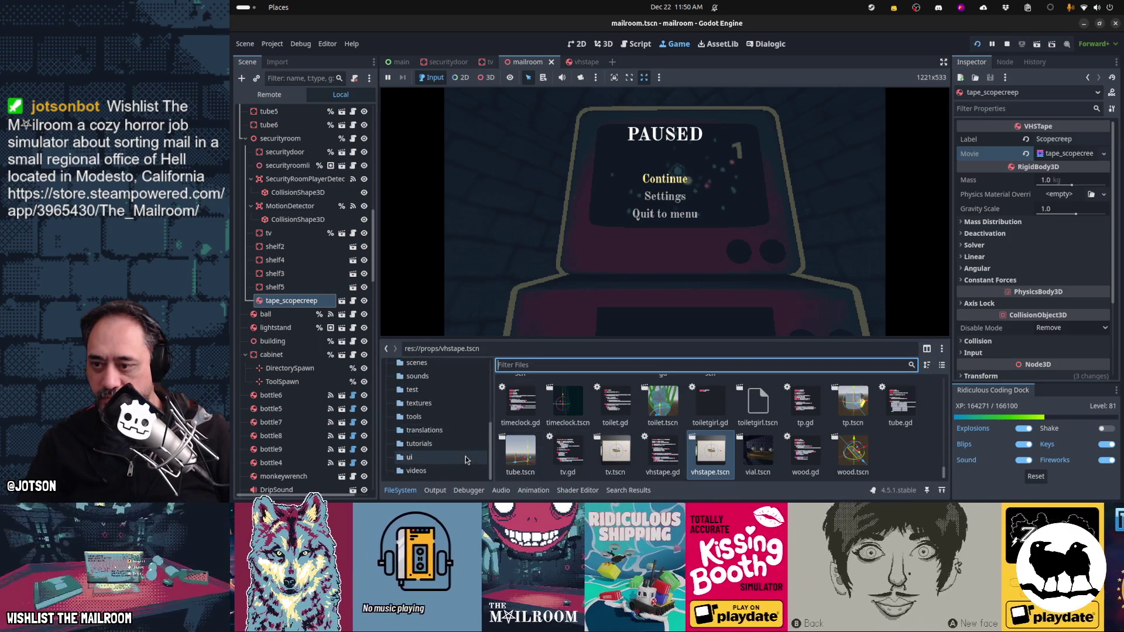
left_click(461, 473)
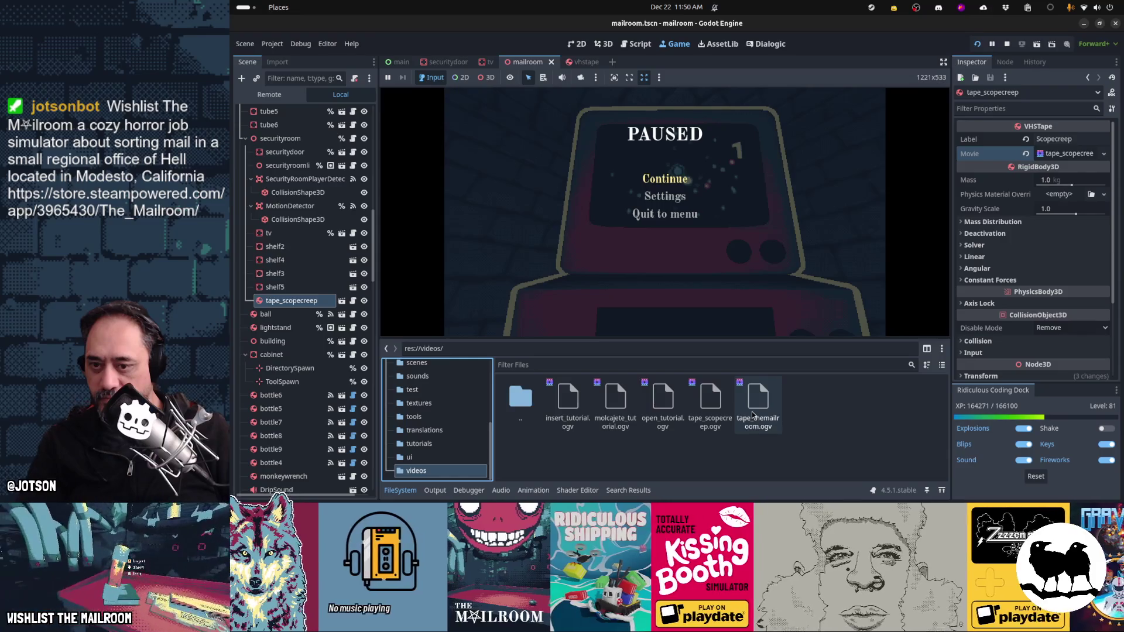
left_click(747, 416)
left_click(710, 404)
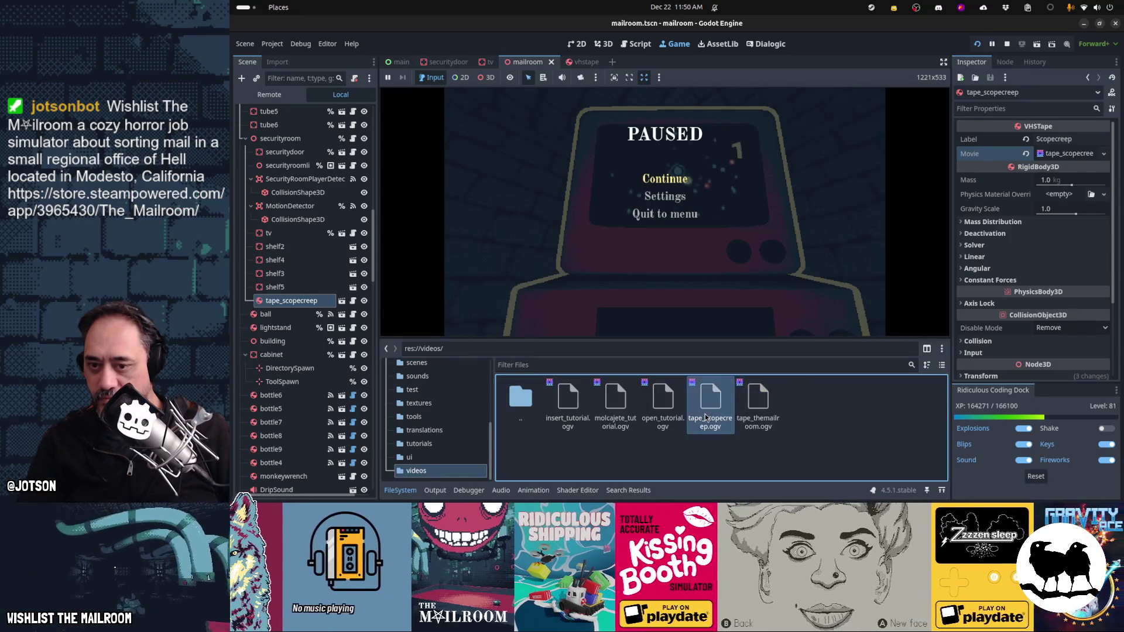
mouse_move(706, 408)
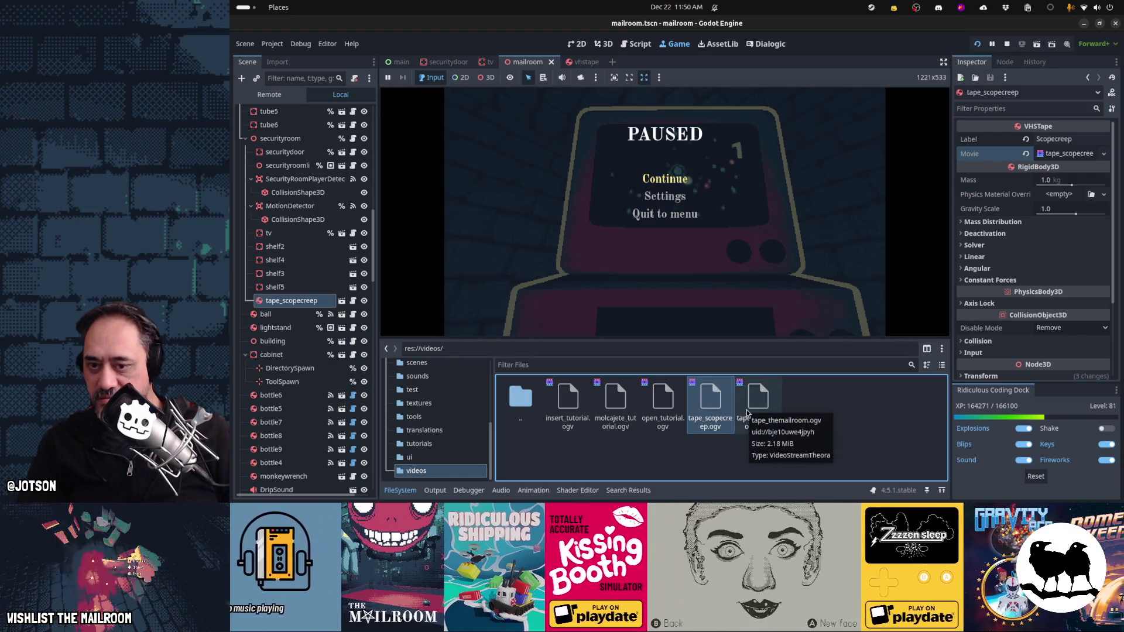
key("alt+Tab")
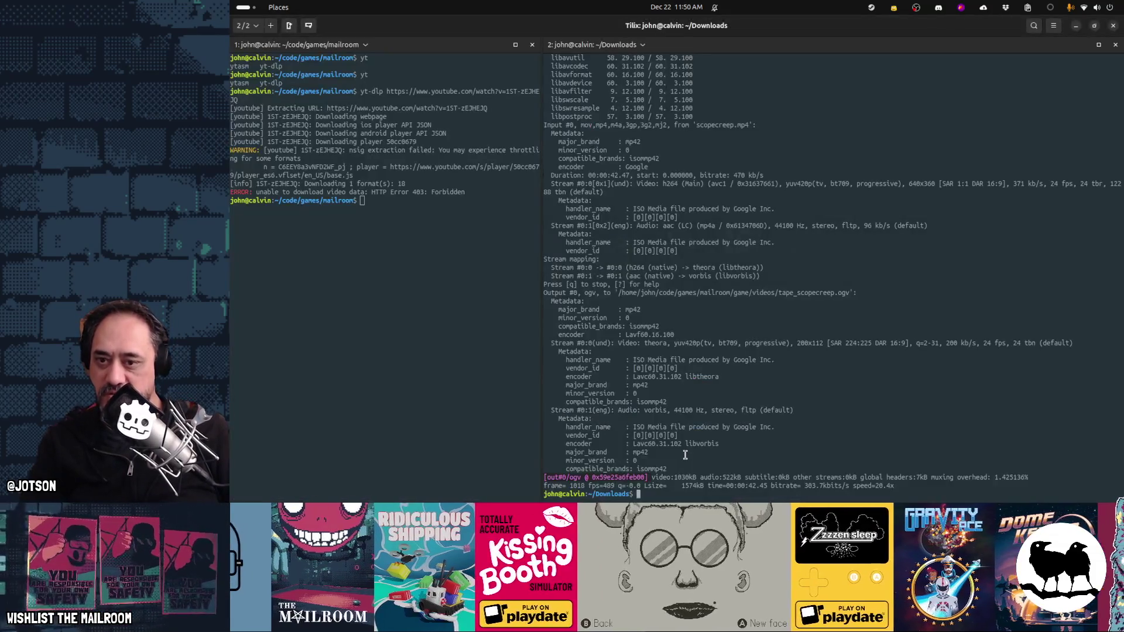
Step: Rerun the ffmpeg conversion at 400x224, answering y to overwrite tape_scopecreep.ogv
key("Up")
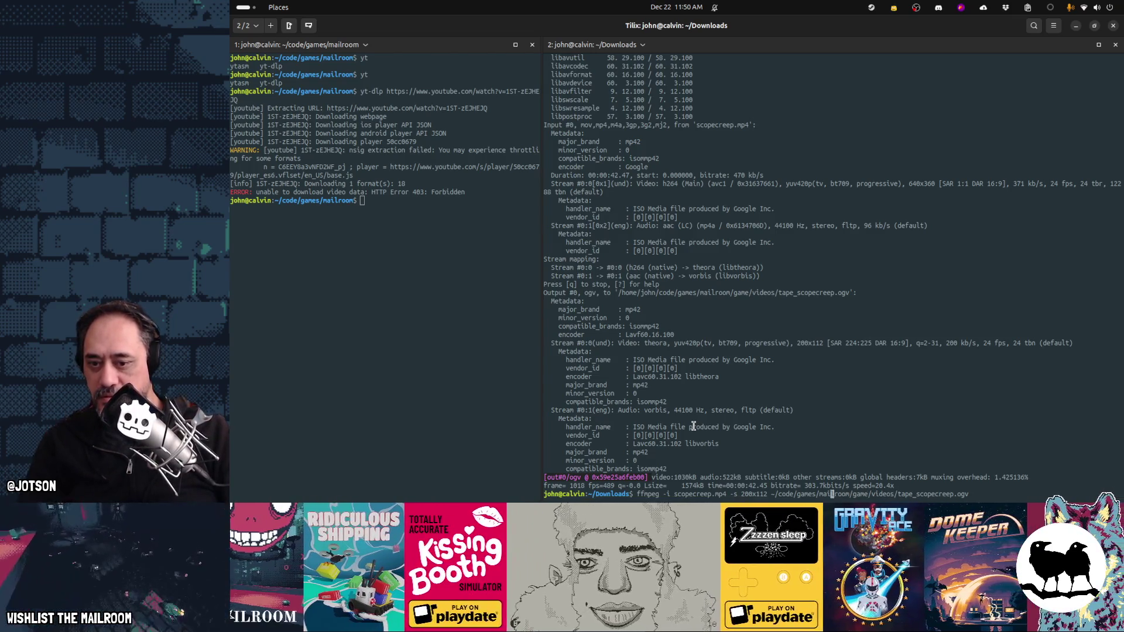
key("ctrl+Left")
key("ctrl+Left")
key("ctrl+Left")
key("Delete")
key("Delete")
key("Delete")
type("400")
key("Right")
key("Delete")
key("Delete")
key("Delete")
type("224")
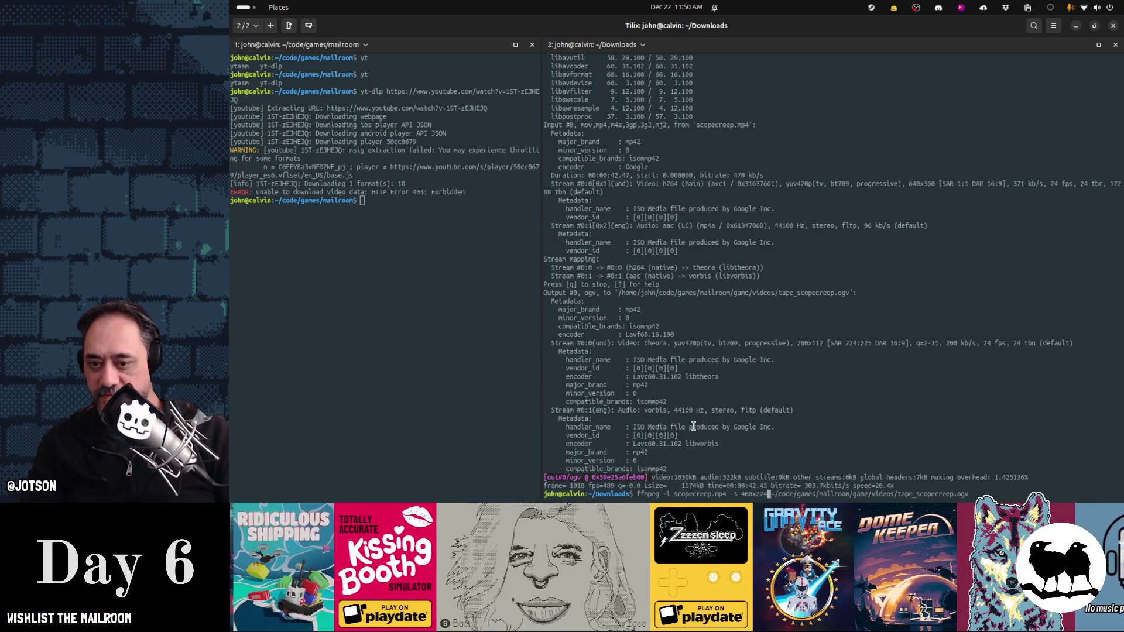
key("Return")
type("y")
key("Return")
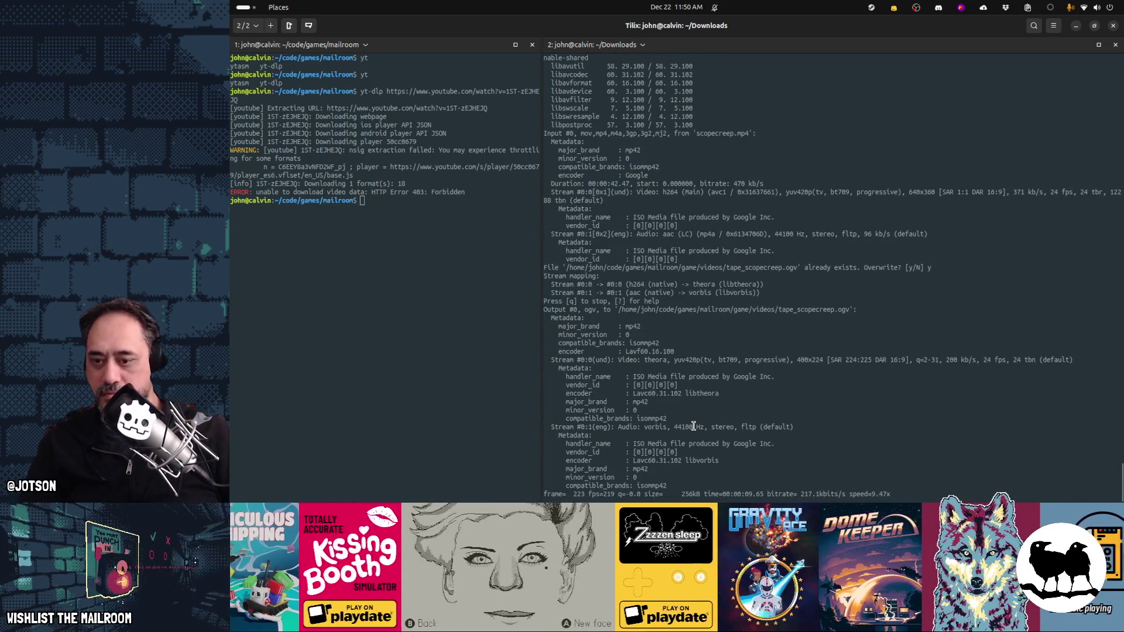
key("alt+Tab")
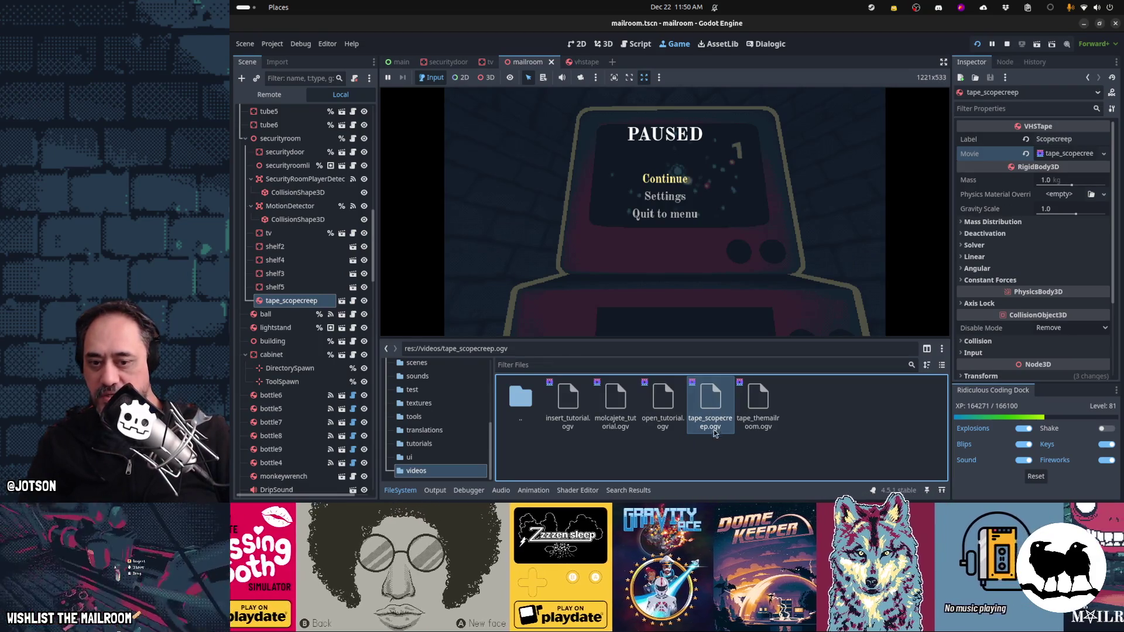
Step: Refresh the videos folder, inspect tape_scopecreep.ogv, and bring up the tv scene
left_click(663, 404)
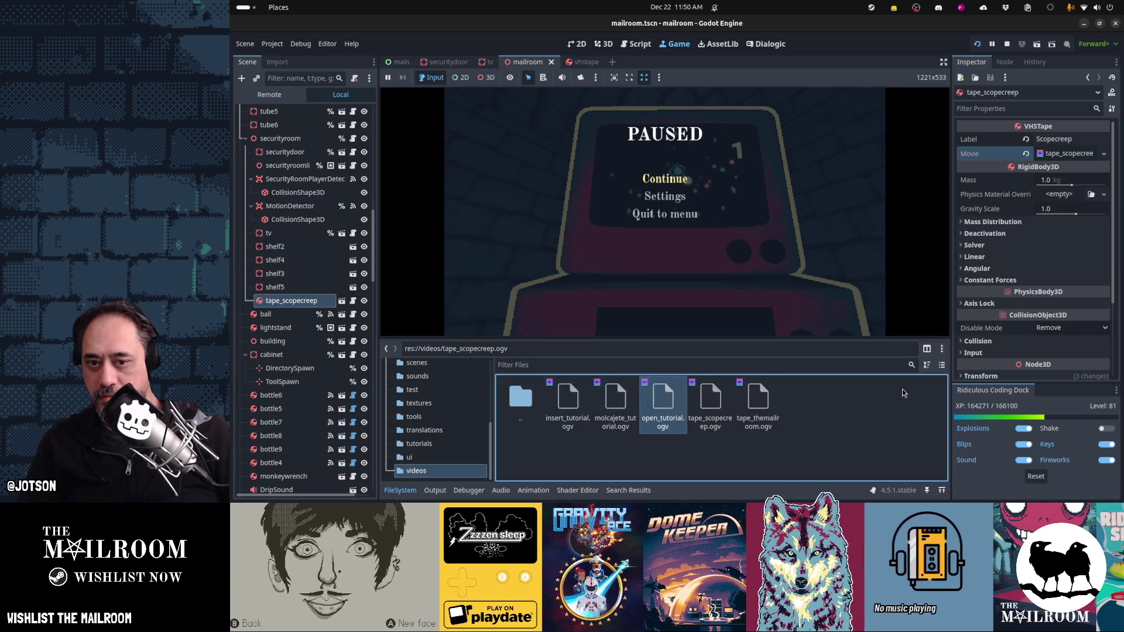
left_click(447, 460)
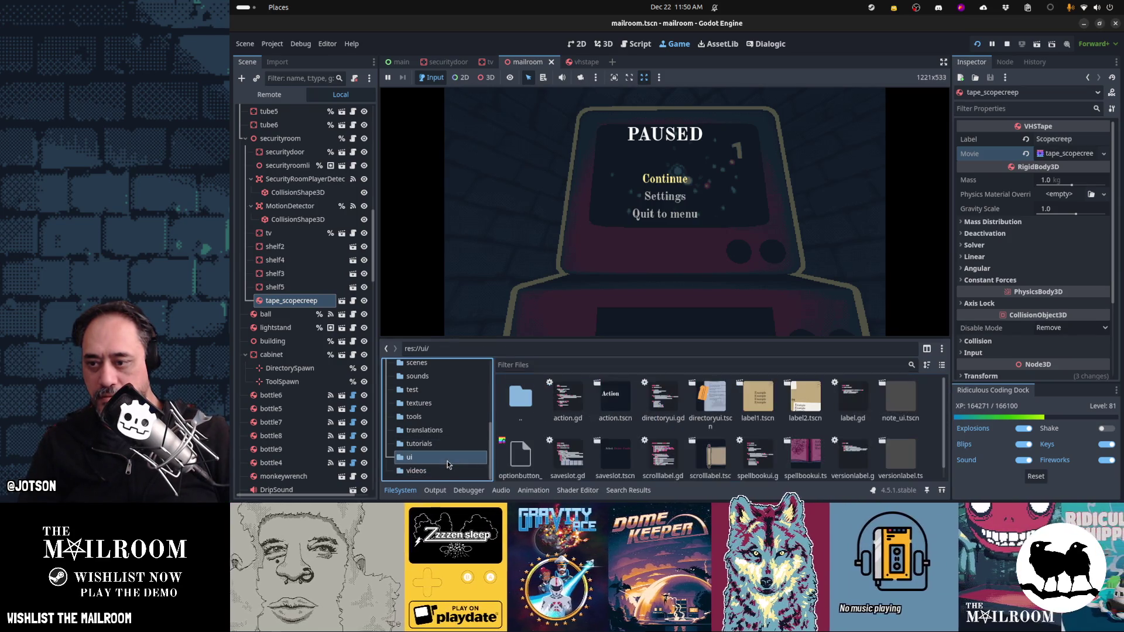
left_click(455, 472)
right_click(811, 434)
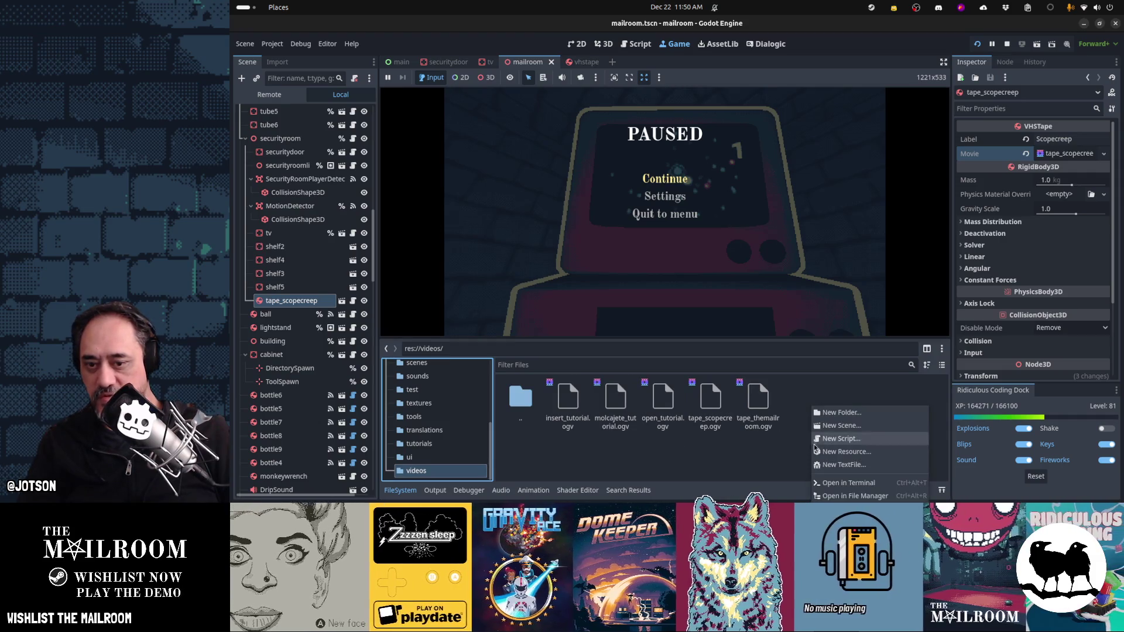
left_click(769, 464)
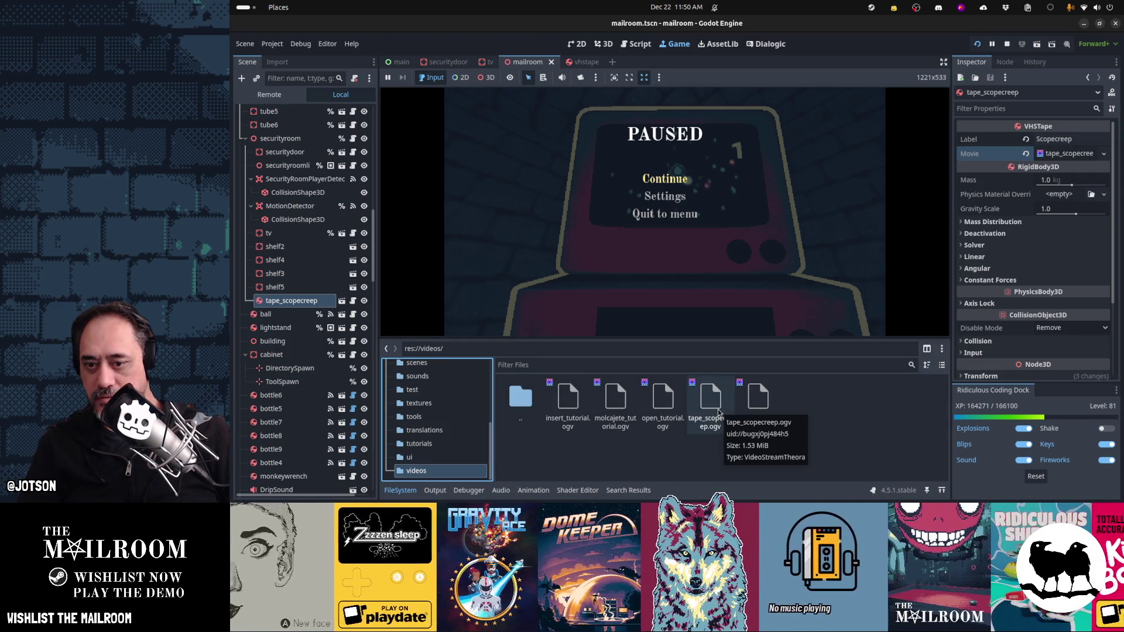
left_click(718, 412)
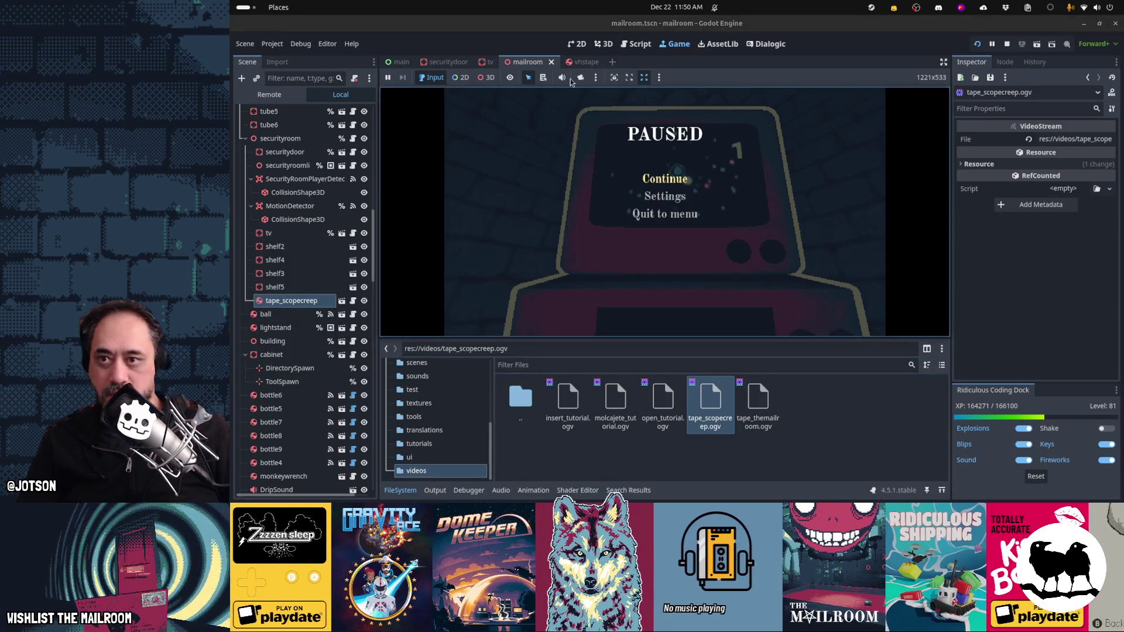
left_click(490, 62)
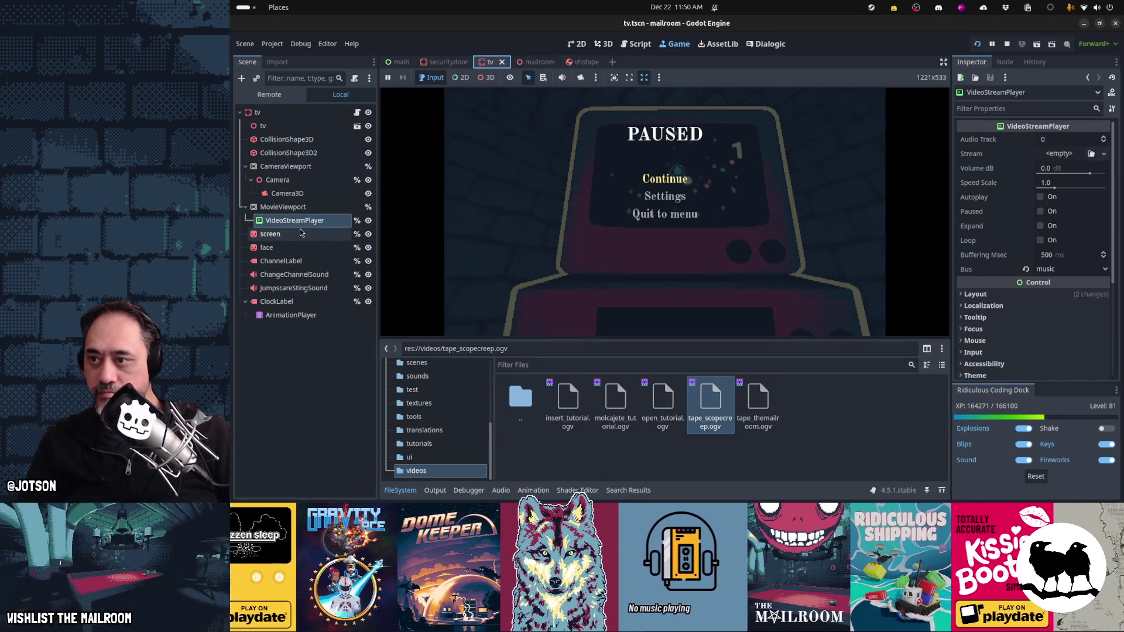
Step: Set the VideoStreamPlayer's Transform scale to 0.25, save the tv scene, and relaunch the game
scroll(1018, 234, "down", 5)
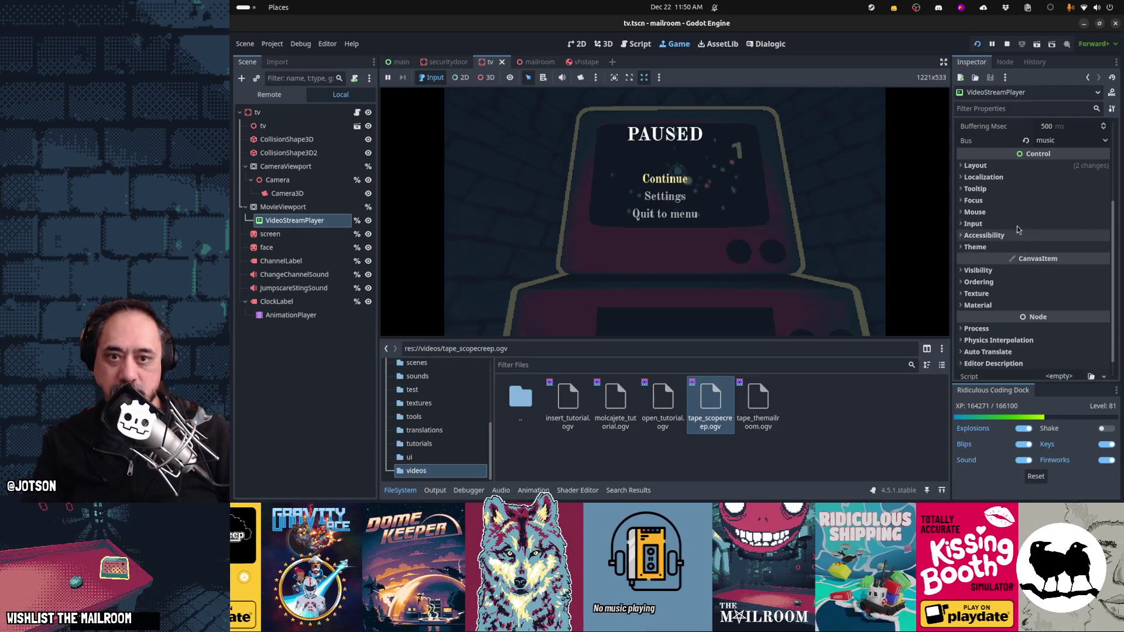
left_click(999, 167)
scroll(1030, 234, "down", 3)
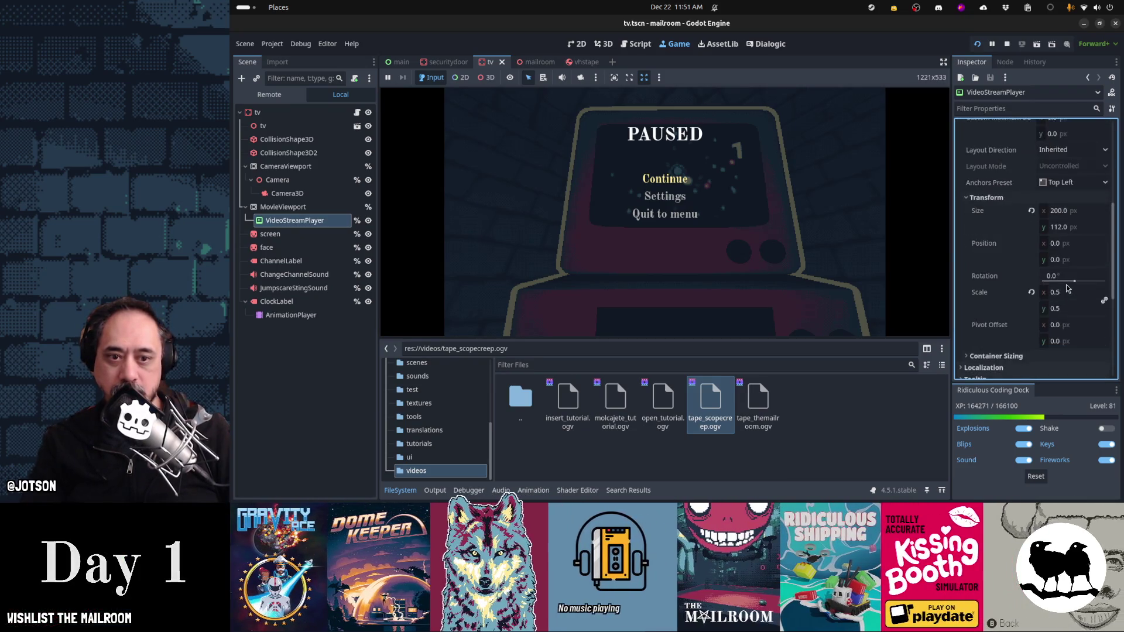
left_click(1070, 292)
type("0.25")
key("Tab")
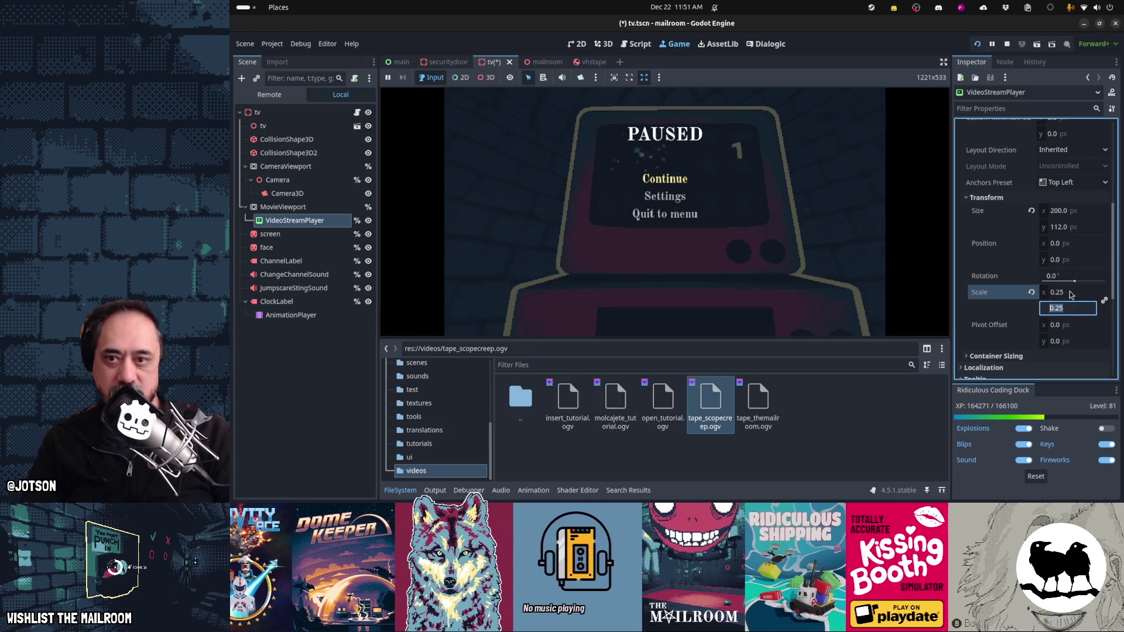
key("ctrl+s")
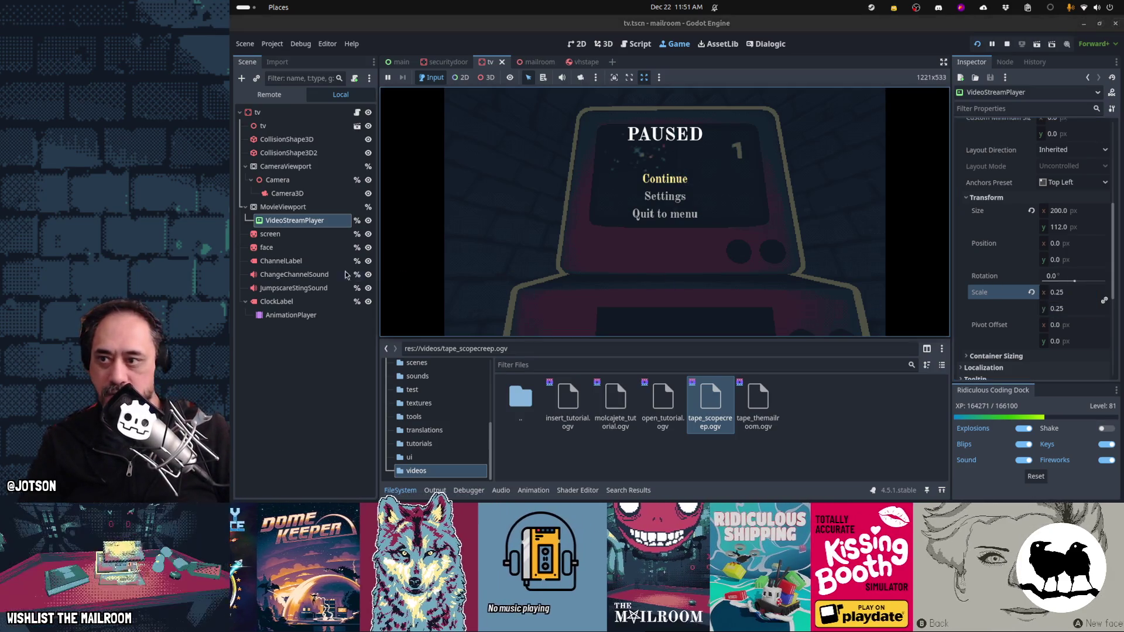
key("F5")
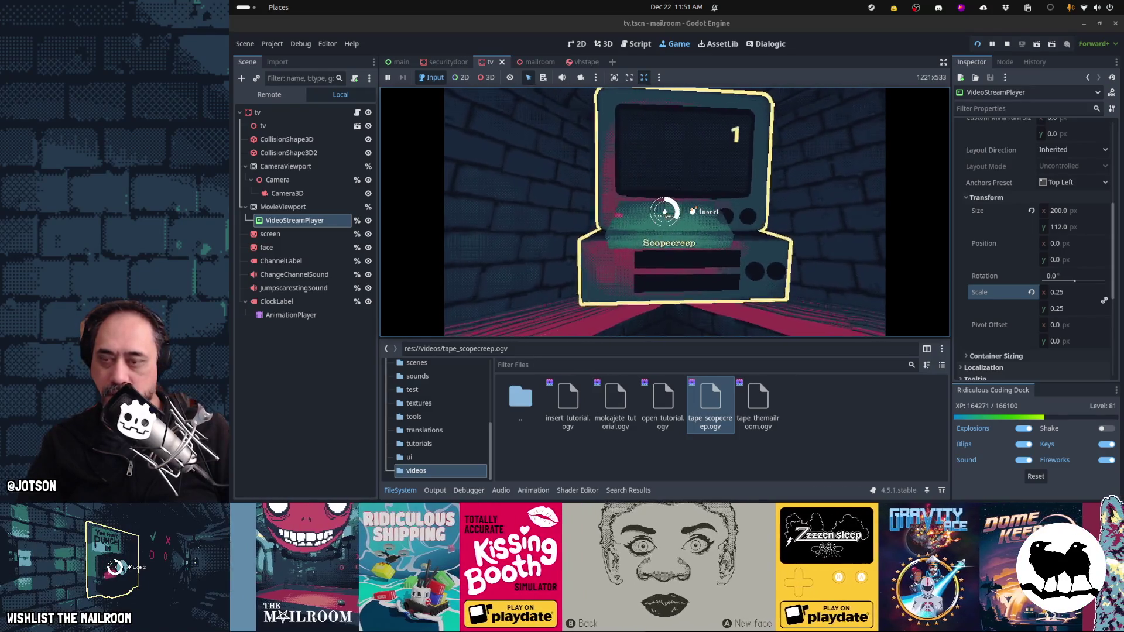
Step: Insert the Scopecreep tape into the TV, pause and resume, then stop the game
left_click(665, 212)
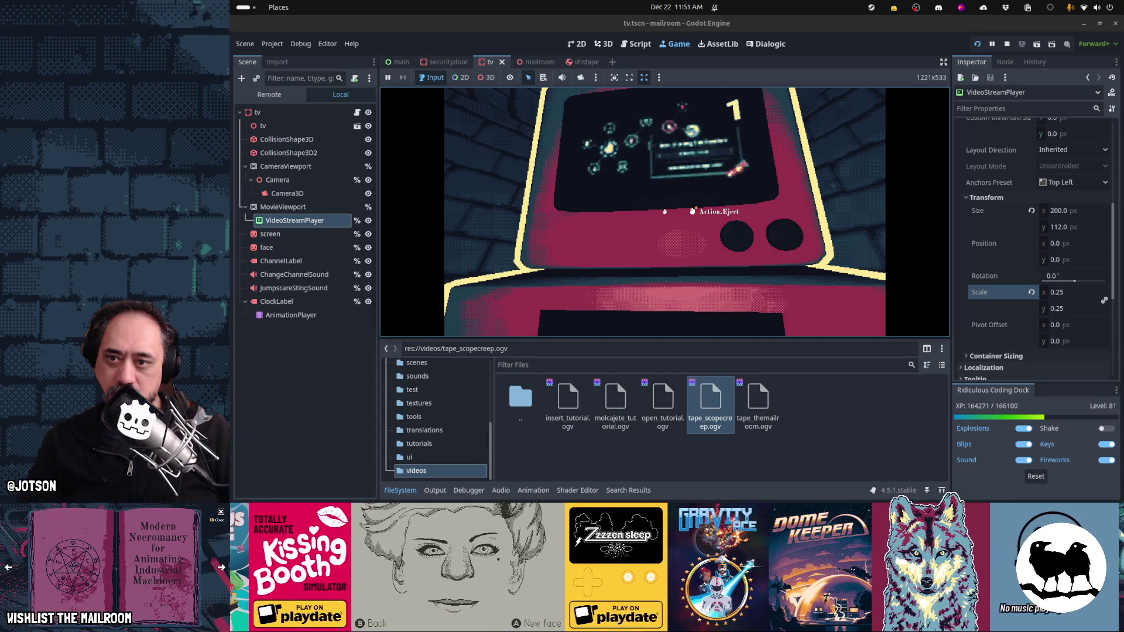
key("Escape")
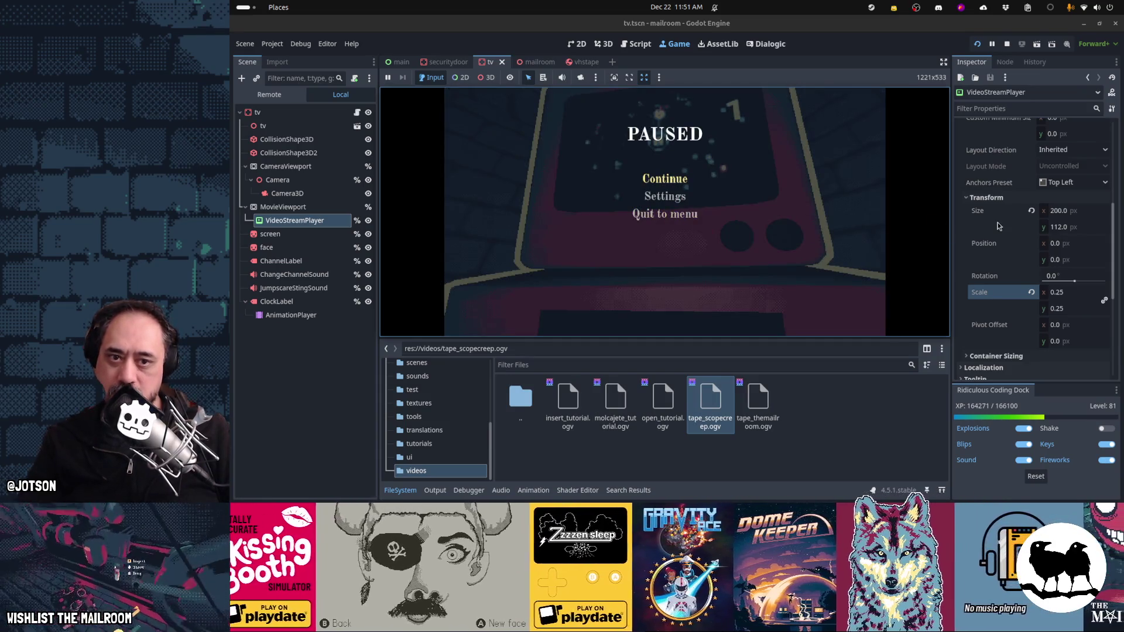
scroll(998, 226, "up", 5)
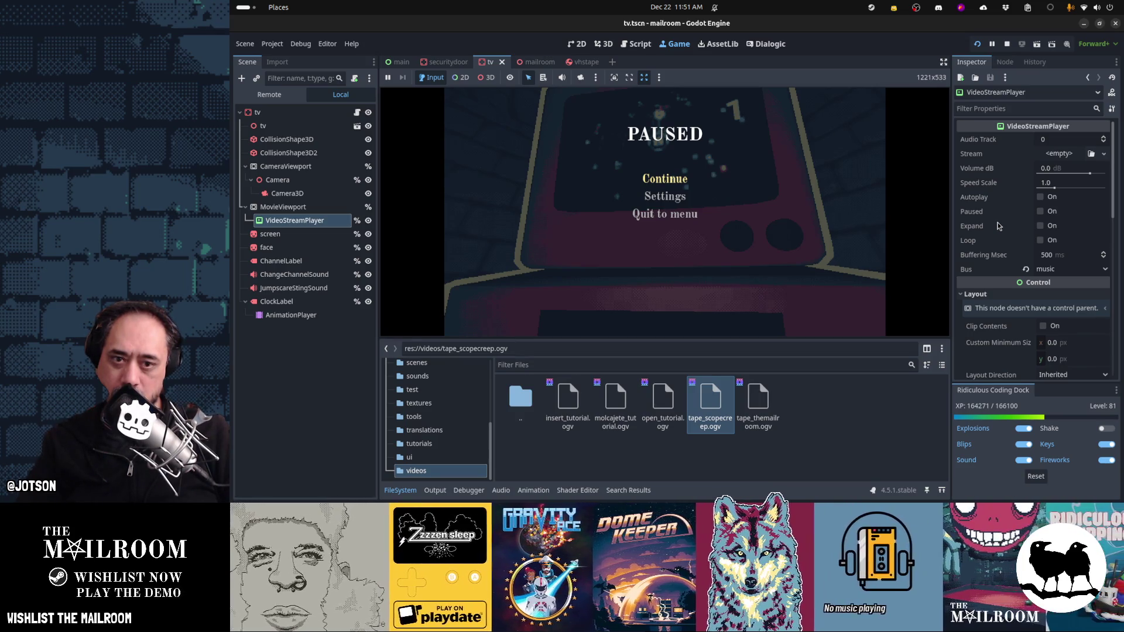
key("Escape")
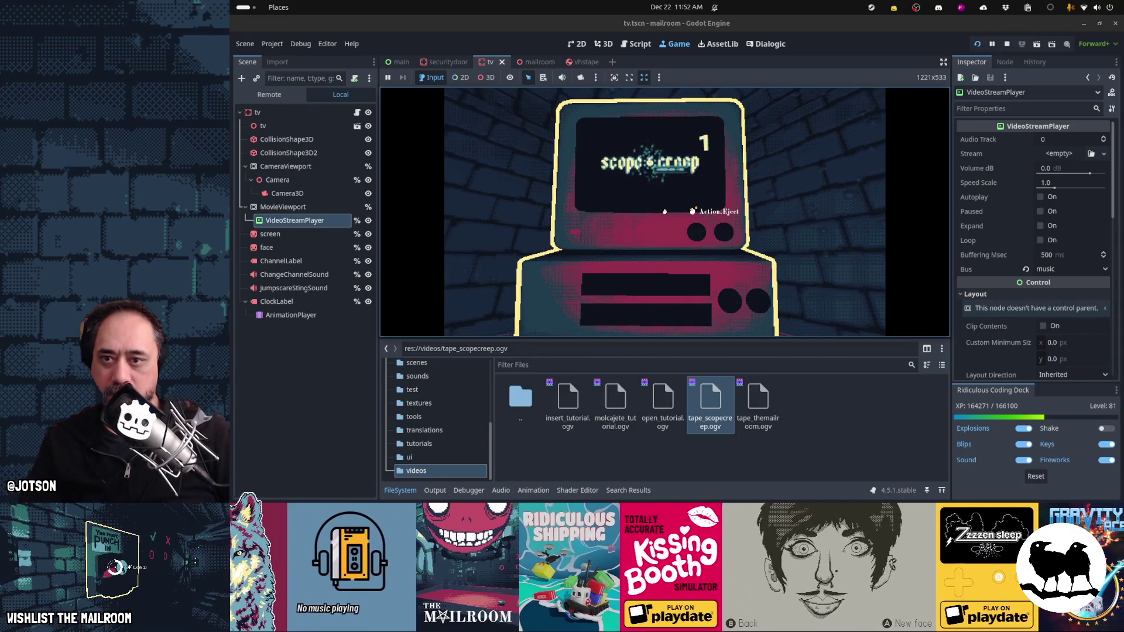
key("F8")
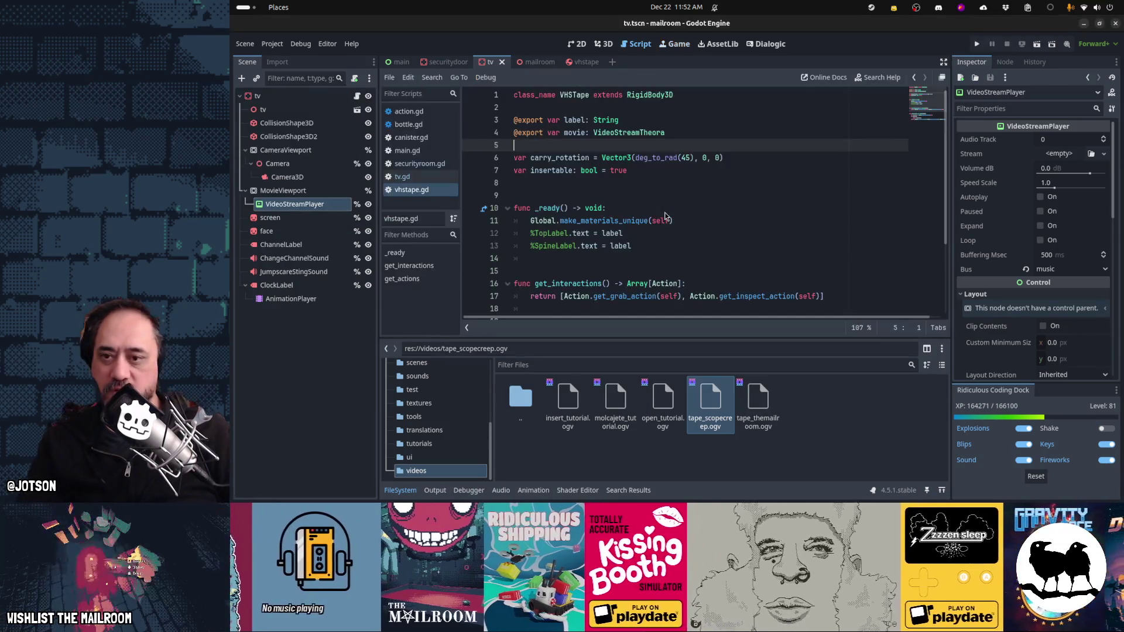
Step: Re-run ffmpeg in Tilix to overwrite tape_scopecreep.ogv at 100x56, then return to Godot
key("alt+Tab")
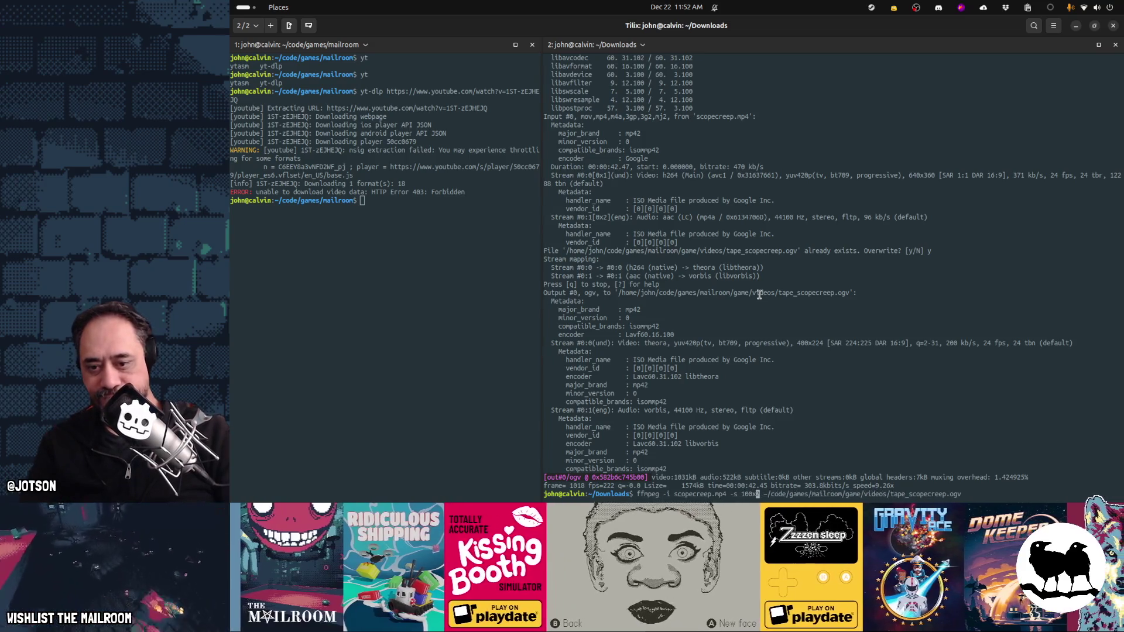
key("Return")
type("y")
key("Return")
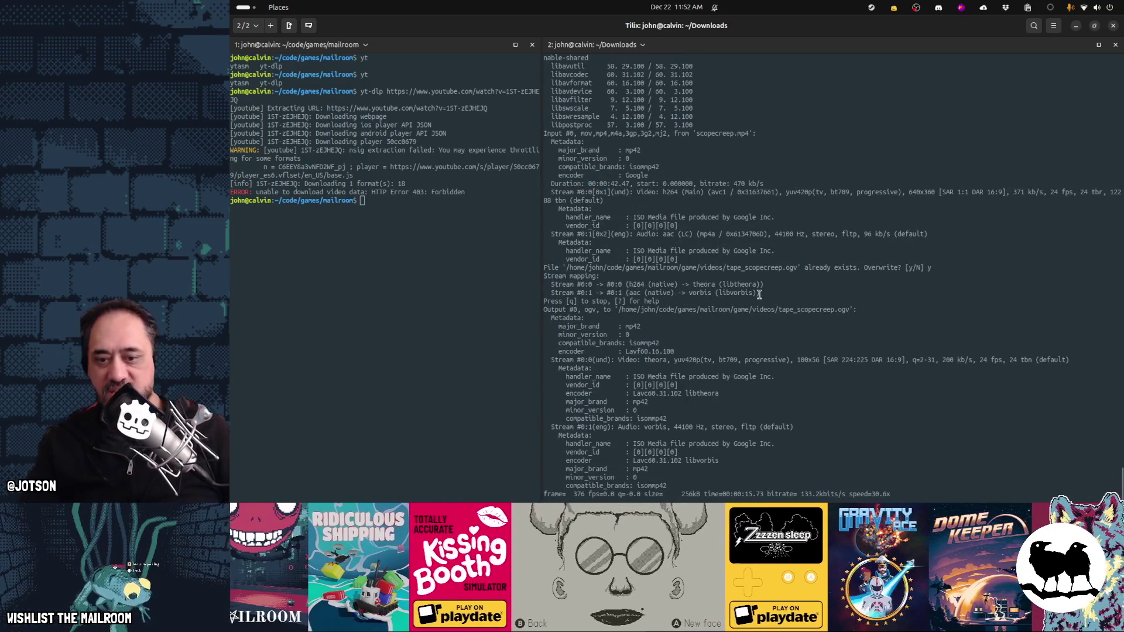
key("alt+Tab")
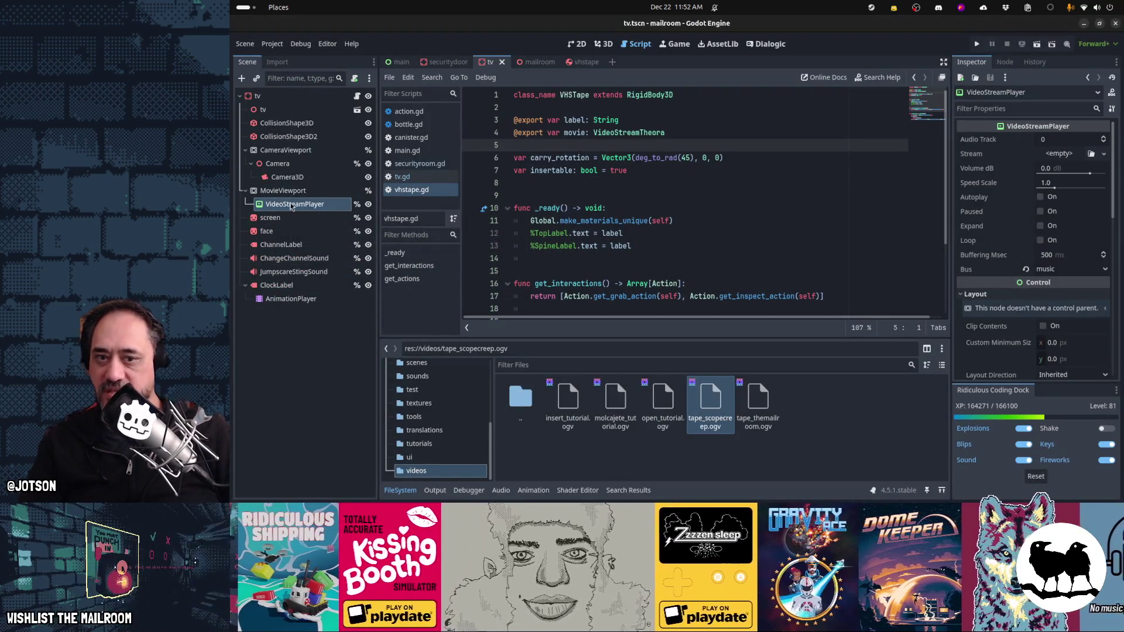
Step: Set the VideoStreamPlayer's Transform size to 100×56, leaving position at zero
scroll(1061, 309, "down", 5)
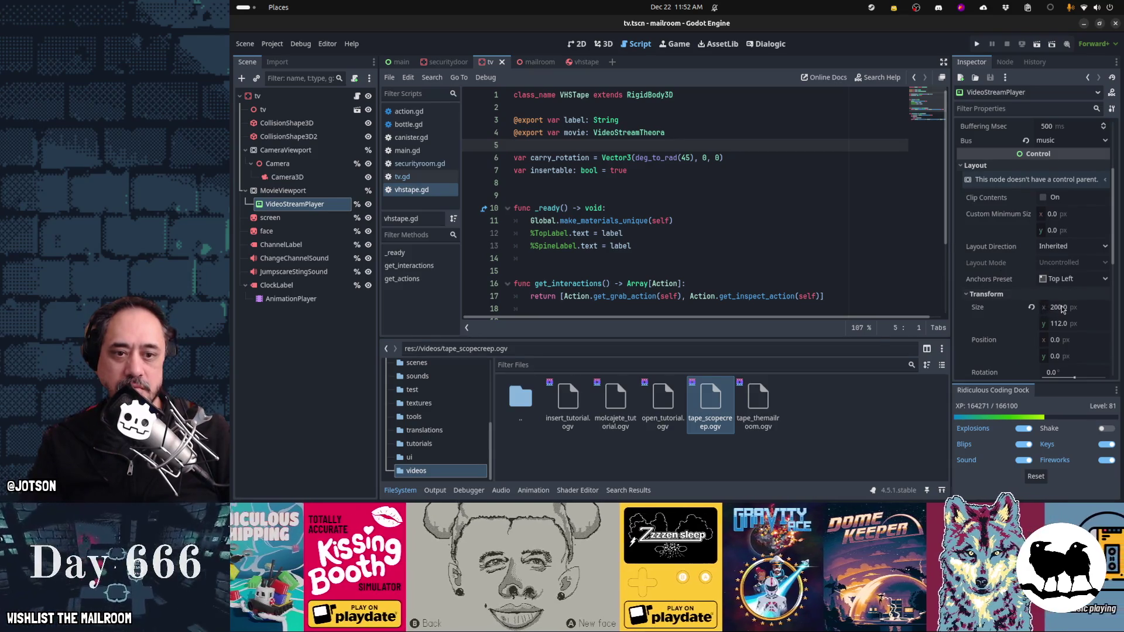
left_click(1060, 309)
type("100")
key("Tab")
type("56")
key("Tab")
key("Tab")
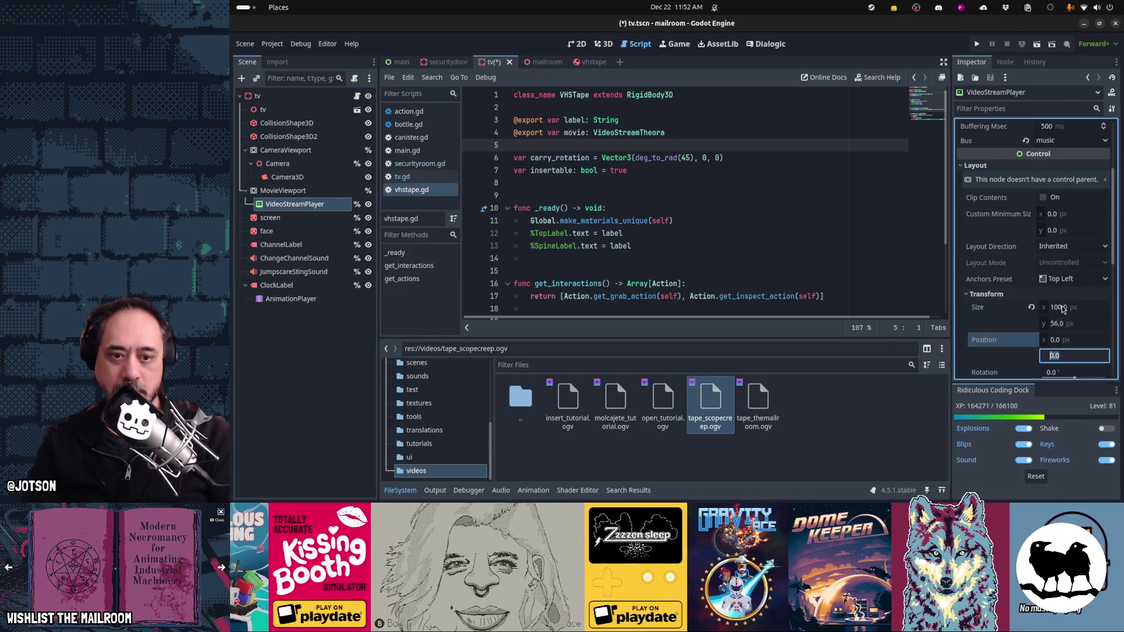
key("Tab")
key("Tab")
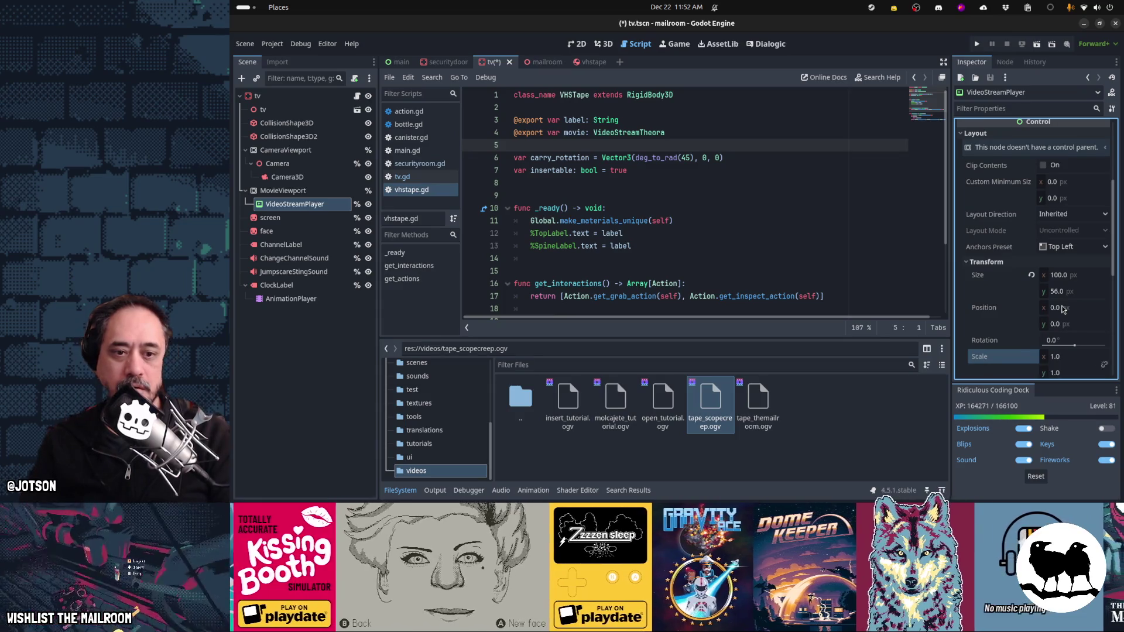
Step: Save the tv scene and run the game to test the video on the TV
scroll(1062, 309, "down", 3)
left_click(714, 262)
key("ctrl+s")
key("F5")
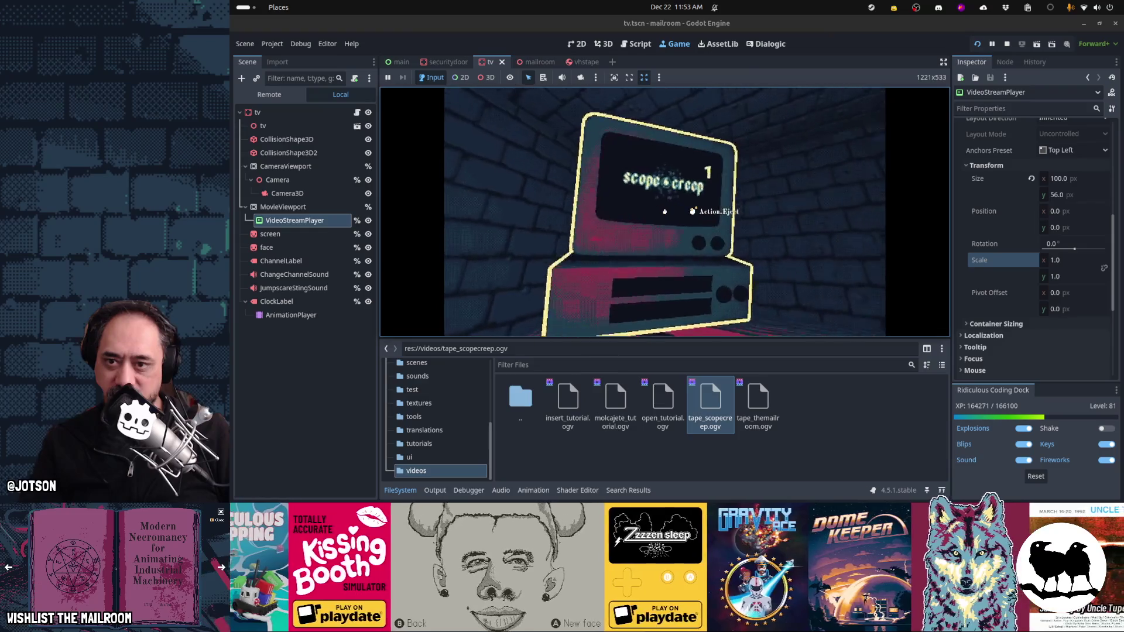
Step: Pause the game and raise the ClockLabel slightly on the VCR in the tv scene's 3D view
key("Escape")
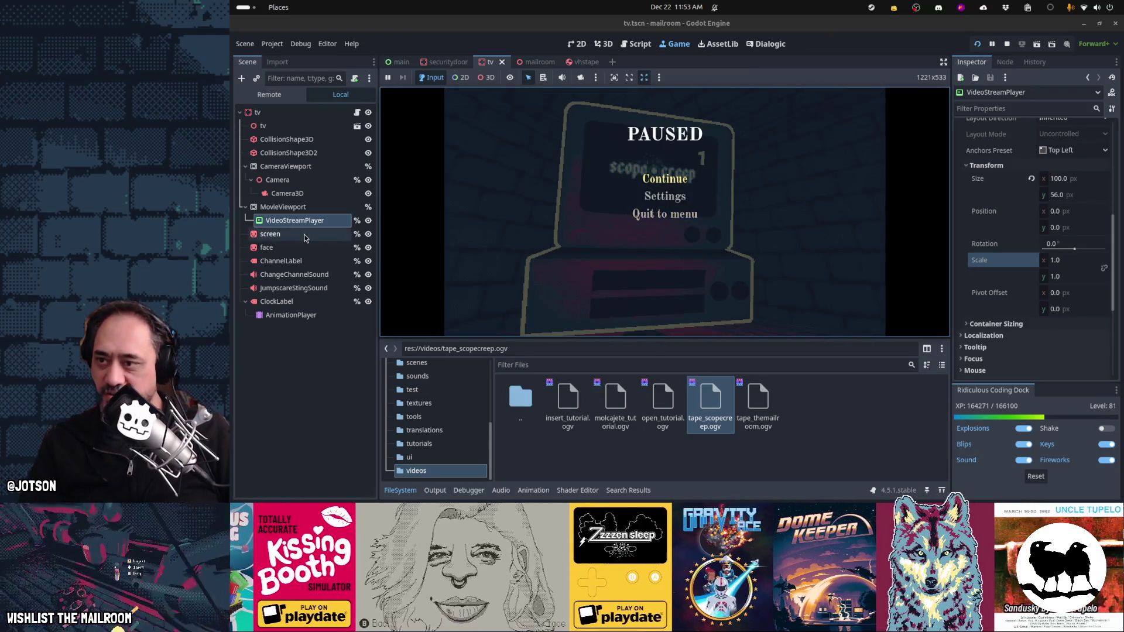
left_click(298, 302)
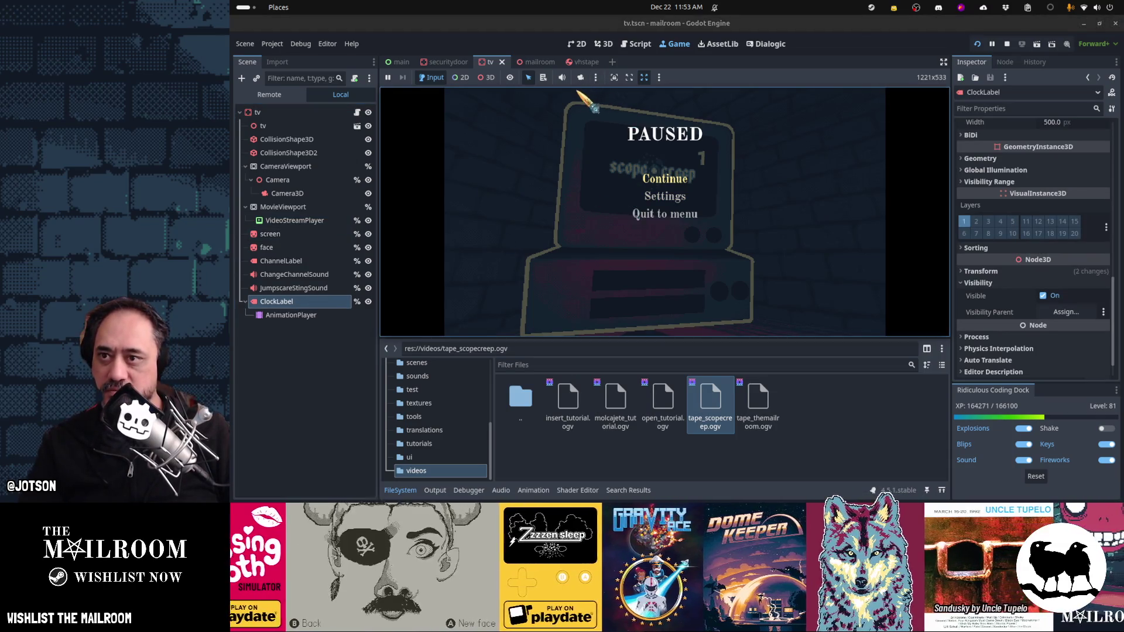
left_click(603, 44)
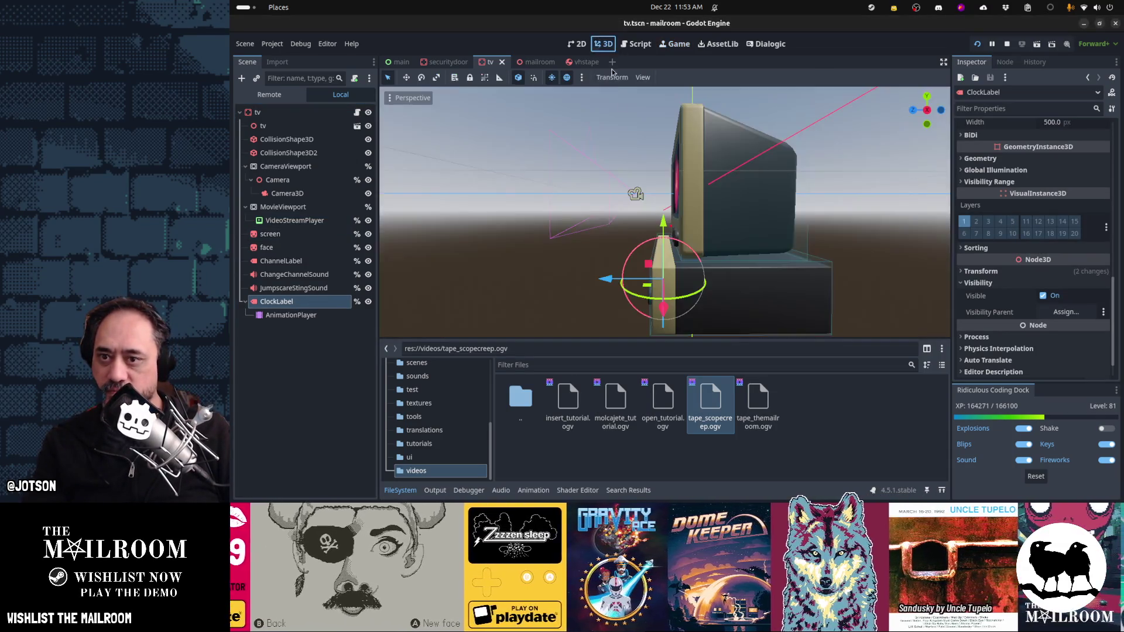
key("f")
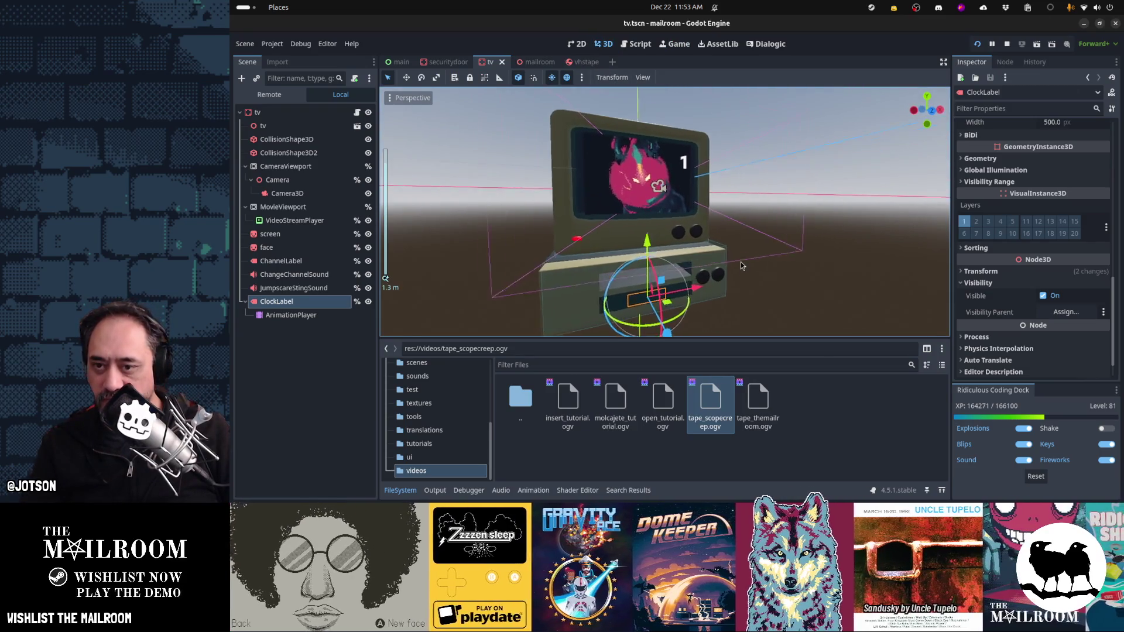
scroll(648, 246, "up", 3)
mouse_move(647, 246)
left_mouse_down()
mouse_move(720, 234)
mouse_move(713, 255)
mouse_move(725, 258)
left_mouse_up()
key("KP_1")
left_click_drag(646, 239, 653, 197)
Step: Run the tv scene with F6 to check the clock, stop the game, and switch to Blender
key("F6")
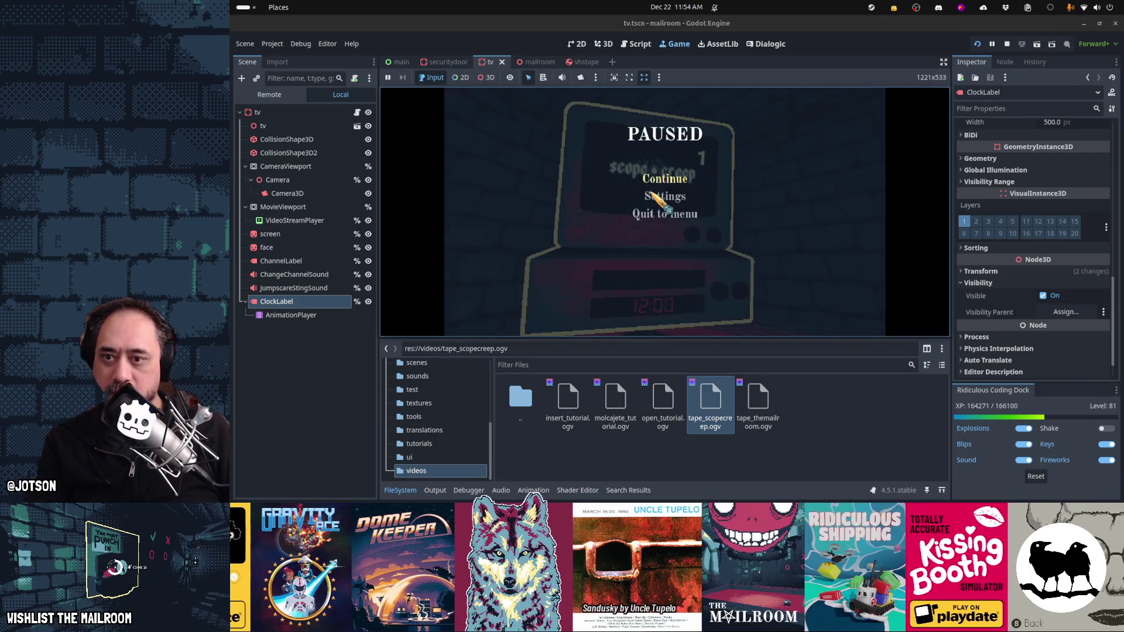
left_click(665, 177)
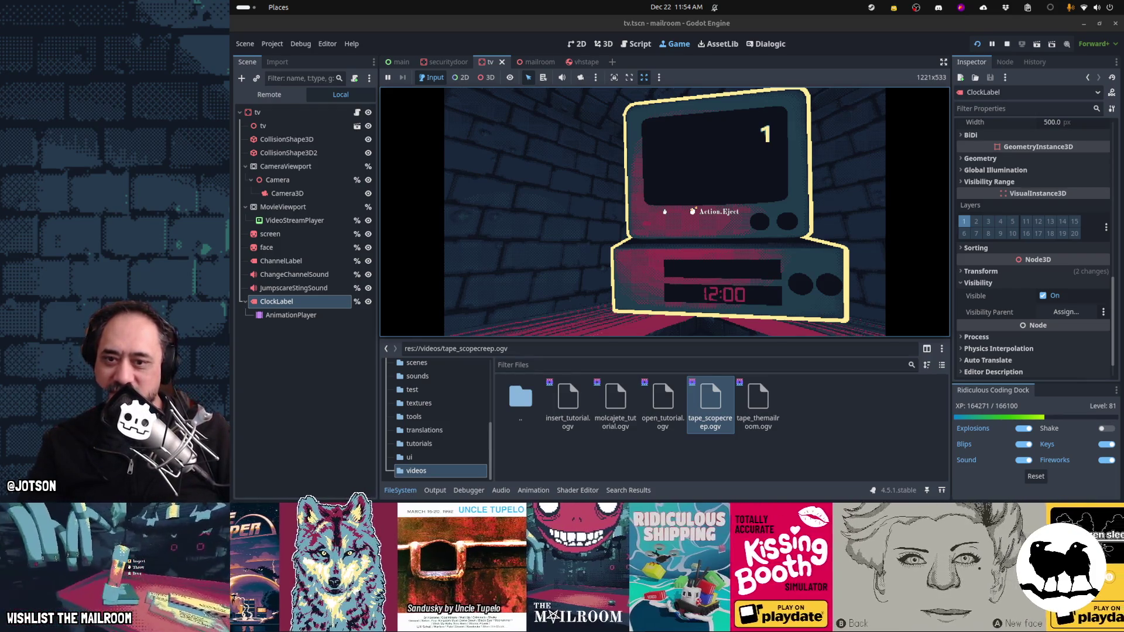
key("Escape")
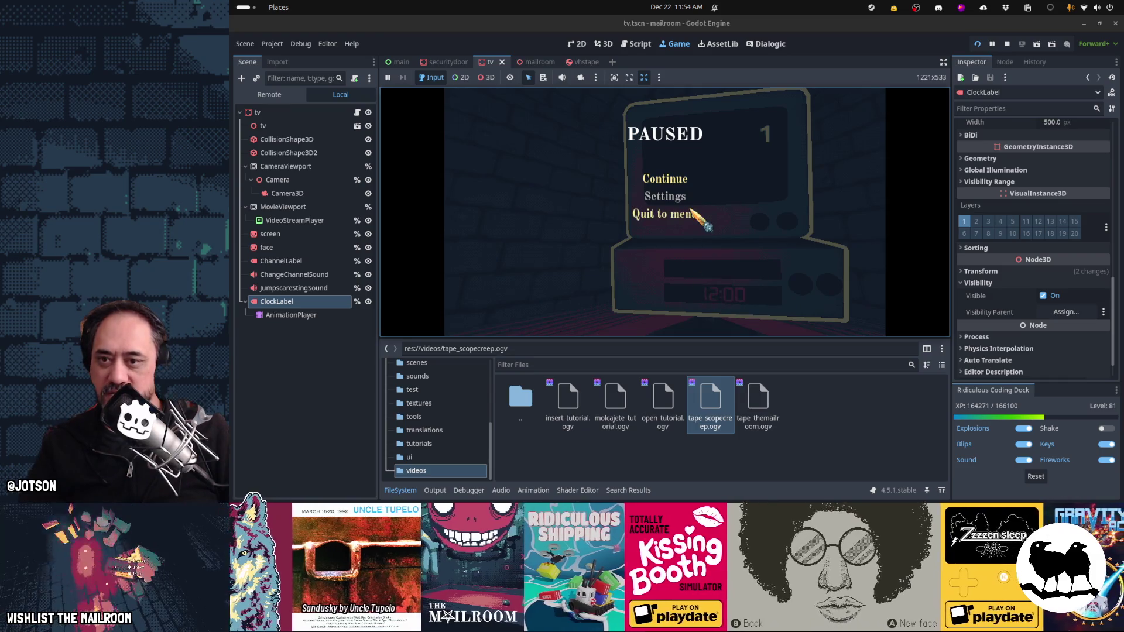
key("F8")
key("alt+Tab")
key("alt+Tab")
key("alt+Tab")
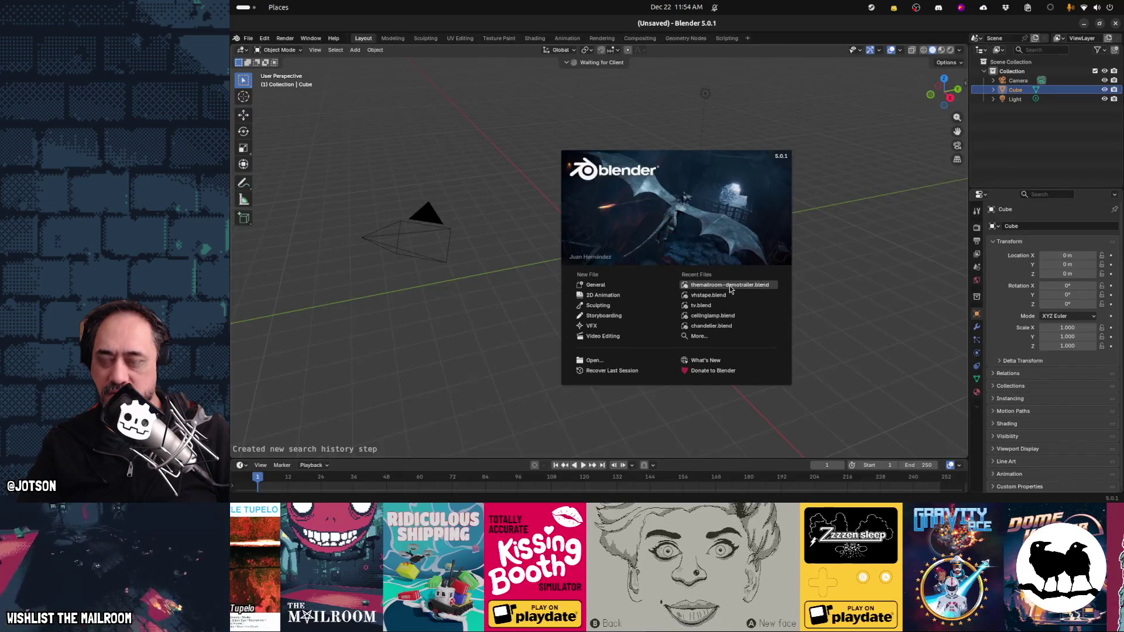
Step: Open tv.blend in Edit Mode and select an edge of the VCR's lower opening, viewed from the front
left_click(708, 306)
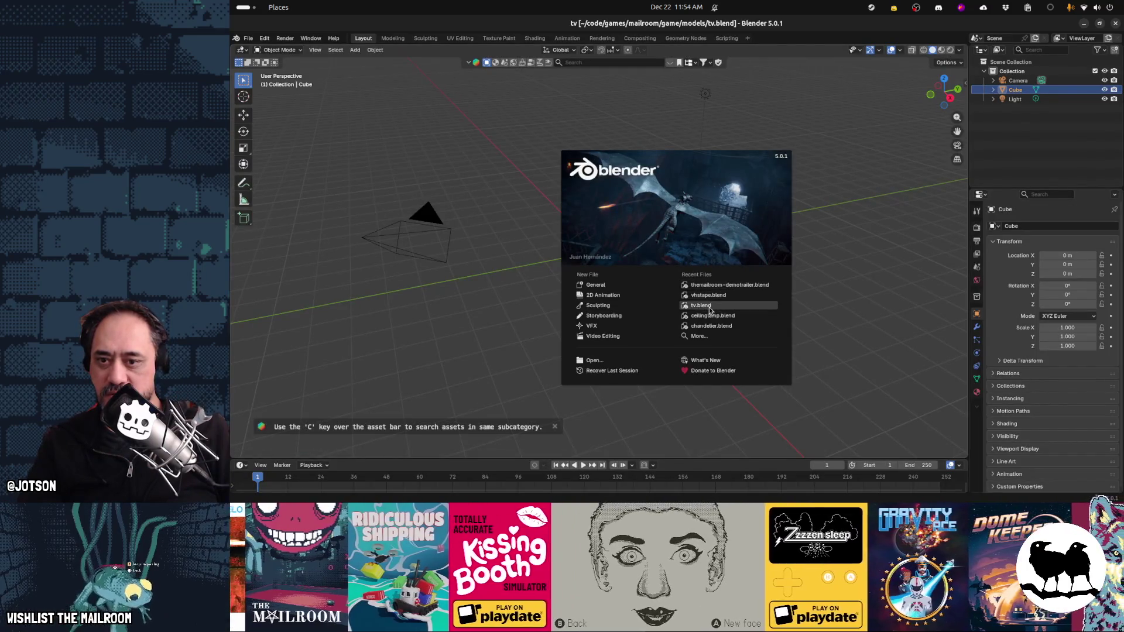
key("Tab")
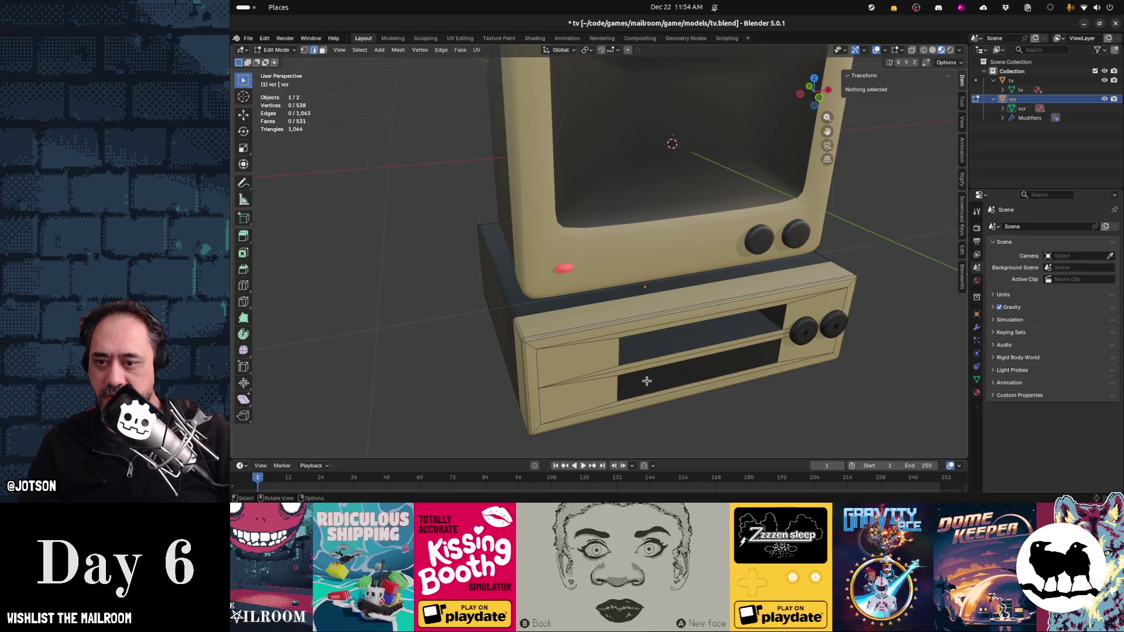
left_click(619, 388)
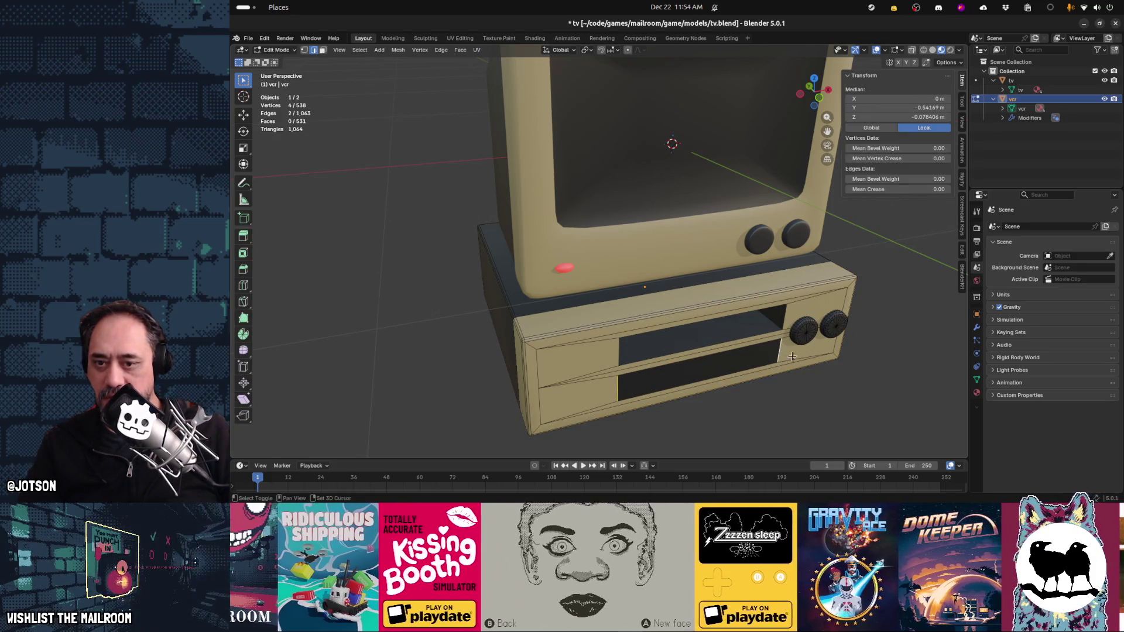
key("KP_1")
Step: Check the TV scene in Godot's 3D view for comparison
key("alt+Tab")
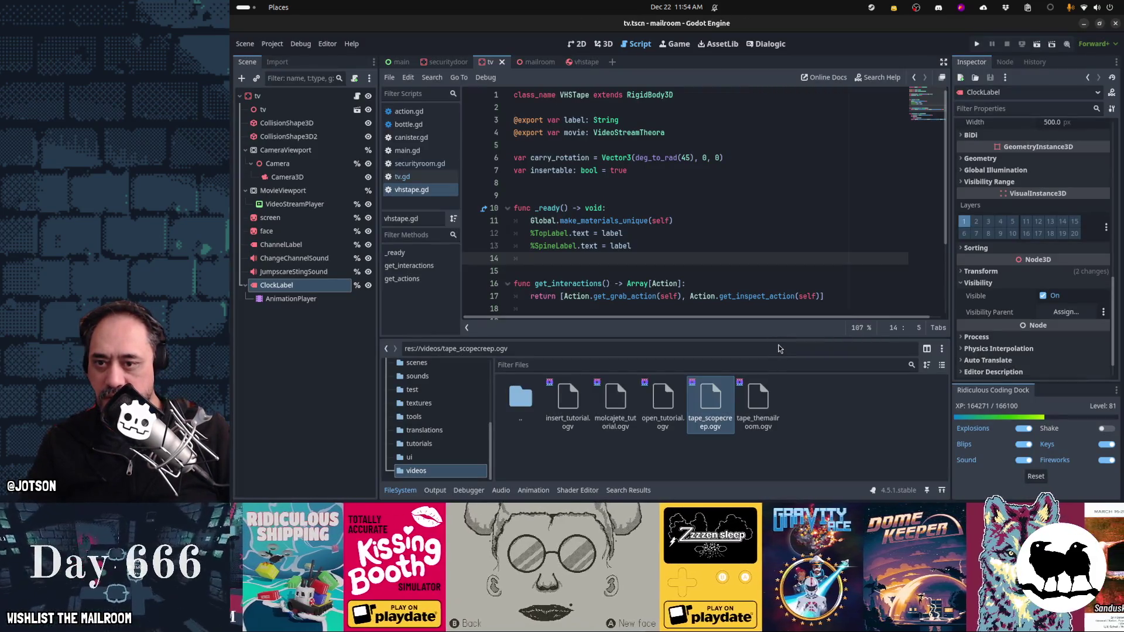
key("ctrl+F4")
key("ctrl+F3")
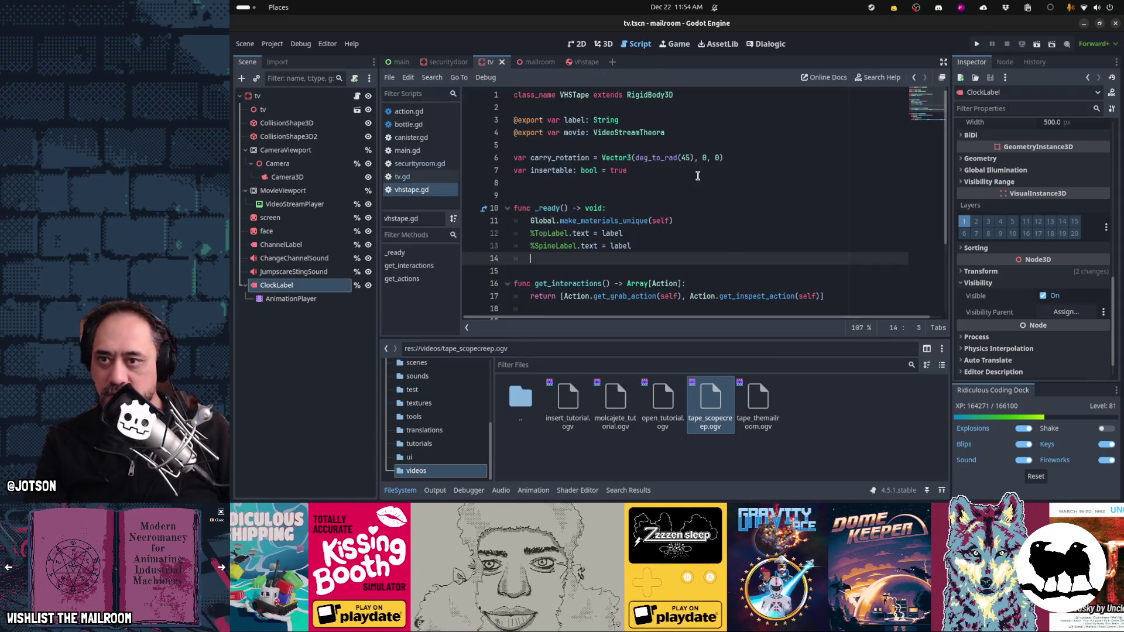
key("ctrl+F2")
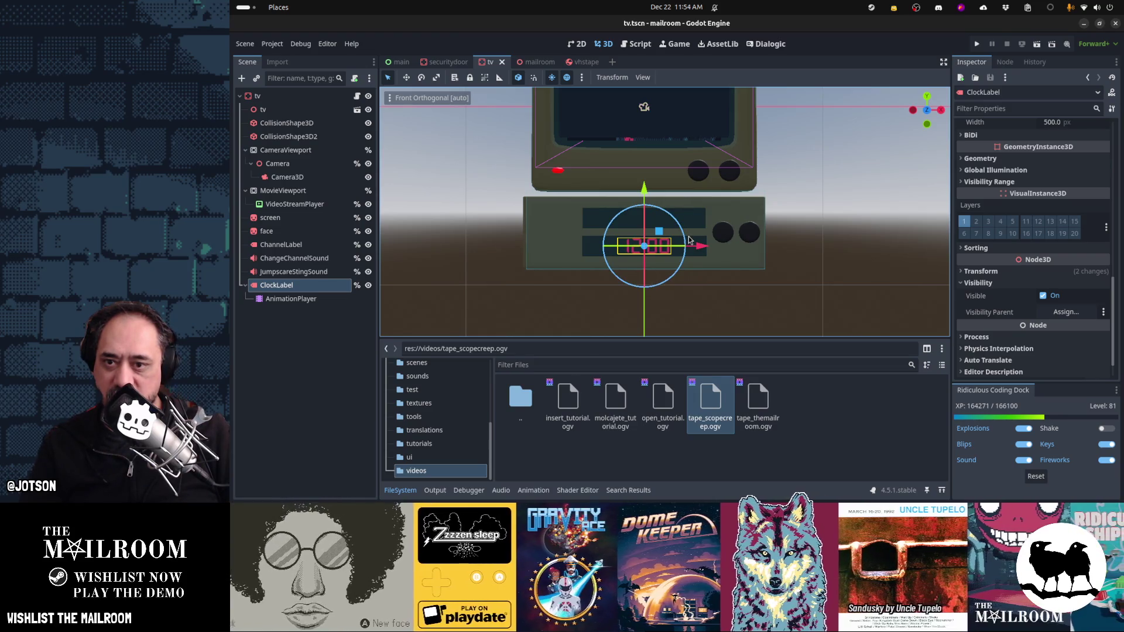
Step: Narrow the VCR's lower slot along X (first to 0.735, then further) and save tv.blend
key("alt+Tab")
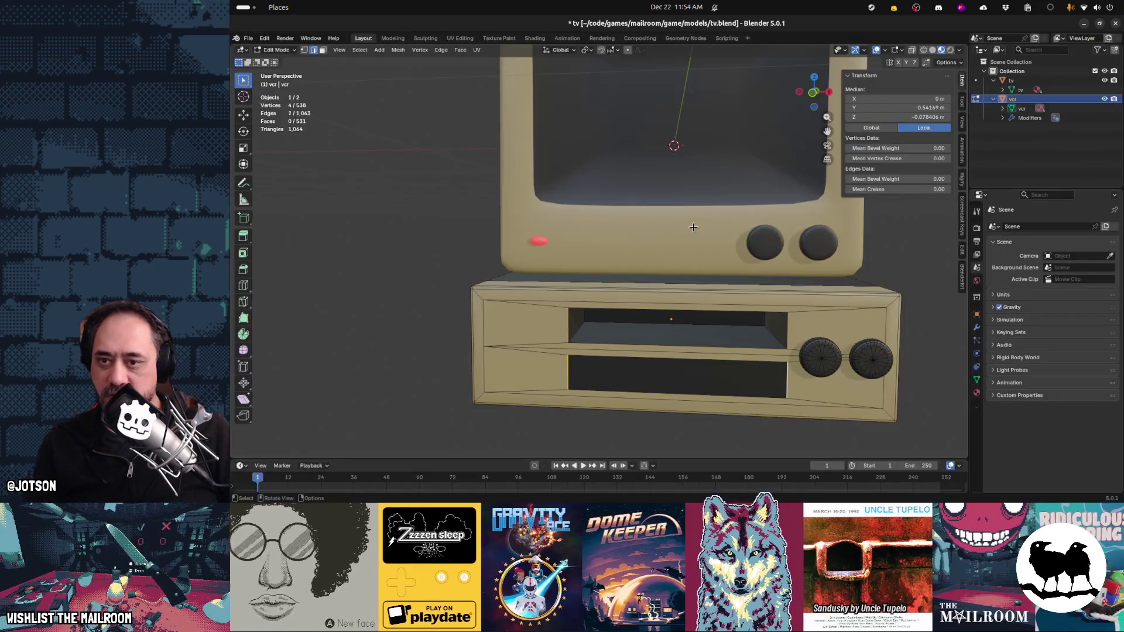
key("KP_1")
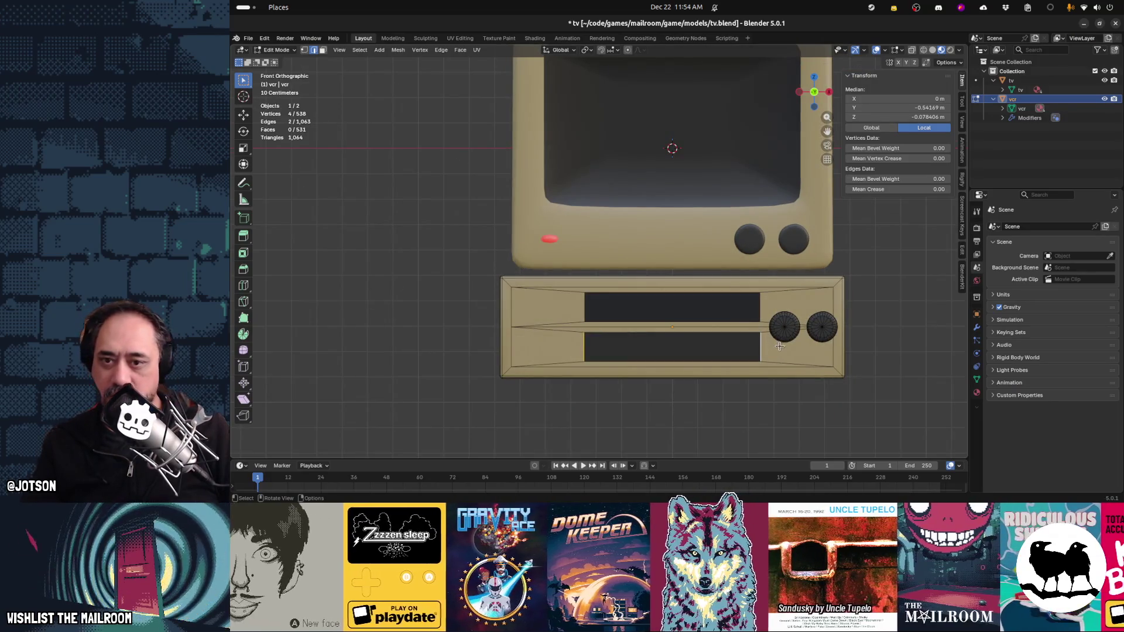
key("s")
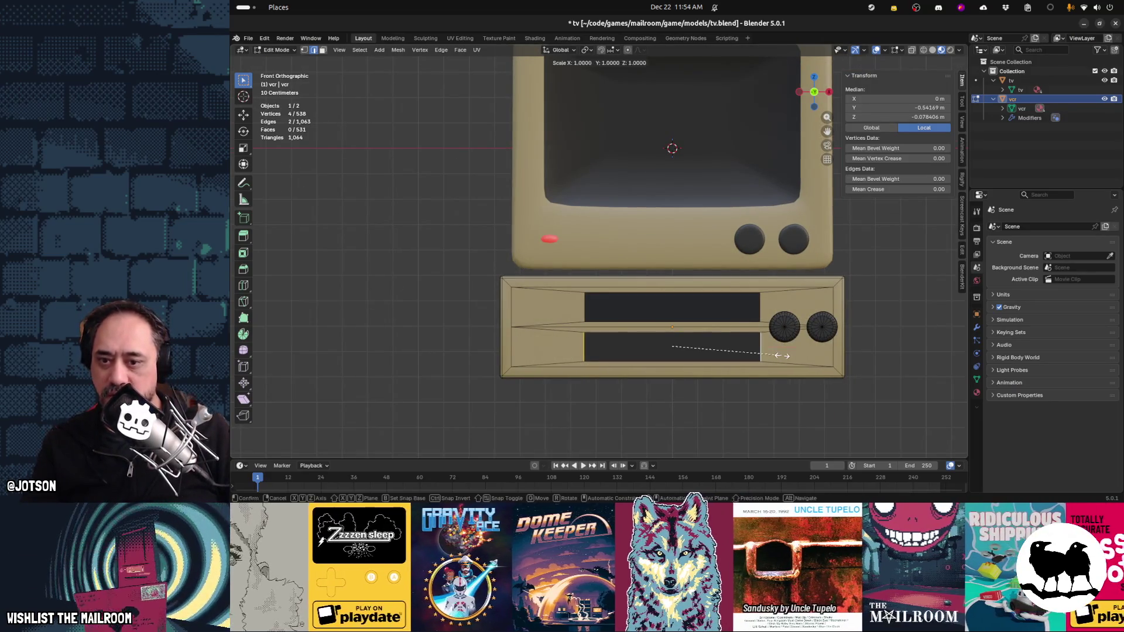
key("x")
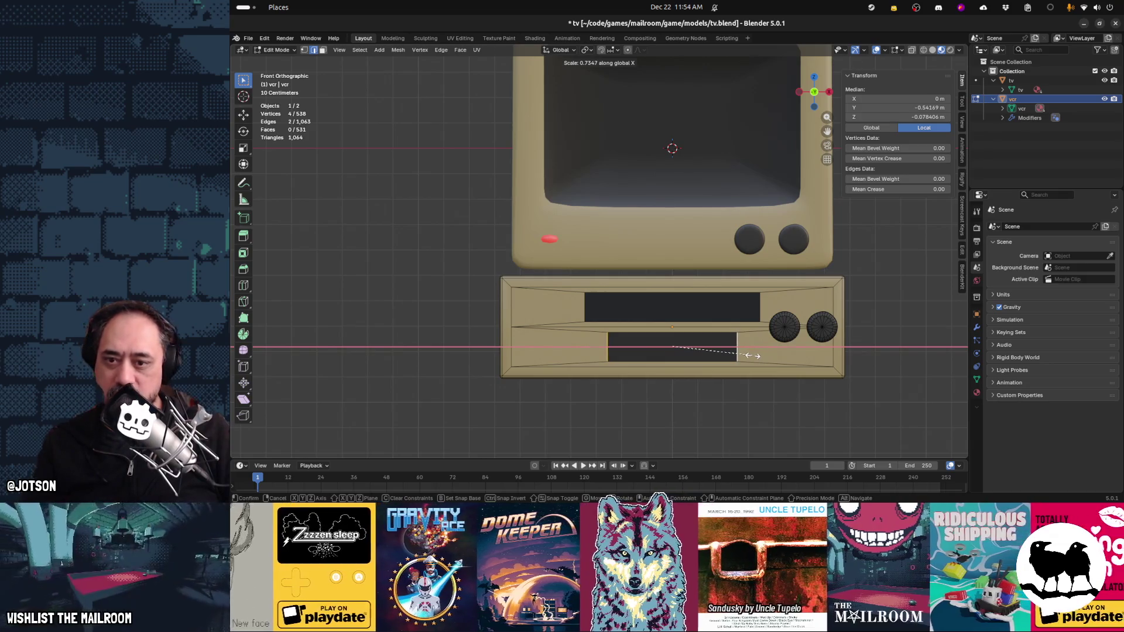
left_click(763, 354)
key("s")
key("x")
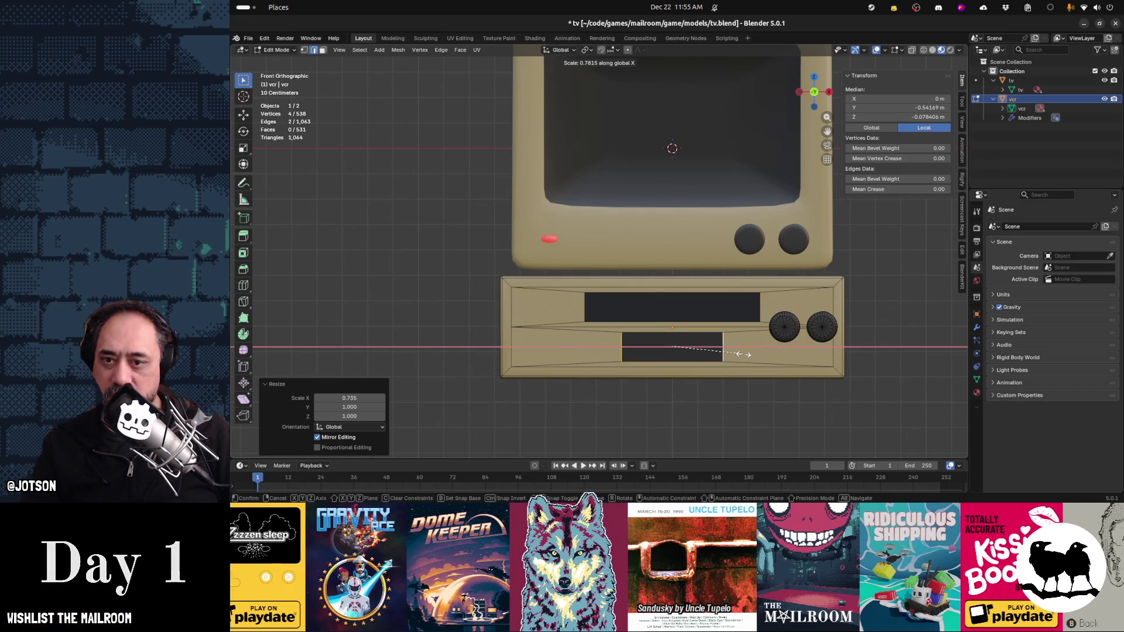
left_click(743, 354)
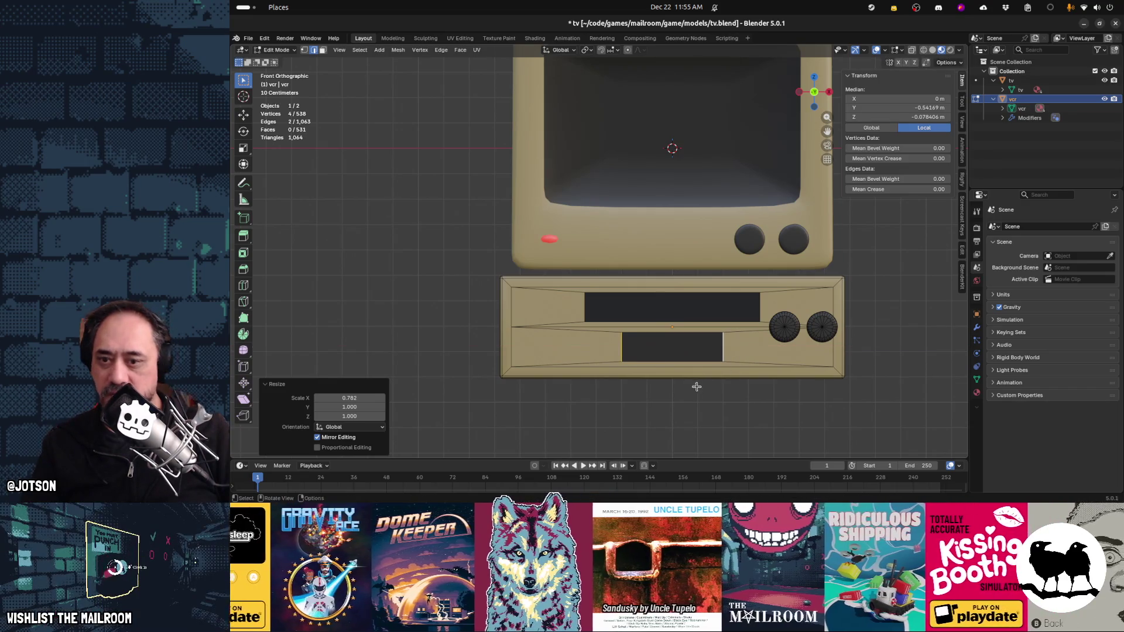
left_click(698, 377)
key("ctrl+s")
Step: After checking Godot, resize two edges of the lower opening to 0.901 and save tv.blend again
key("alt+Tab")
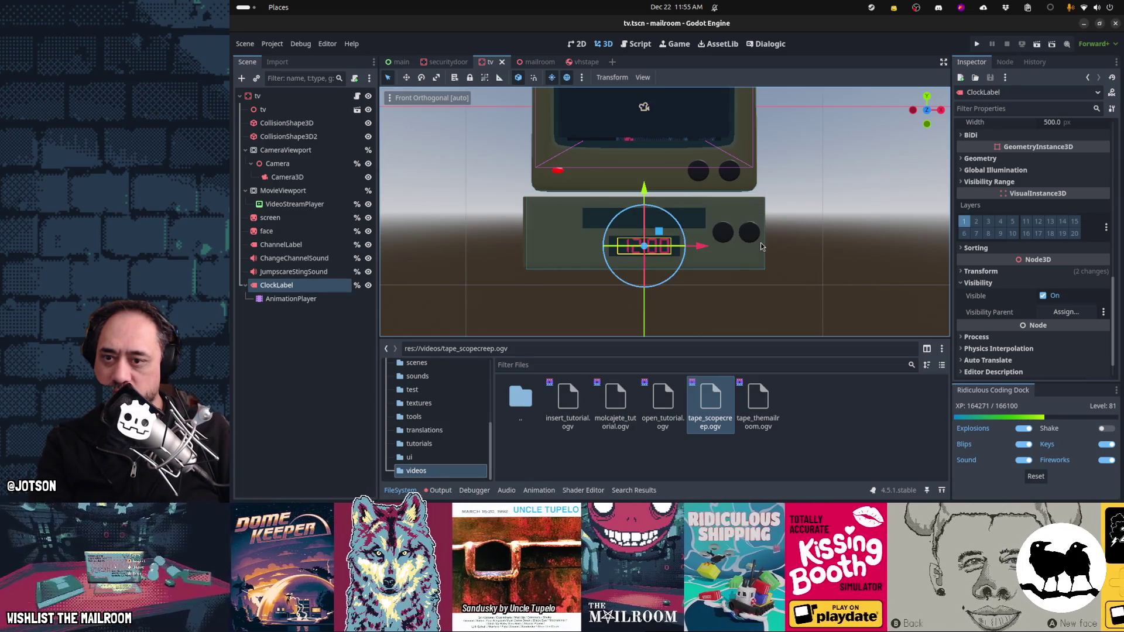
key("alt+Tab")
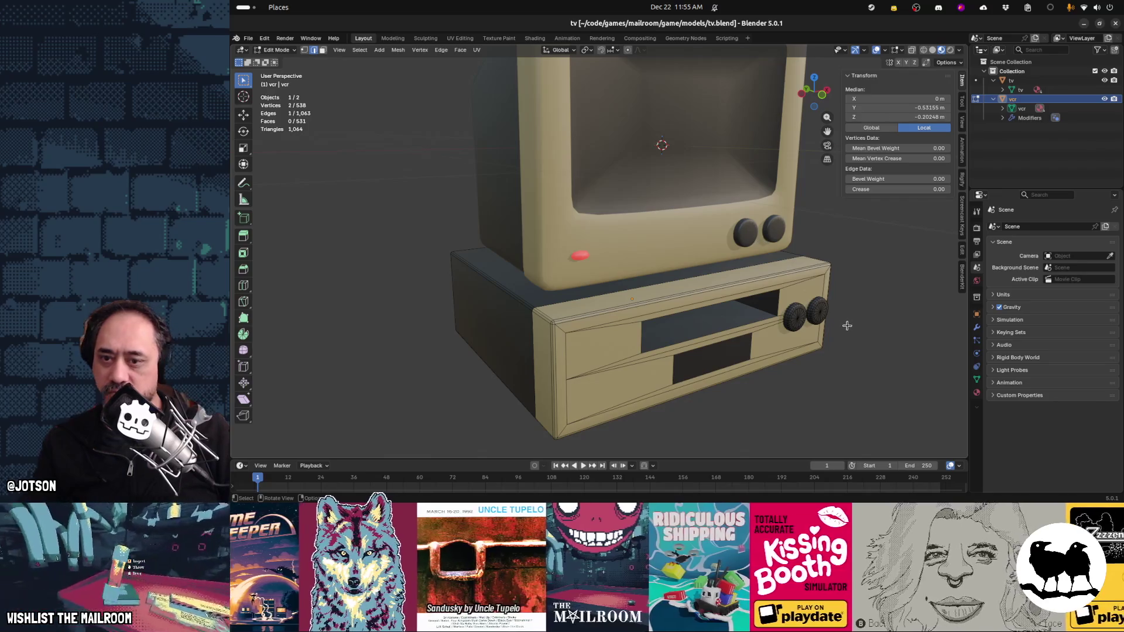
left_click(686, 365)
left_click(749, 349, "shift")
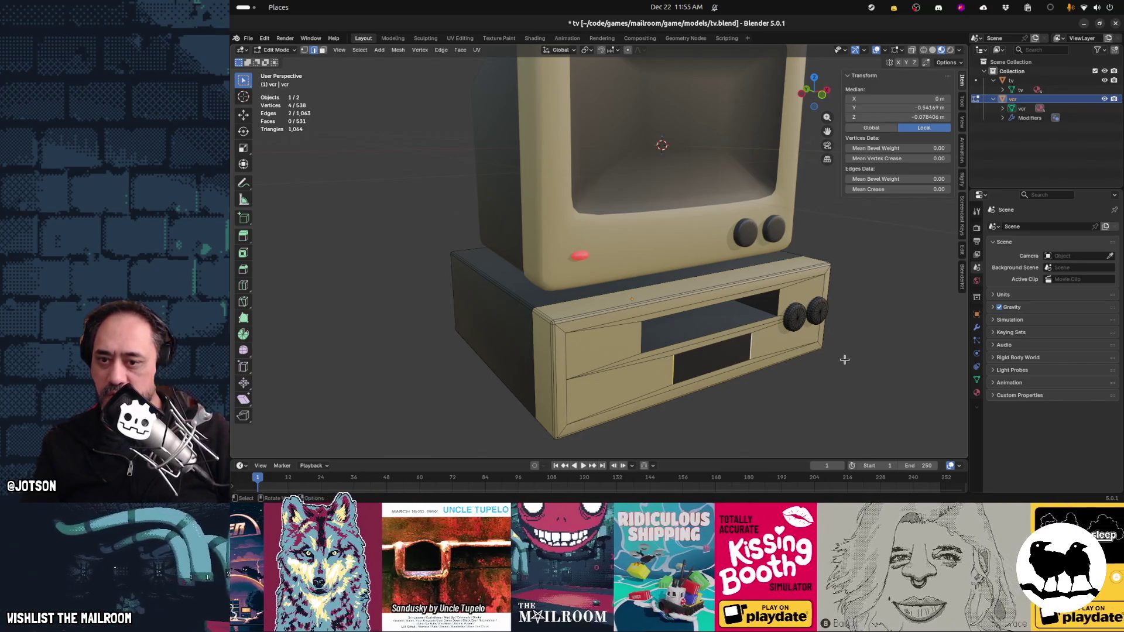
key("s")
key("z")
key("x")
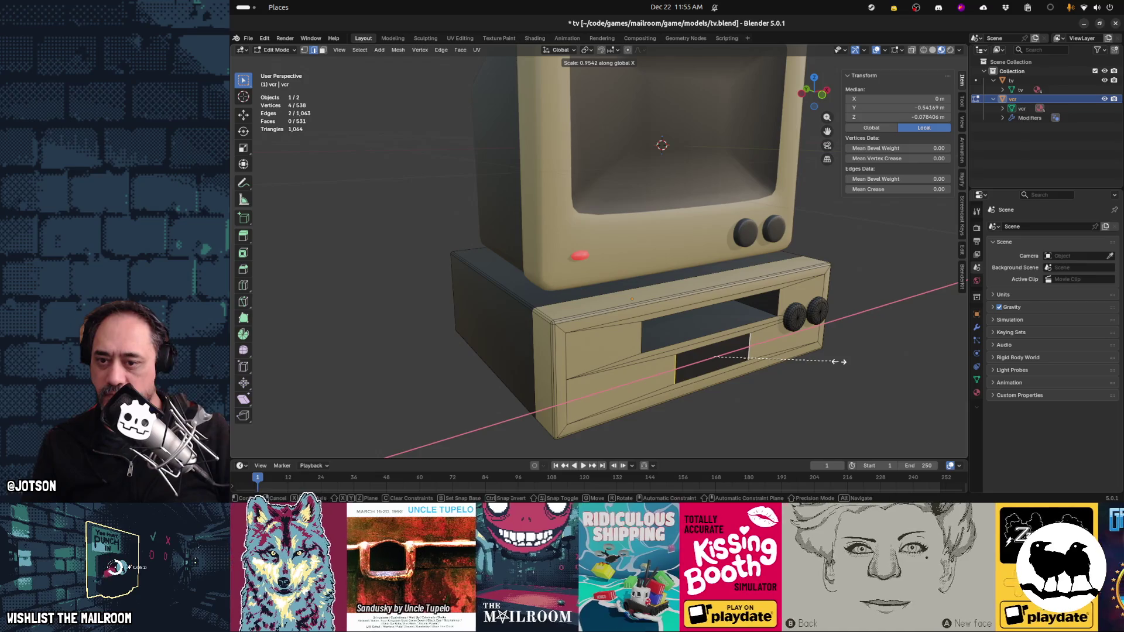
left_click(831, 363)
key("ctrl+s")
key("super")
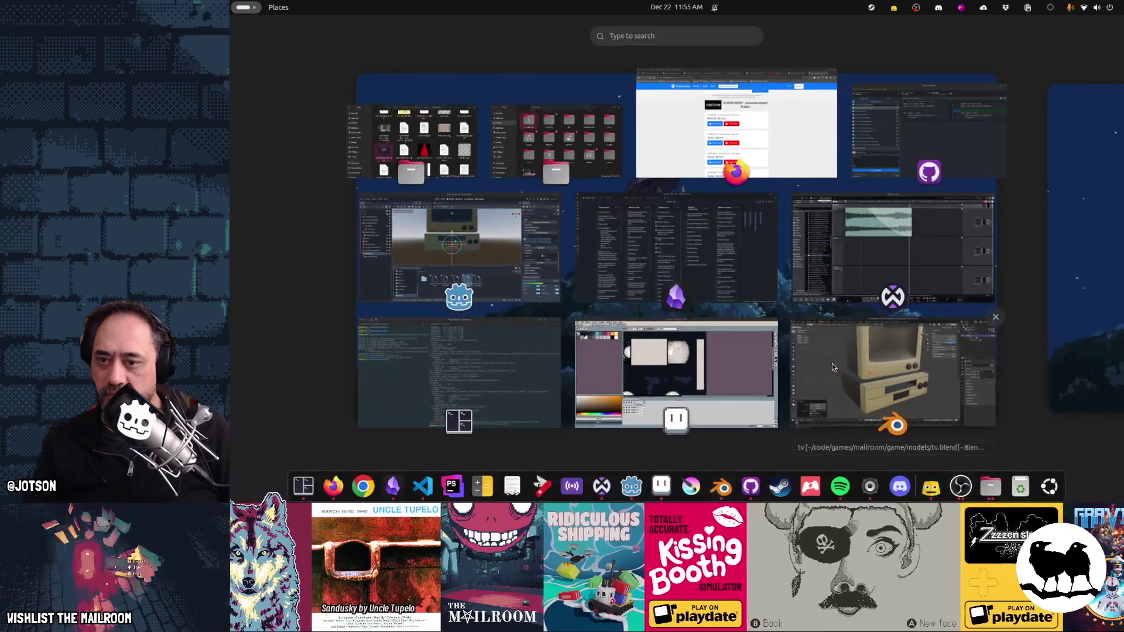
Step: Return to Godot for the tv.blend reimport and deselect ClockLabel to view the 12:00 clock
left_click(832, 364)
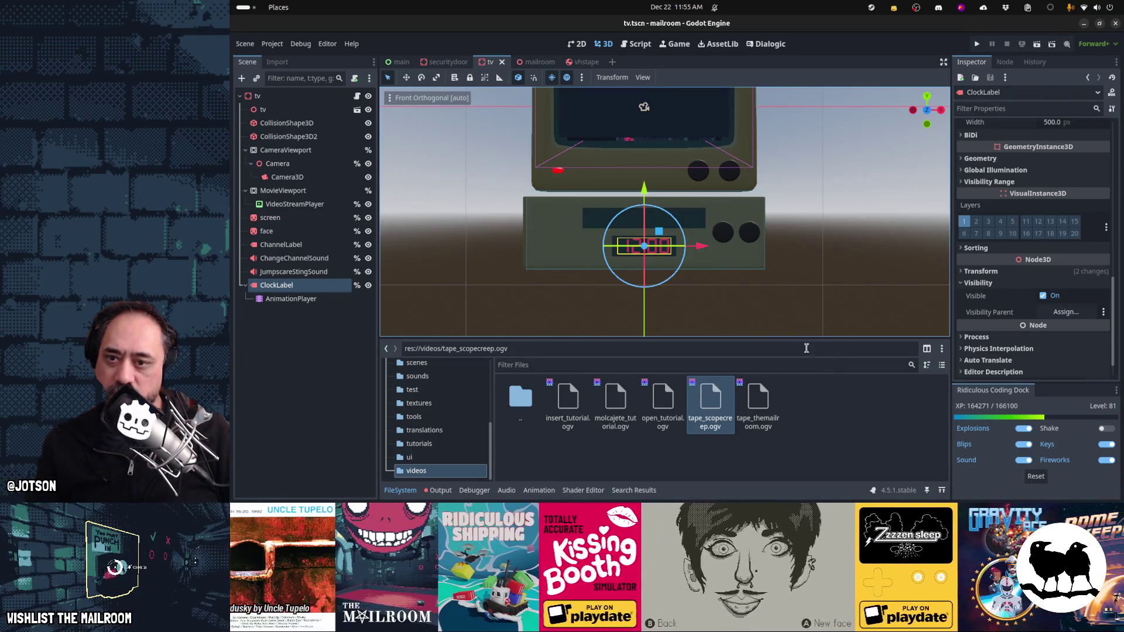
left_click(736, 314)
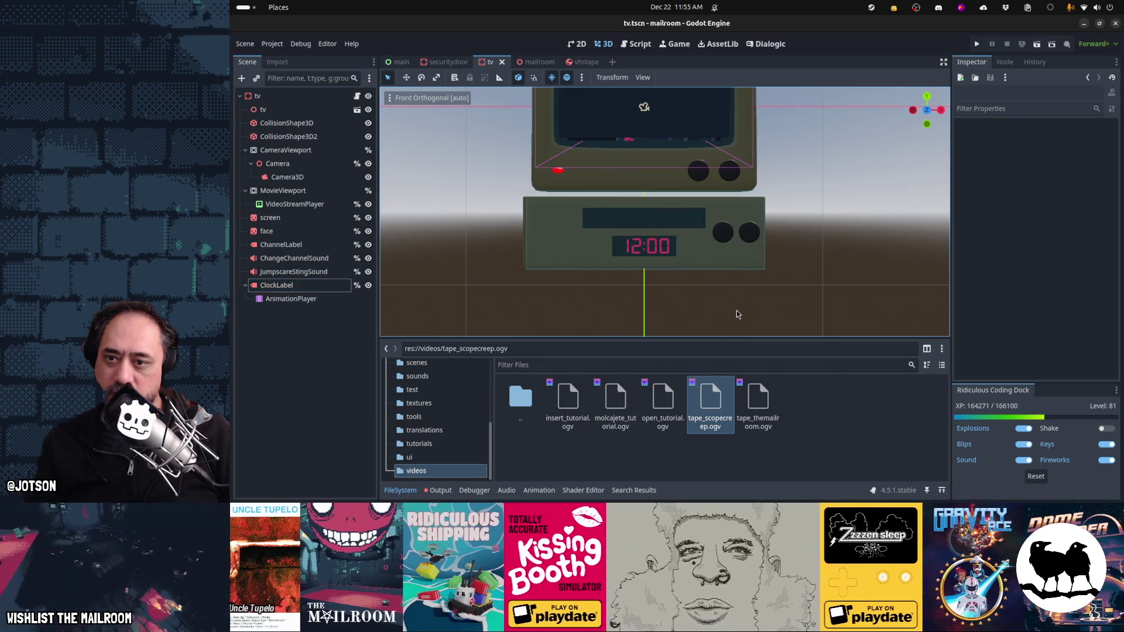